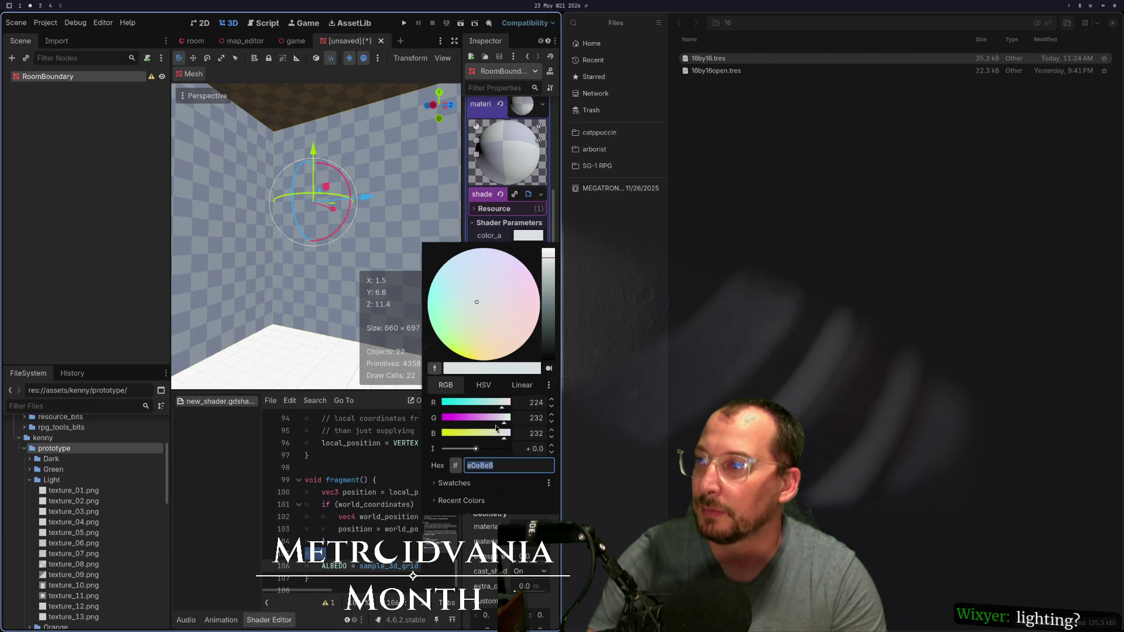
Step: Darken the checker shader colour and turn off flip_faces on the room mesh
drag(480, 456, 463, 455)
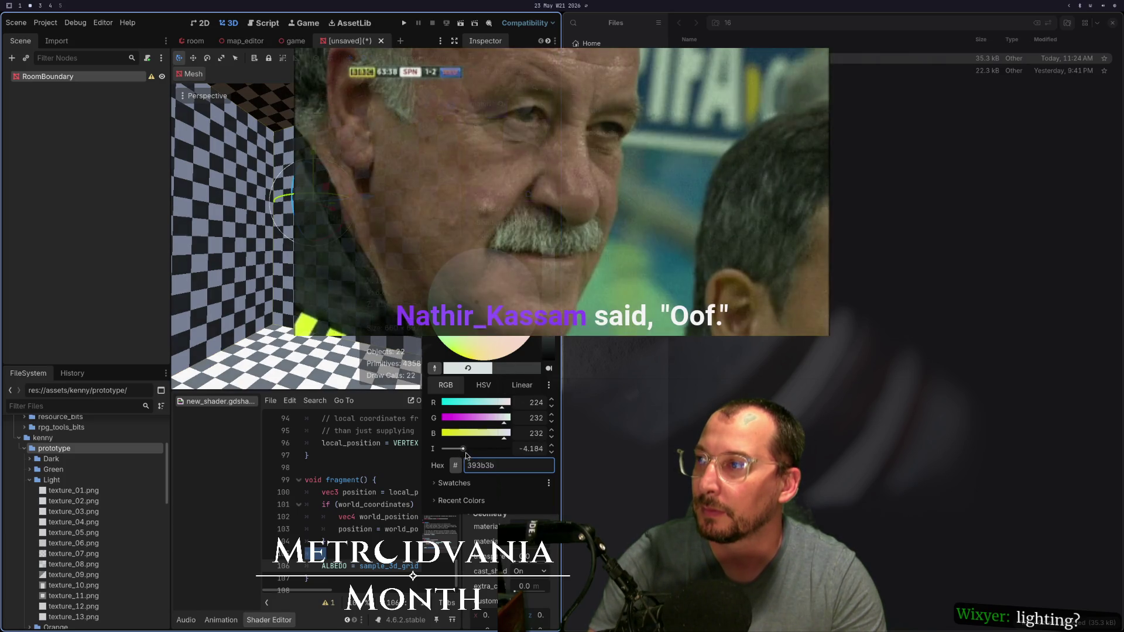
click(234, 234)
scroll(235, 234, down, 5)
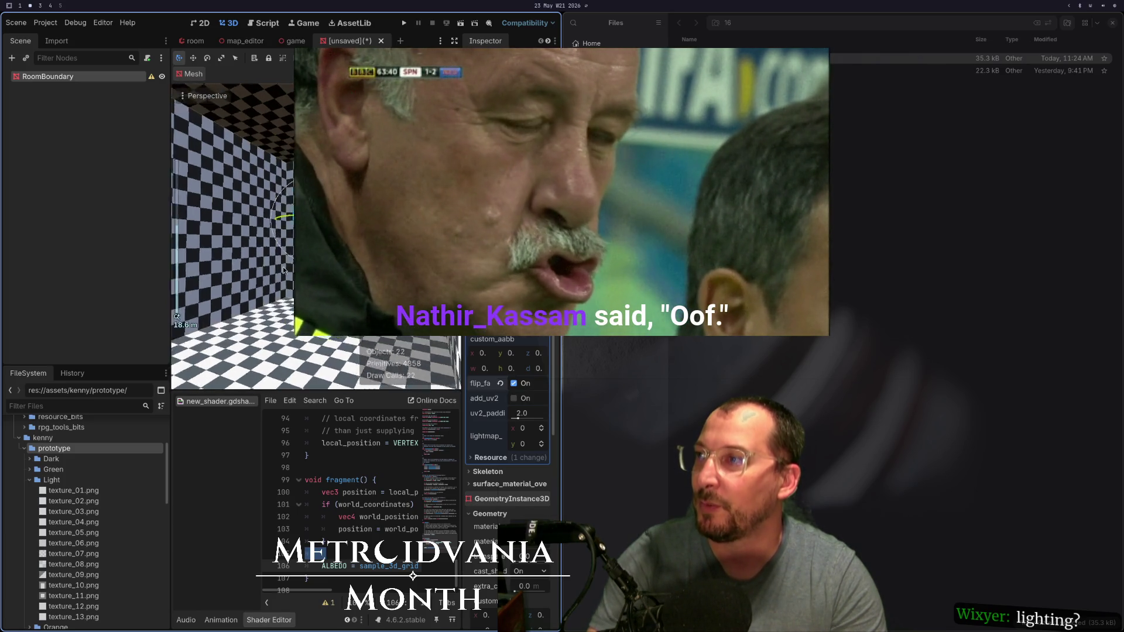
scroll(354, 299, up, 5)
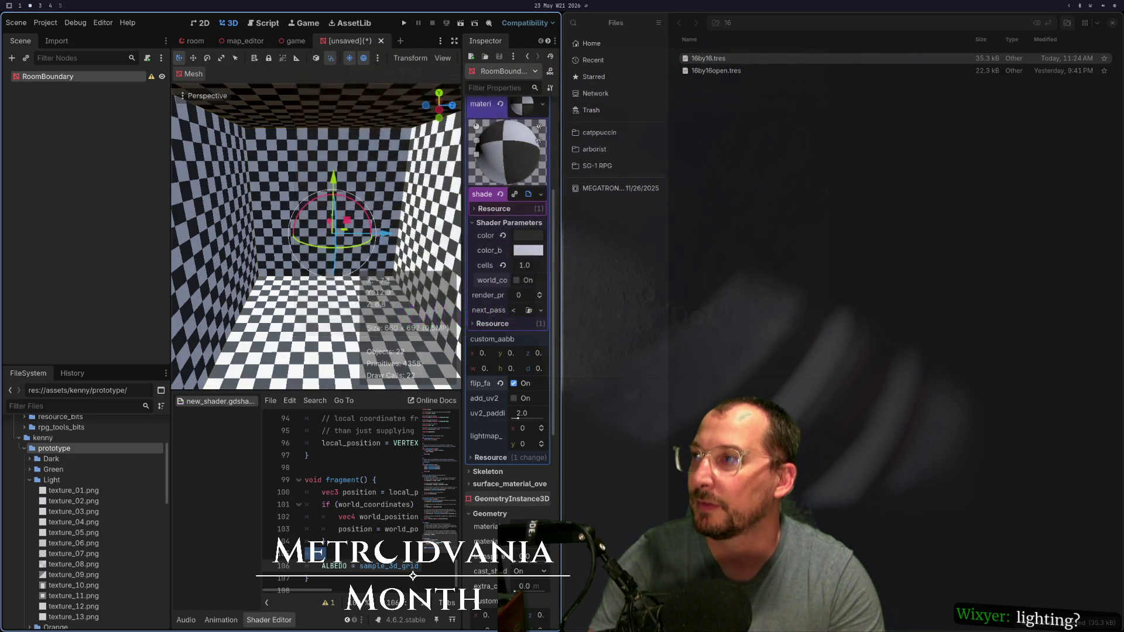
drag(353, 299, 293, 259)
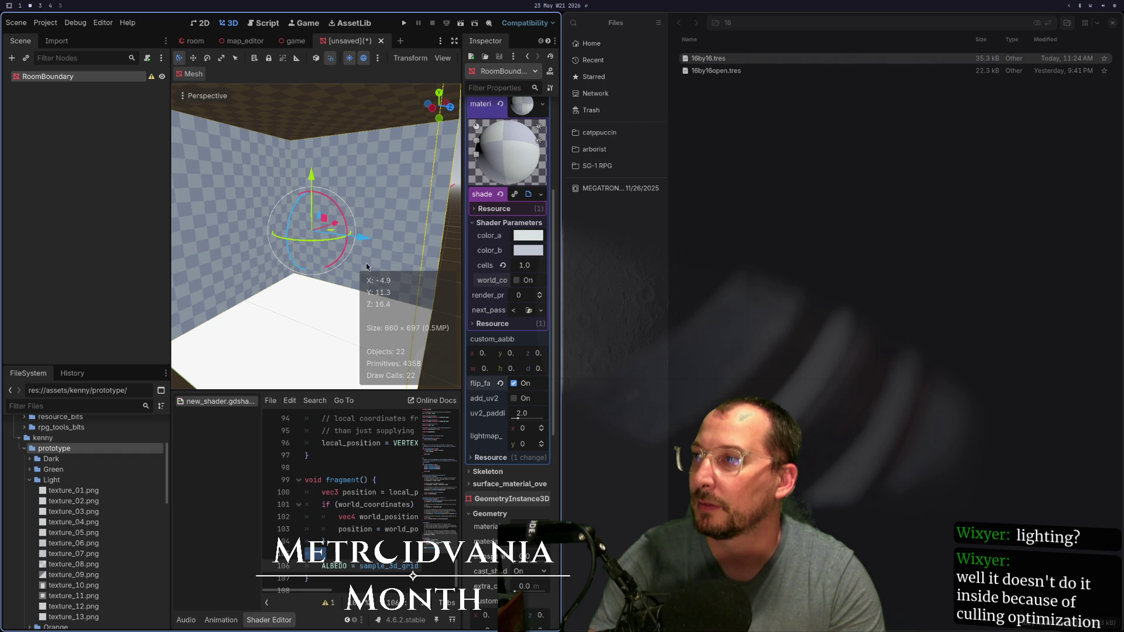
click(514, 383)
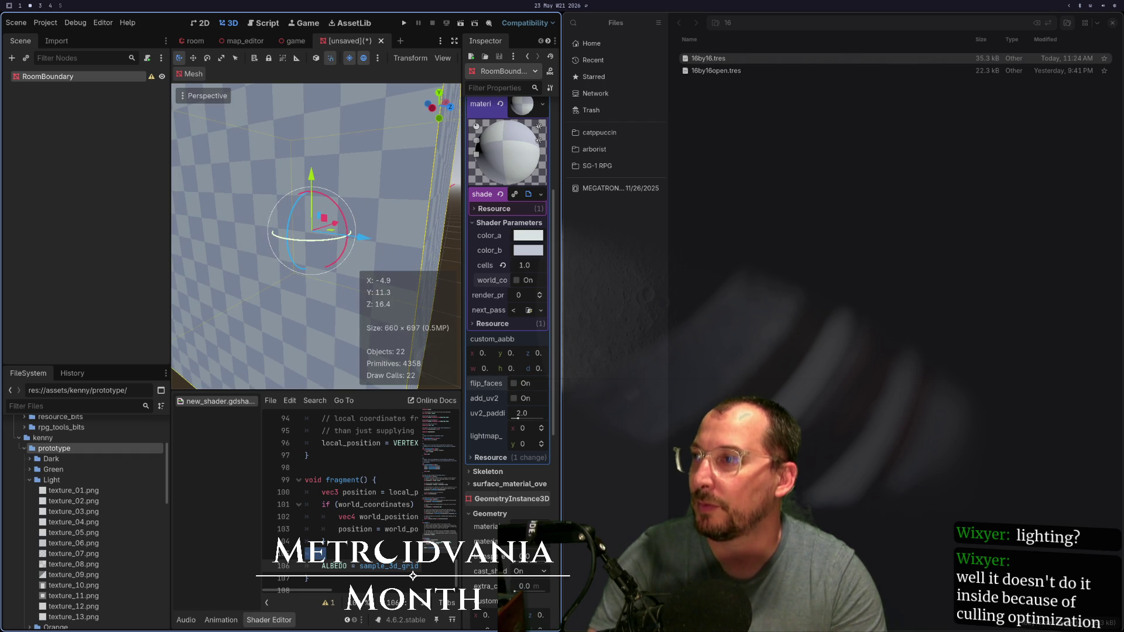
Step: Replace the checker shader with a transparent StandardMaterial3D on RoomBoundary
drag(524, 265, 533, 265)
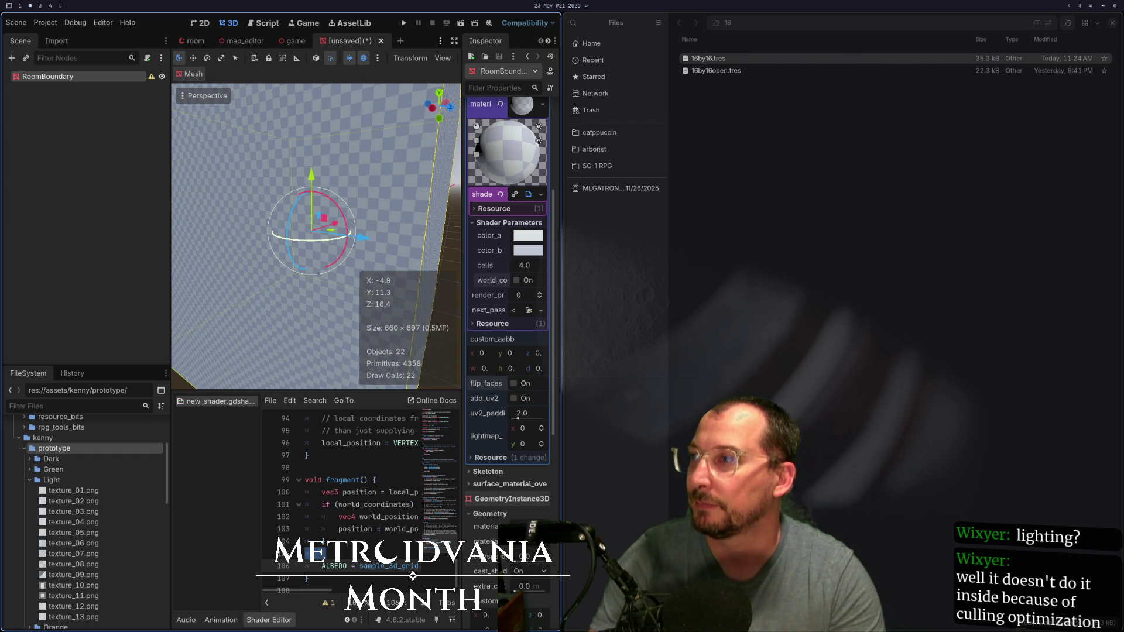
key(ctrl+z)
scroll(316, 234, down, 3)
key(ctrl+z)
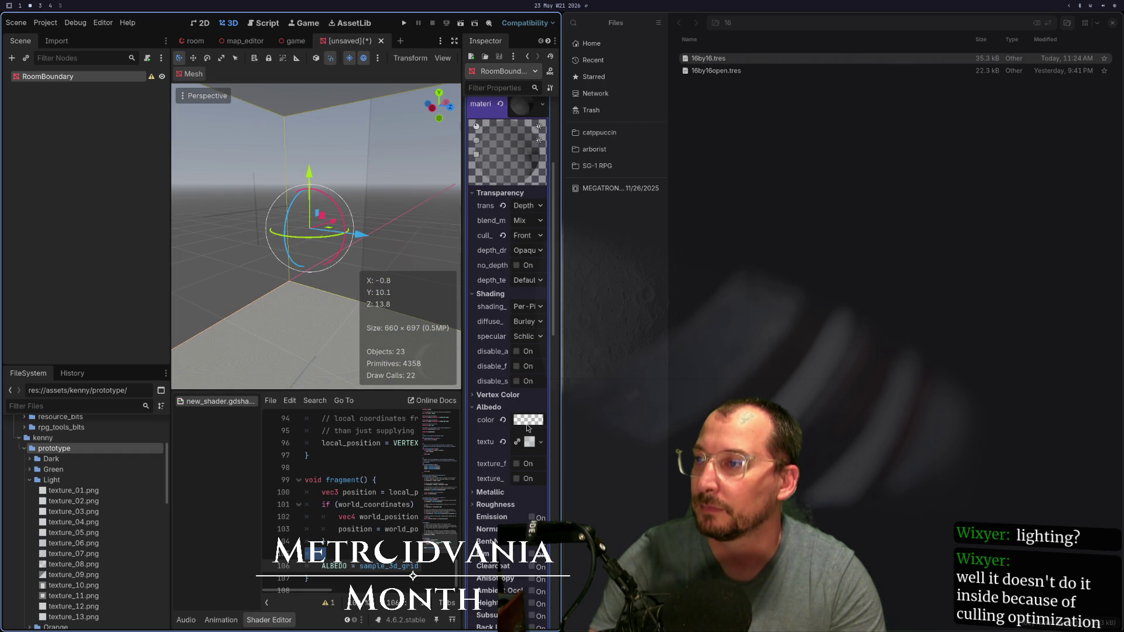
Step: Set the boundary material's albedo colour to translucent cyan 00ffff7d
click(529, 421)
drag(452, 289, 406, 283)
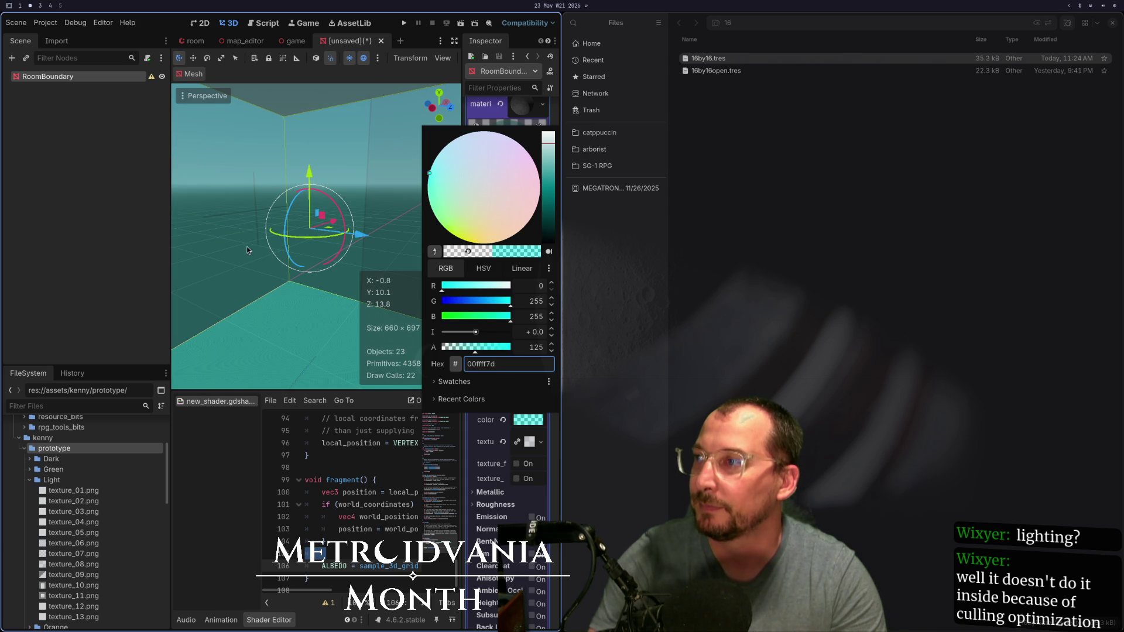
drag(455, 316, 528, 328)
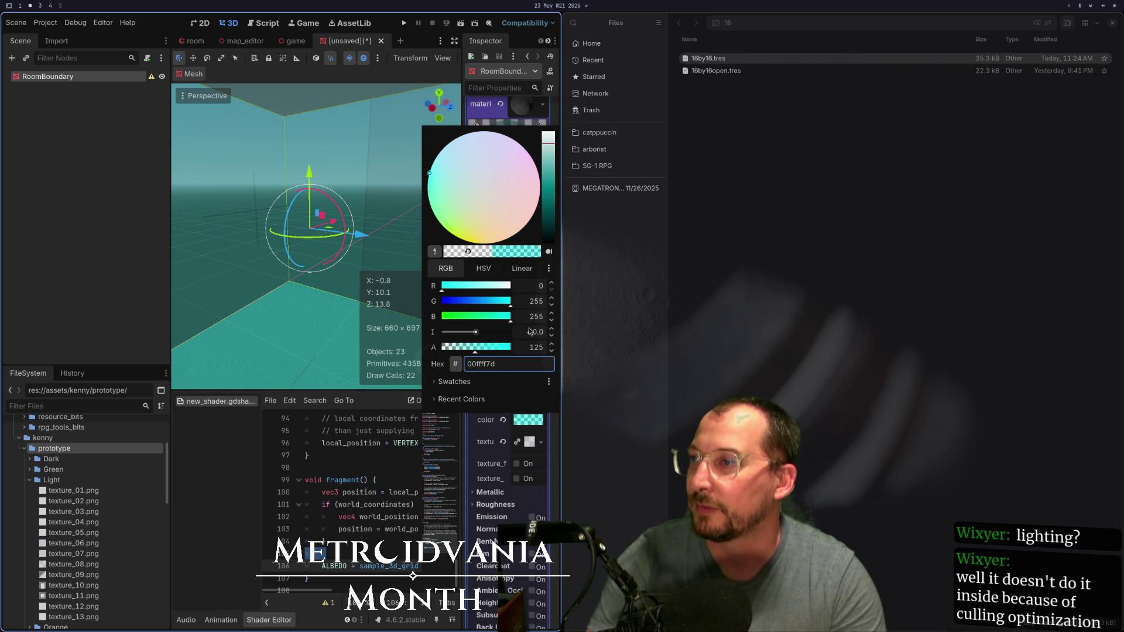
click(223, 265)
scroll(260, 269, down, 5)
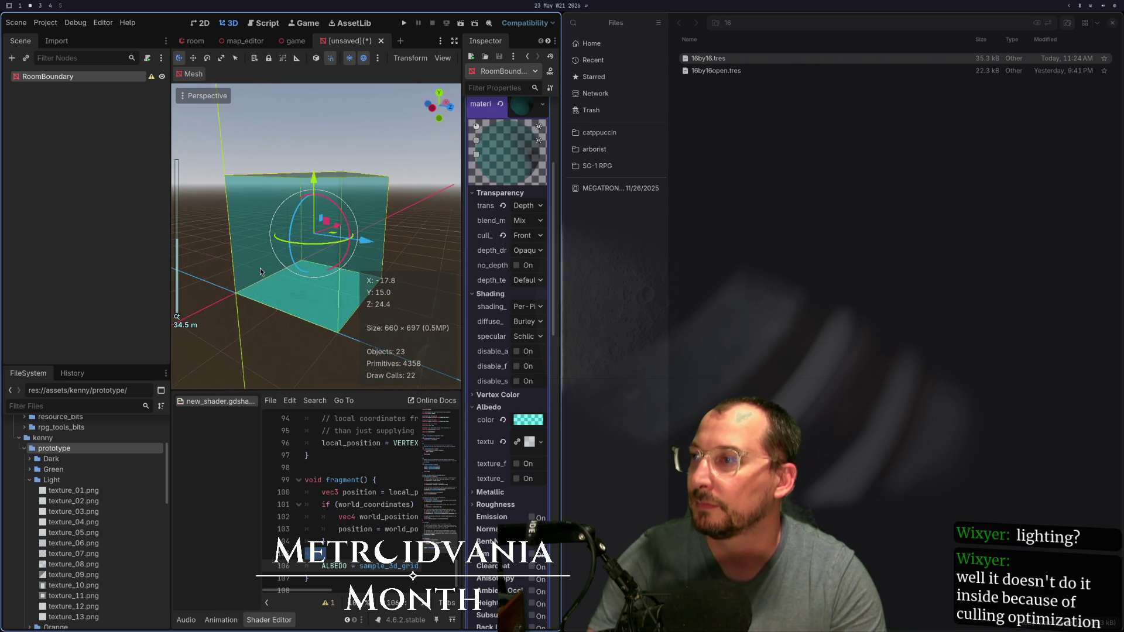
drag(268, 270, 275, 293)
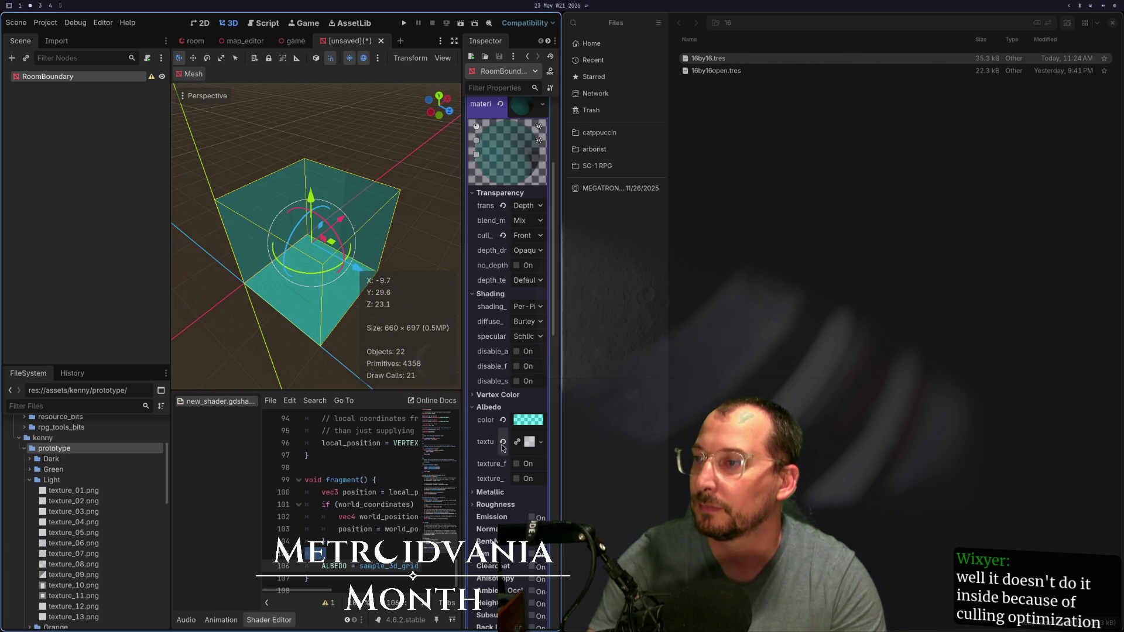
Step: Clear the albedo texture and orbit to inspect the cyan room walls
click(502, 441)
scroll(300, 220, up, 10)
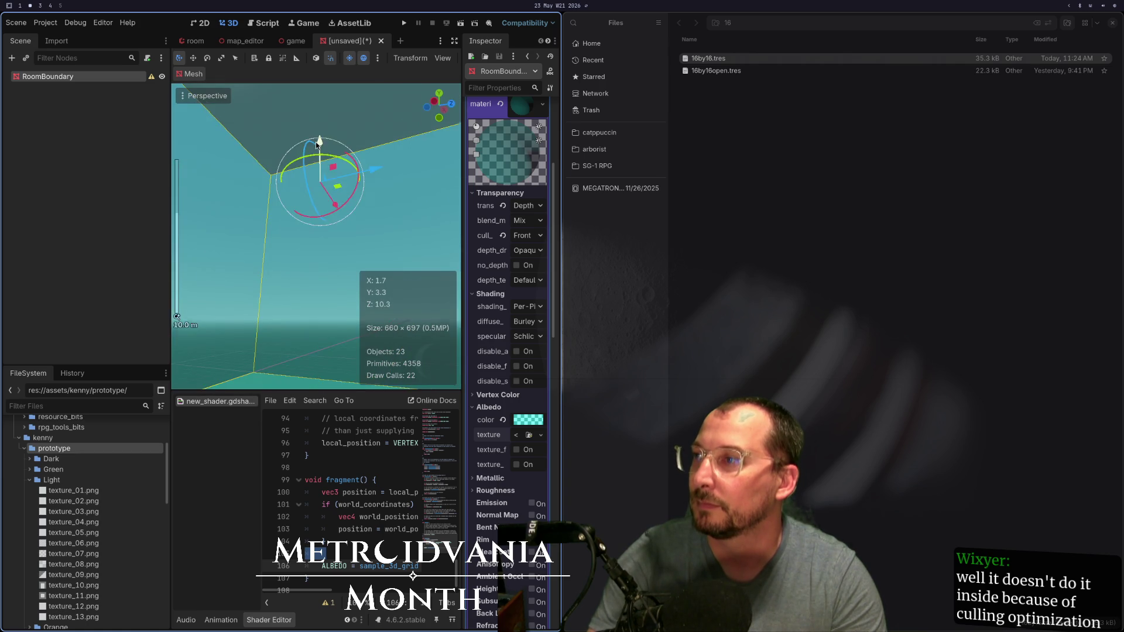
mouse_move(299, 220)
mouse_down()
mouse_move(333, 138)
mouse_move(311, 212)
mouse_move(437, 230)
mouse_move(380, 193)
mouse_move(328, 276)
mouse_move(215, 166)
mouse_move(261, 349)
mouse_move(313, 227)
mouse_move(314, 193)
mouse_move(304, 316)
mouse_move(315, 346)
mouse_move(298, 188)
mouse_move(315, 289)
mouse_move(258, 182)
mouse_move(191, 113)
mouse_move(352, 171)
mouse_up()
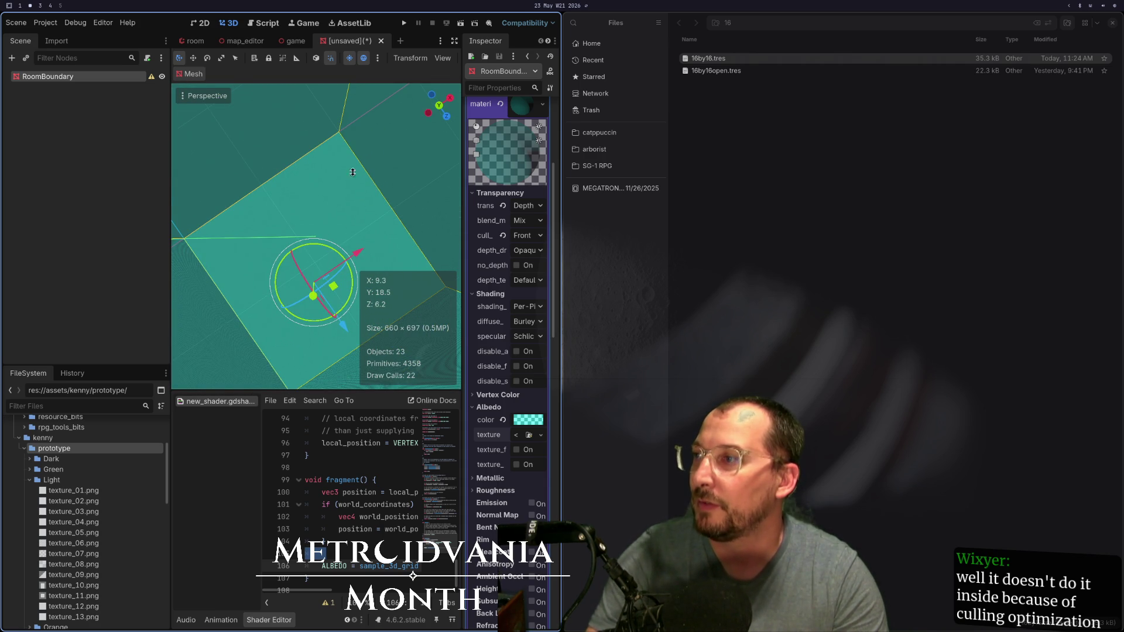
mouse_move(269, 256)
mouse_down()
mouse_move(304, 259)
mouse_move(283, 188)
mouse_move(264, 267)
mouse_move(253, 472)
mouse_up()
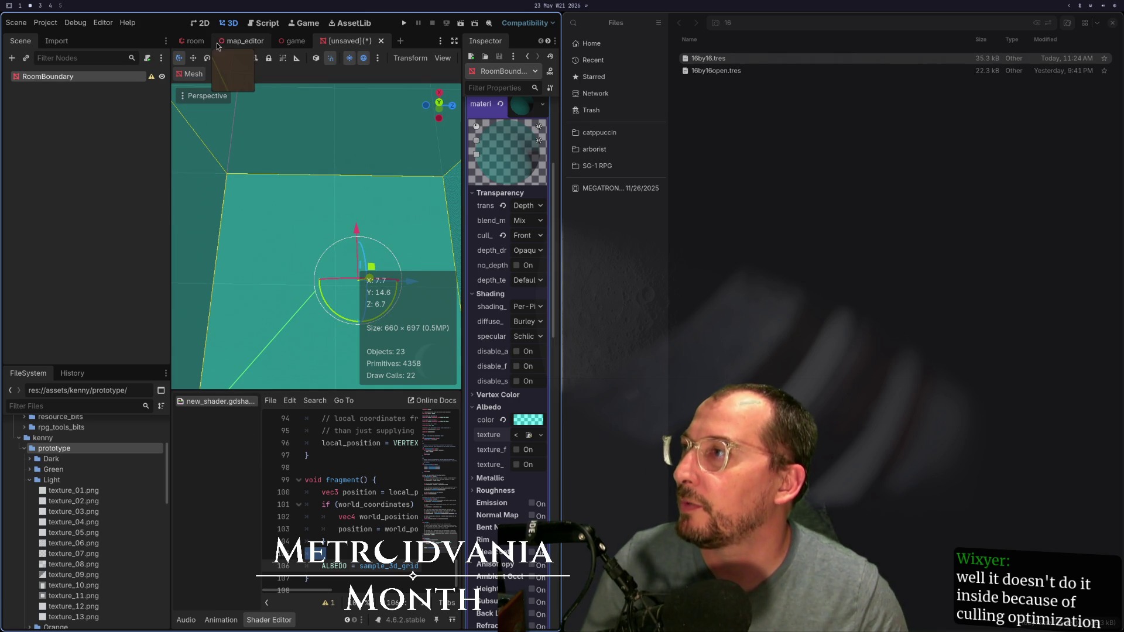
Step: Bring up the game scene, then switch to game.gd in the code editor
click(310, 46)
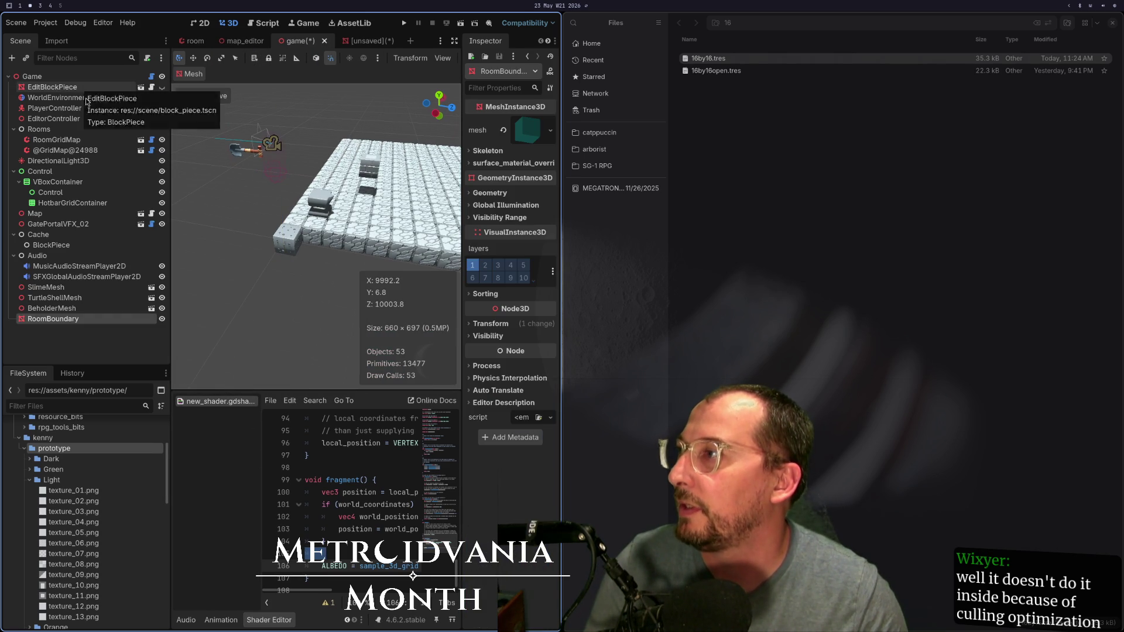
scroll(207, 193, down, 5)
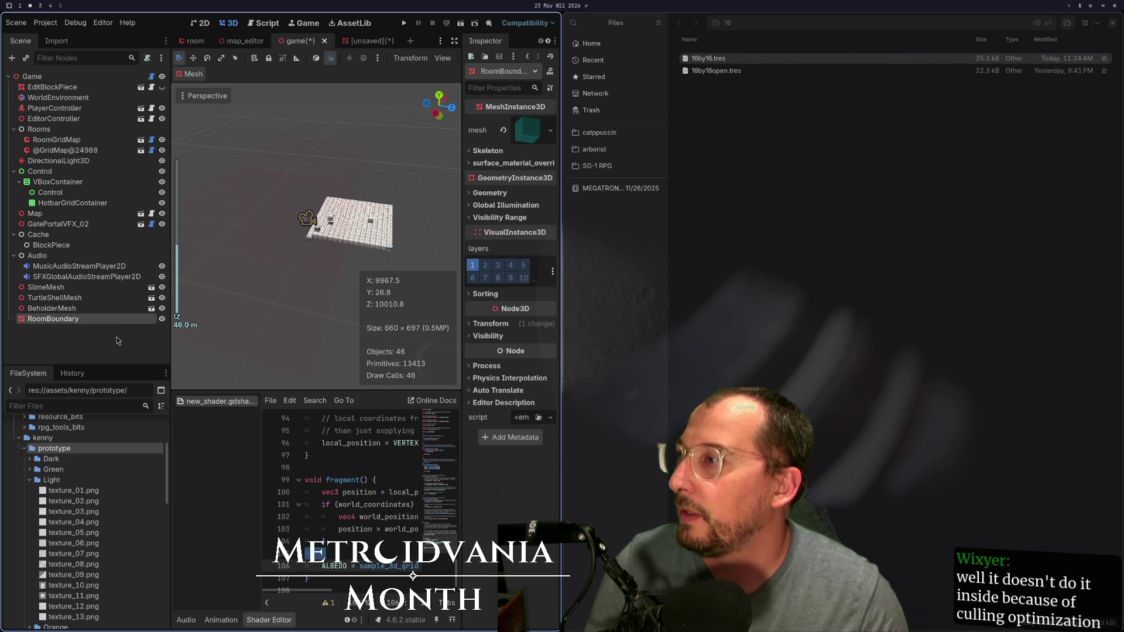
key(super+1)
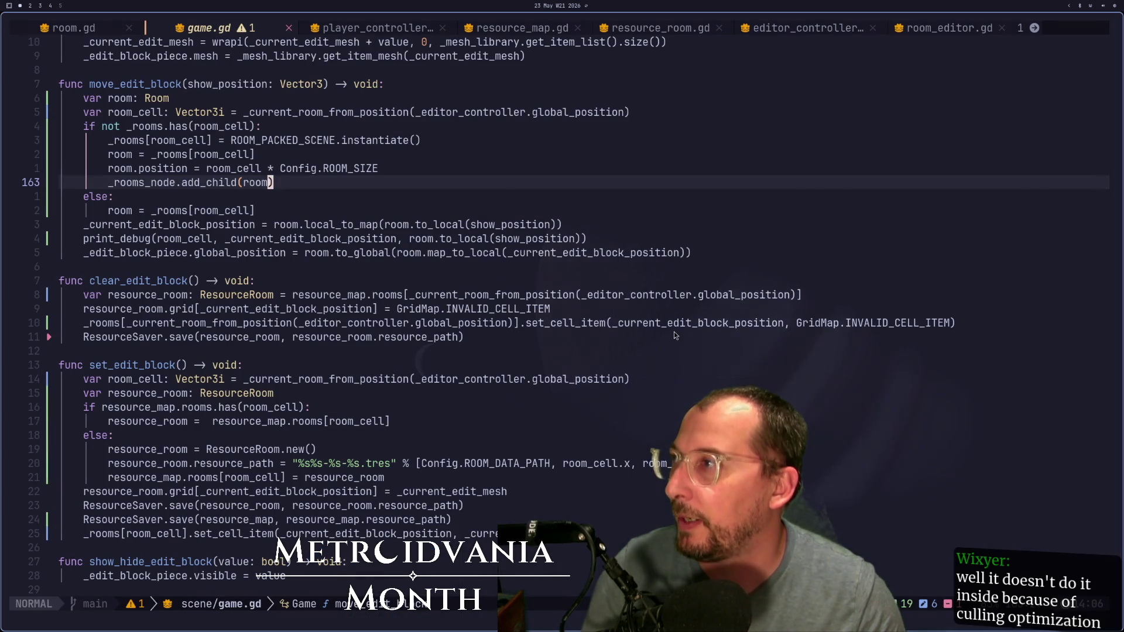
key(g)
key(g)
key(j)
key(j)
key(j)
key(j)
key(k)
key(k)
key(o)
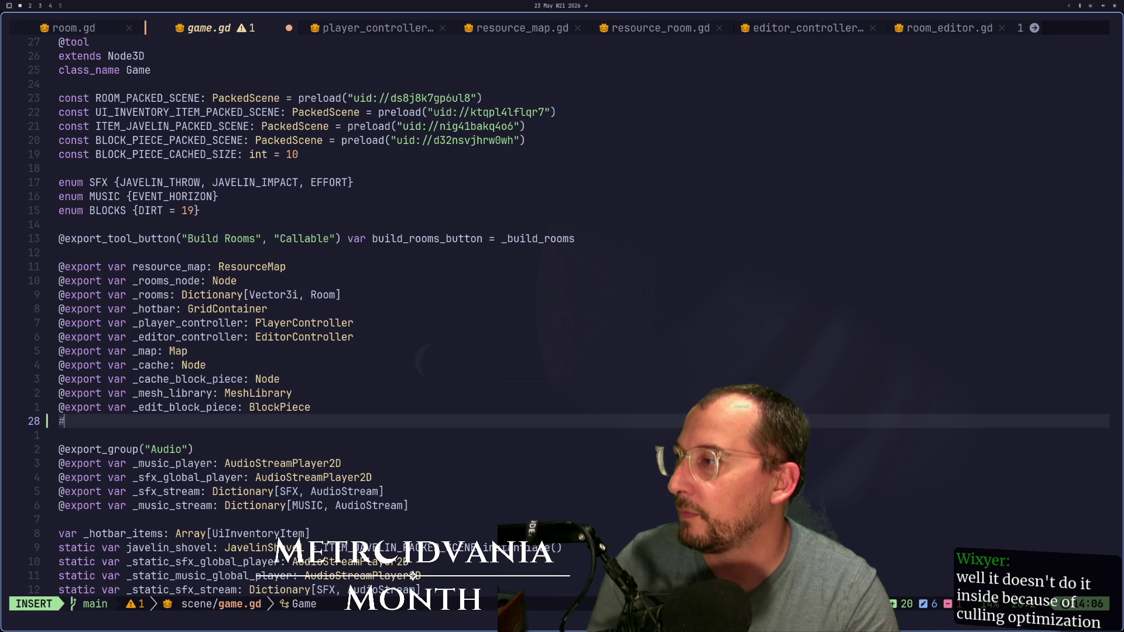
text(@ex)
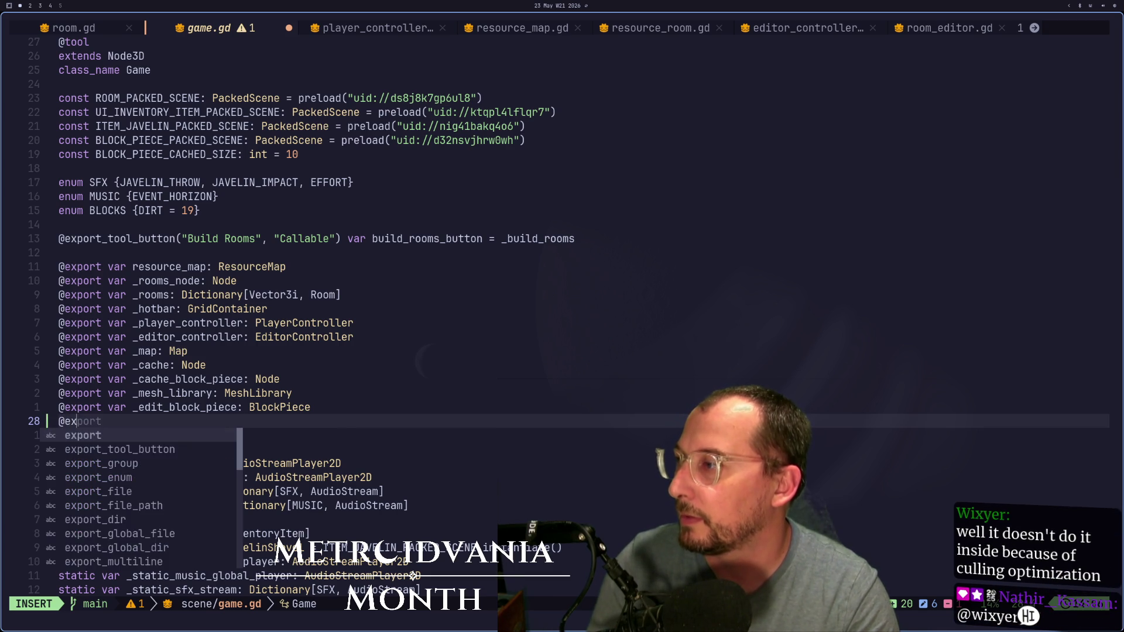
text(port var _room)
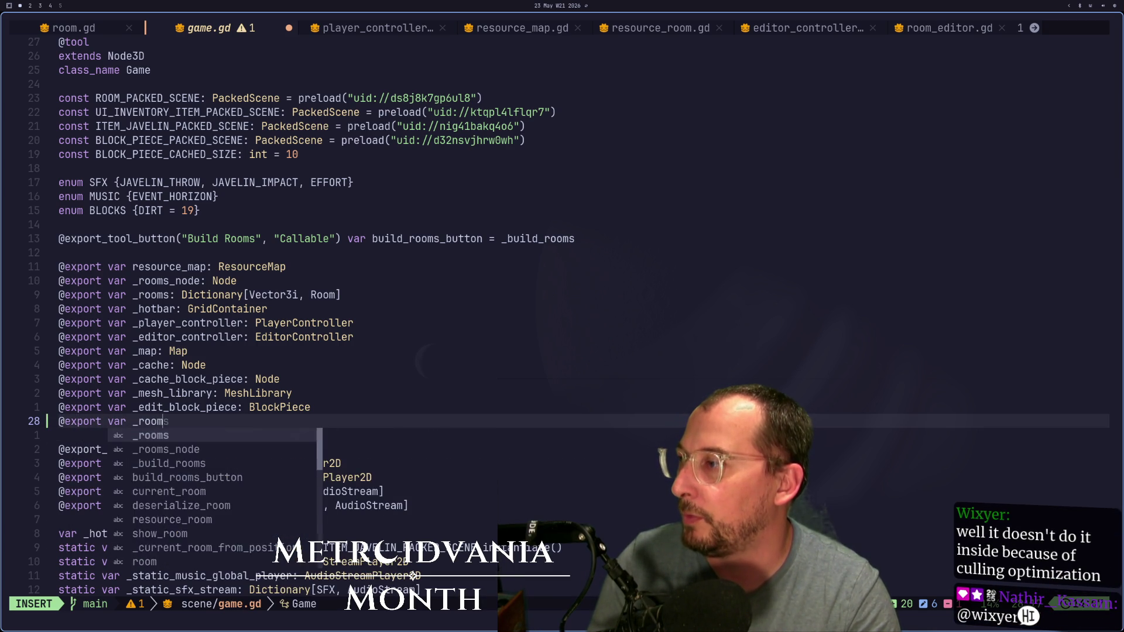
text(_boundra)
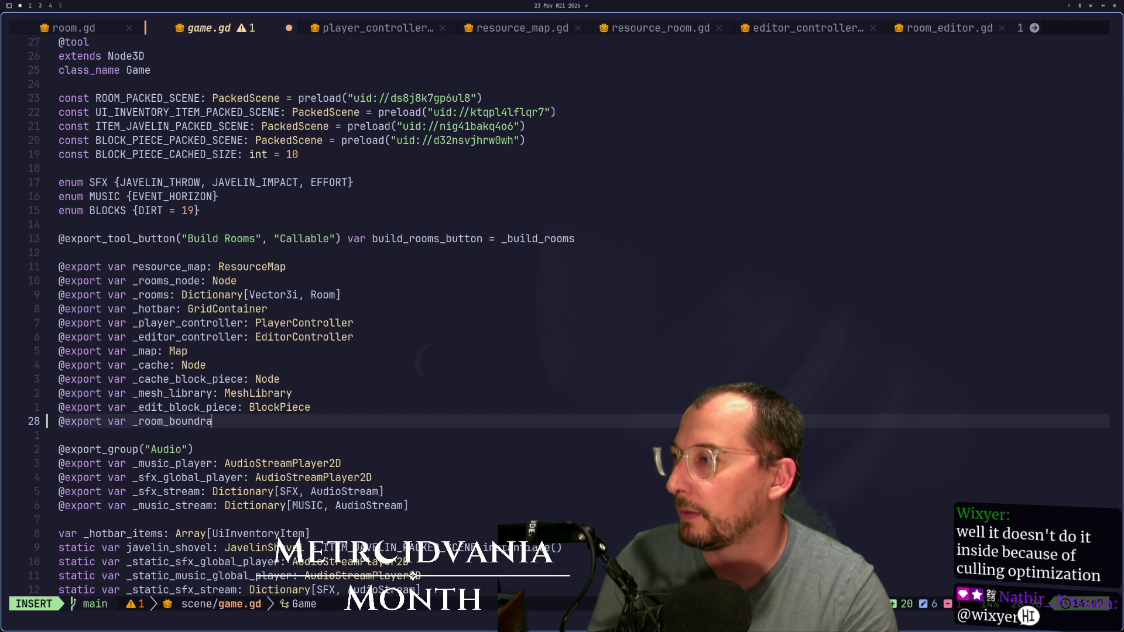
key(BackSpace)
key(BackSpace)
text(ary)
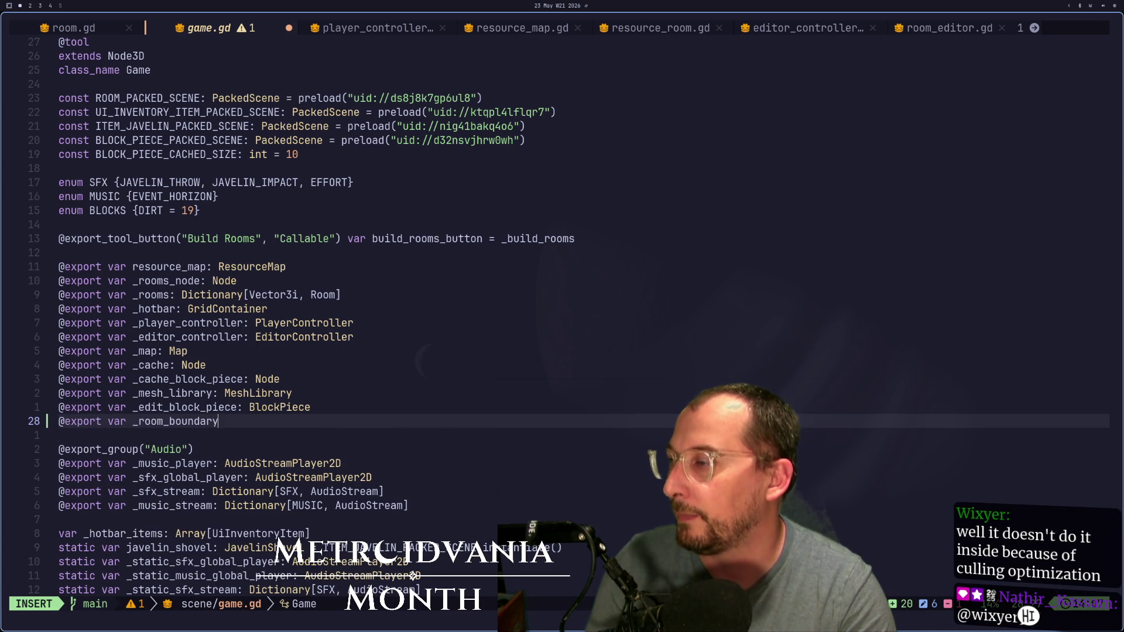
text(: Mesh)
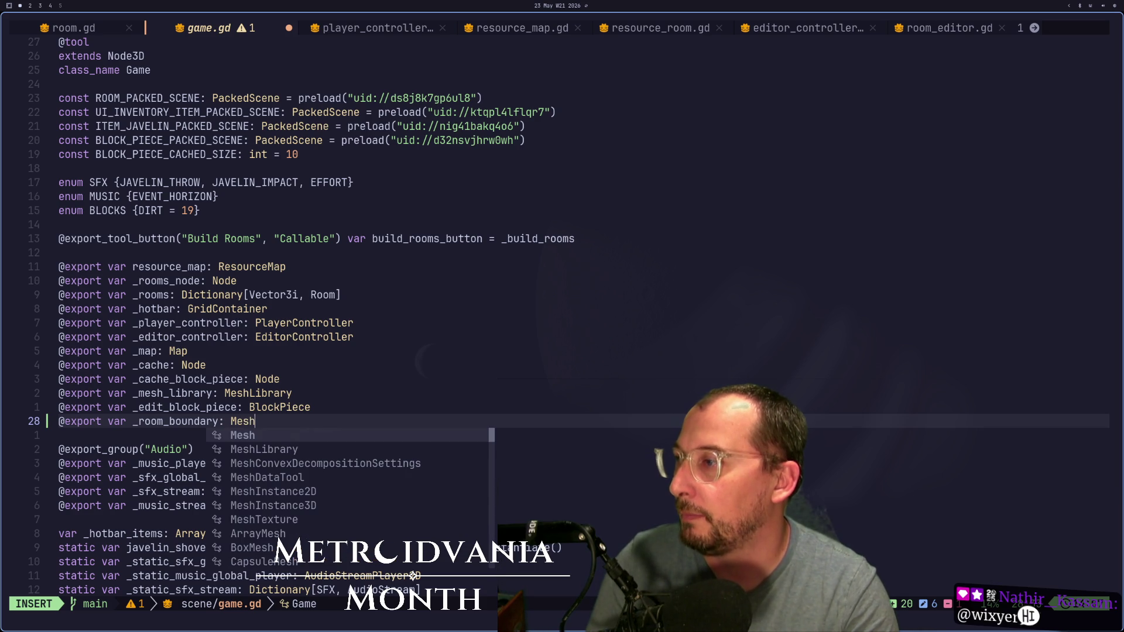
text(In)
key(Down)
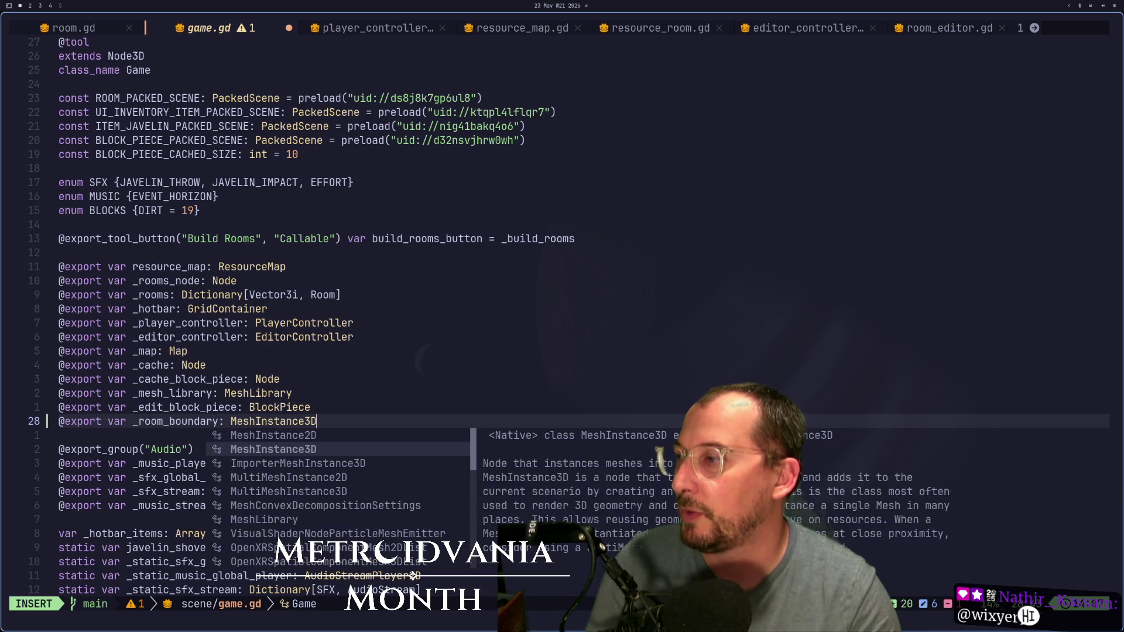
Step: Save game.gd with :w and return to the Godot editor
key(Escape)
text(:w)
key(Return)
key(super+2)
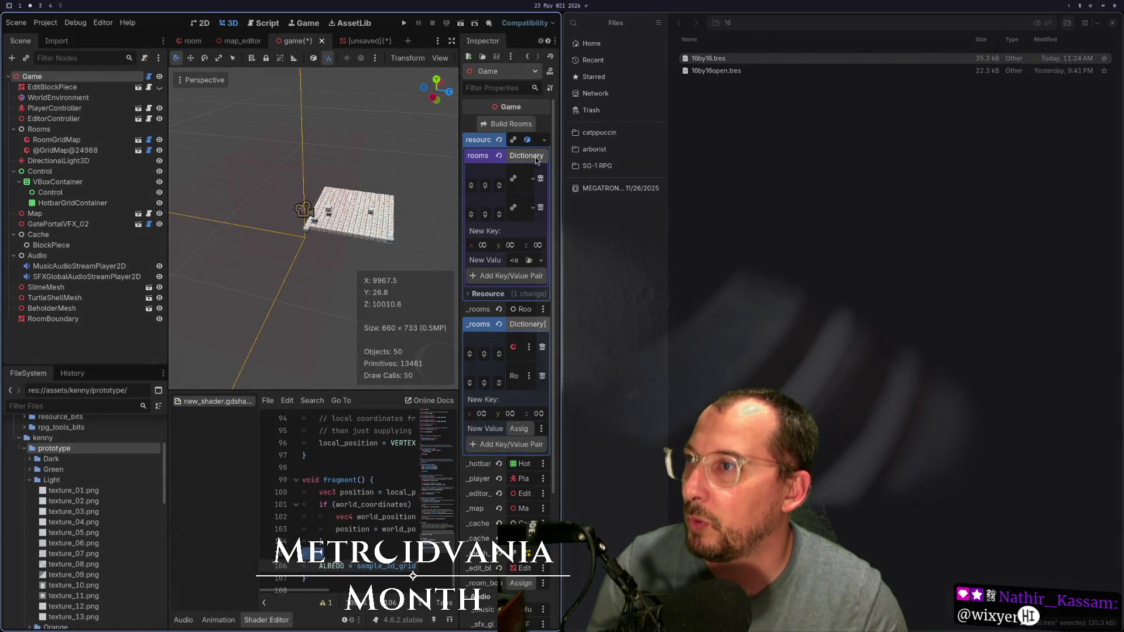
Step: Collapse the rooms dictionary and pick RoomBoundary for the Game node's _room_boundary property
key(super+w)
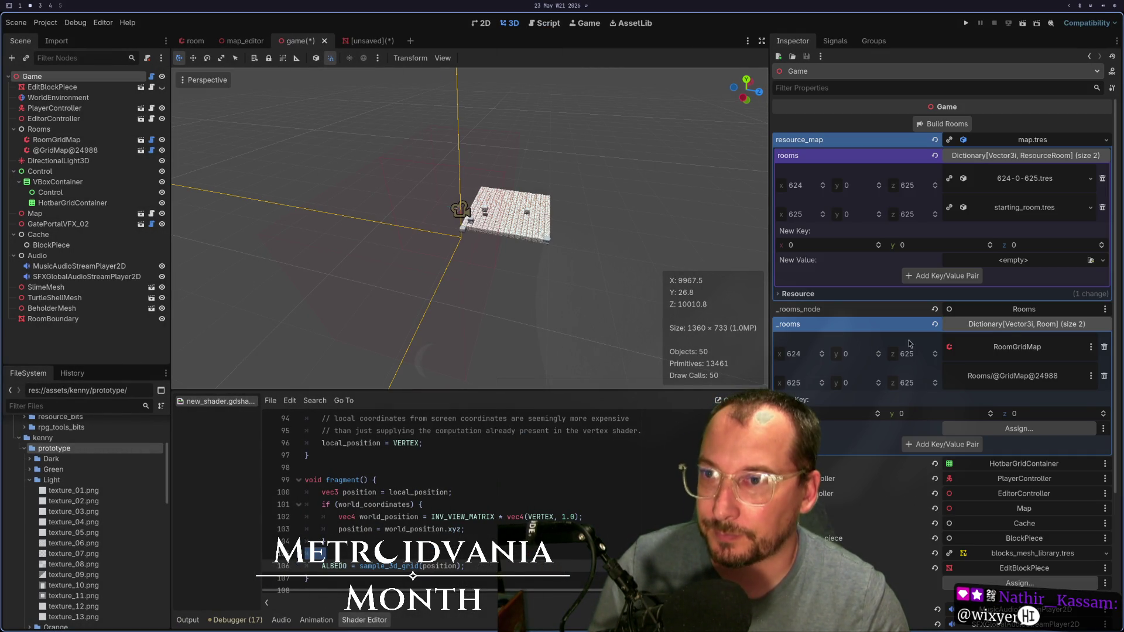
click(1007, 327)
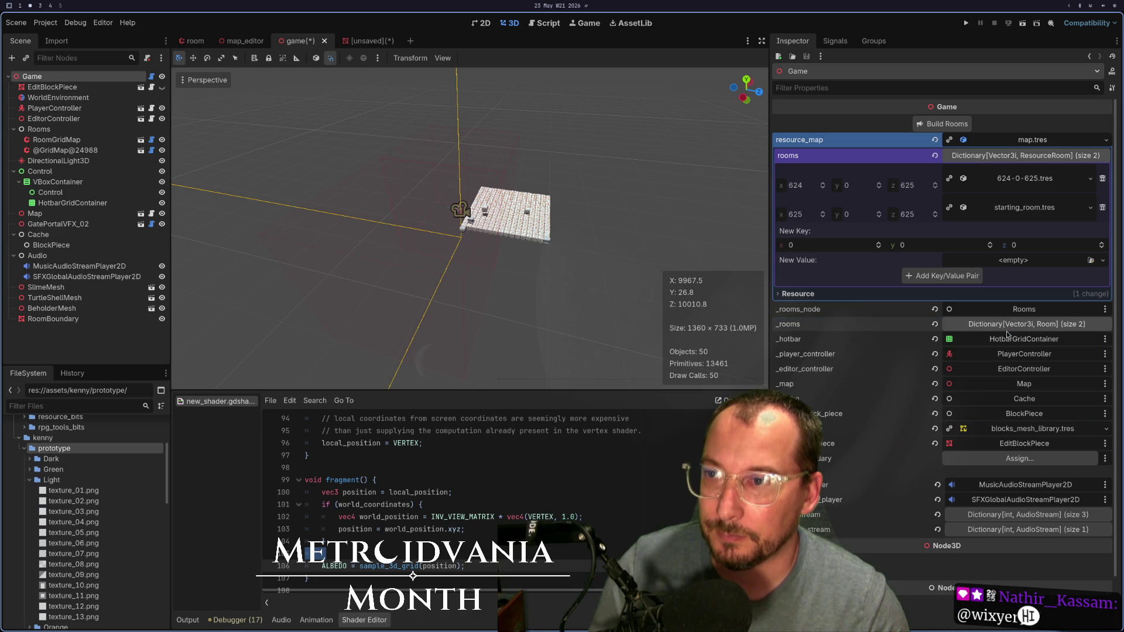
click(995, 459)
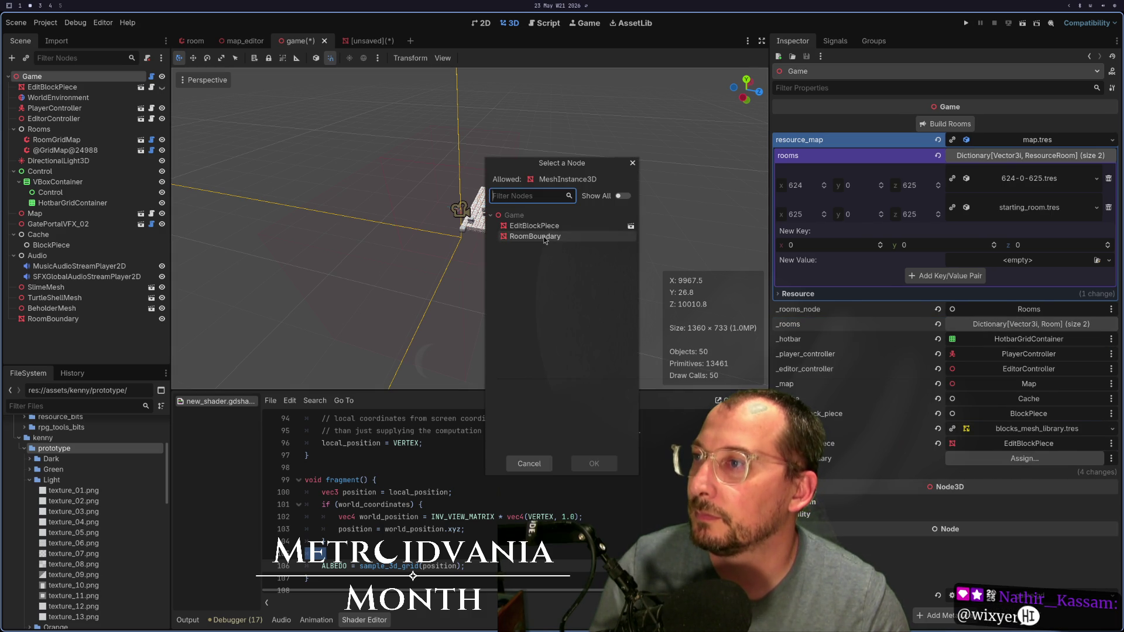
double_click(543, 237)
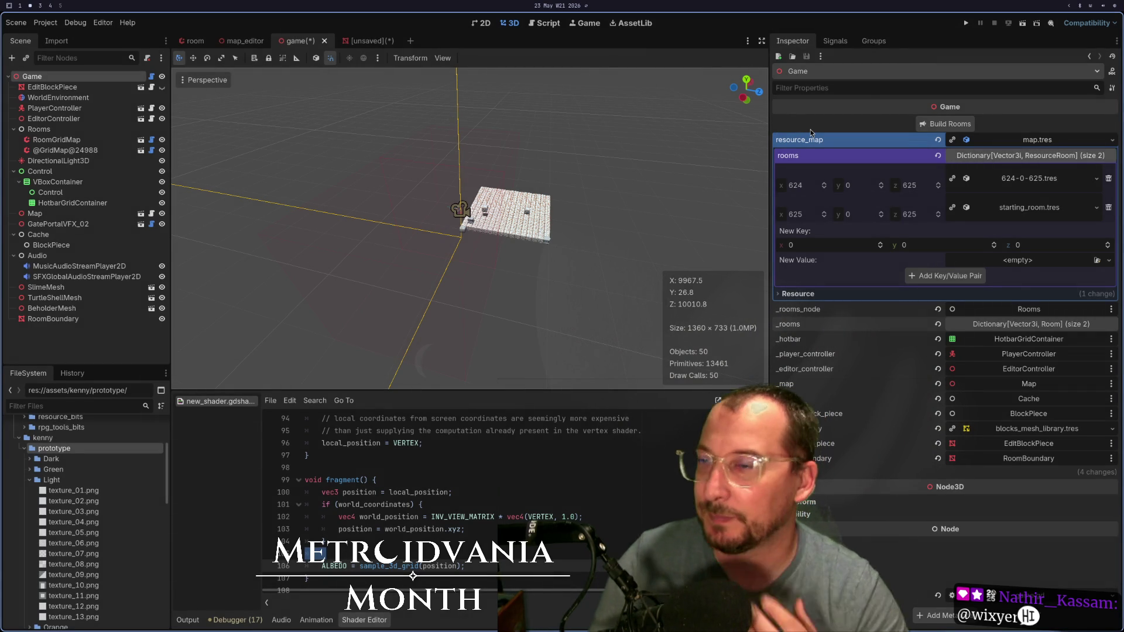
Step: Browse game.gd top to bottom, around move_edit_block's room_cell declaration
key(super+1)
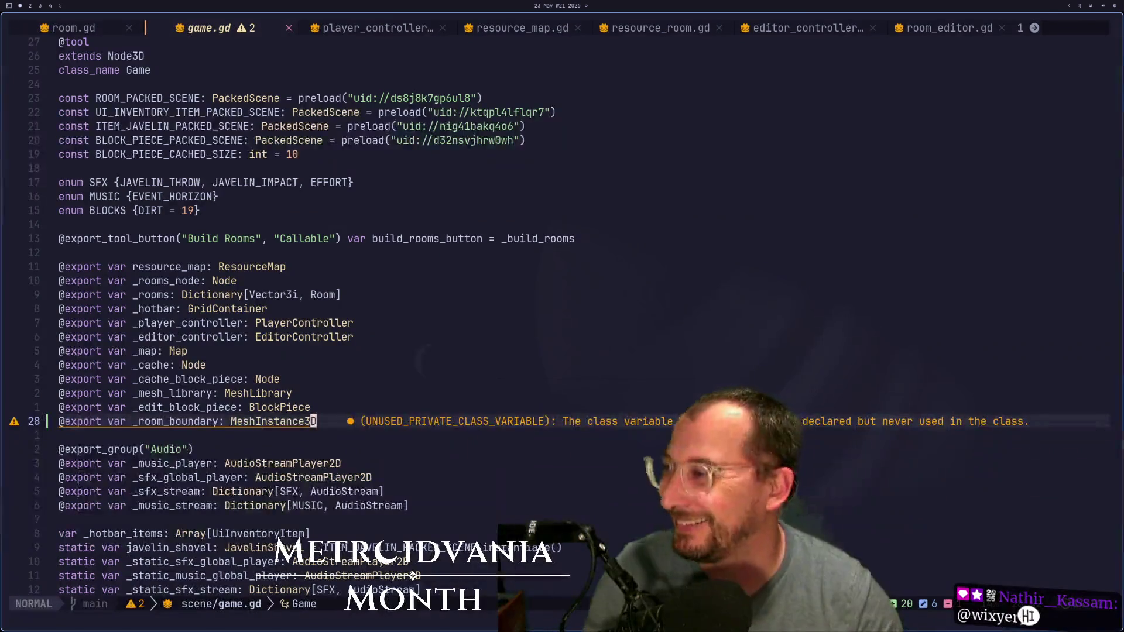
click(326, 183)
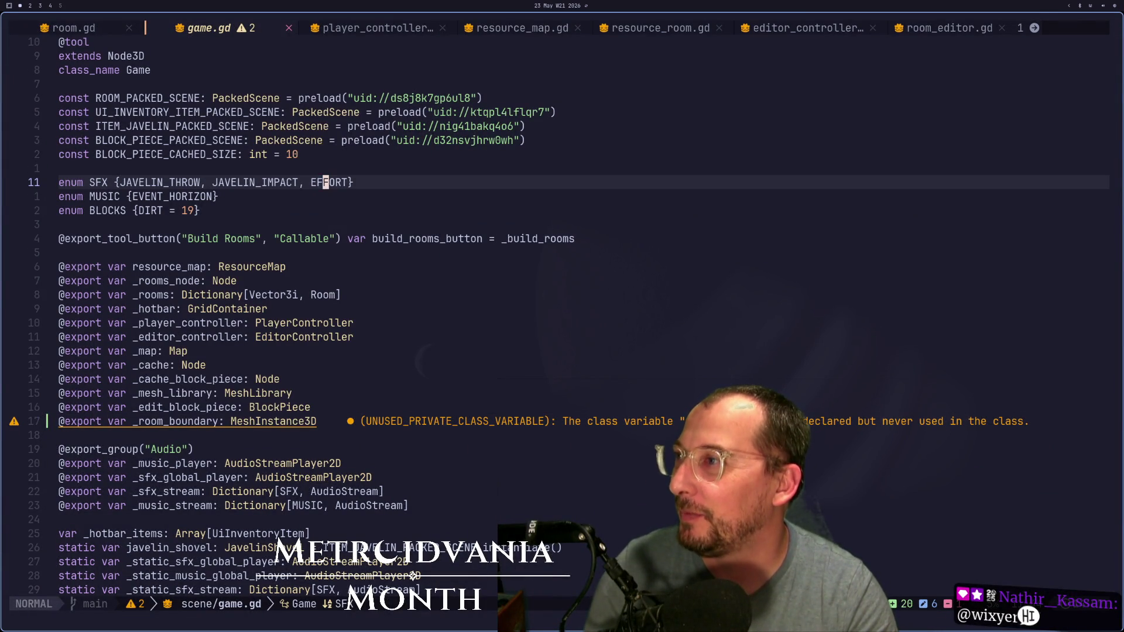
key(g)
key(g)
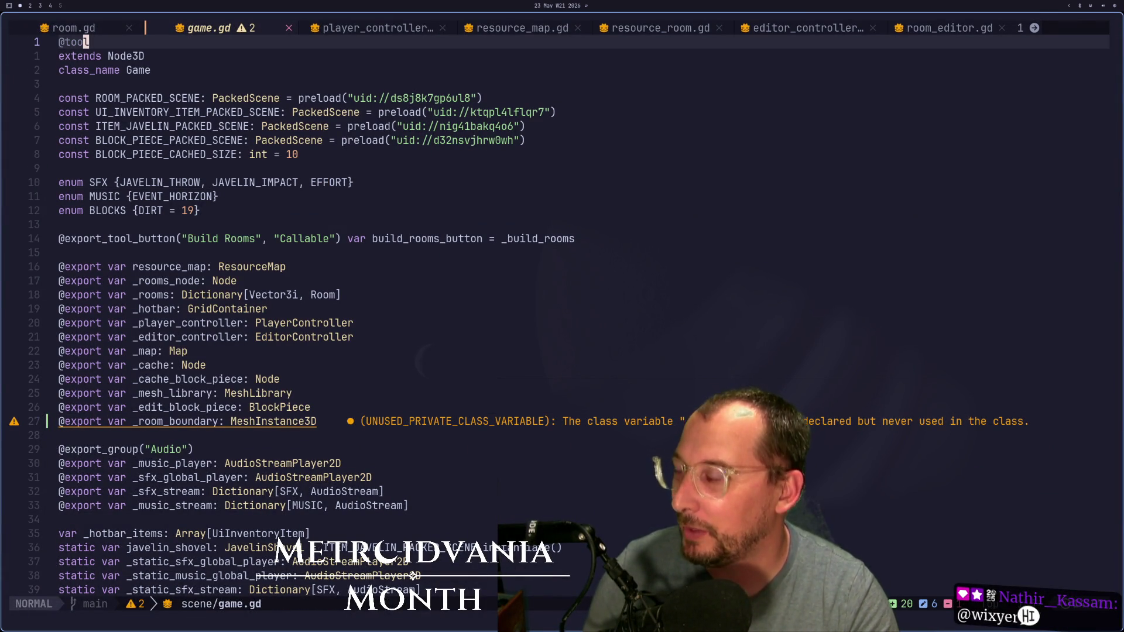
key(shift+g)
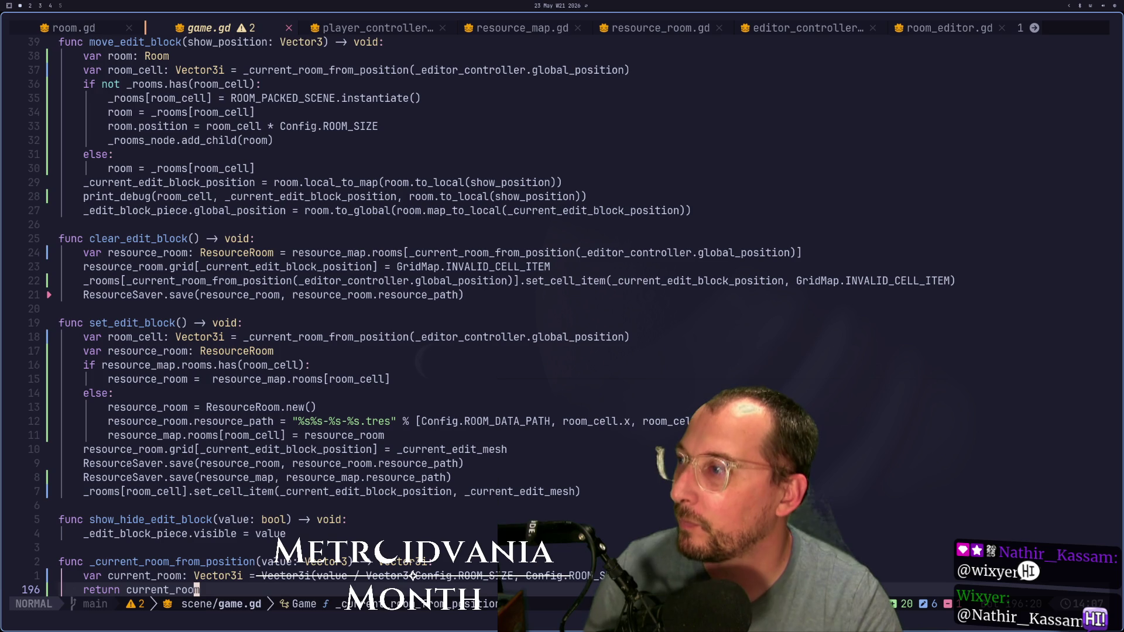
key(k)
key(k)
key(k)
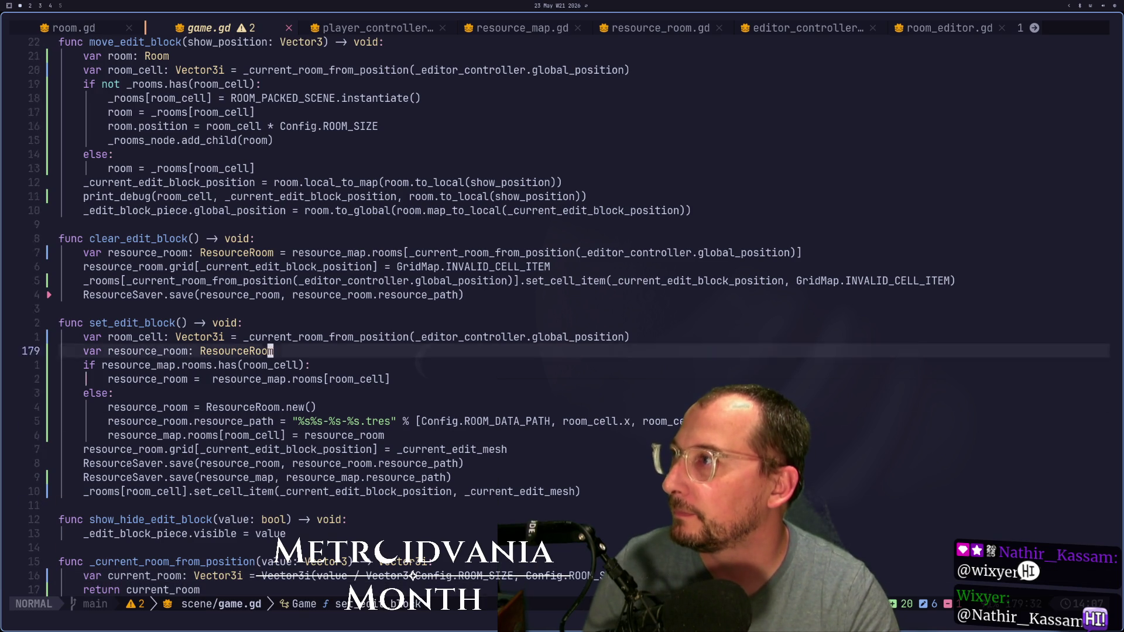
key(j)
key(j)
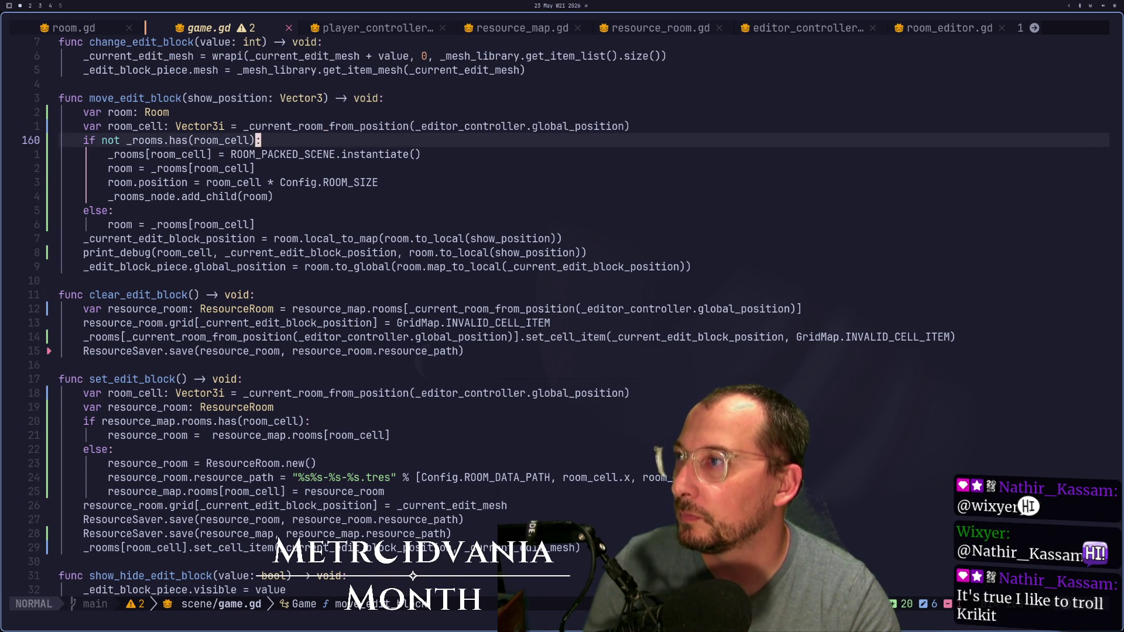
key(h)
key(h)
key(h)
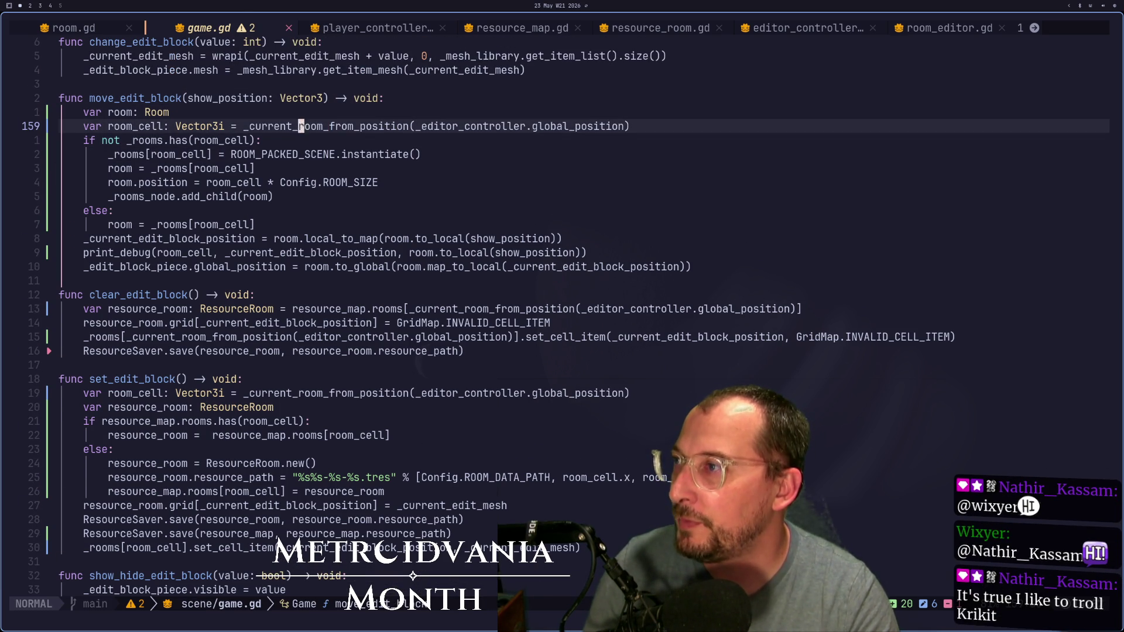
key(h)
key(h)
key(h)
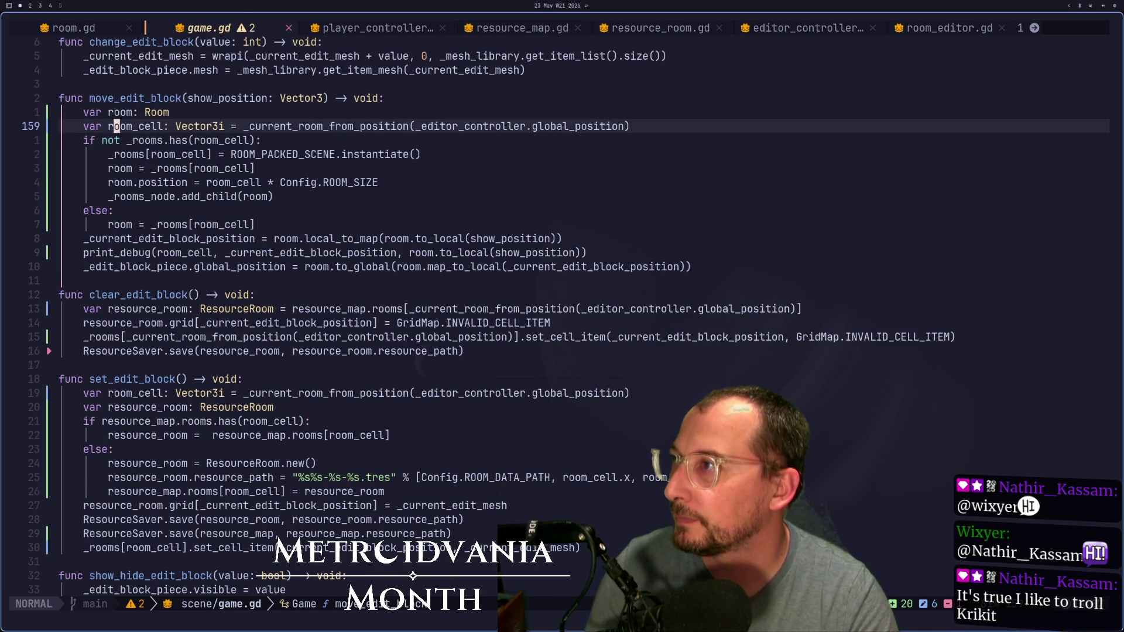
key(k)
key(k)
key(k)
key(j)
key(j)
key(j)
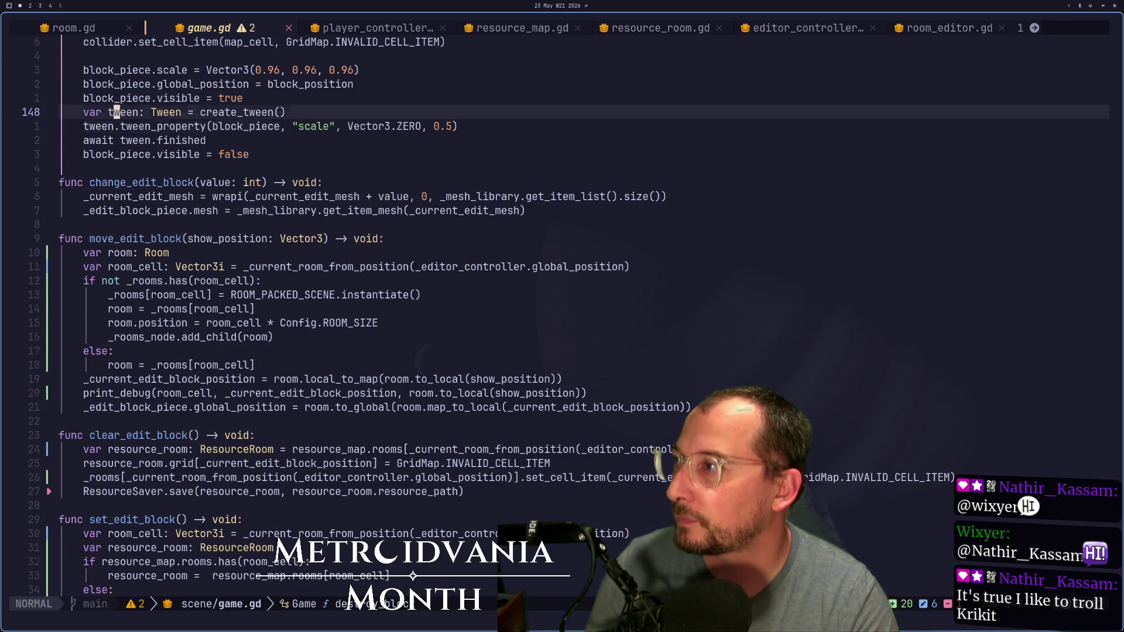
key(j)
key(j)
key(j)
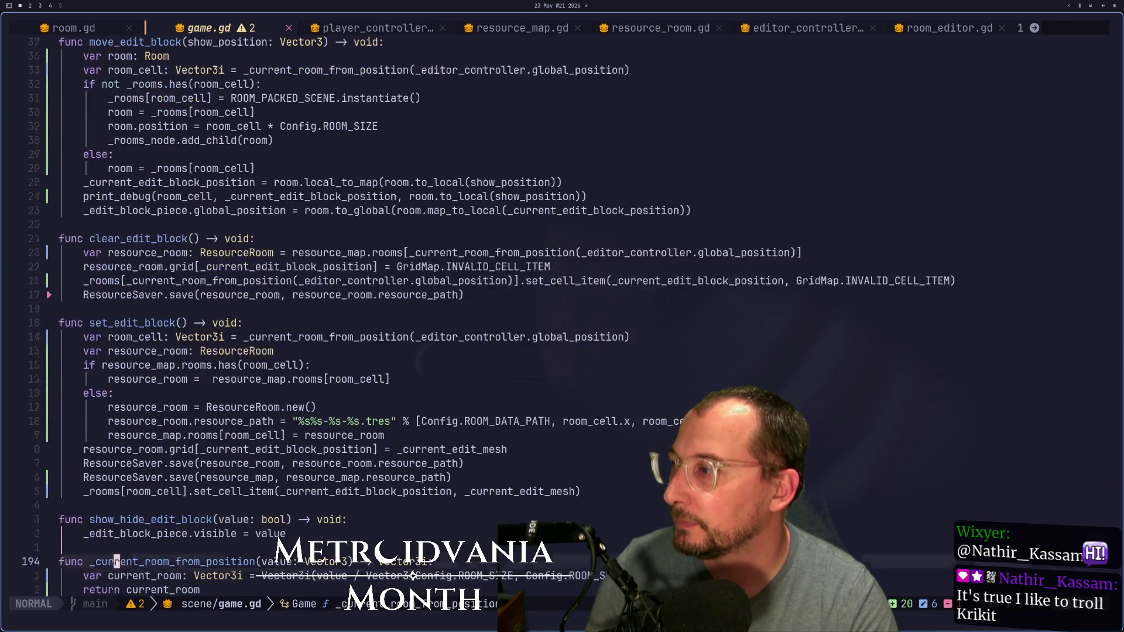
Step: Visually select the current_room assignment expression in _current_room_from_position
key(k)
key(k)
key(k)
key(j)
key(j)
key(j)
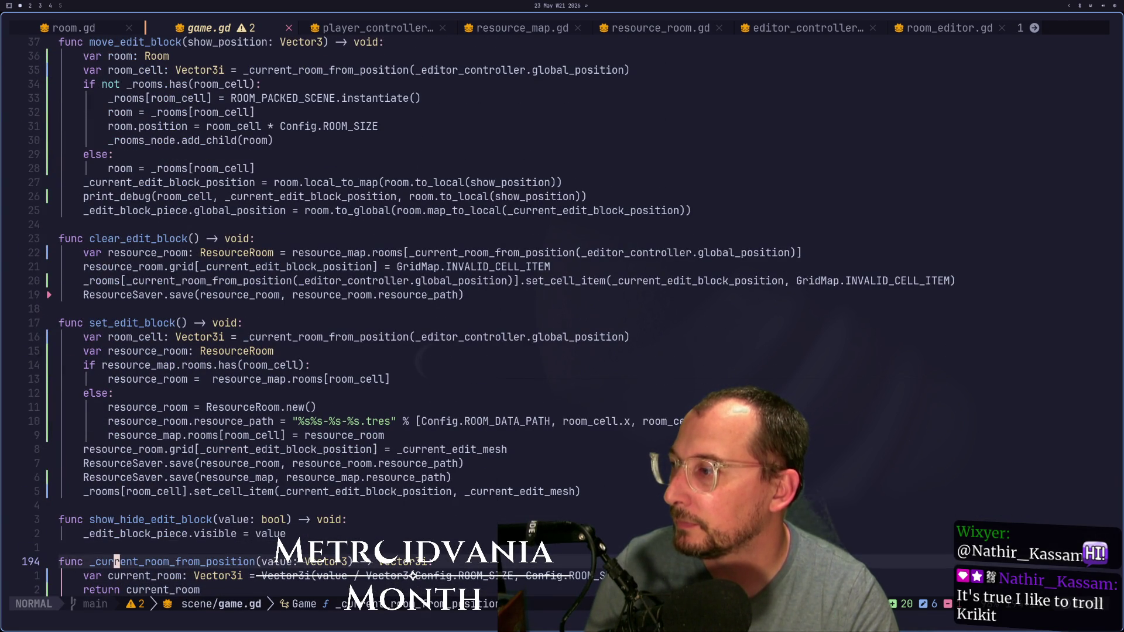
key(k)
key(k)
key(k)
key(j)
key(j)
key(j)
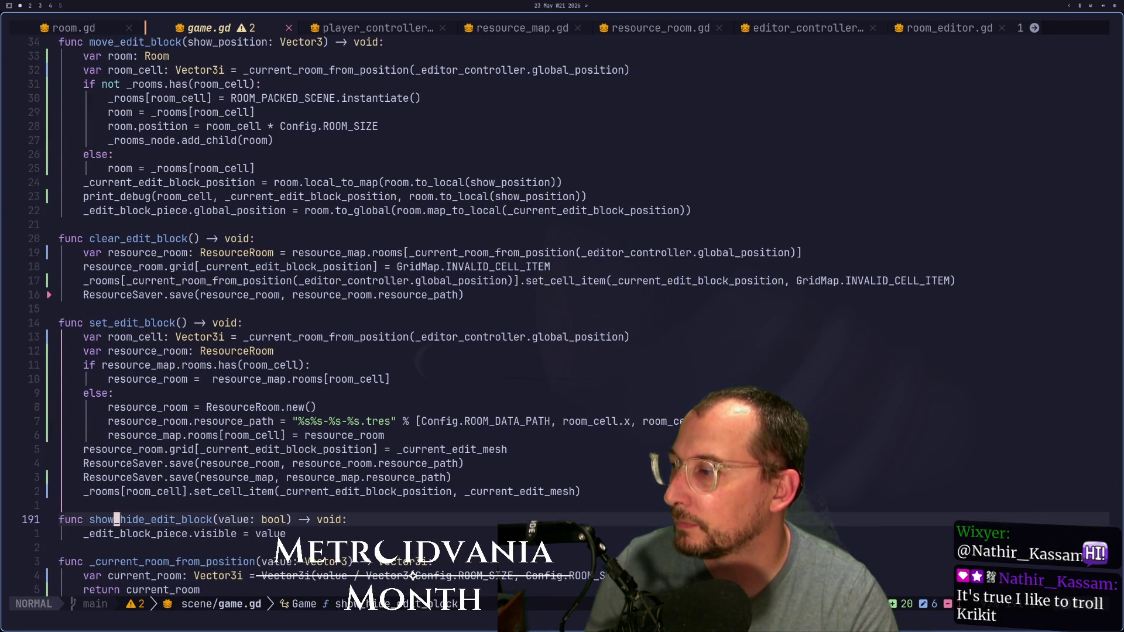
key(W)
key(W)
key(W)
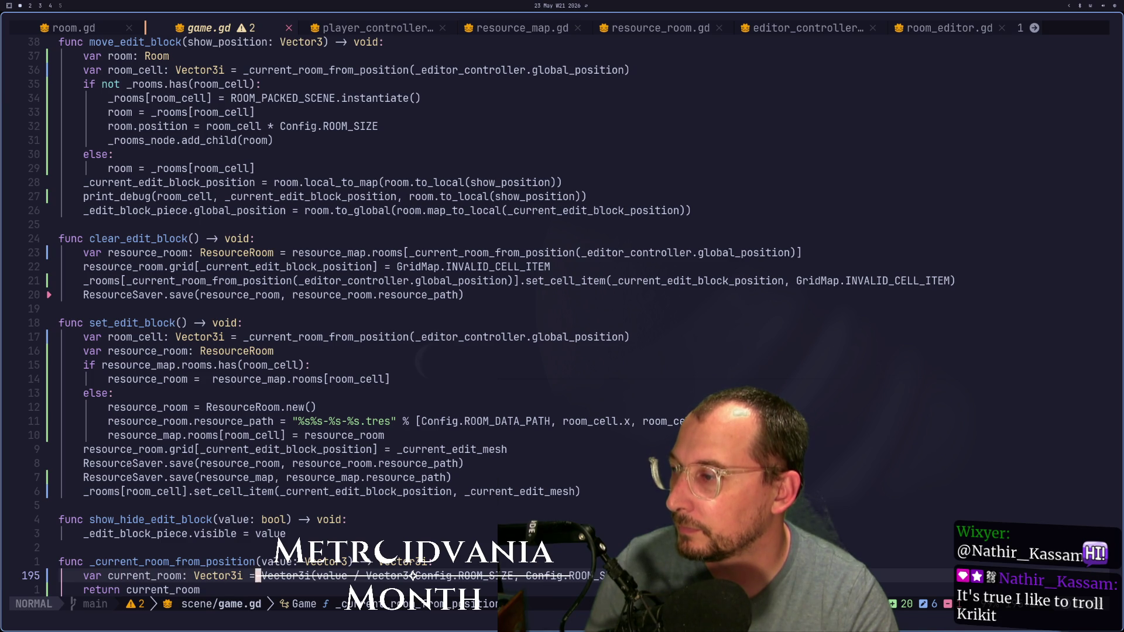
key(v)
key(f)
key(c)
key(;)
Step: Reduce _current_room_from_position to a single 'return Vector3i(...)' line, dropping current_room
key(E)
key(E)
key(E)
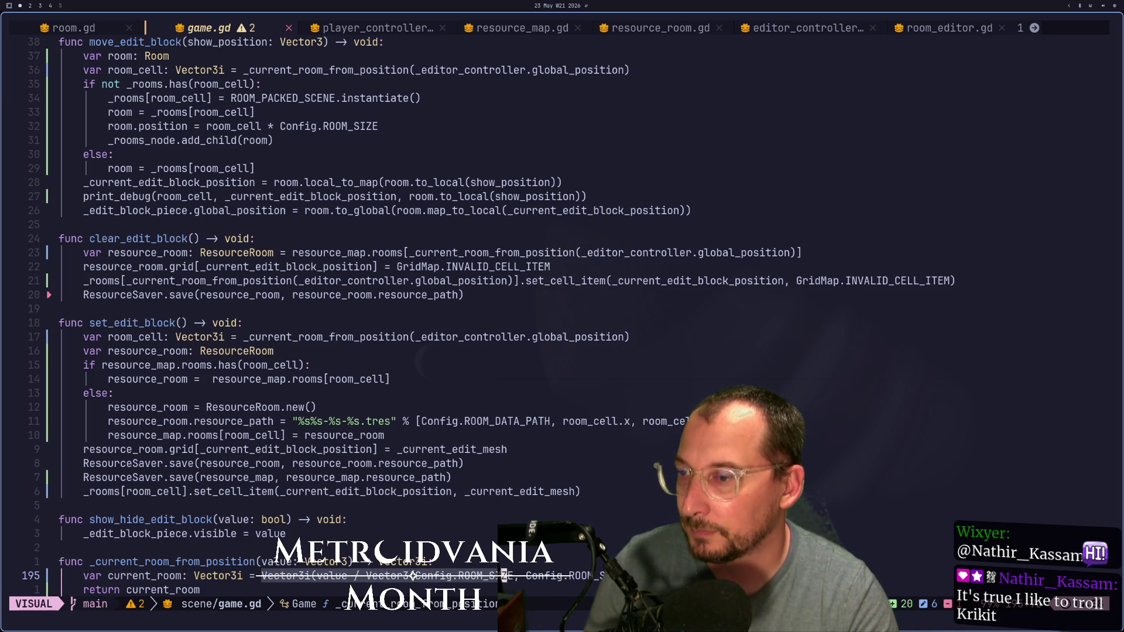
key(d)
key(w)
key(c)
key(i)
key(w)
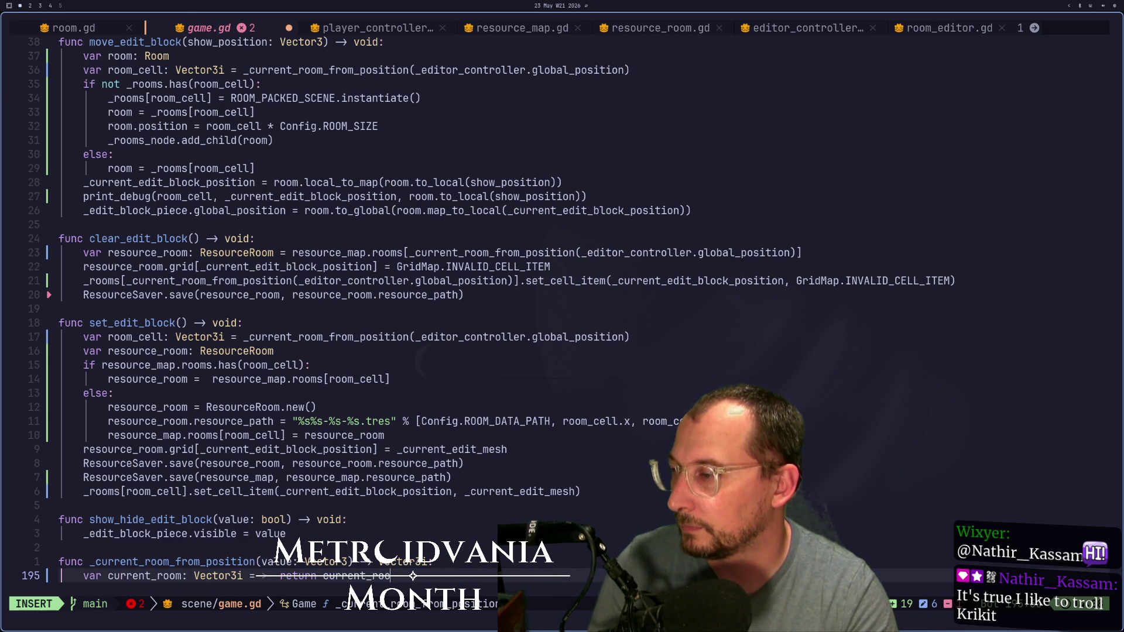
key(Escape)
key(u)
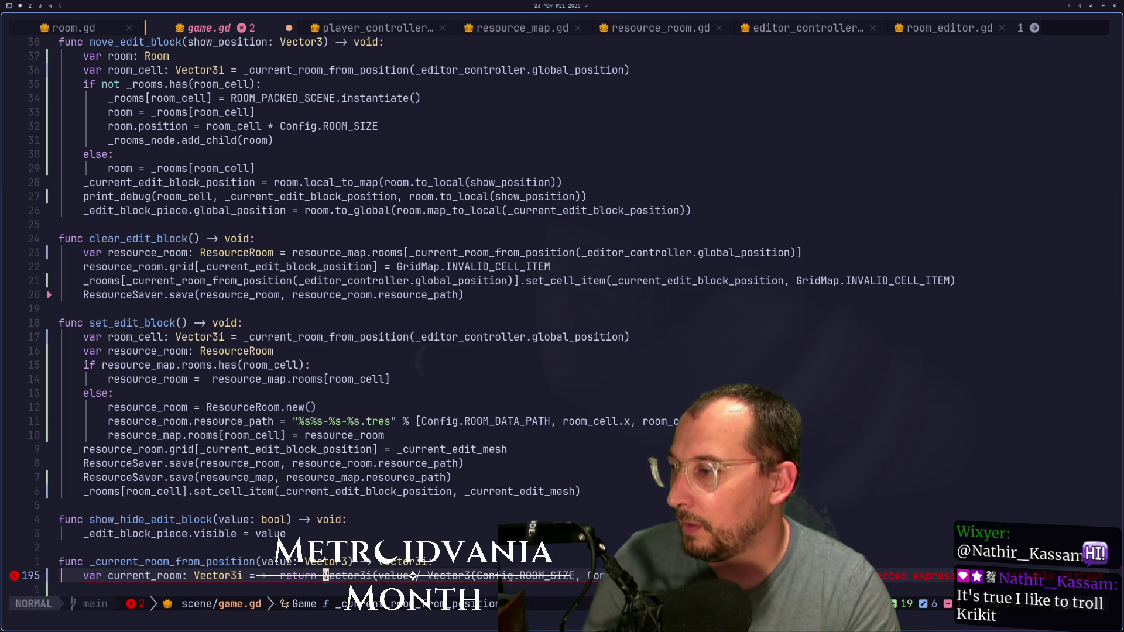
key(i)
key(BackSpace)
key(BackSpace)
key(BackSpace)
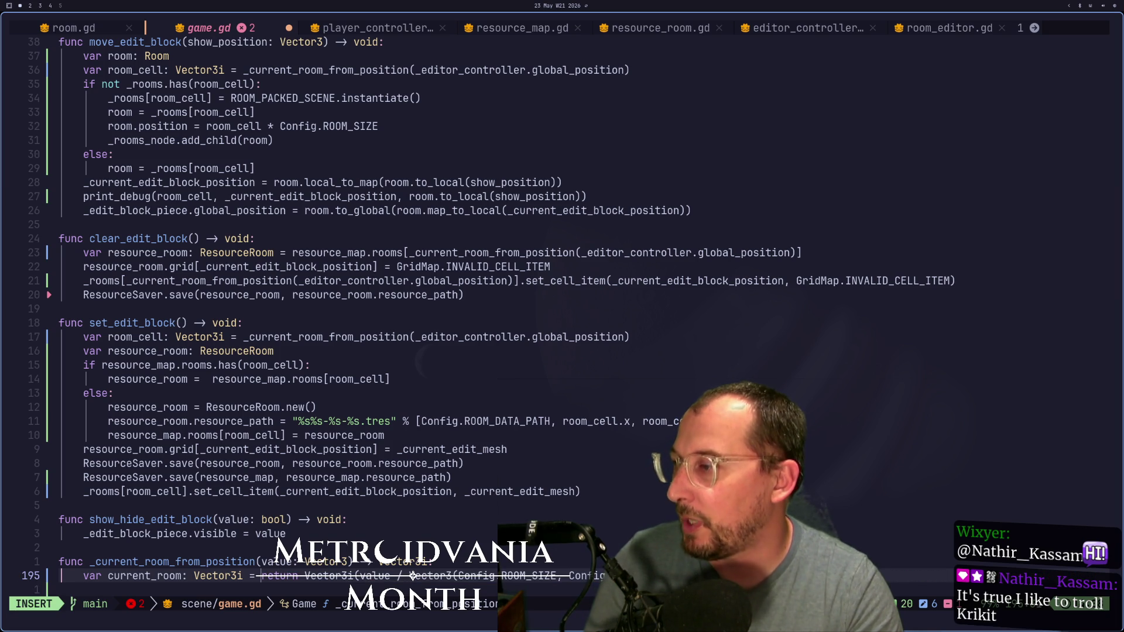
key(BackSpace)
key(BackSpace)
key(BackSpace)
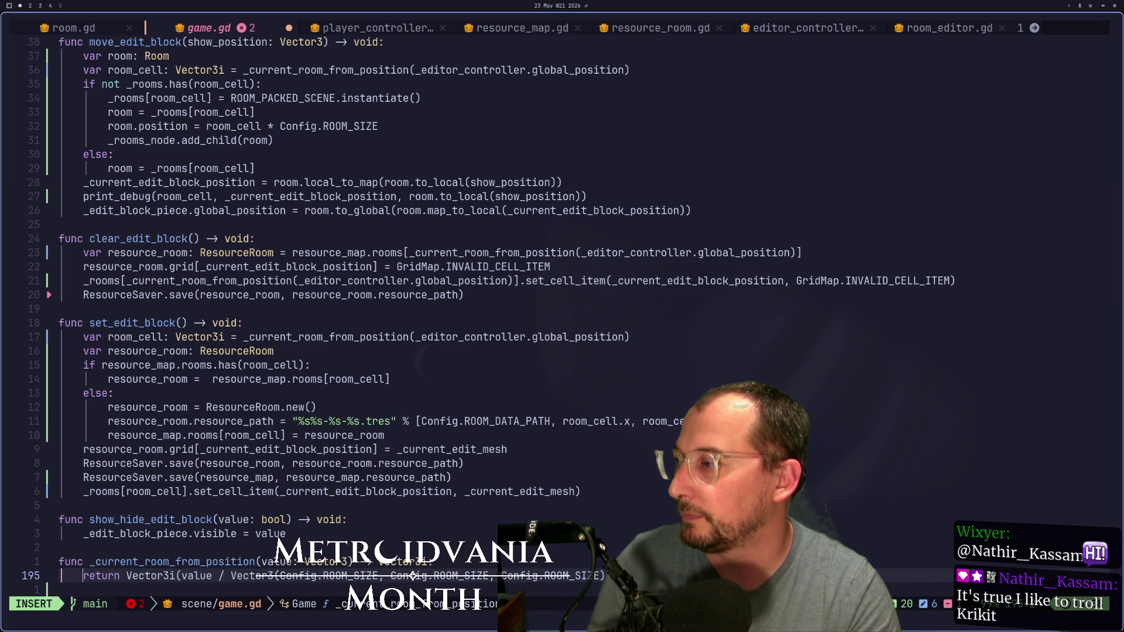
key(Escape)
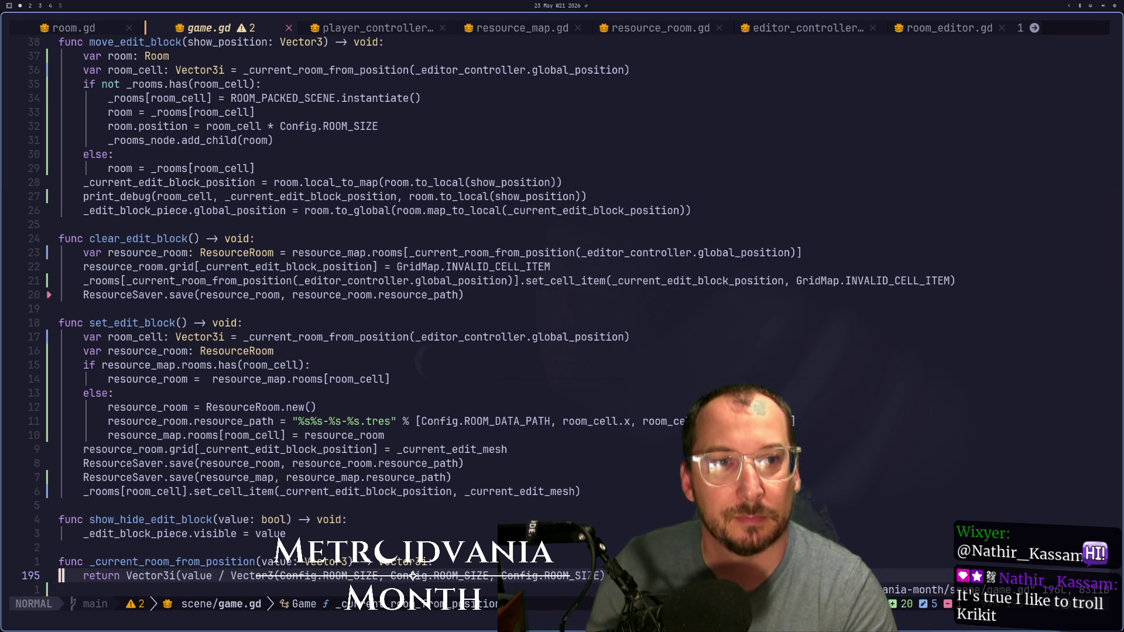
Step: Open a new line below the room_cell declaration in move_edit_block
key(k)
key(k)
key(k)
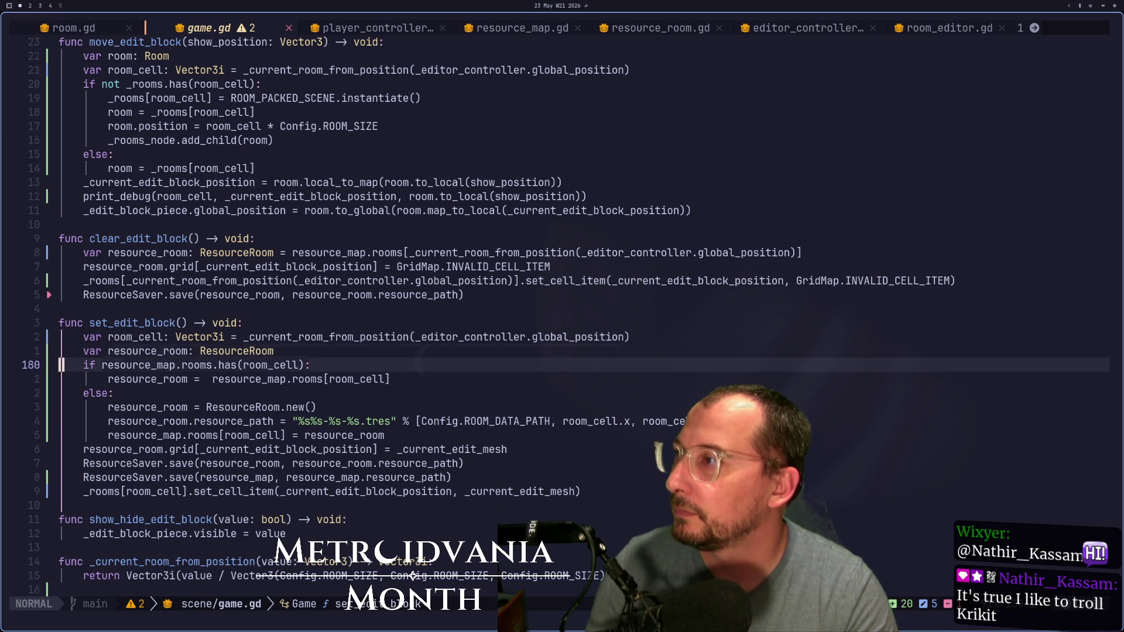
key(k)
key(k)
key(k)
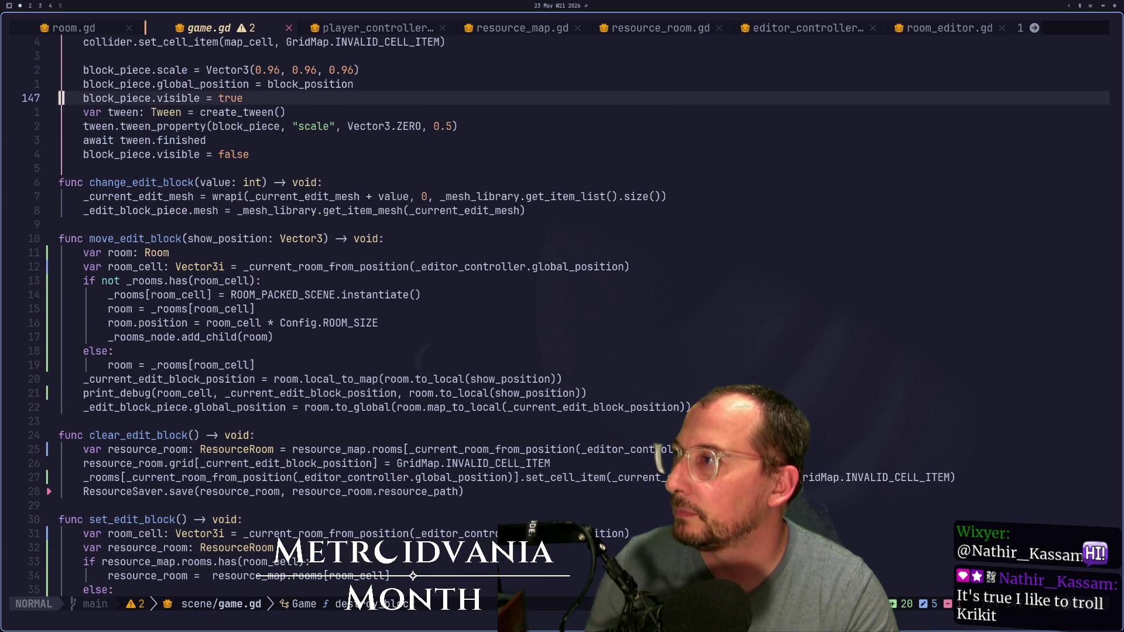
key(k)
key(k)
key(j)
key(j)
key(j)
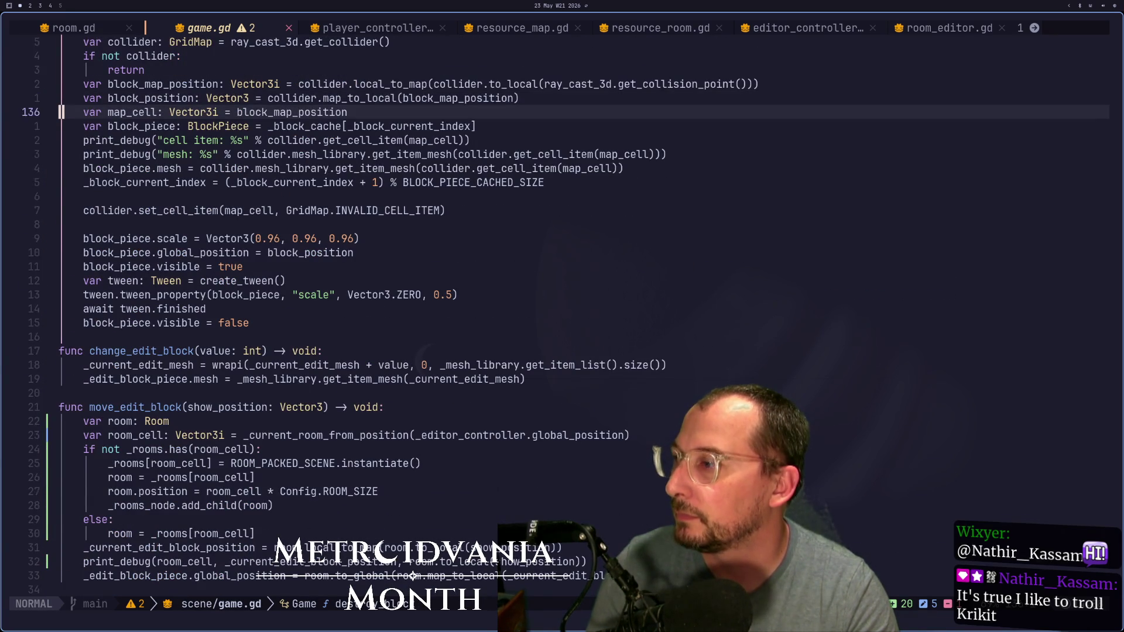
key(j)
key(j)
key(j)
key(k)
key(k)
key(k)
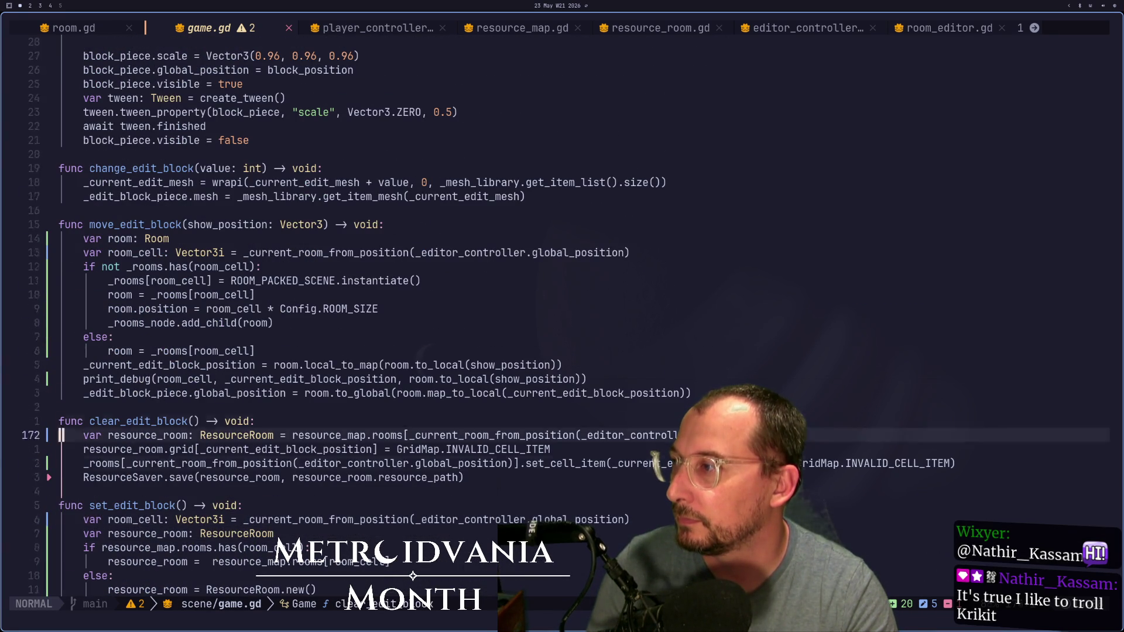
key(k)
key(k)
key(k)
key(k)
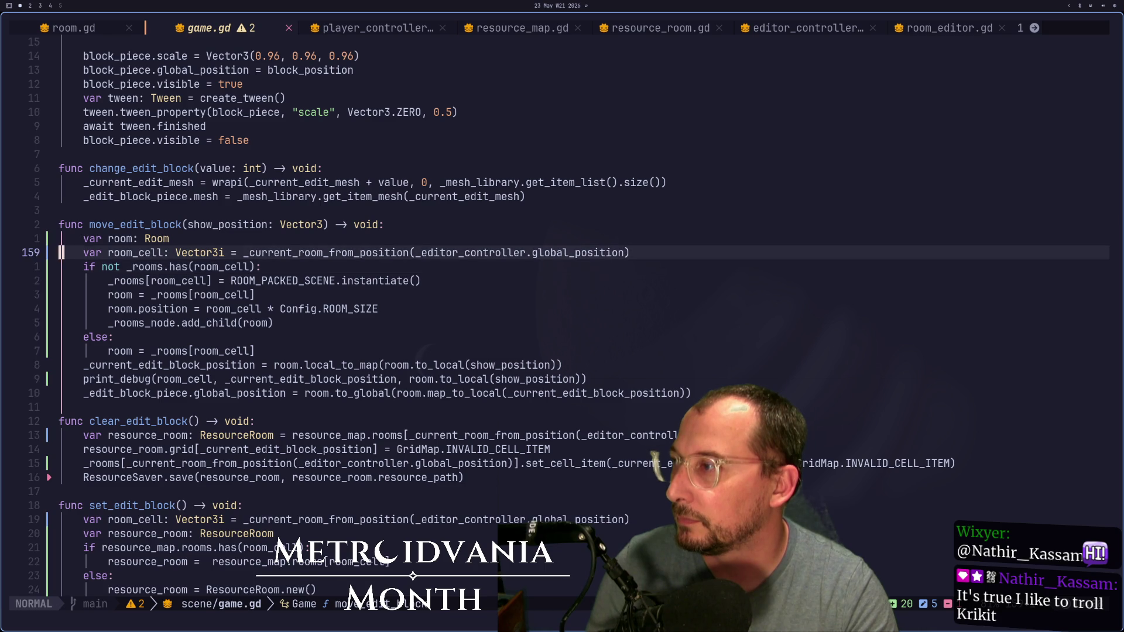
key(o)
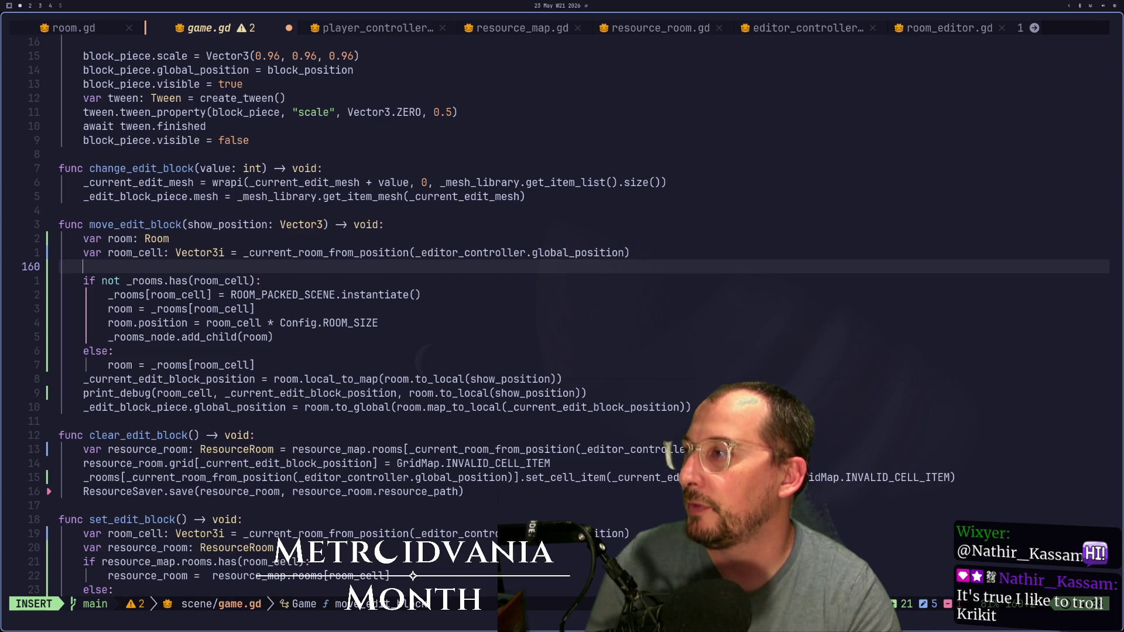
Step: Write '_room_boundary.position = room_cell * Config.ROOM_SIZE' on line 160
text(_))
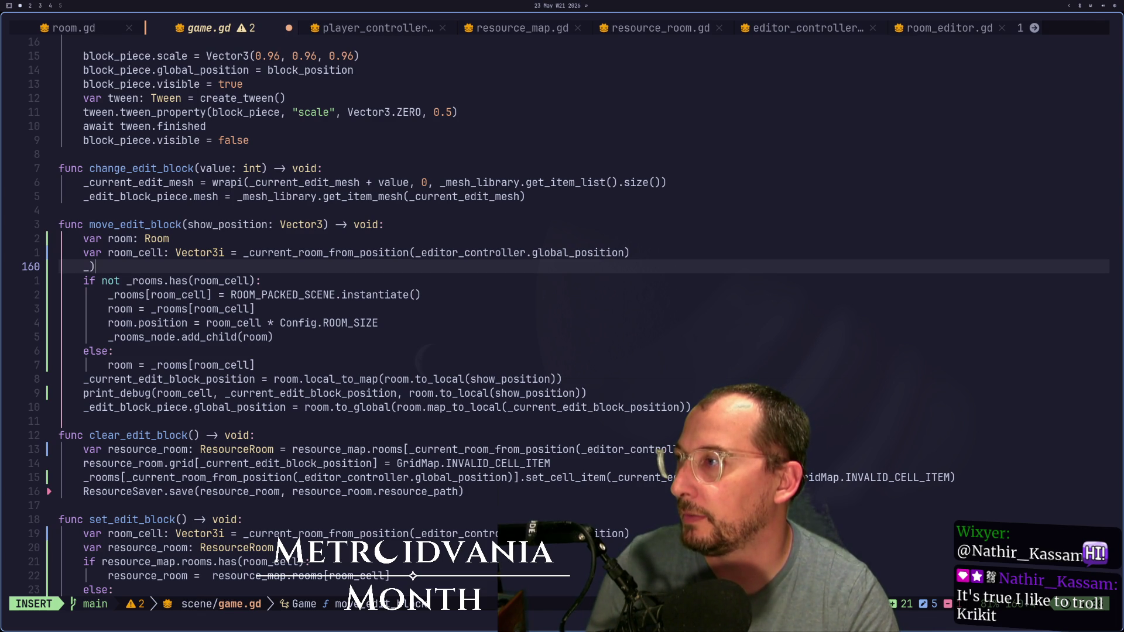
key(BackSpace)
text(room)
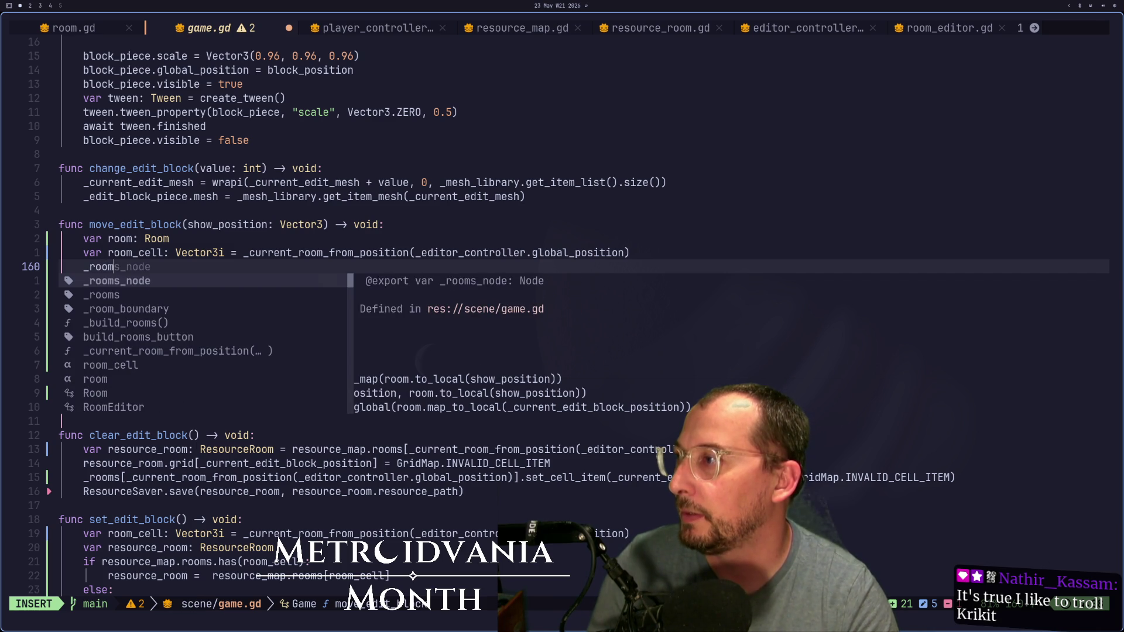
text(_boundary.posi)
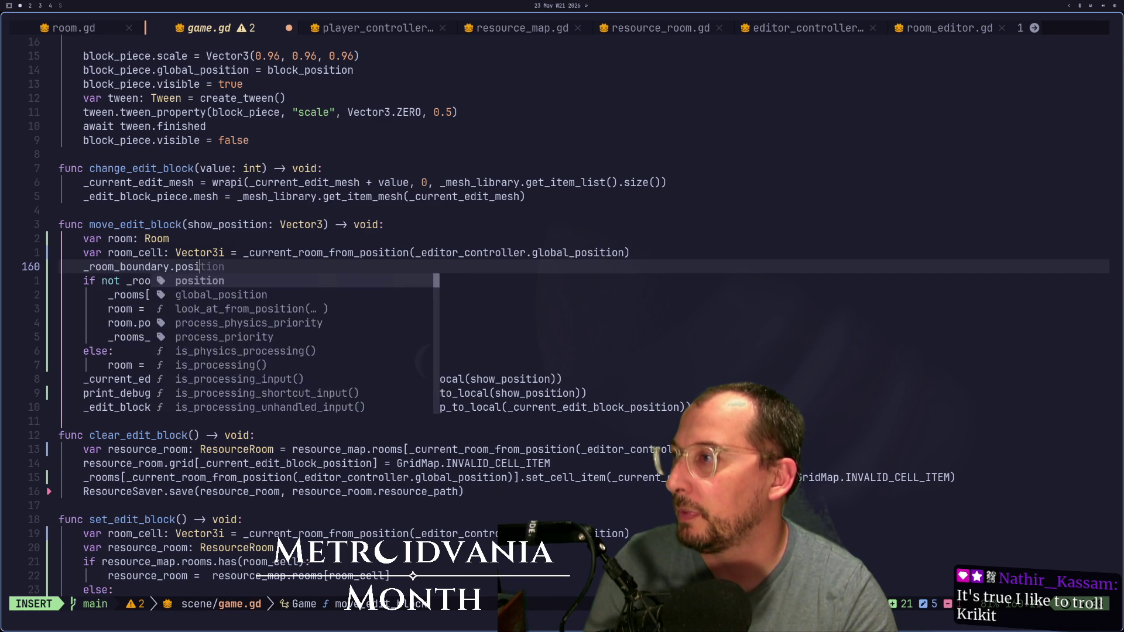
text(tion =)
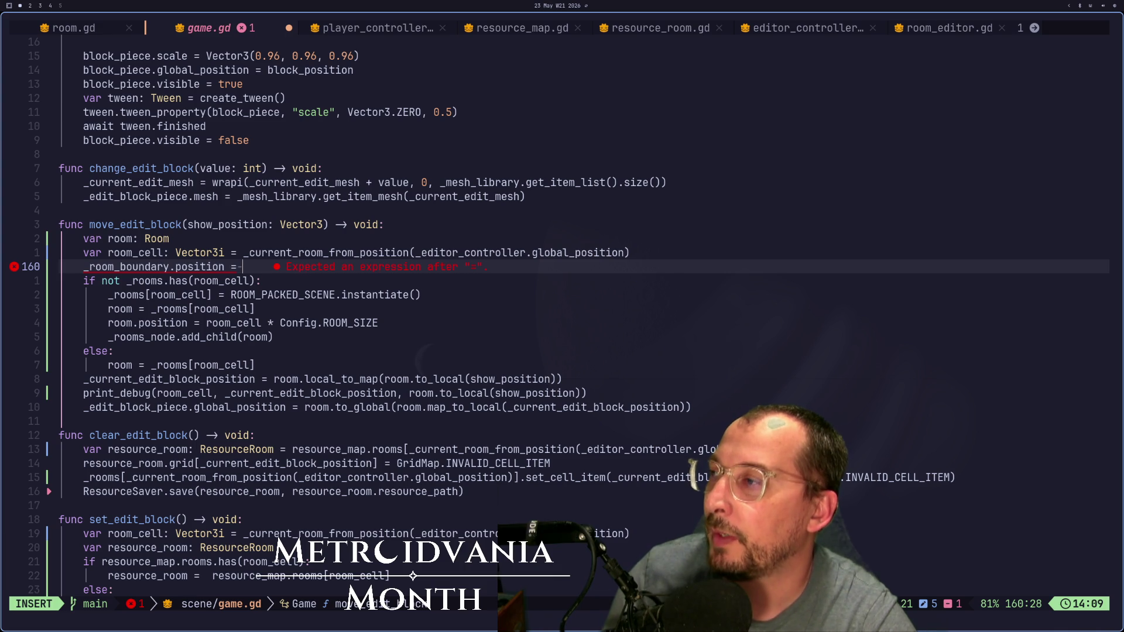
text(_)
key(BackSpace)
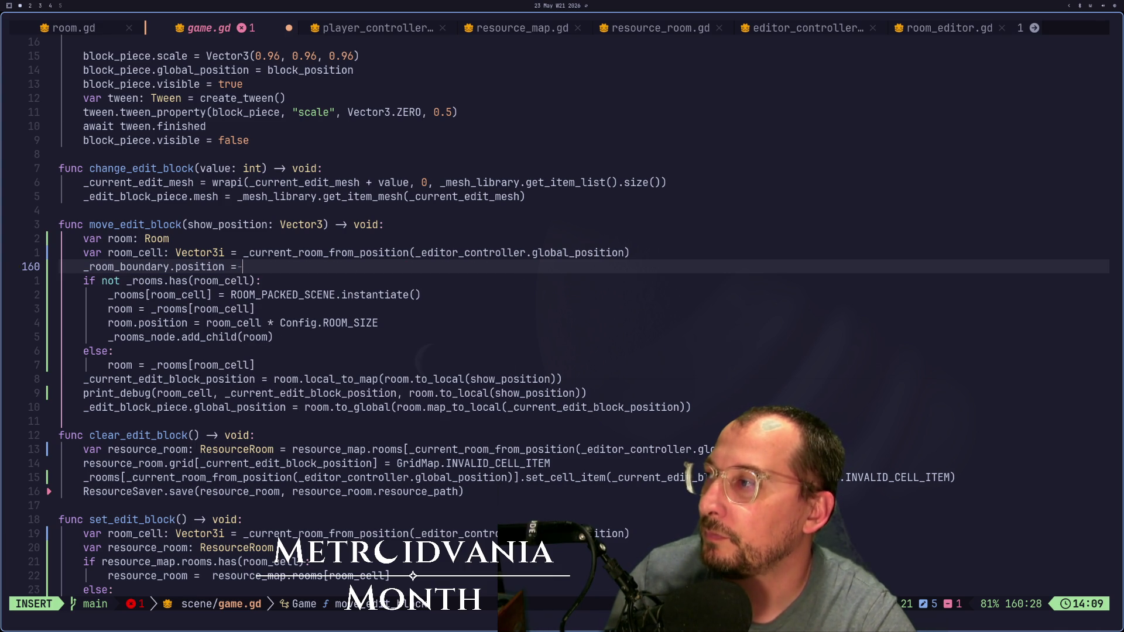
text(om_cell * C)
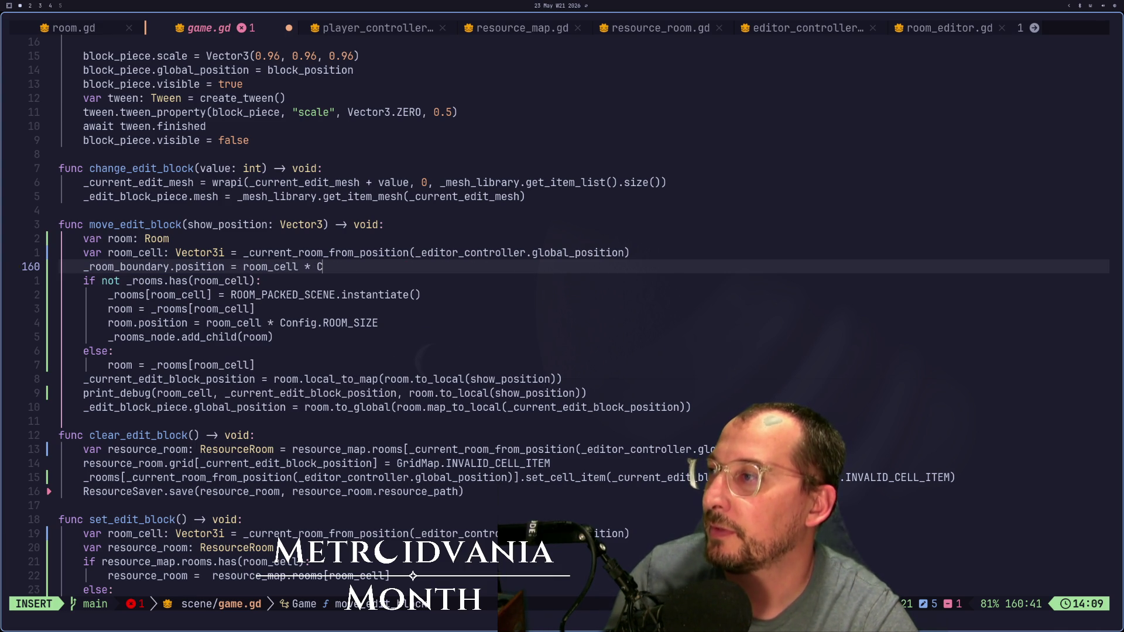
text(onfig.Roo)
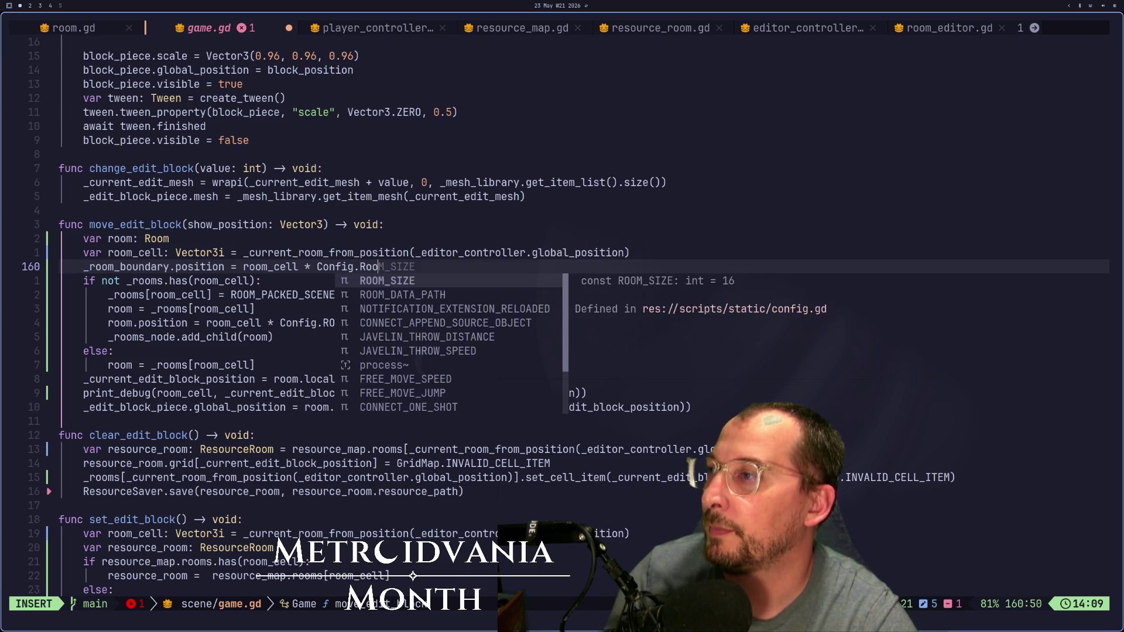
key(Return)
Step: Save game.gd with :w and return to the Godot editor
key(Escape)
text(:w)
key(Return)
key(super+2)
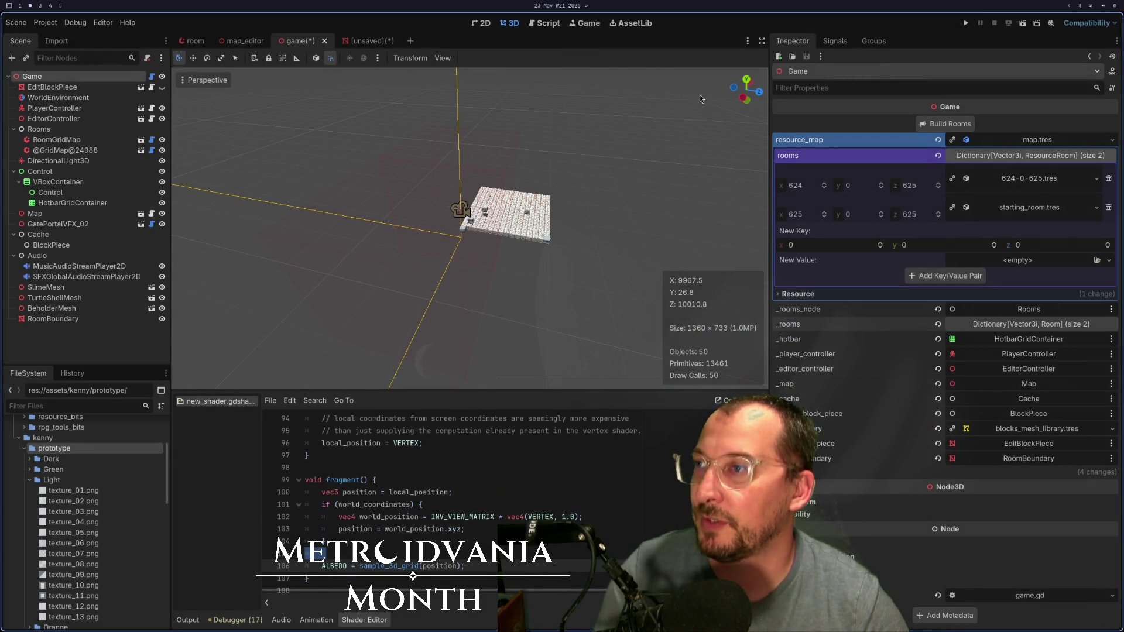
Step: Run the game, glance at the code in Neovim, then return to the game scene
click(965, 24)
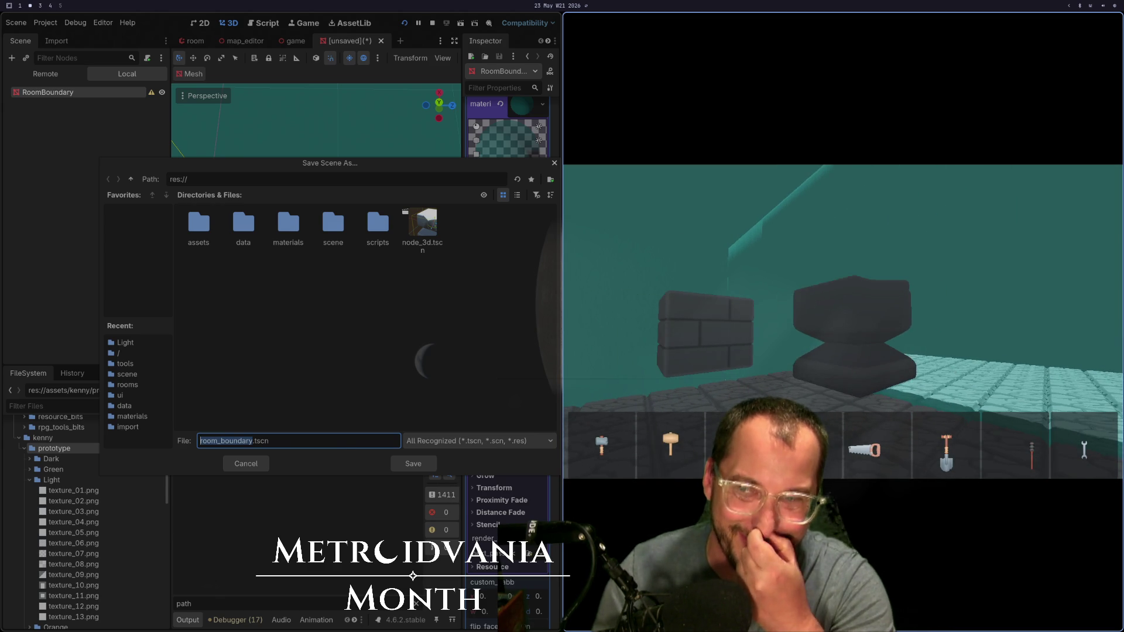
key(super+1)
key(super+2)
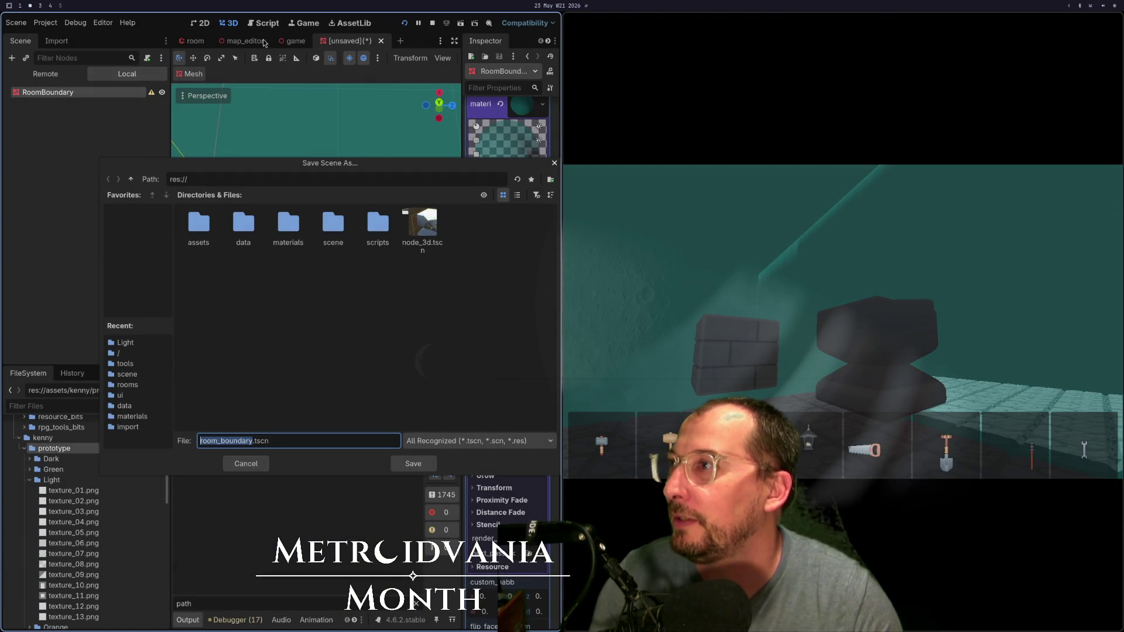
click(293, 42)
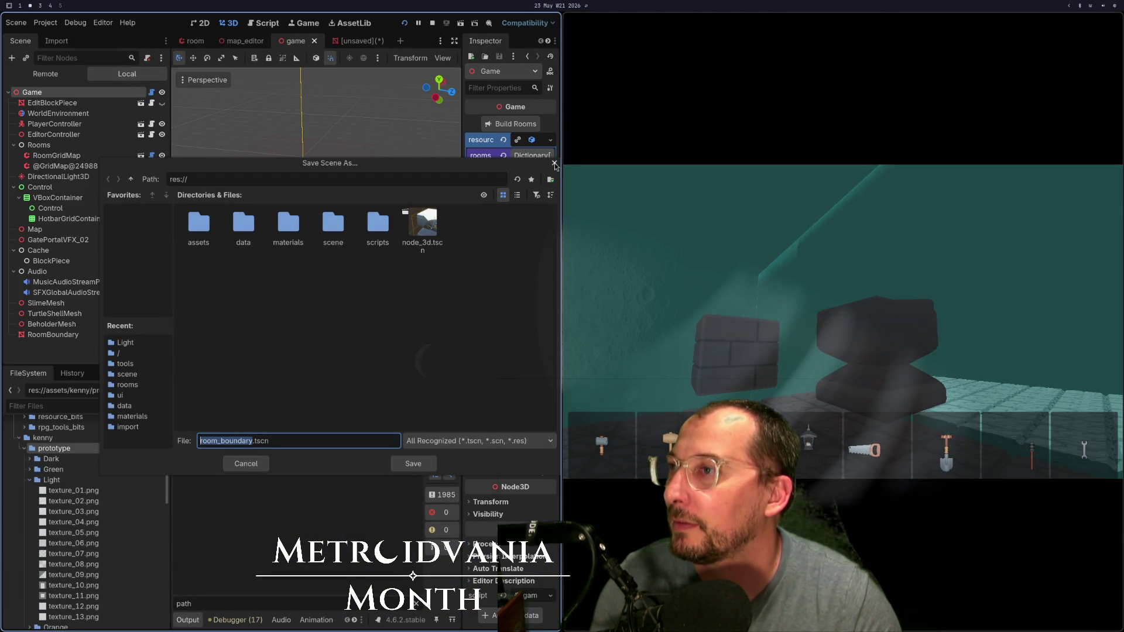
Step: Dismiss the save prompt and set RoomBoundary's box mesh material Shading Mode to Unshaded
click(554, 165)
click(70, 335)
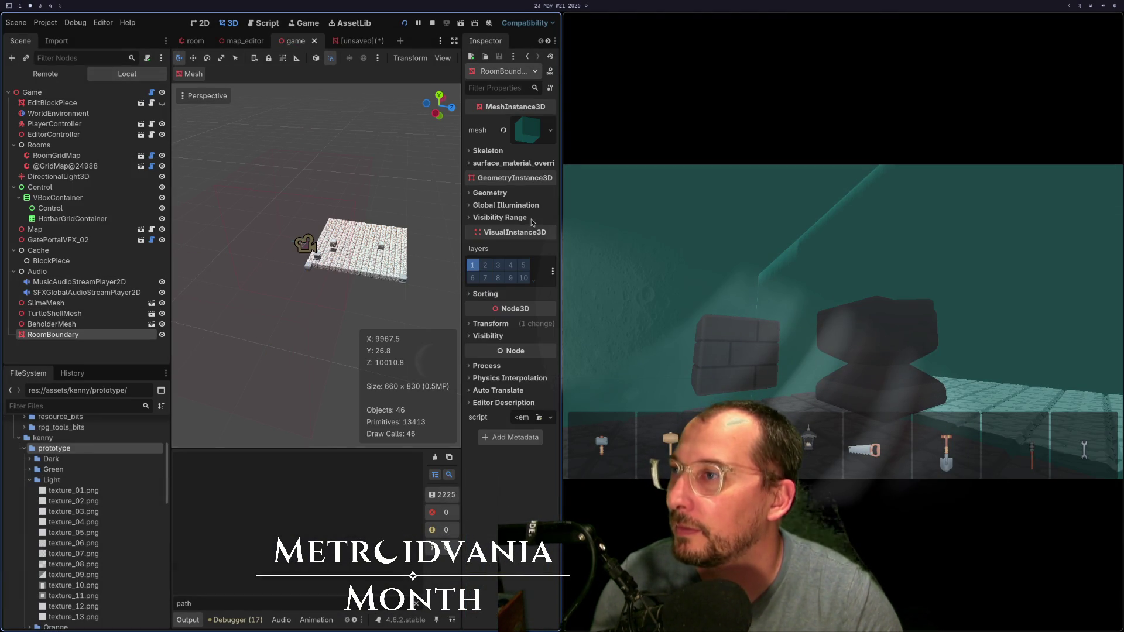
click(508, 152)
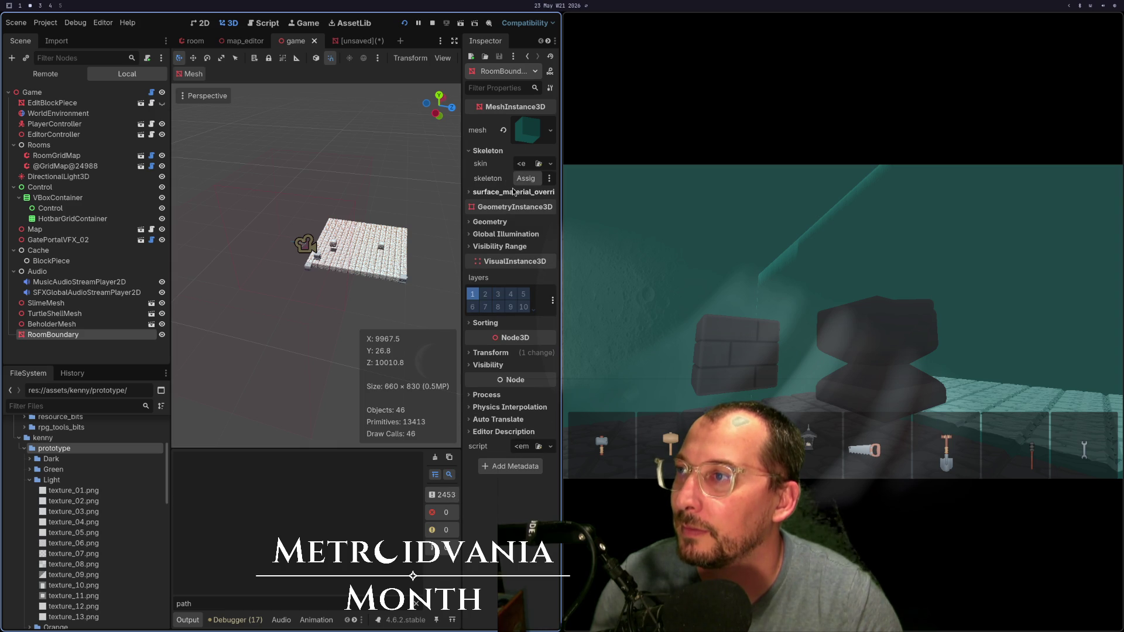
click(513, 192)
click(531, 133)
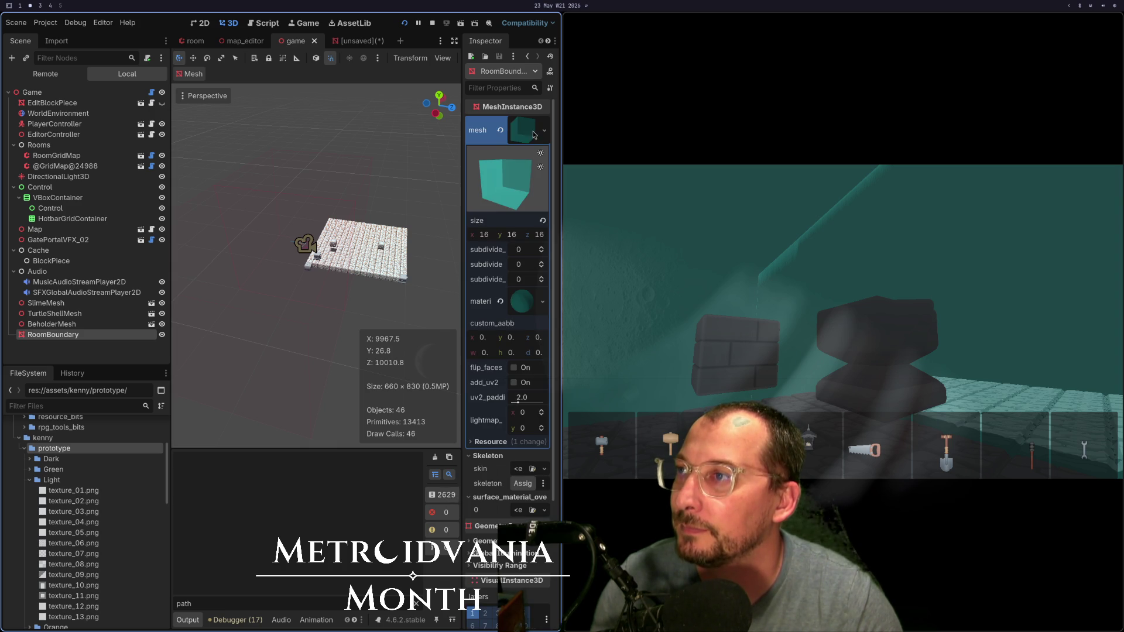
click(524, 304)
scroll(506, 428, down, 3)
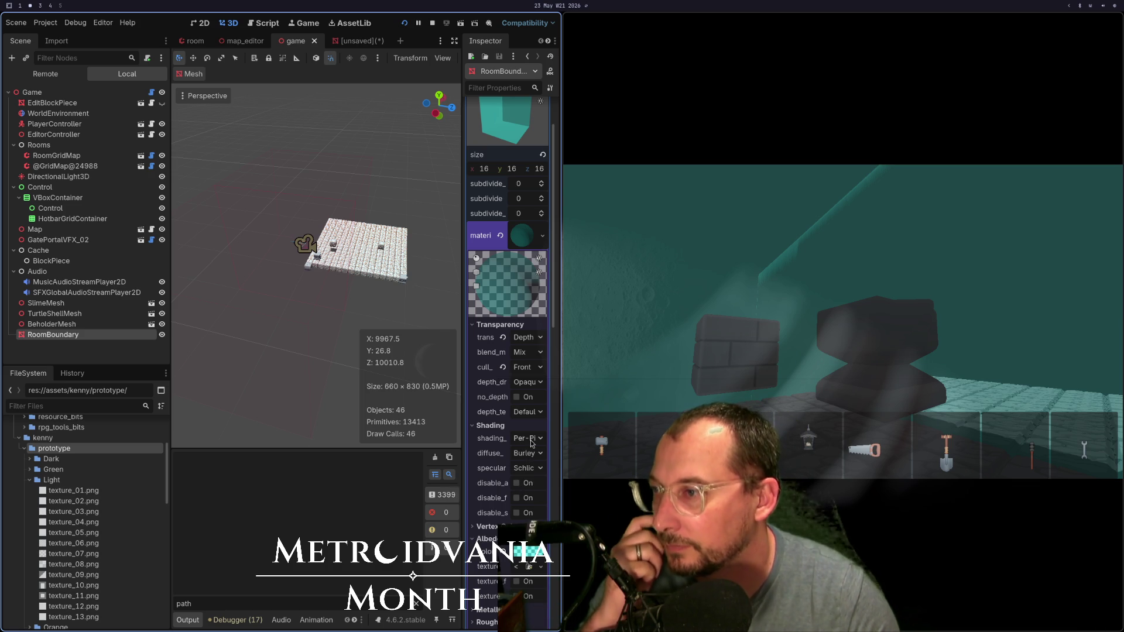
click(531, 440)
click(525, 455)
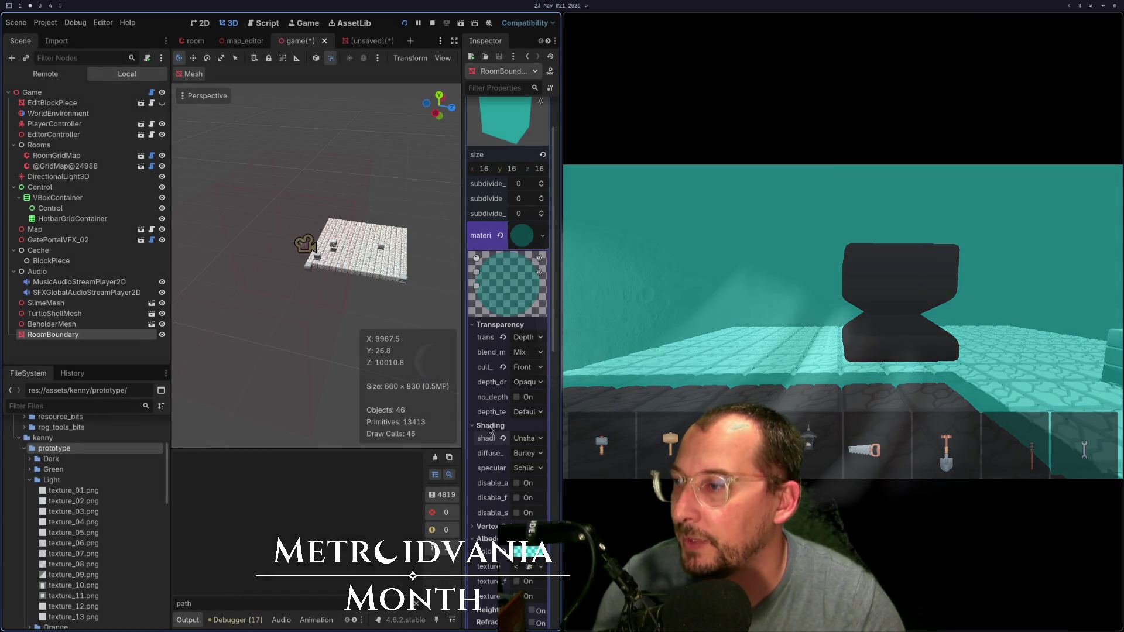
Step: Enable Disable Receive Shadows on the boundary material, trying then reverting Shadow To Opacity
click(477, 324)
click(478, 338)
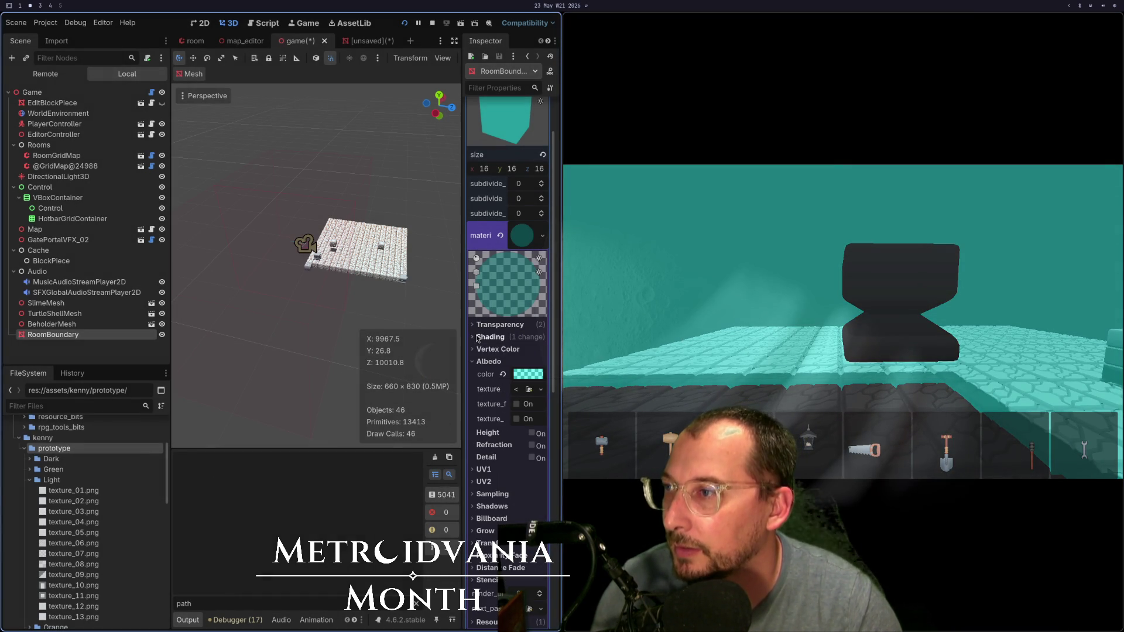
scroll(494, 366, down, 4)
click(492, 375)
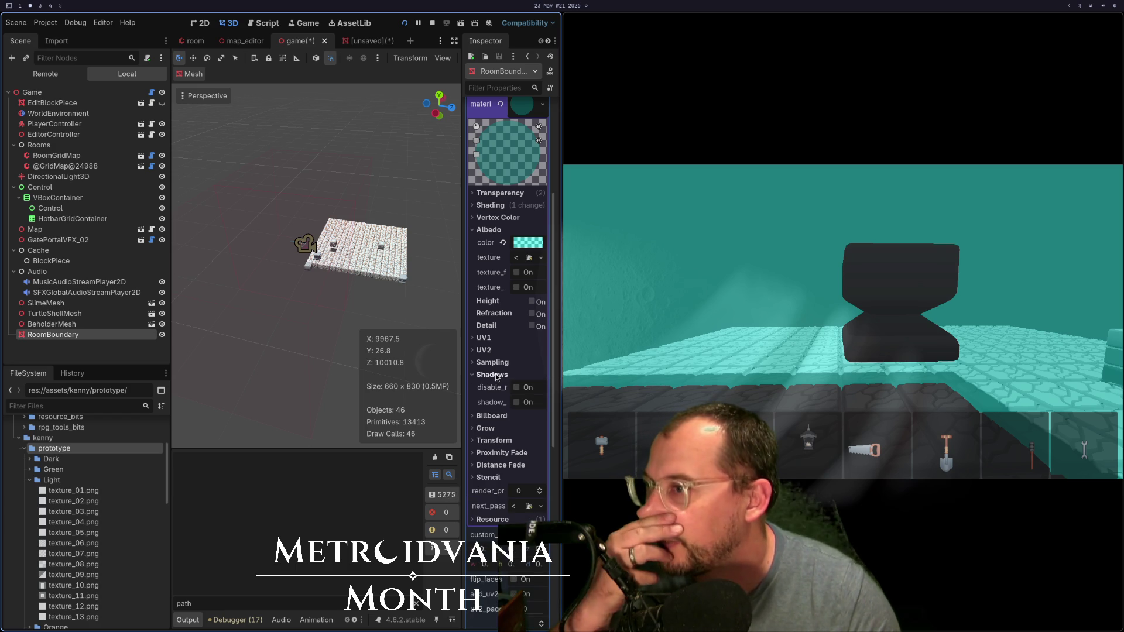
click(518, 389)
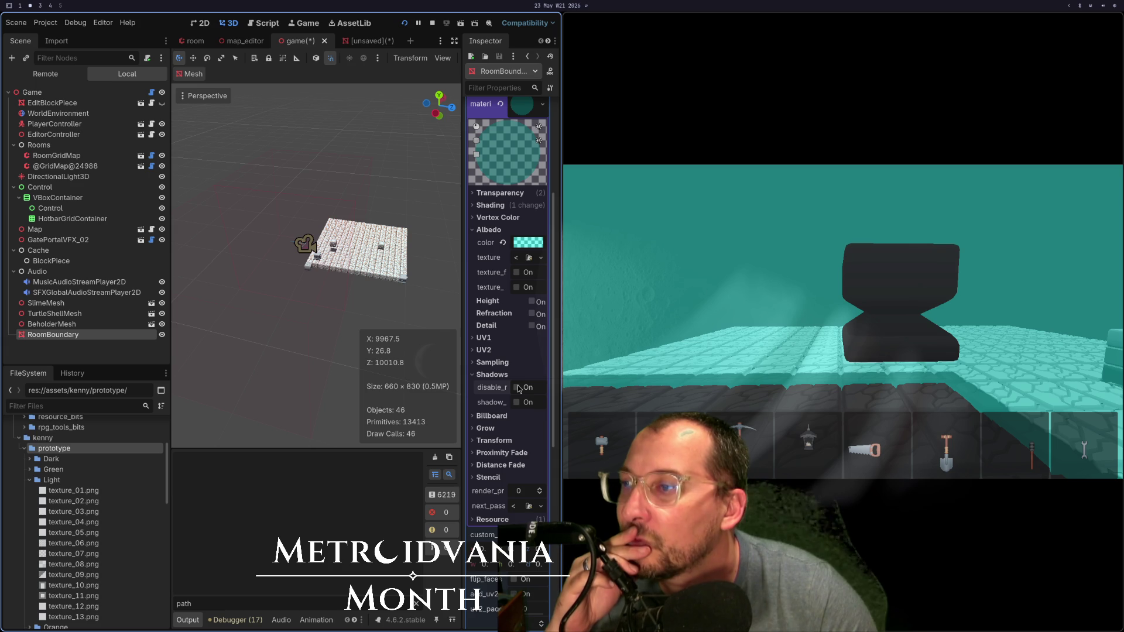
click(524, 404)
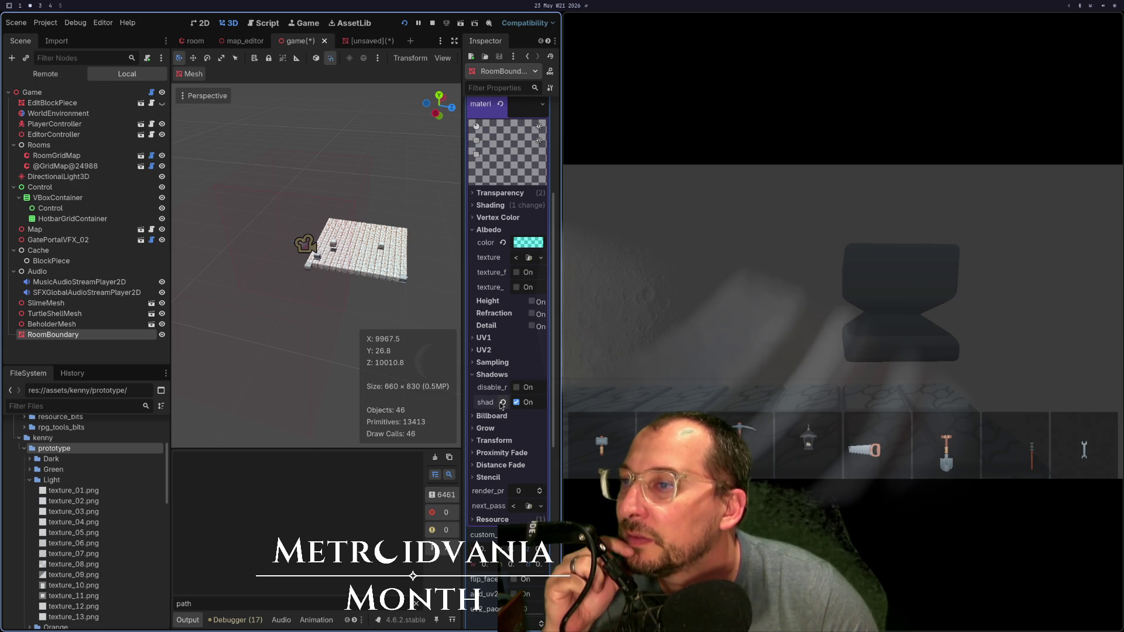
click(503, 403)
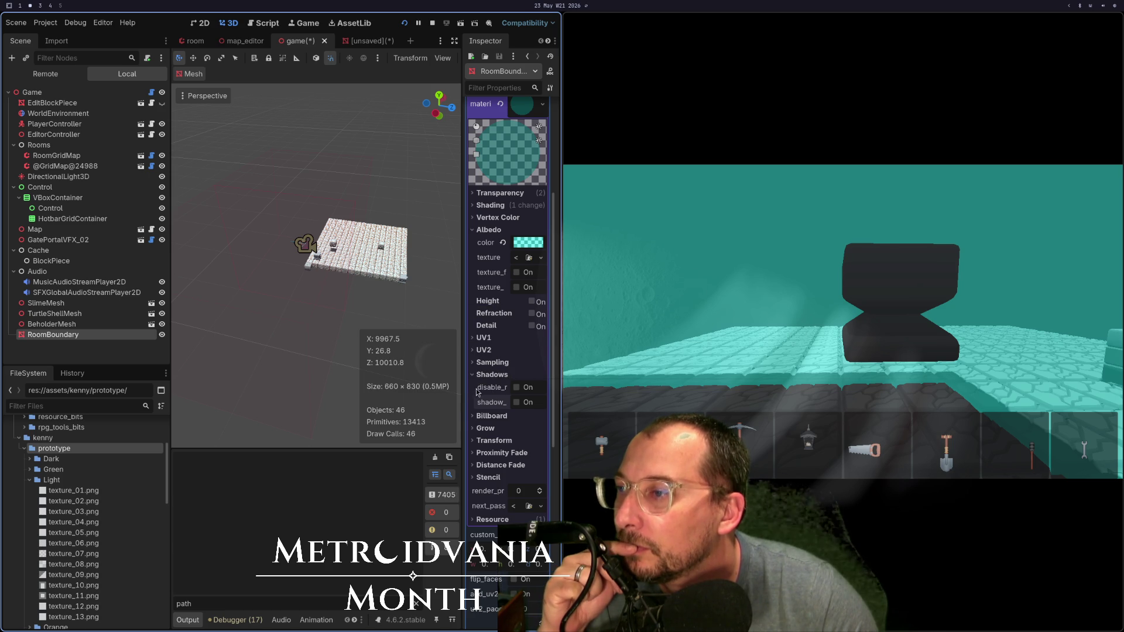
scroll(501, 375, up, 5)
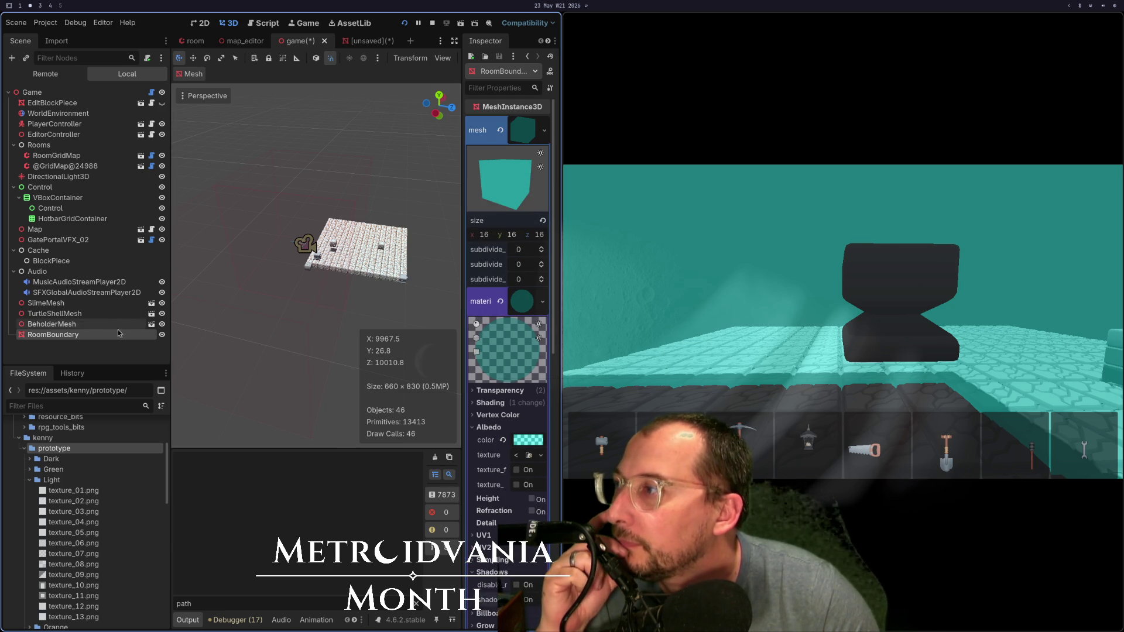
Step: Look around the boundary in the running game
click(644, 293)
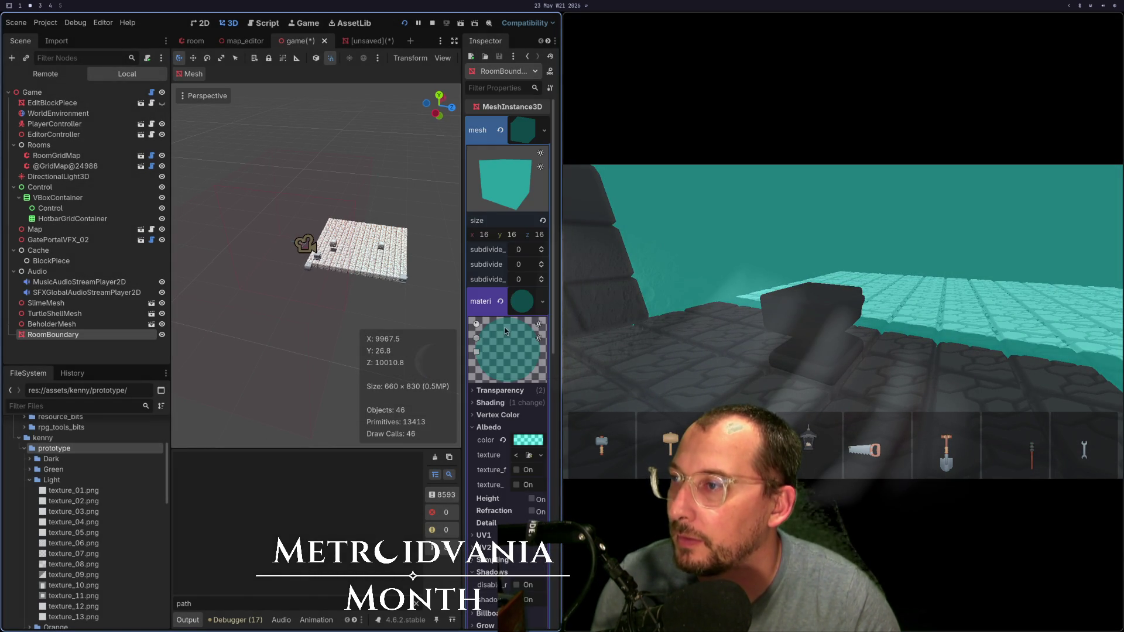
scroll(505, 328, down, 5)
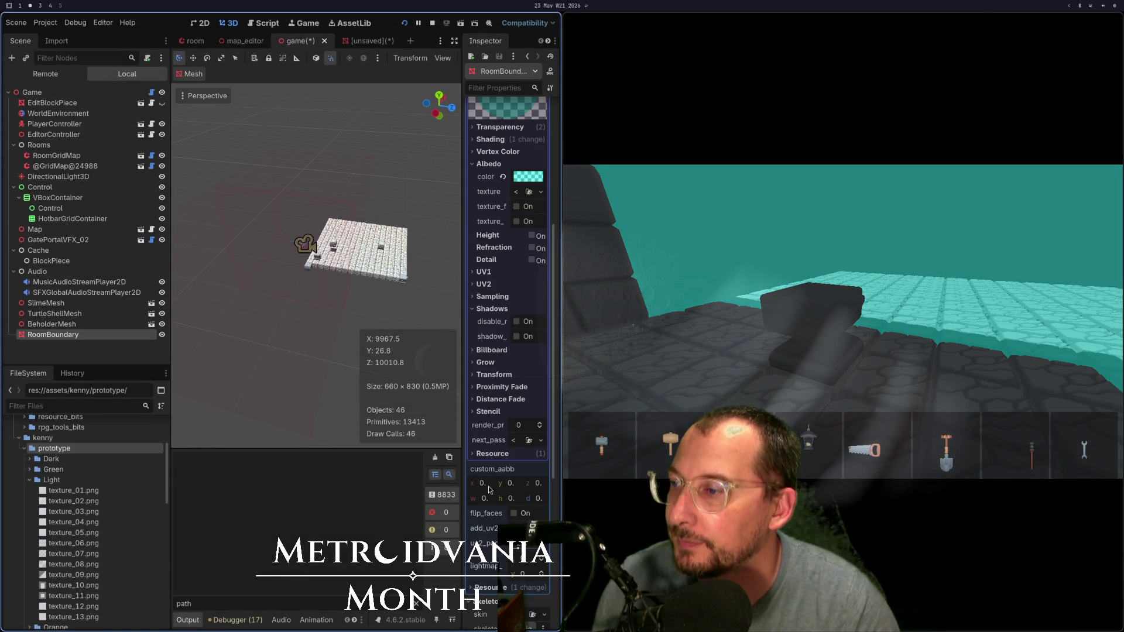
scroll(492, 497, down, 3)
scroll(492, 462, down, 3)
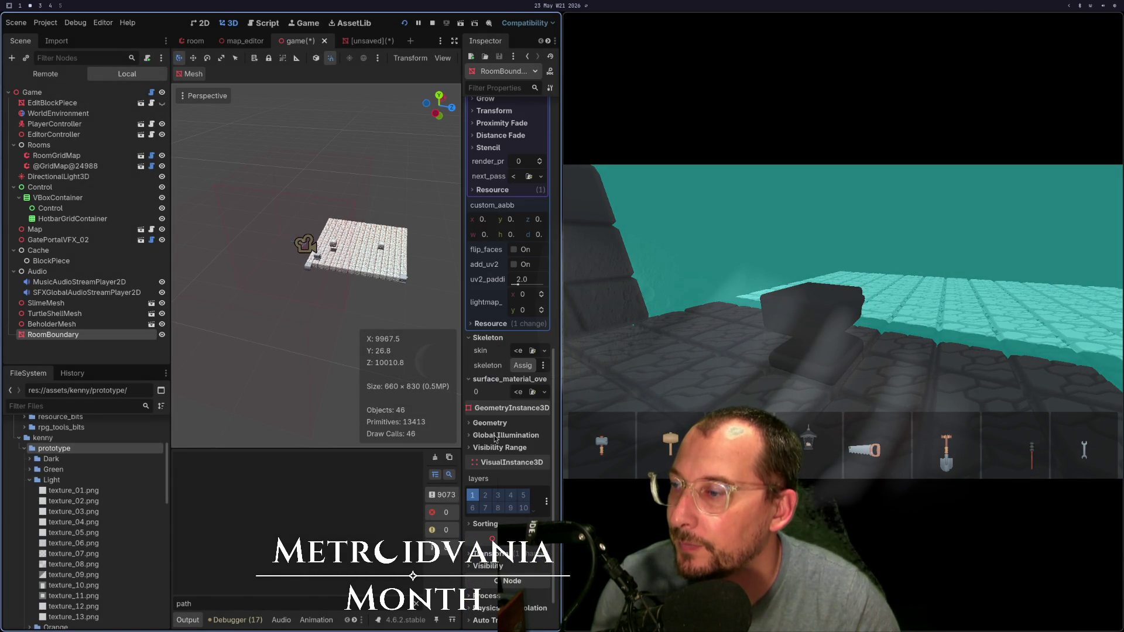
scroll(495, 439, up, 12)
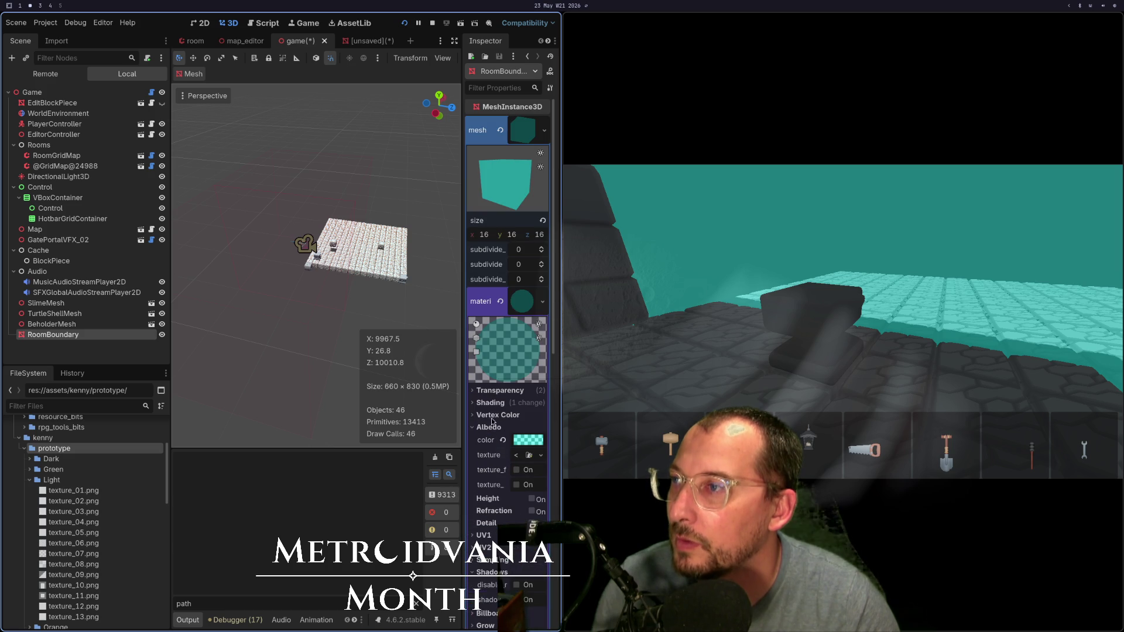
Step: Move the RoomBoundary from visual layer 1 to visual layer 2
click(520, 122)
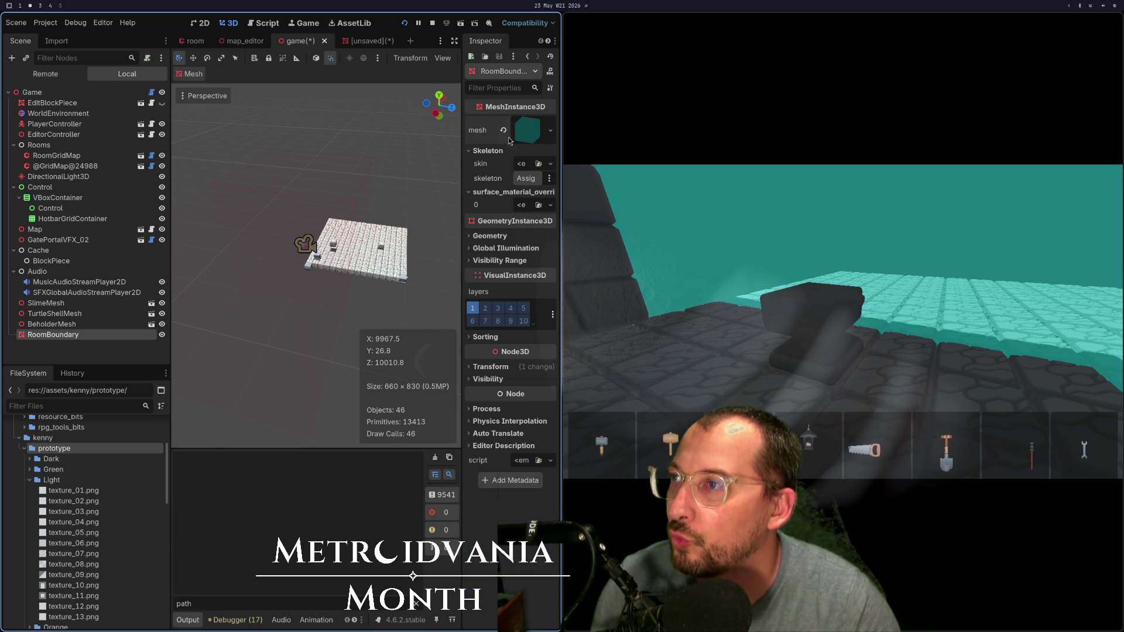
click(473, 308)
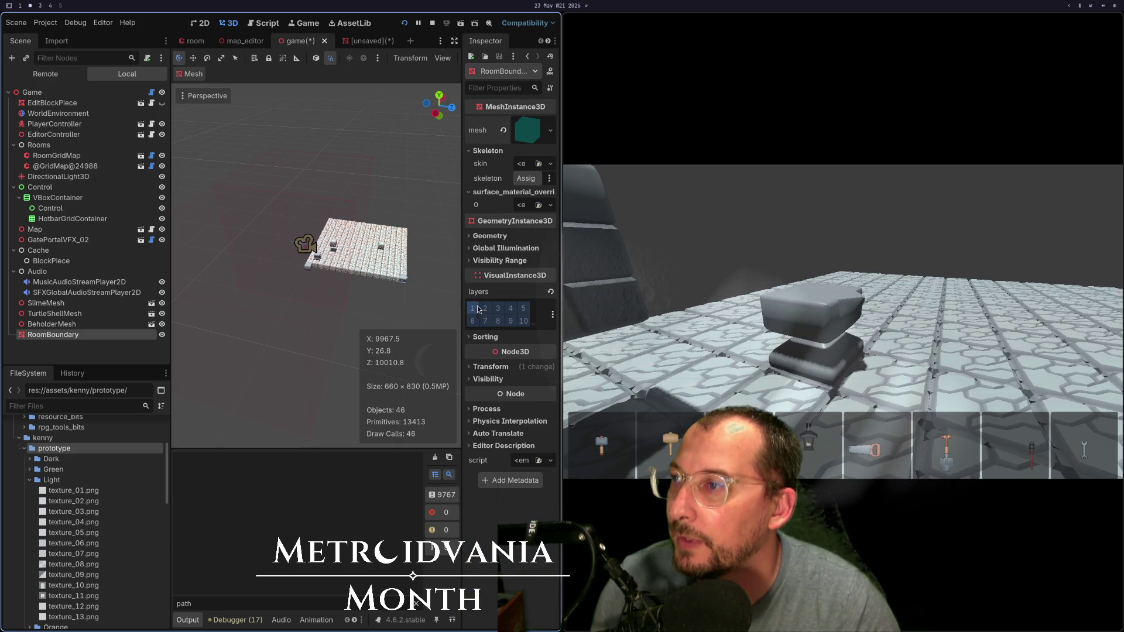
click(484, 308)
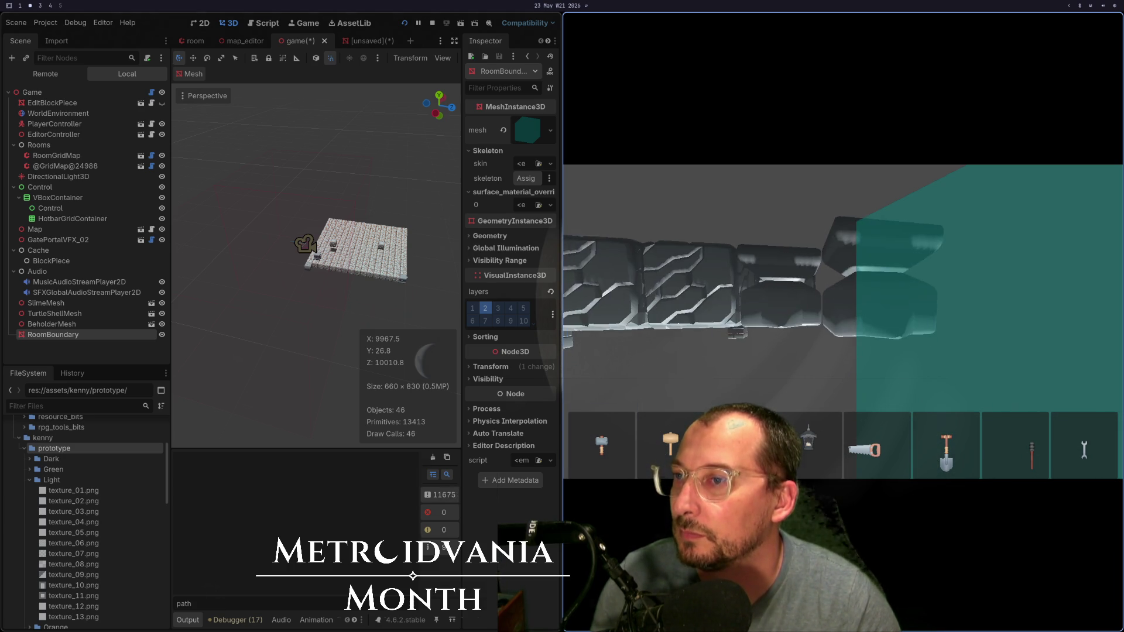
Step: Stop the game, turn layer 1 back on, relaunch, and cancel the Save Scene As prompt
key(F8)
click(780, 308)
click(968, 22)
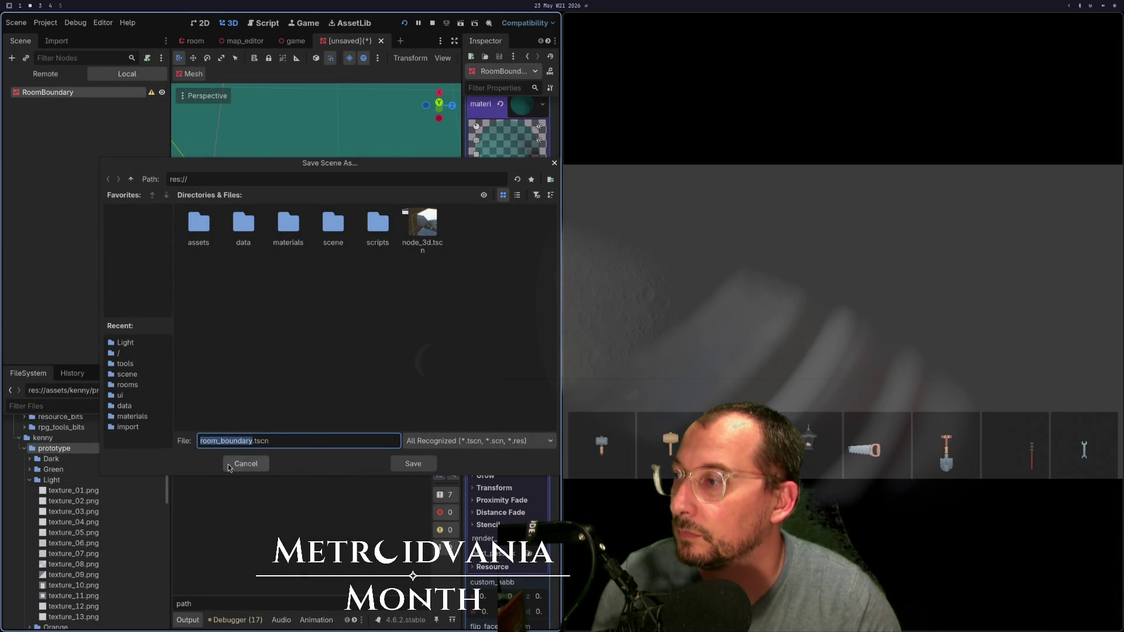
click(246, 464)
key(super+1)
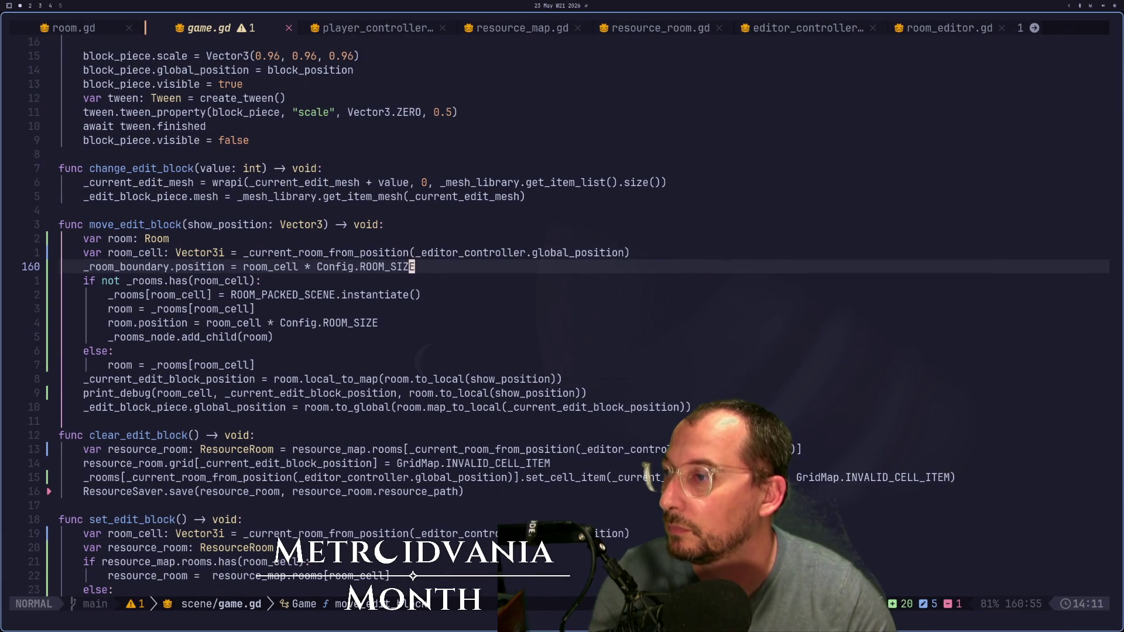
Step: Append a Config.ROOM_SIZE offset term to line 160 of game.gd and save
key(a)
text(+ R)
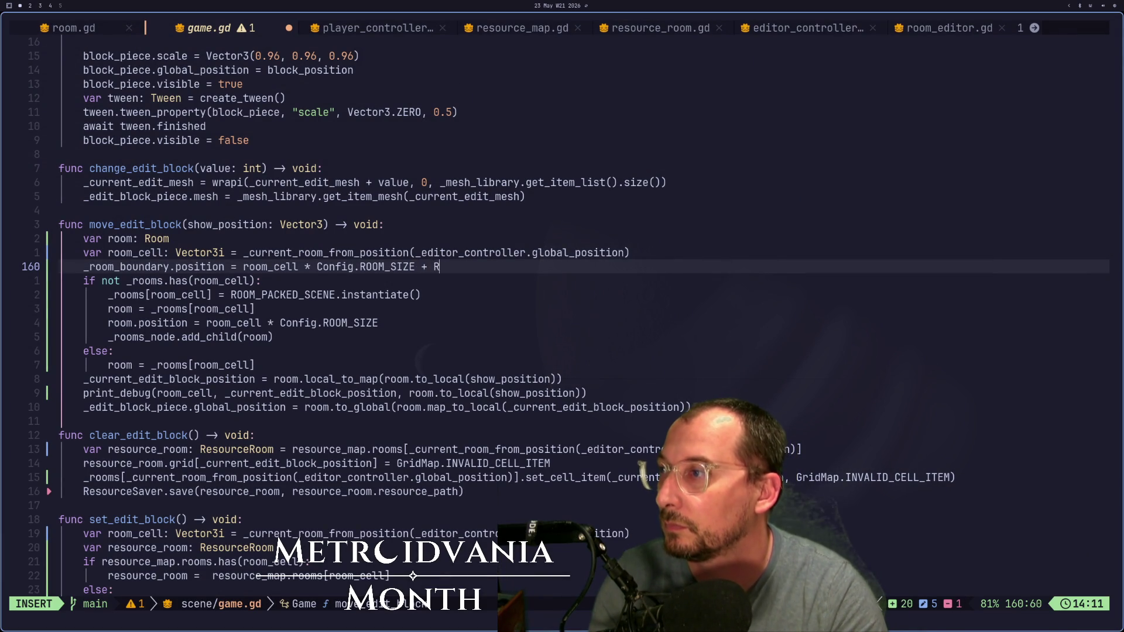
key(BackSpace)
text(Config.R)
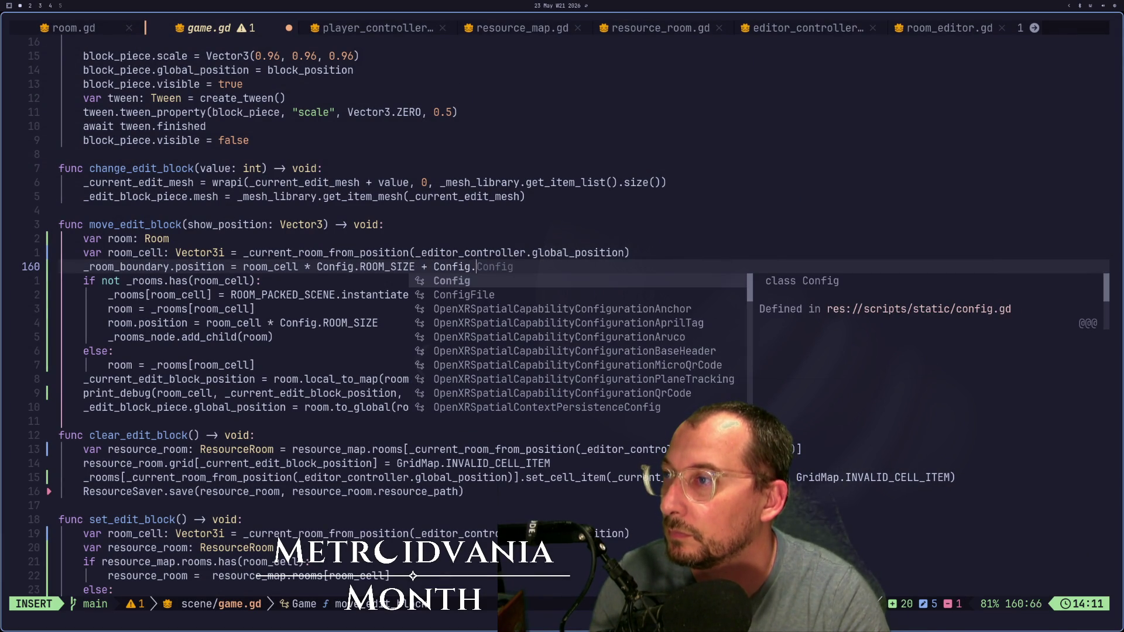
text(OOM_SIZE / 2)
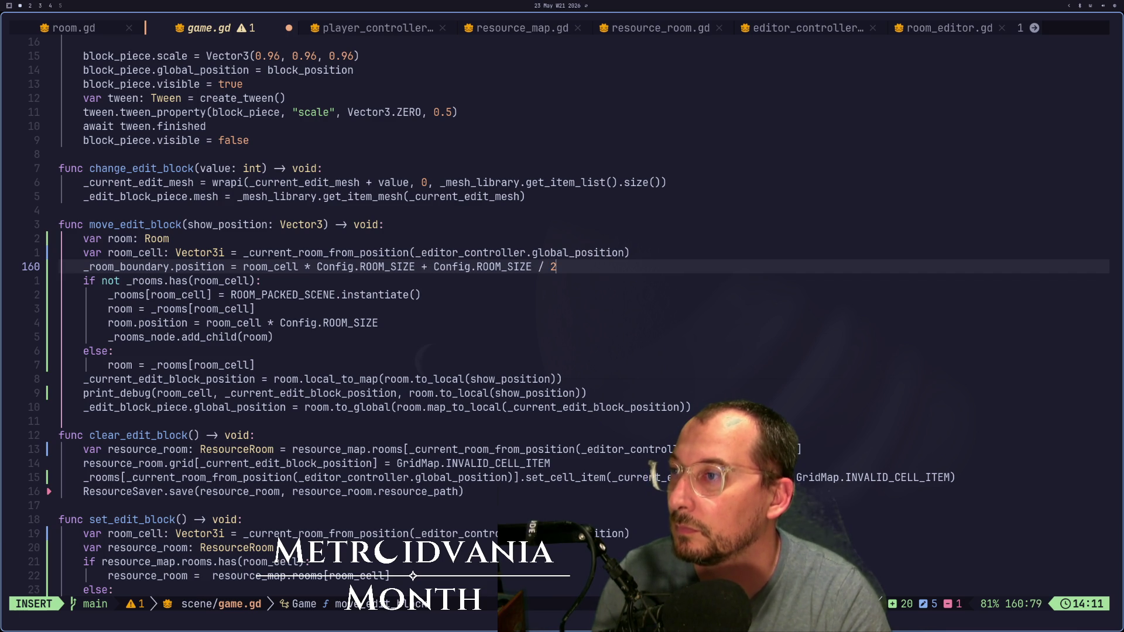
key(Escape)
text(:w)
key(Return)
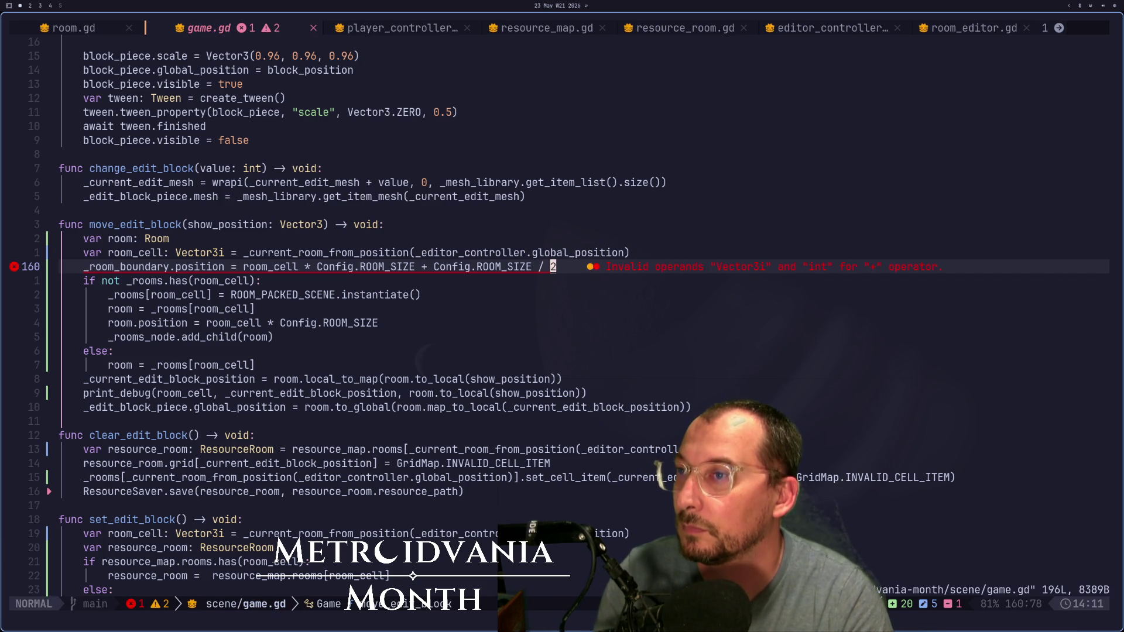
Step: Wrap the Config.ROOM_SIZE / 2 offset on line 160 in parentheses and save
key(h)
key(h)
key(h)
key(w)
key(w)
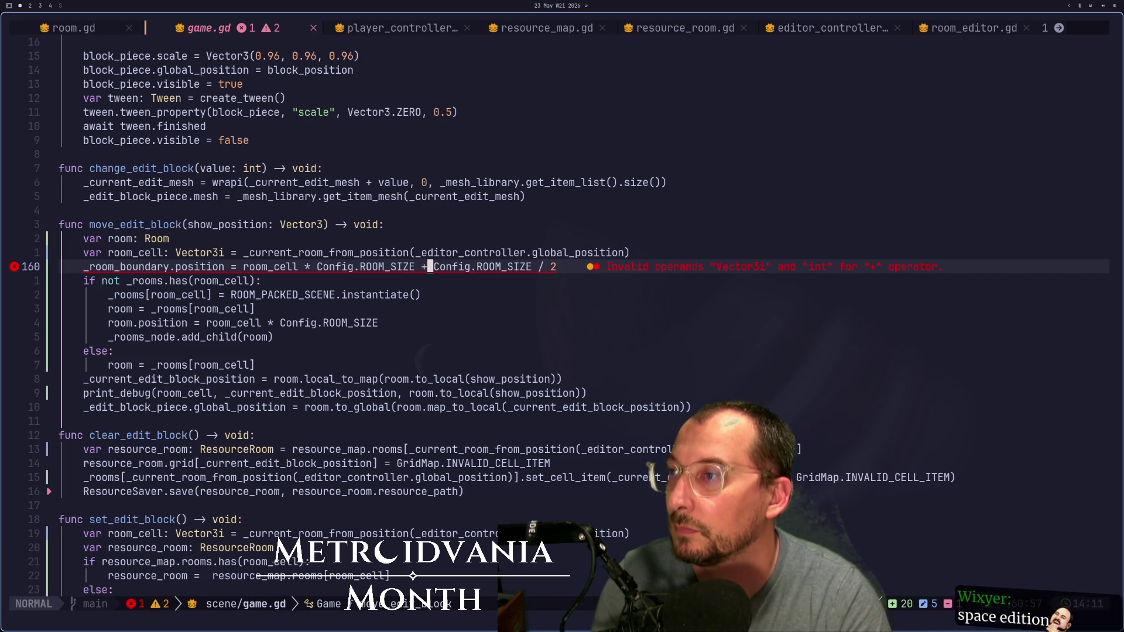
text(i)
text(()
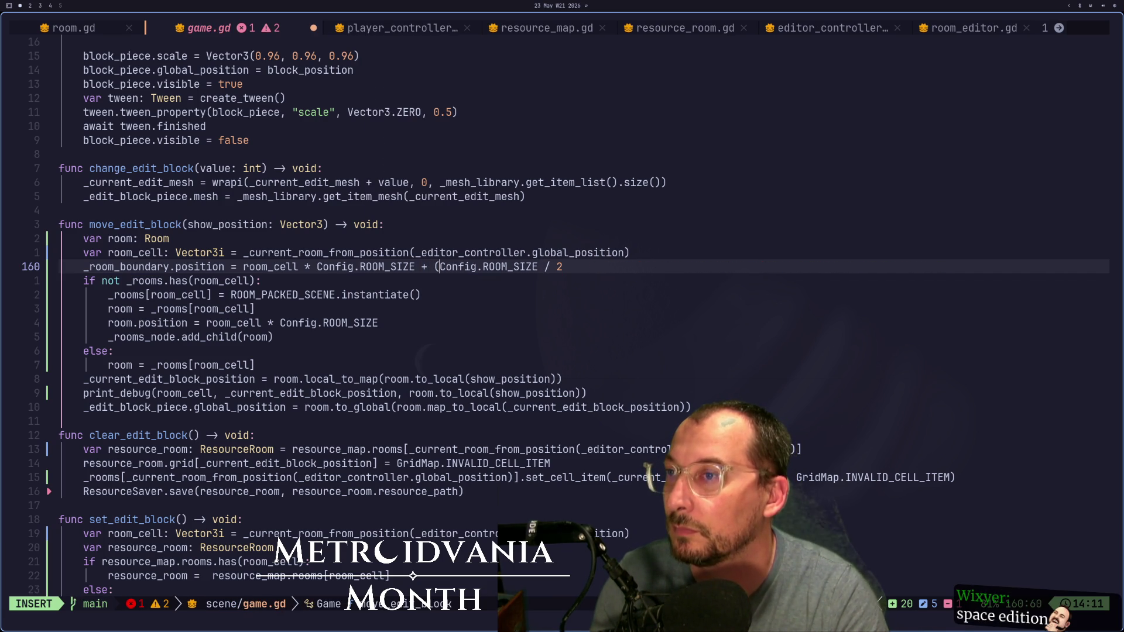
key(Escape)
key(shift+a)
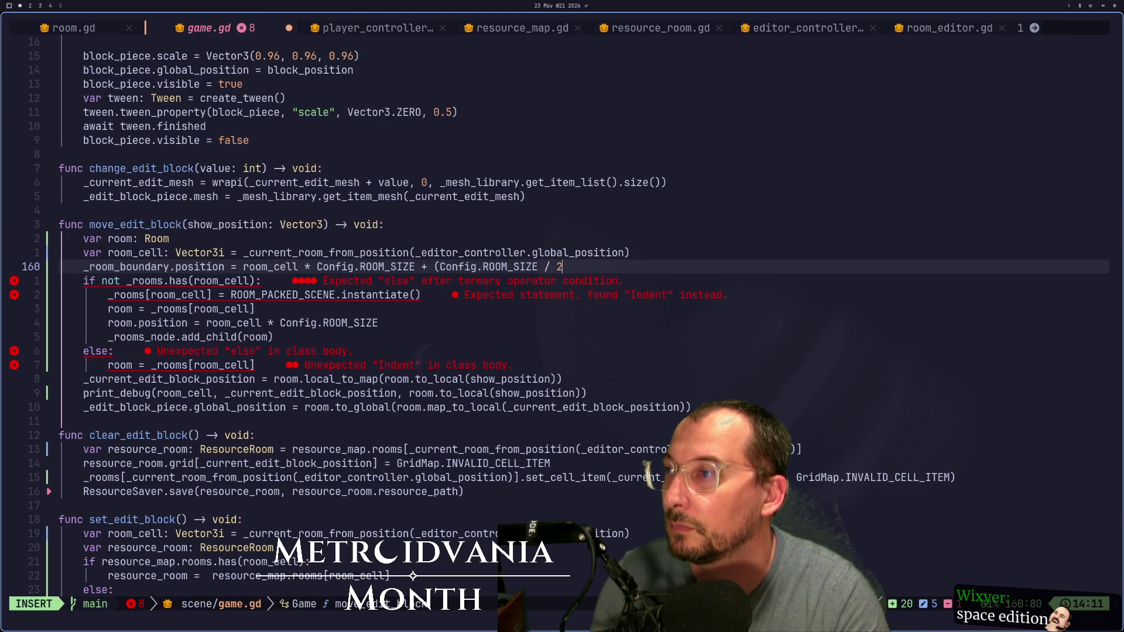
text())
key(Escape)
text(:w)
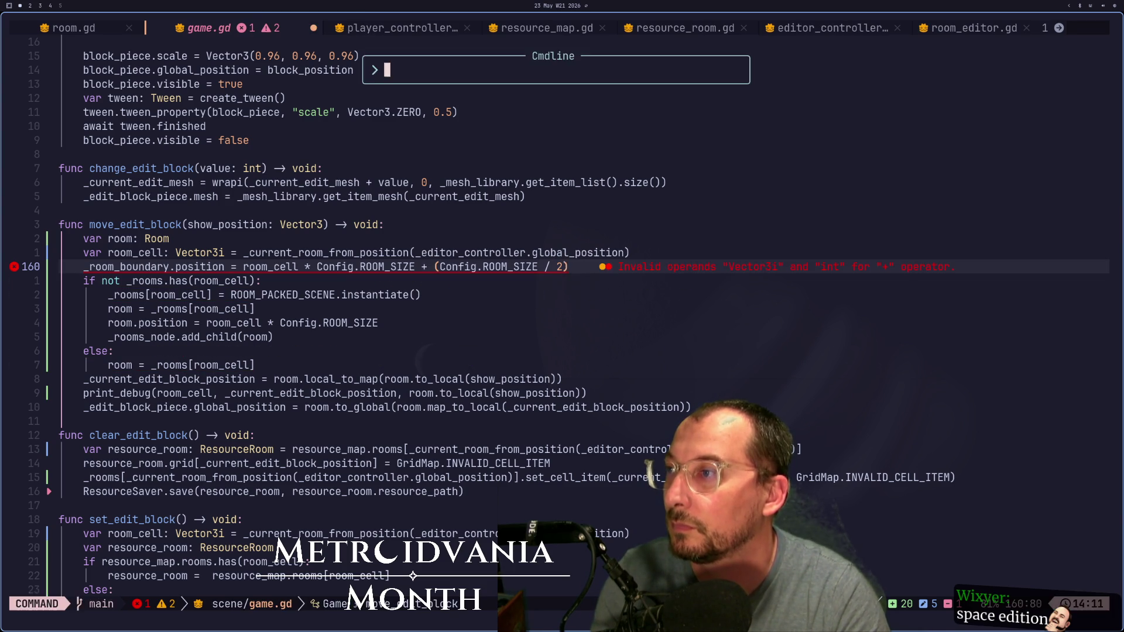
key(Return)
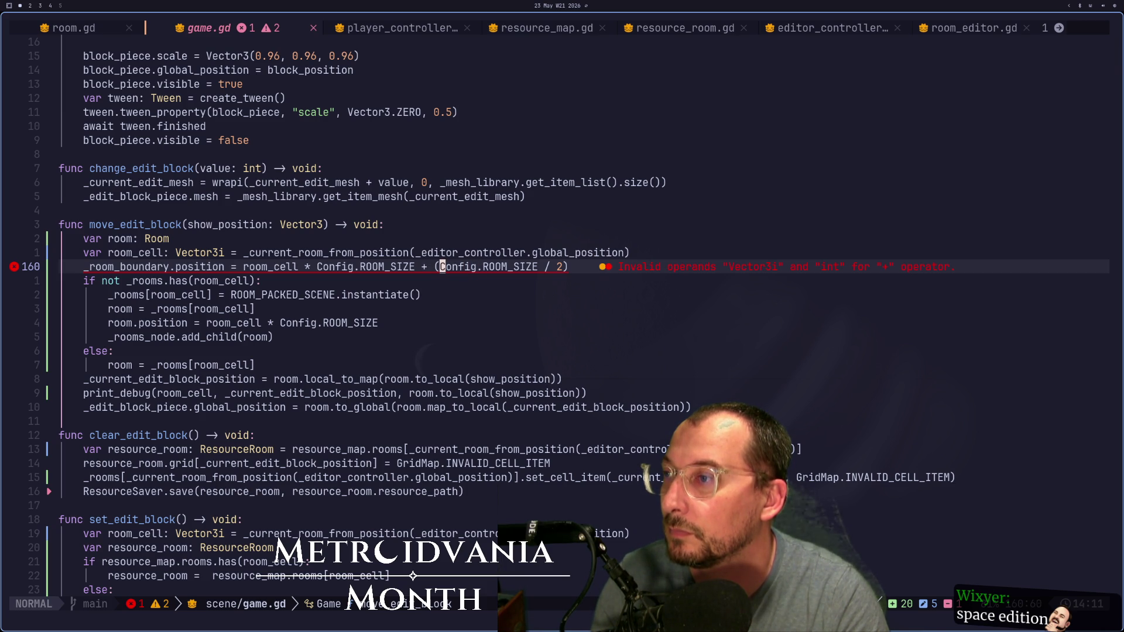
Step: Replace the parentheses with Vector3(Config.ROOM_SIZE / 2 on all three axes) and save
key(i)
key(BackSpace)
text(Vec)
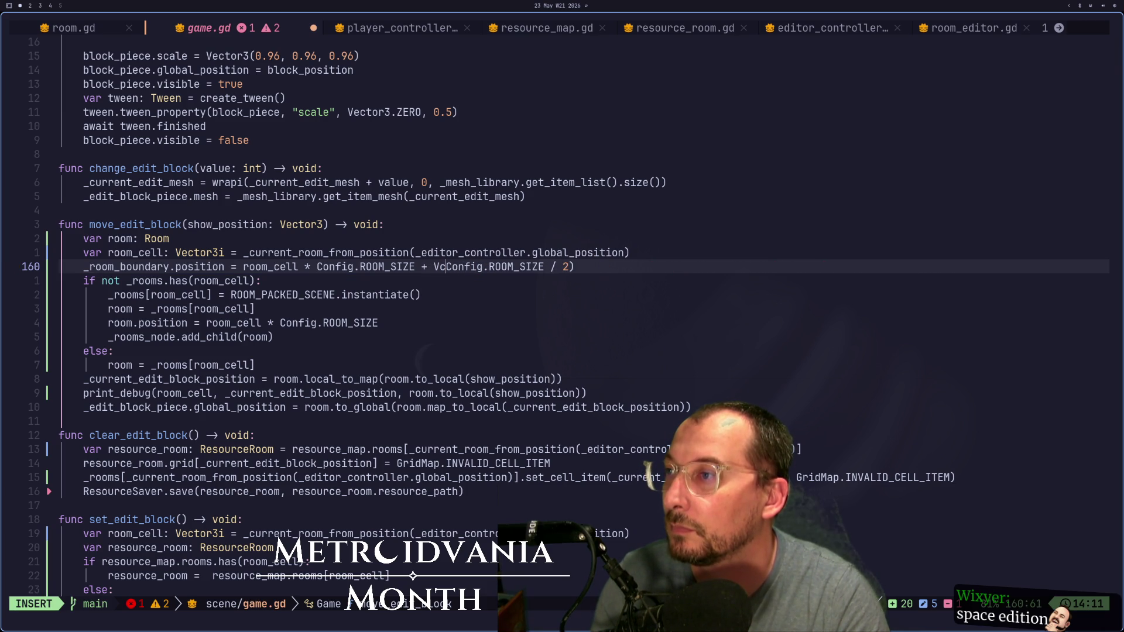
text(tor3)
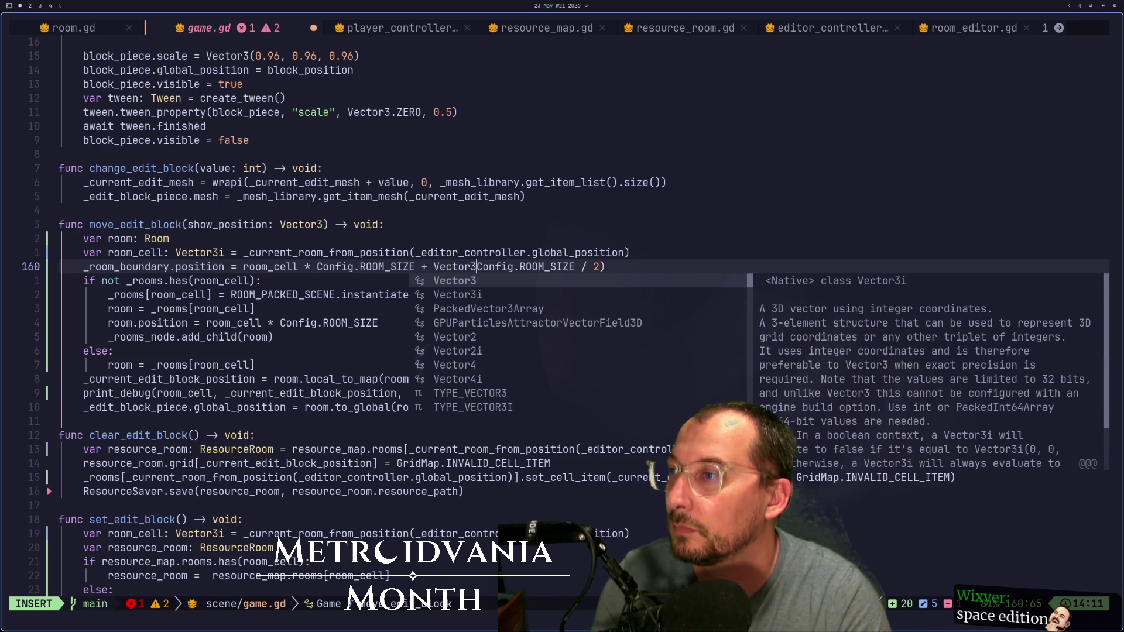
key(Return)
key(Escape)
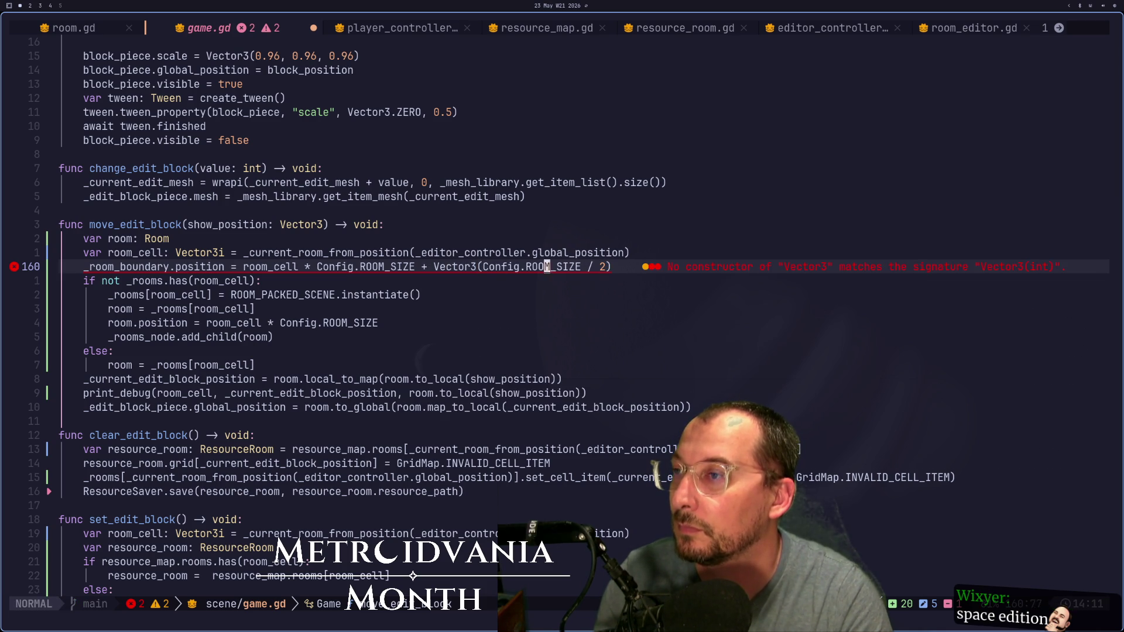
text(a, C)
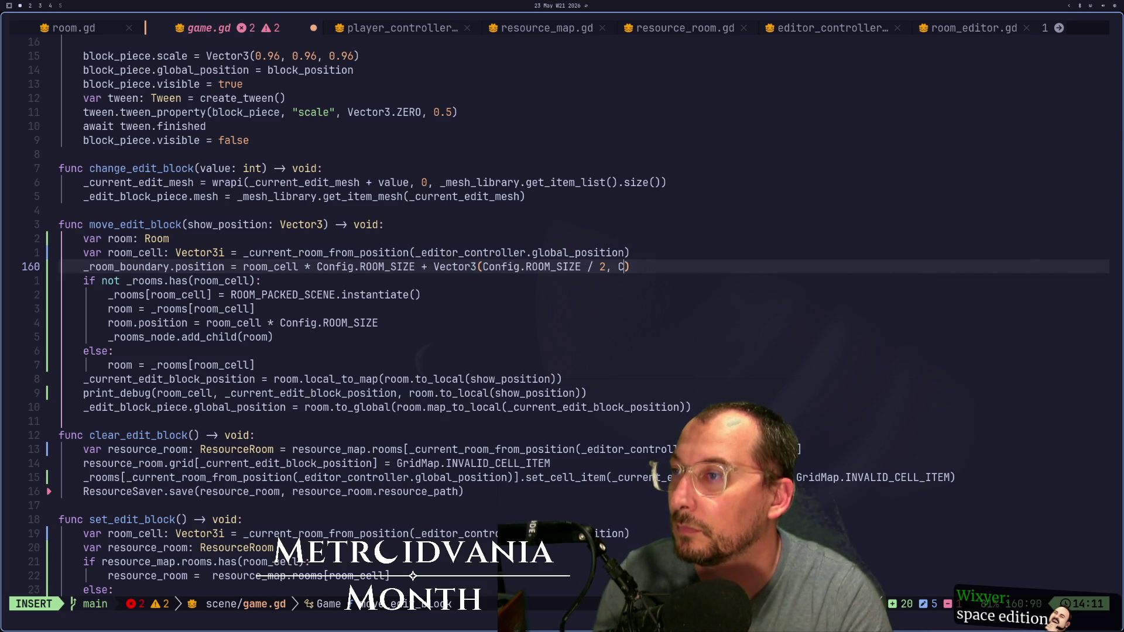
text(g)
key(Return)
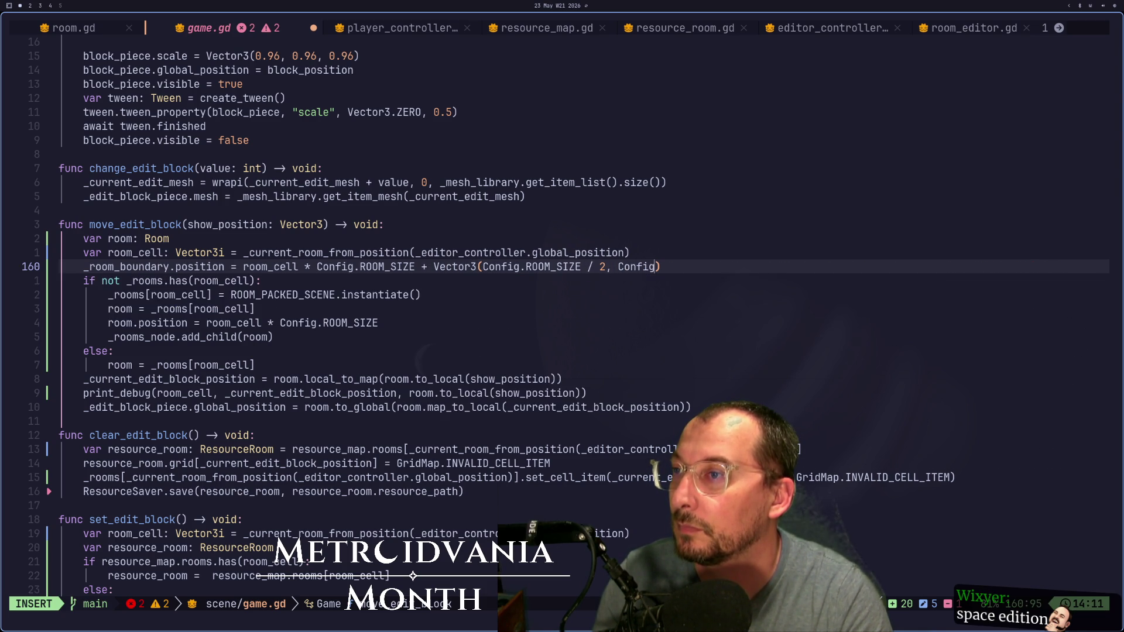
key(Return)
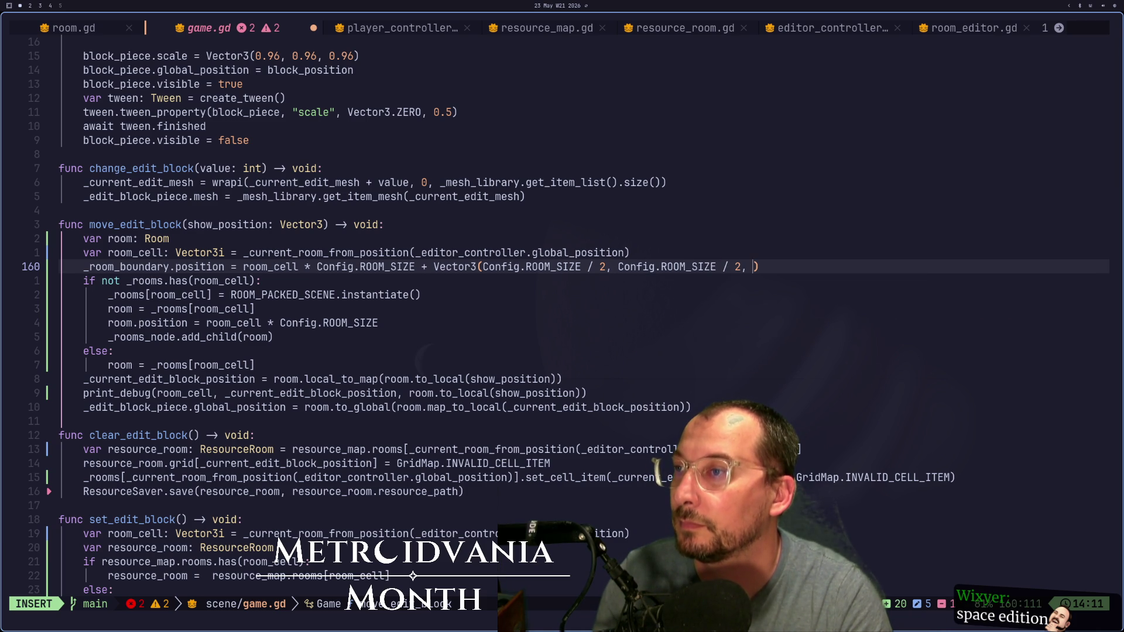
key(BackSpace)
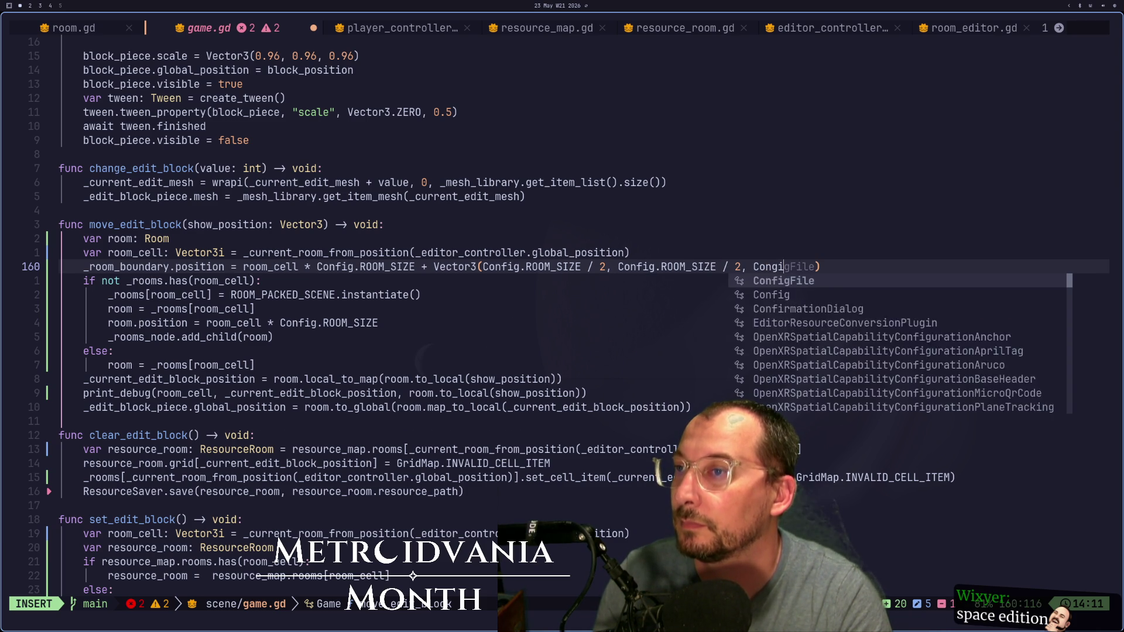
text(fig.RO)
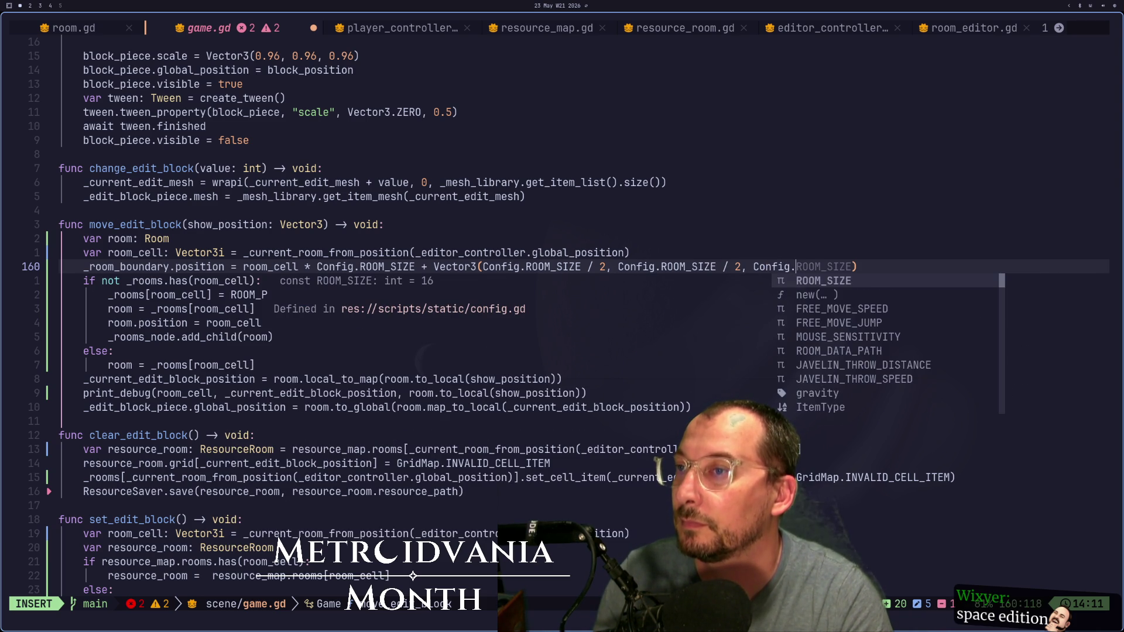
key(Return)
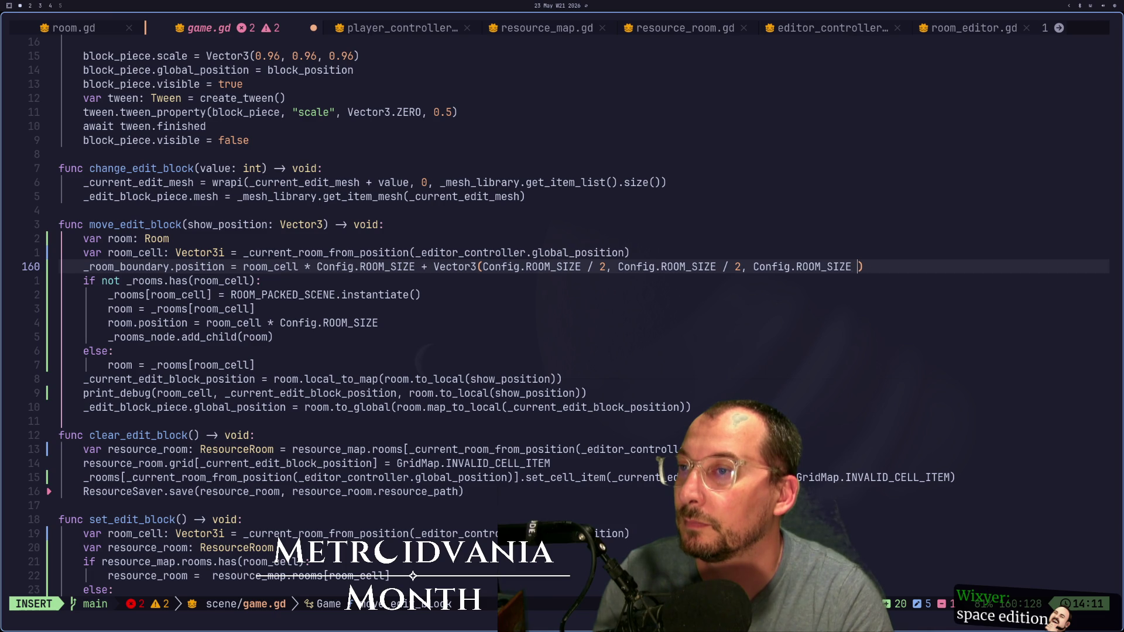
key(Escape)
text(:w)
key(Return)
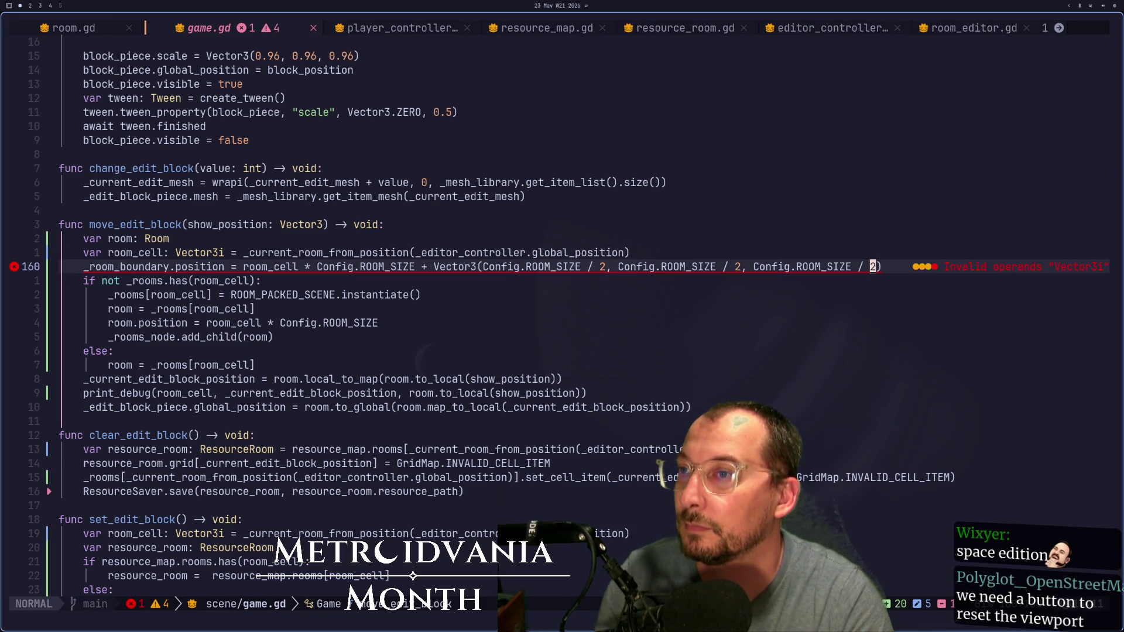
Step: Change the constructor from Vector3 to Vector3i and save game.gd
key(h)
key(h)
key(h)
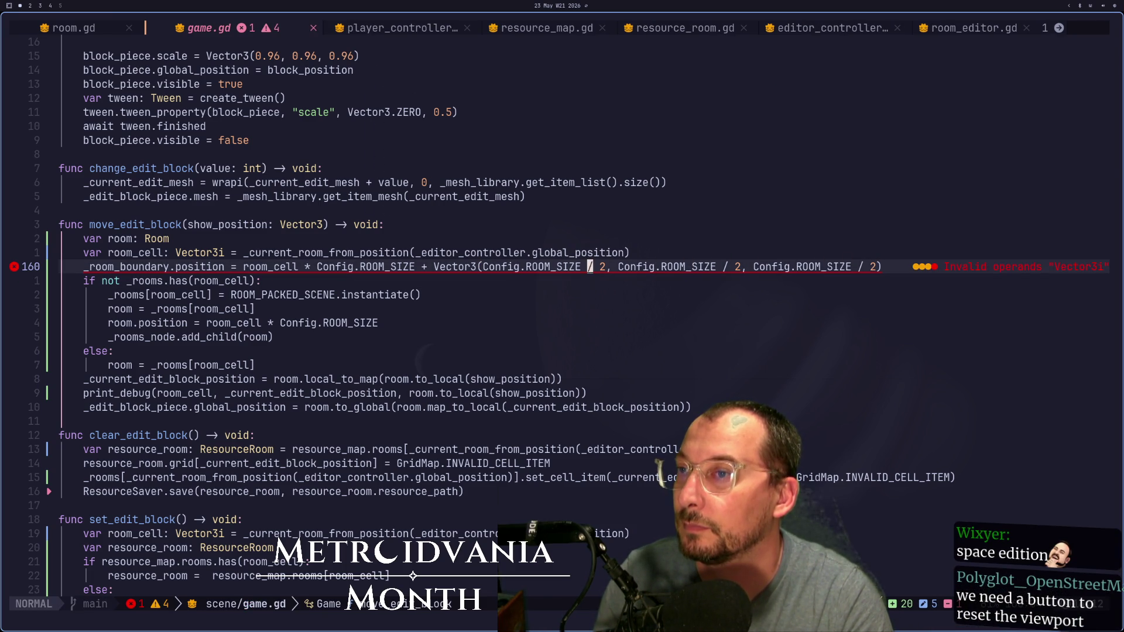
text(iti)
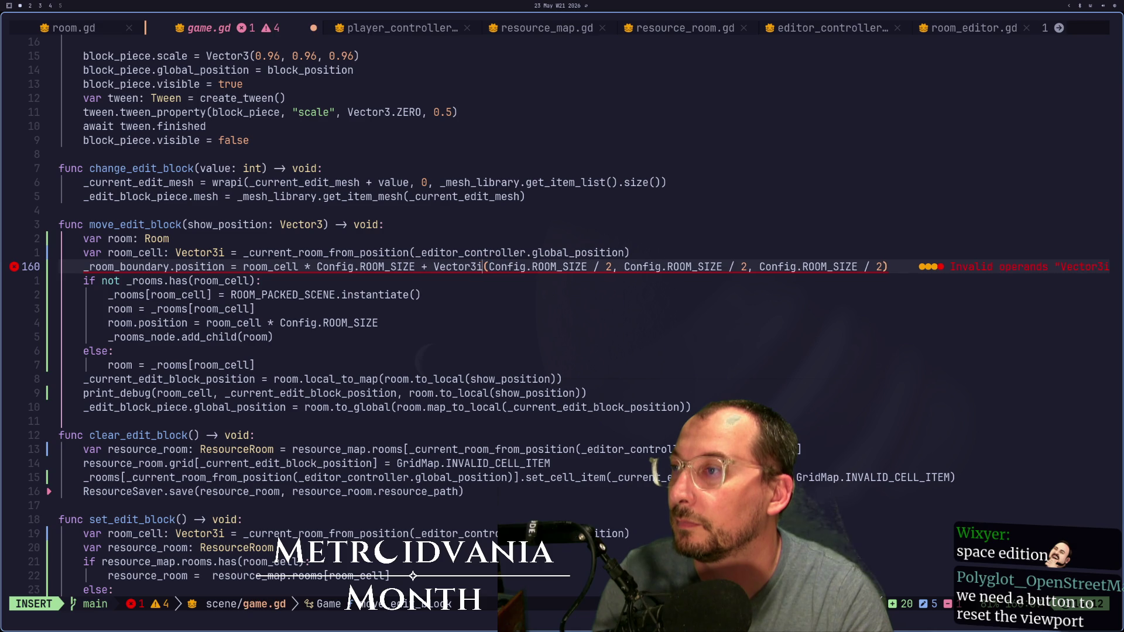
key(Escape)
text(:w)
key(Return)
key(super+2)
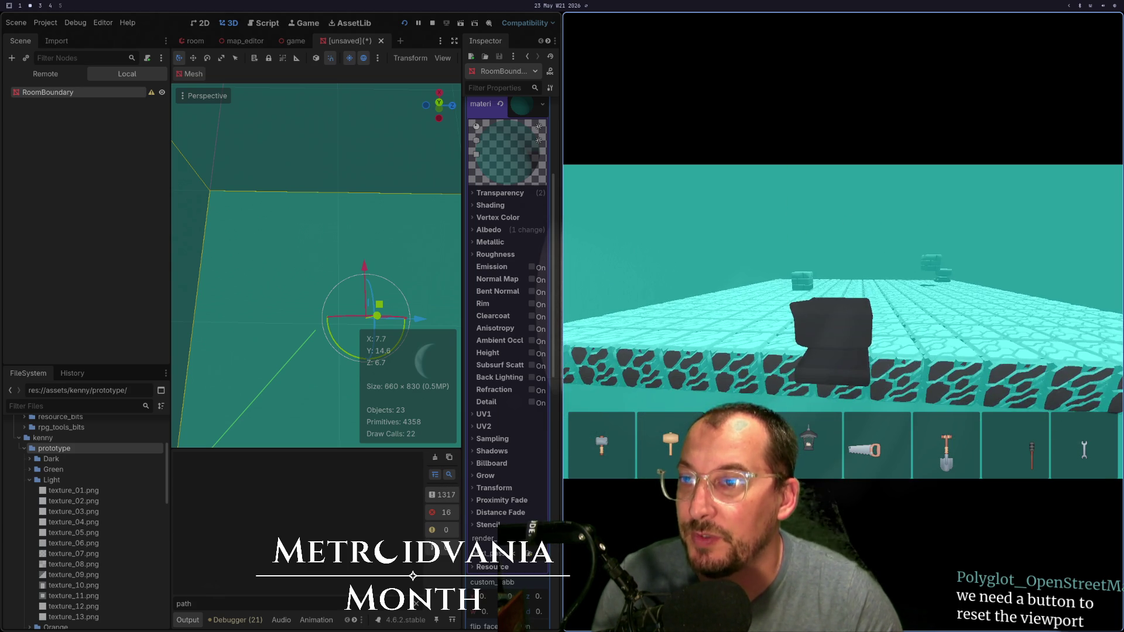
Step: Check the cyan-tinted room in the running game, then close the game window
key(F8)
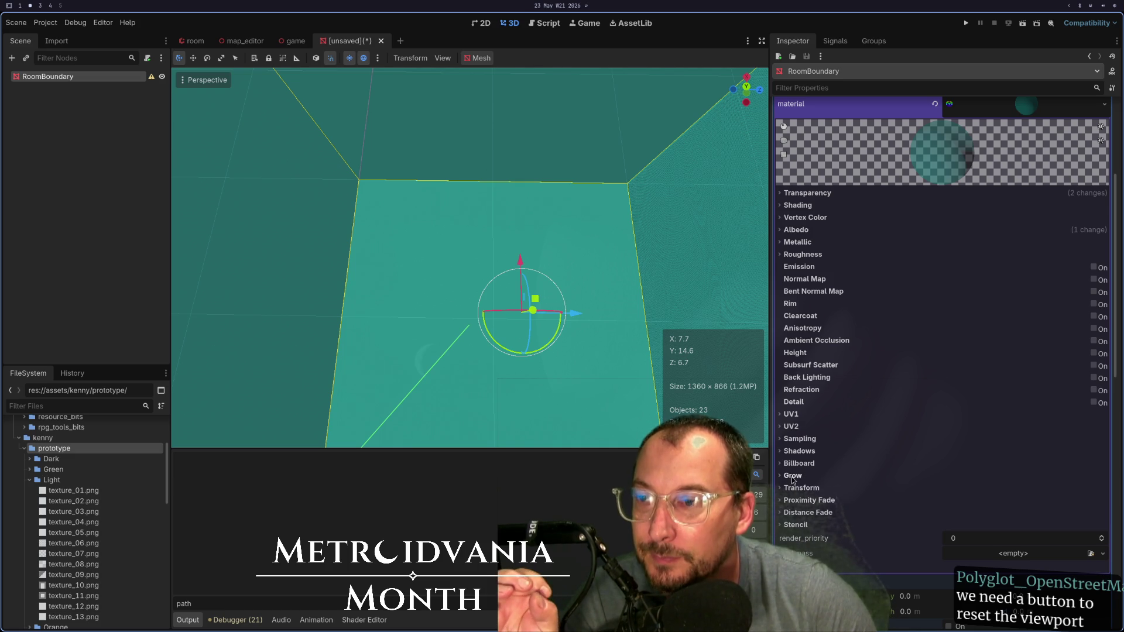
Step: Try no_depth_test and several blend modes, settling on Add for the boundary material
click(781, 452)
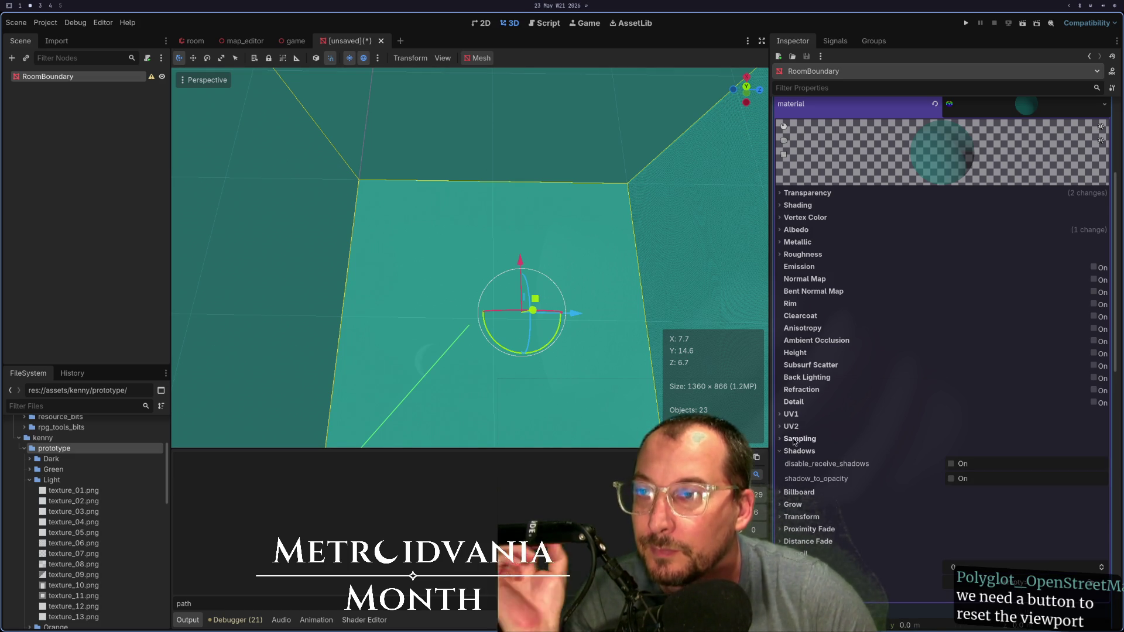
click(808, 194)
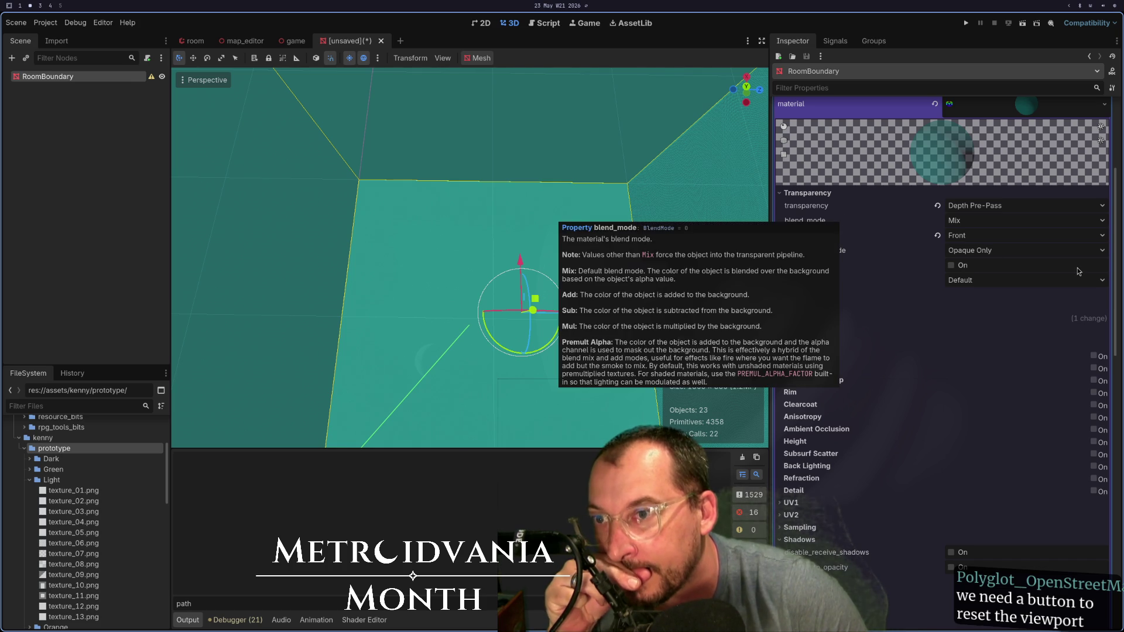
click(972, 267)
click(974, 266)
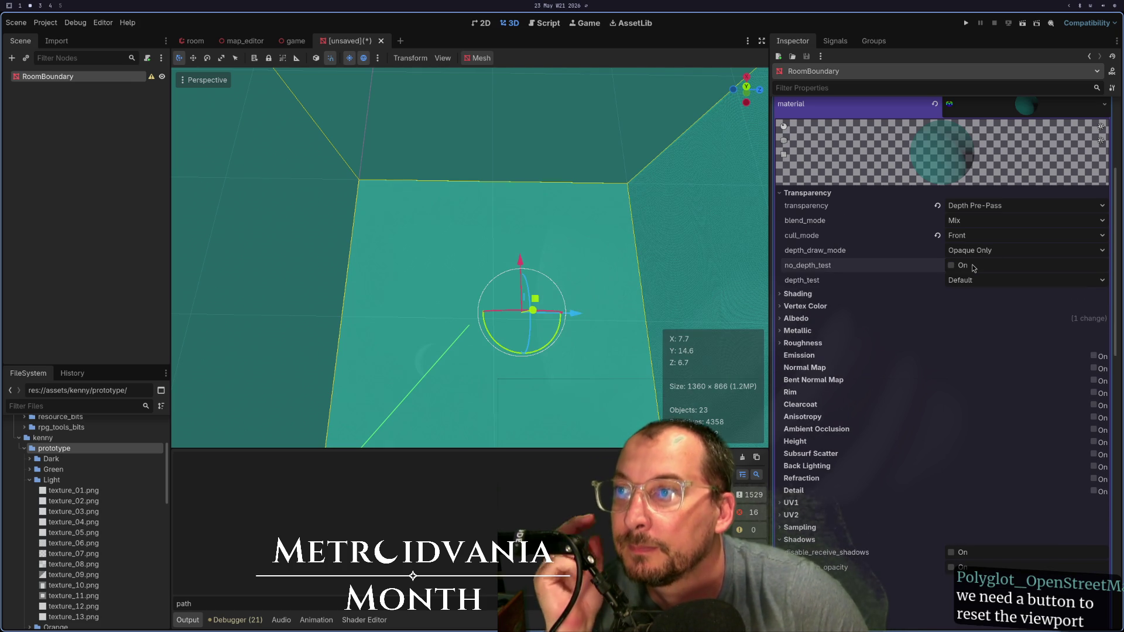
click(975, 220)
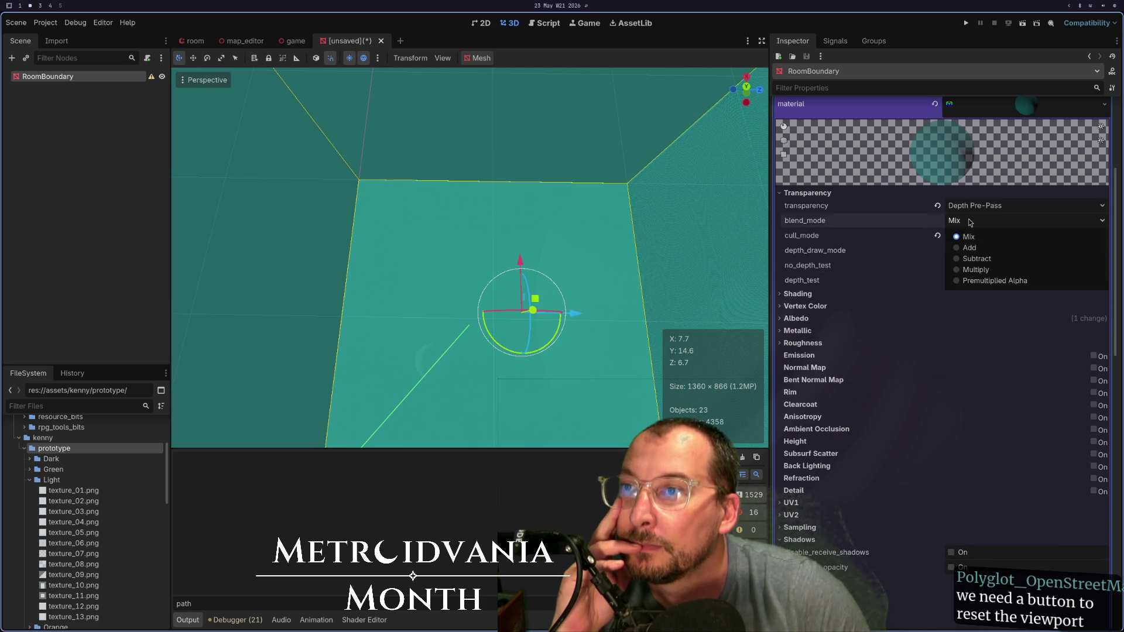
click(975, 240)
click(975, 228)
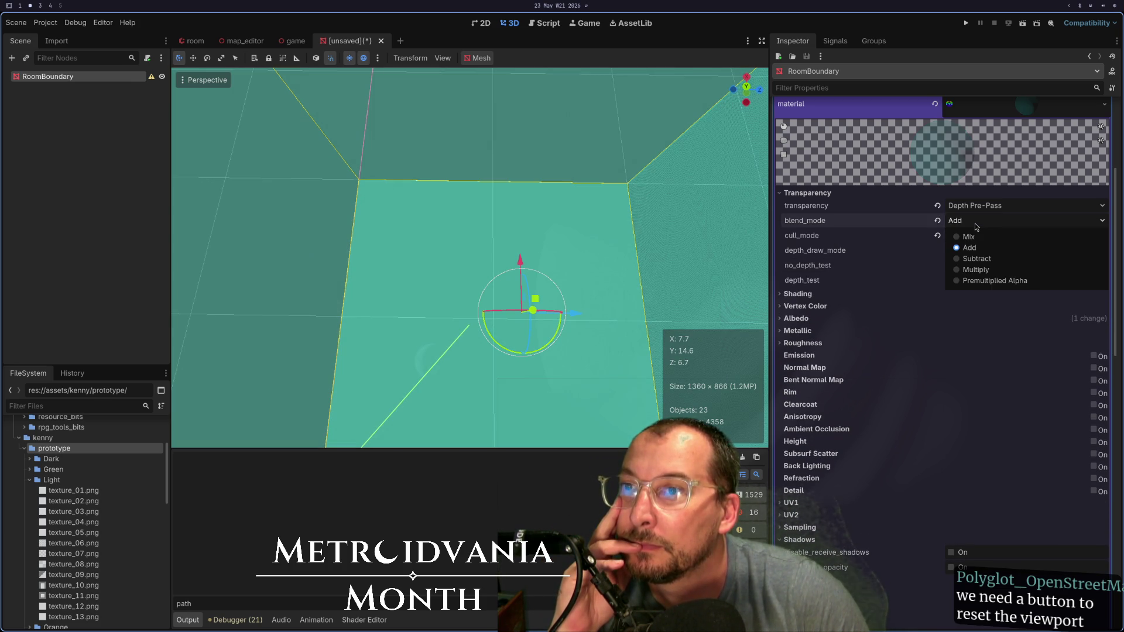
click(985, 259)
click(975, 228)
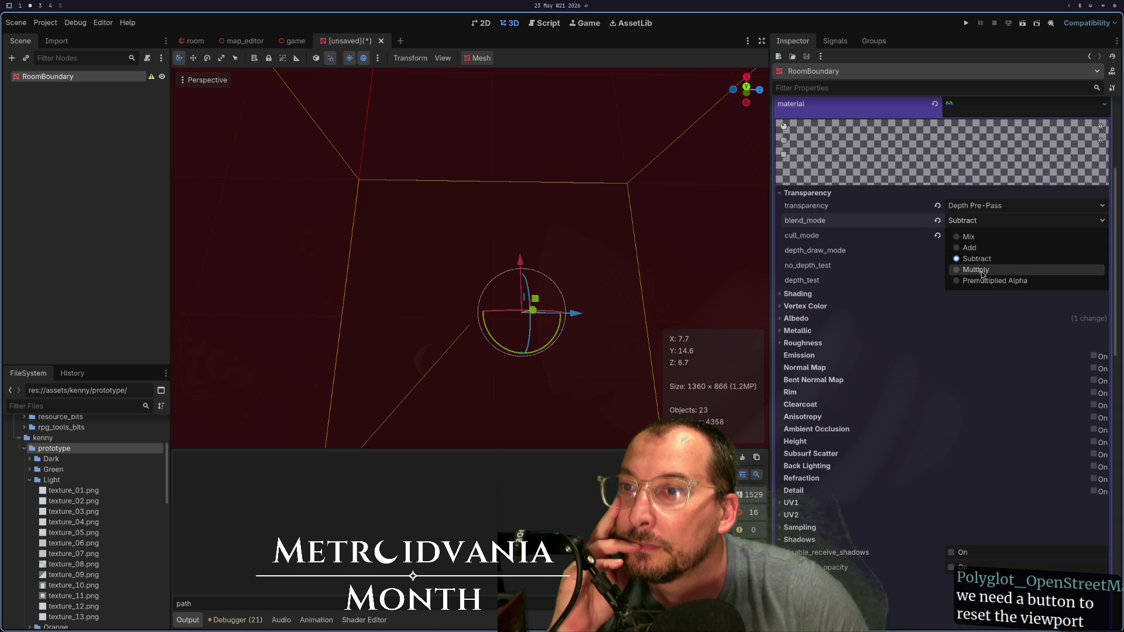
click(975, 269)
click(982, 223)
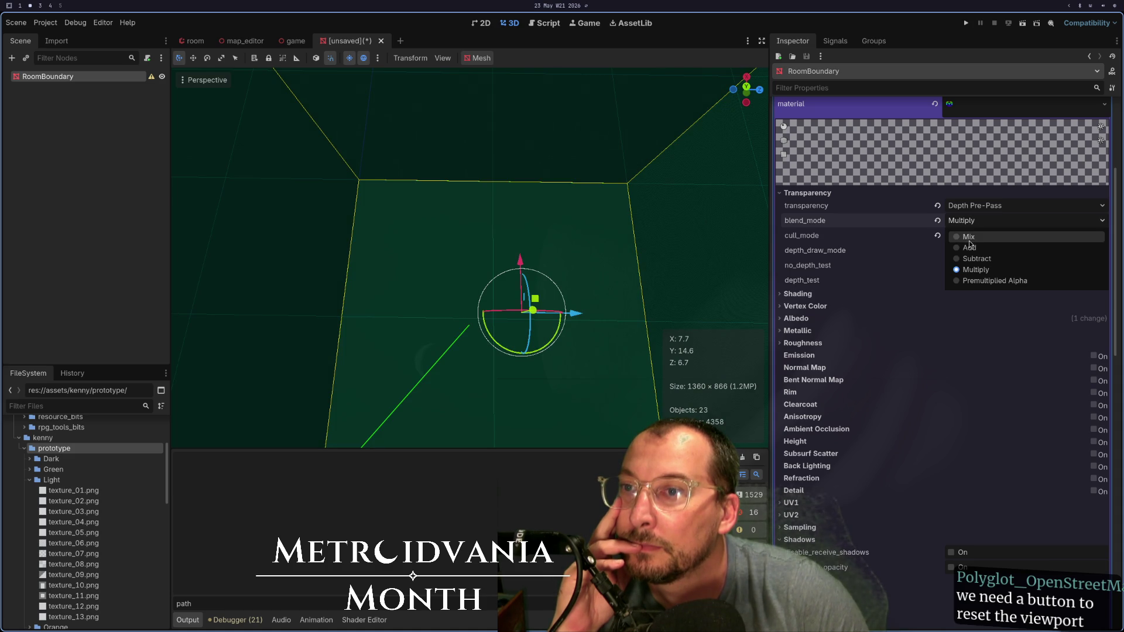
click(978, 248)
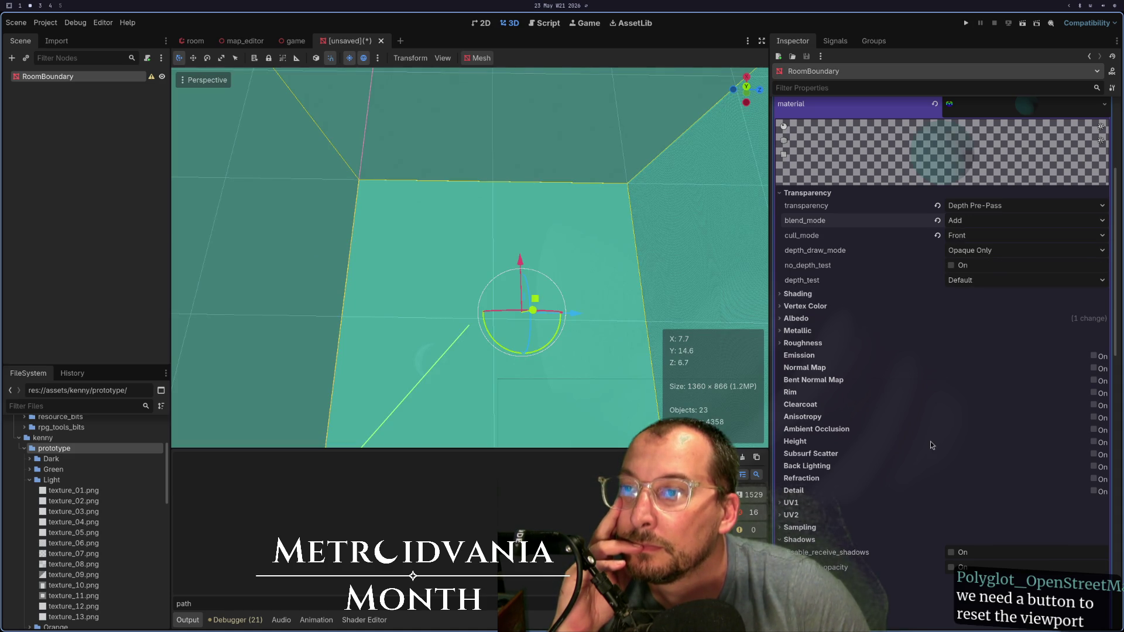
Step: Lower the albedo color's alpha to 33 and relaunch the game
click(797, 318)
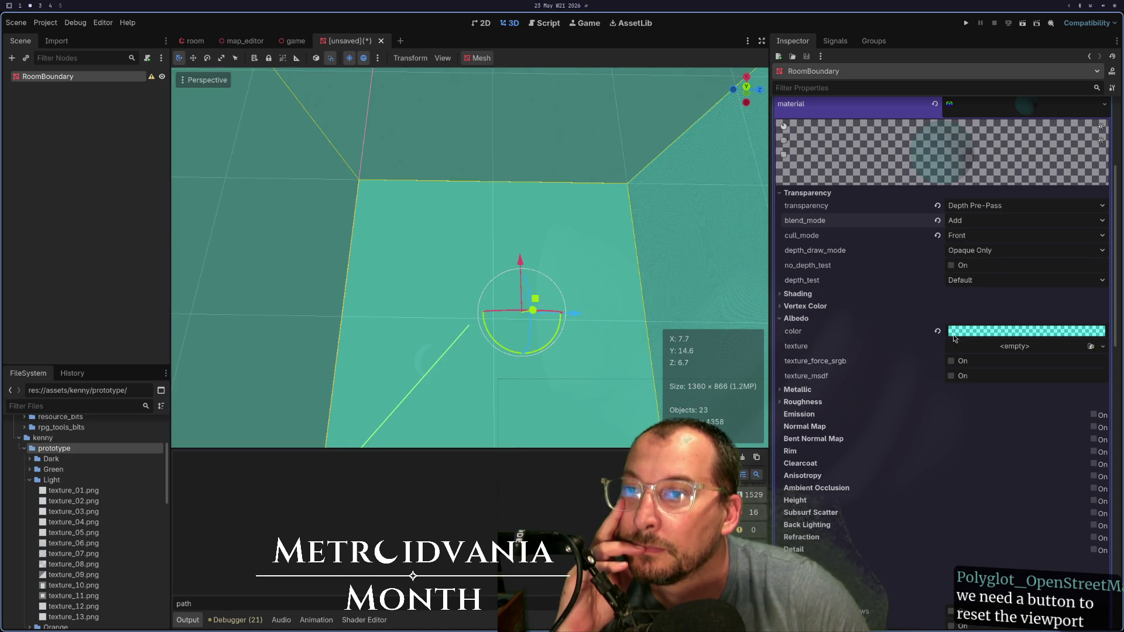
click(989, 332)
drag(1012, 565, 988, 564)
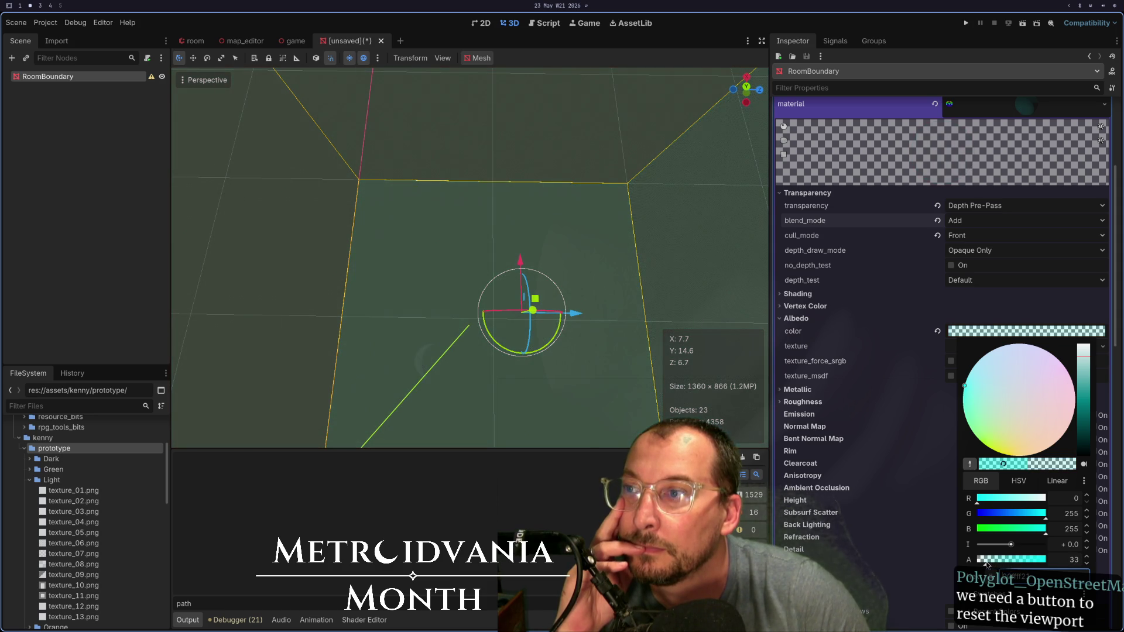
click(966, 22)
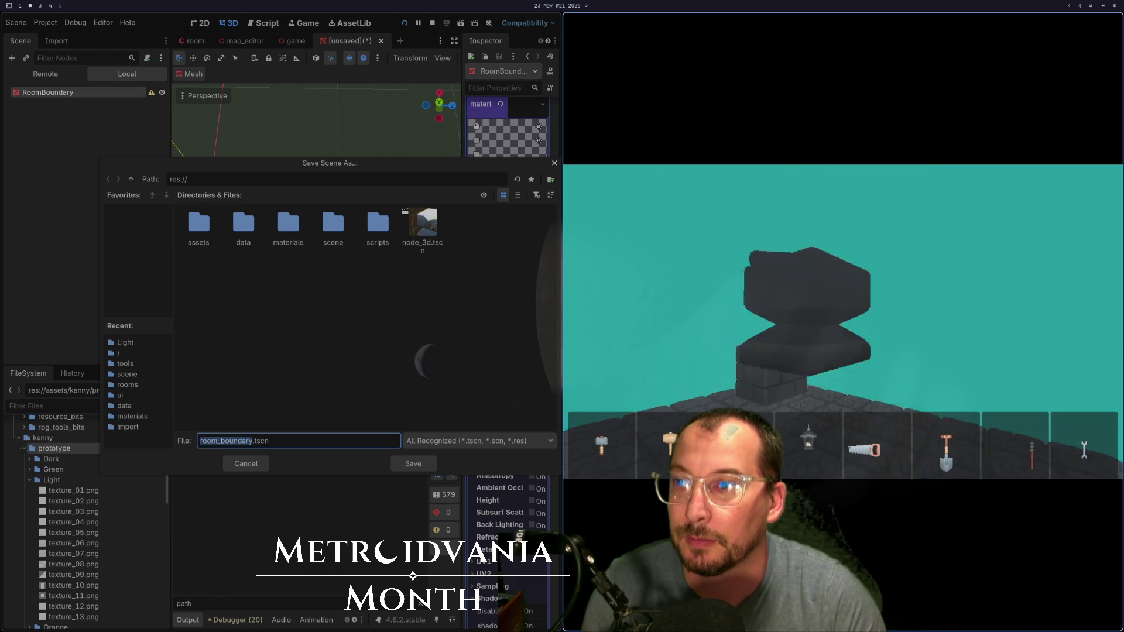
Step: Close the running game and cancel the Save Scene As prompt
key(Escape)
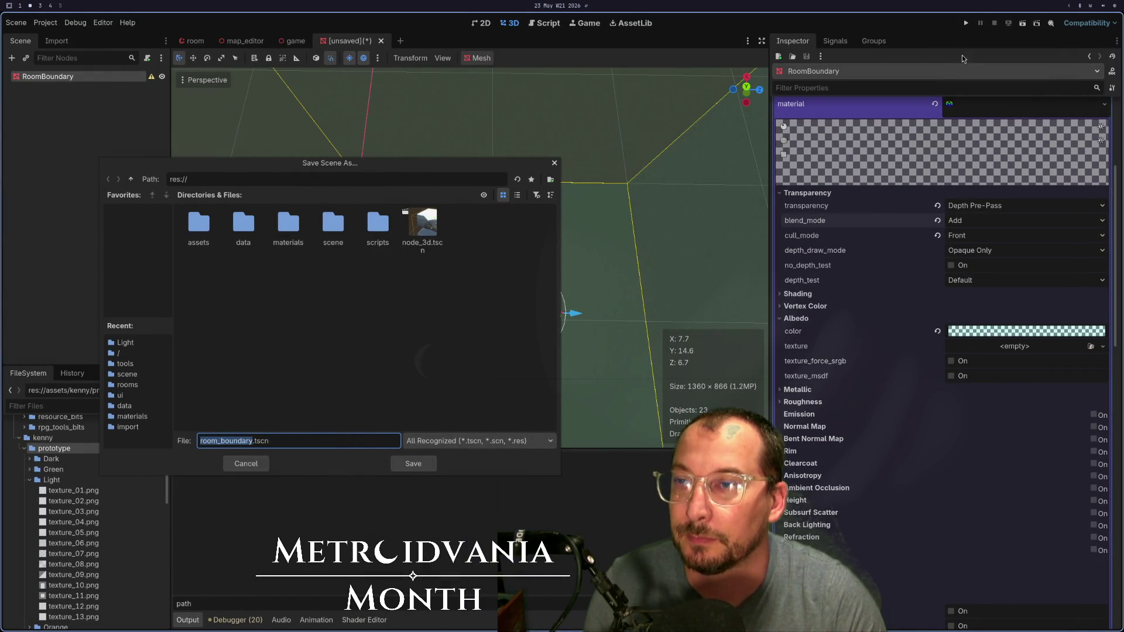
click(555, 164)
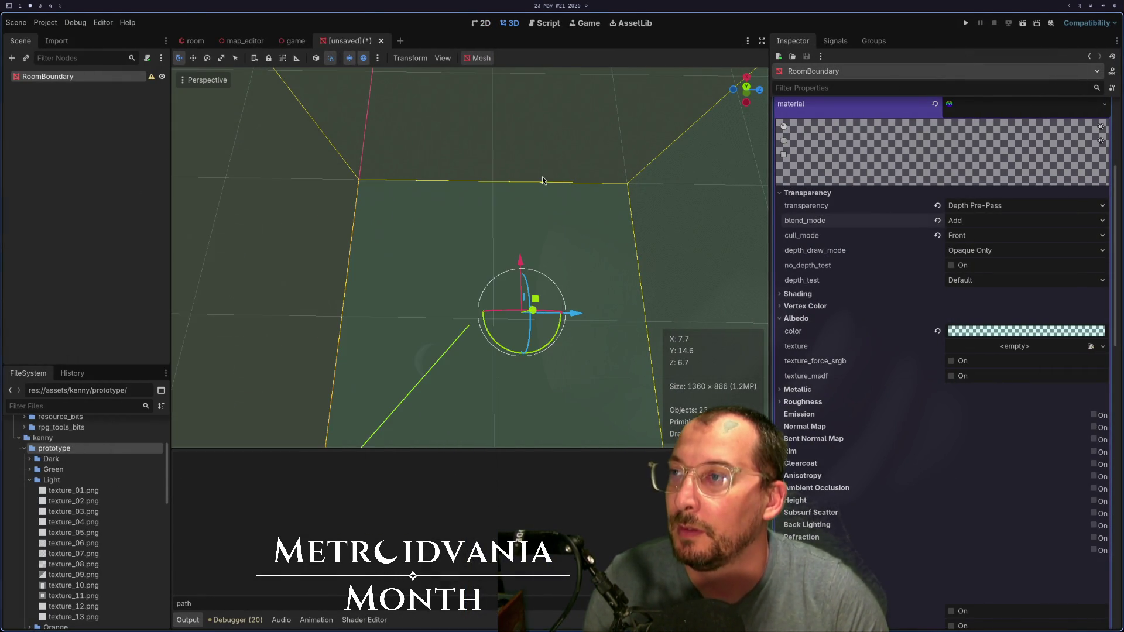
key(super+1)
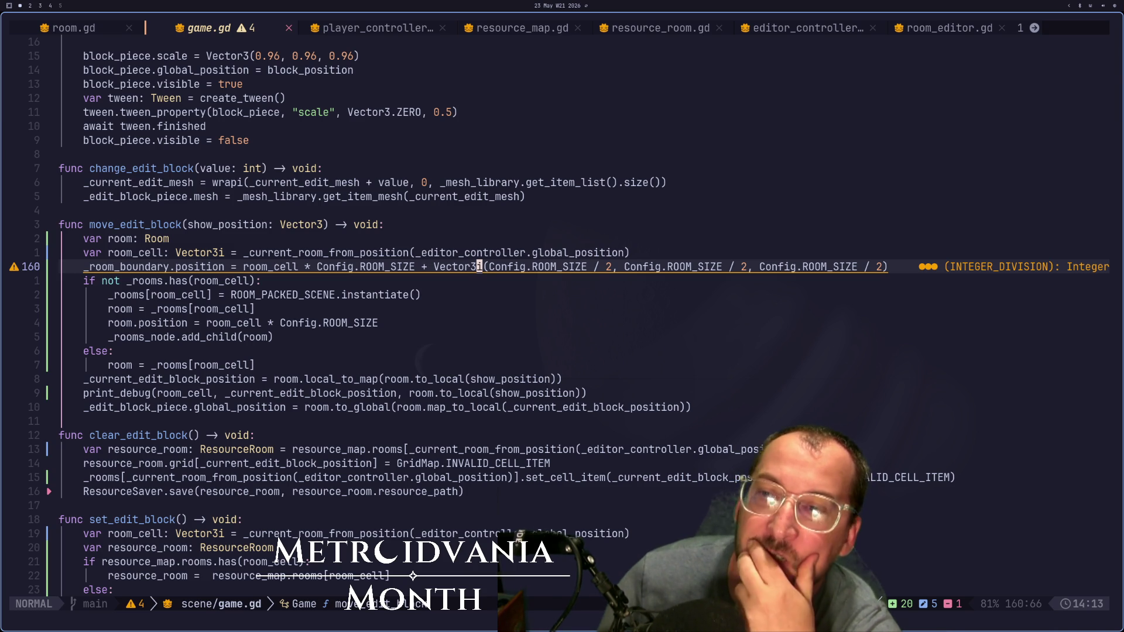
Step: Return from game.gd in Neovim to the Godot editor
key(super+2)
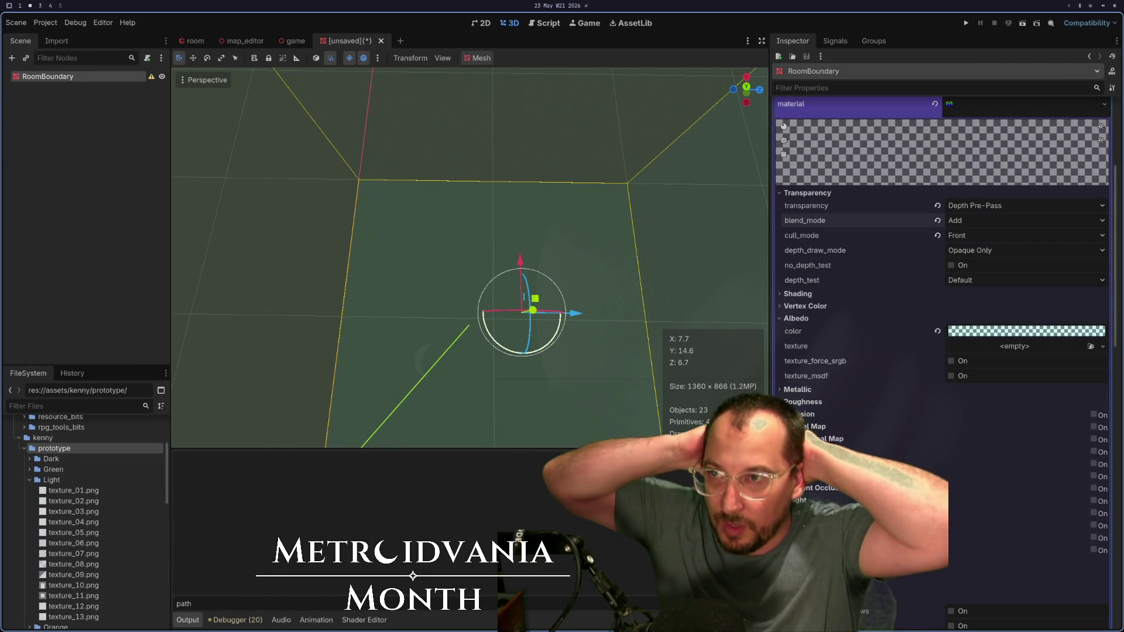
Step: Reselect RoomBoundary and inspect its mesh resource options
click(78, 106)
click(78, 78)
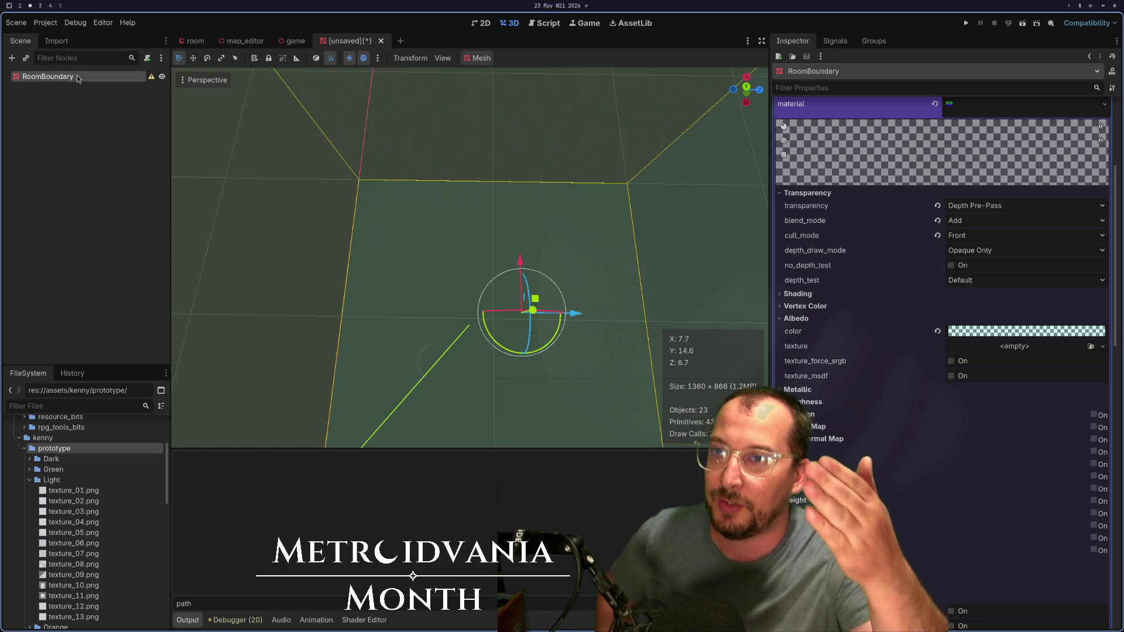
scroll(918, 227, up, 3)
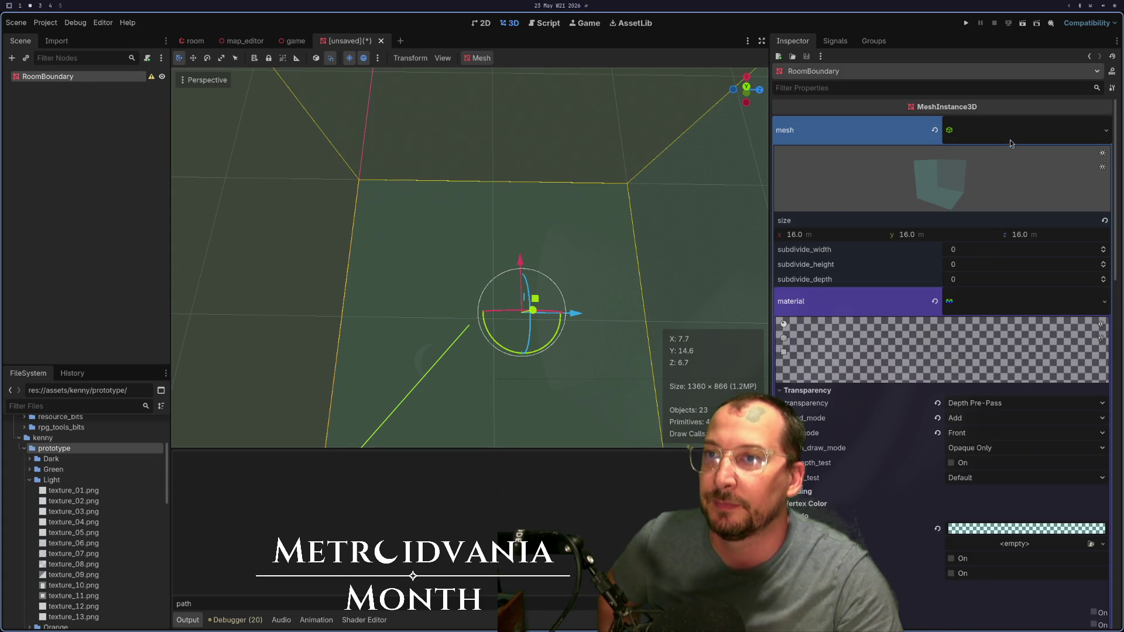
click(1017, 136)
click(1101, 133)
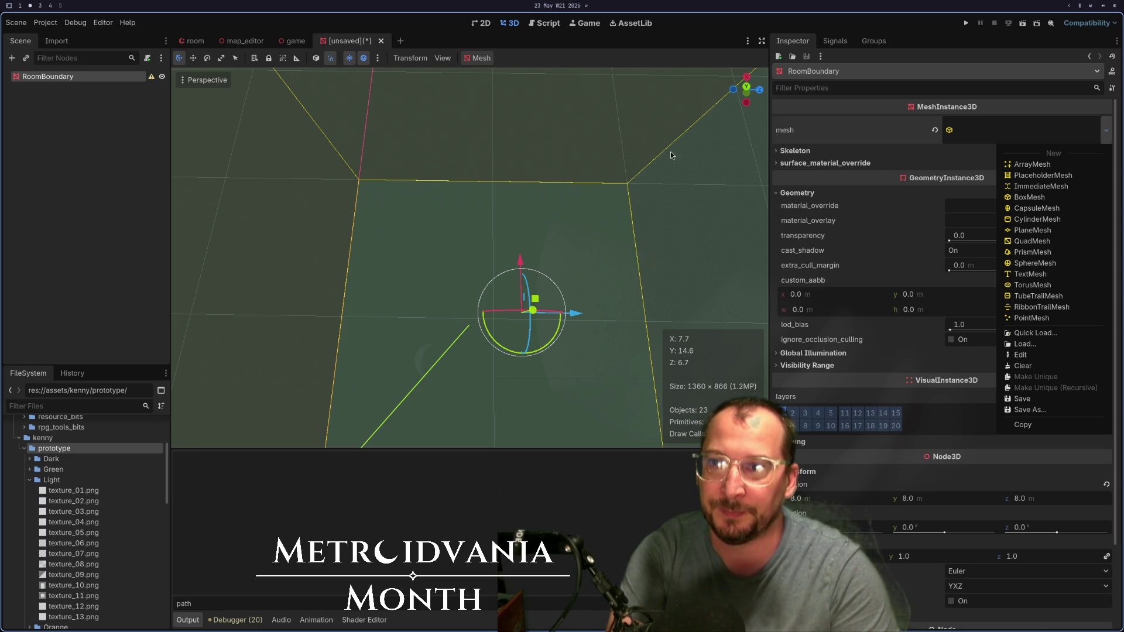
click(880, 179)
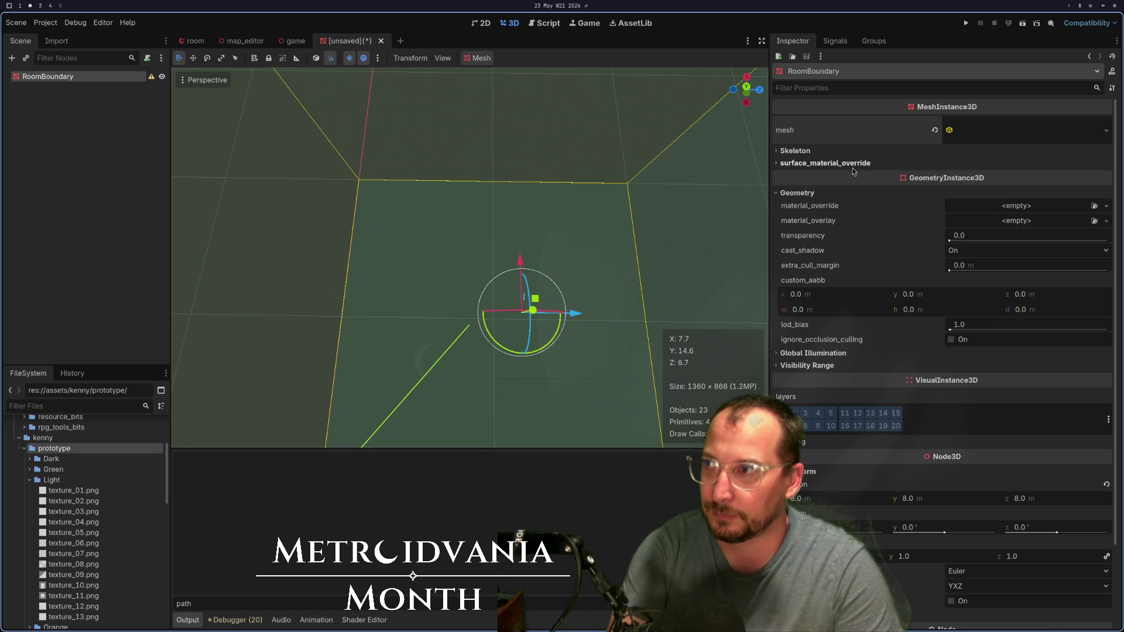
Step: Close the boundary scene without saving and delete RoomBoundary from the game scene tree
click(382, 40)
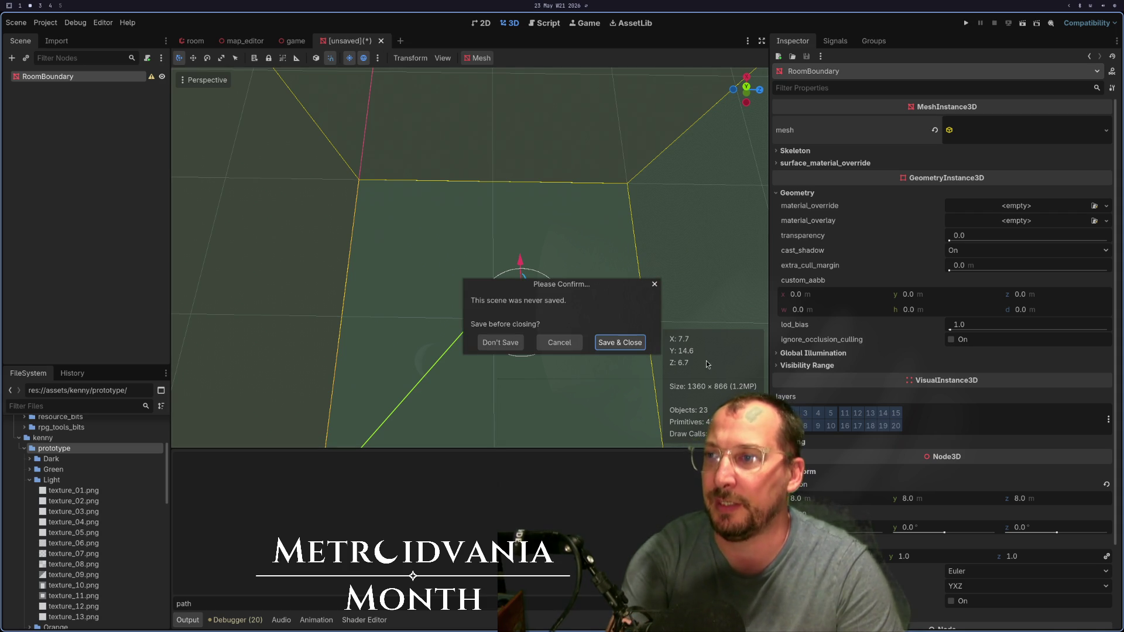
click(519, 346)
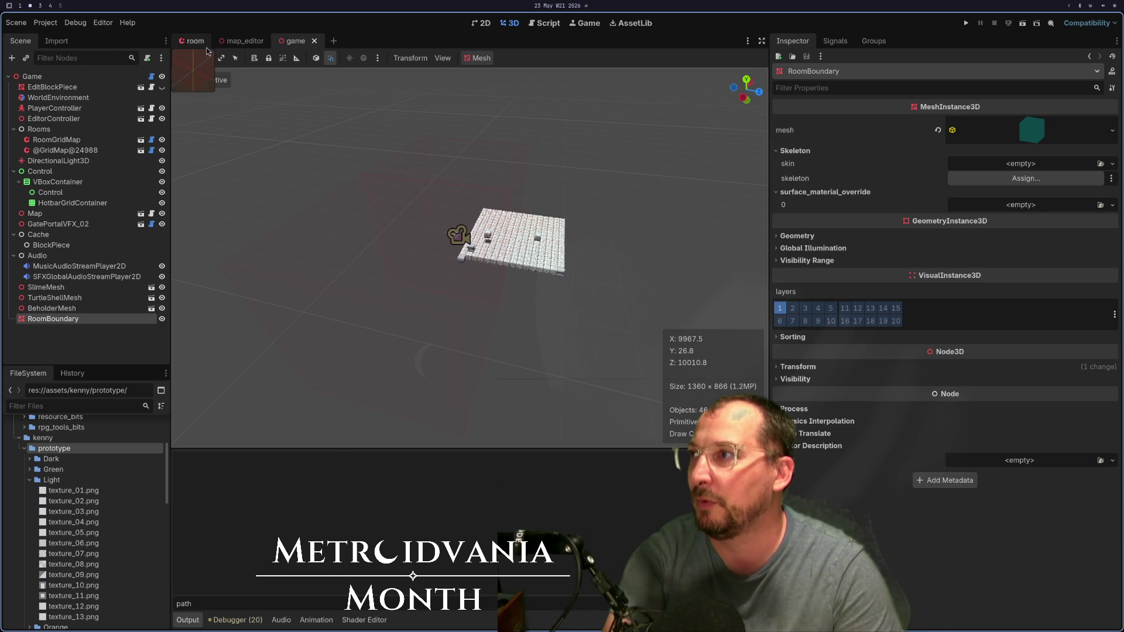
right_click(91, 321)
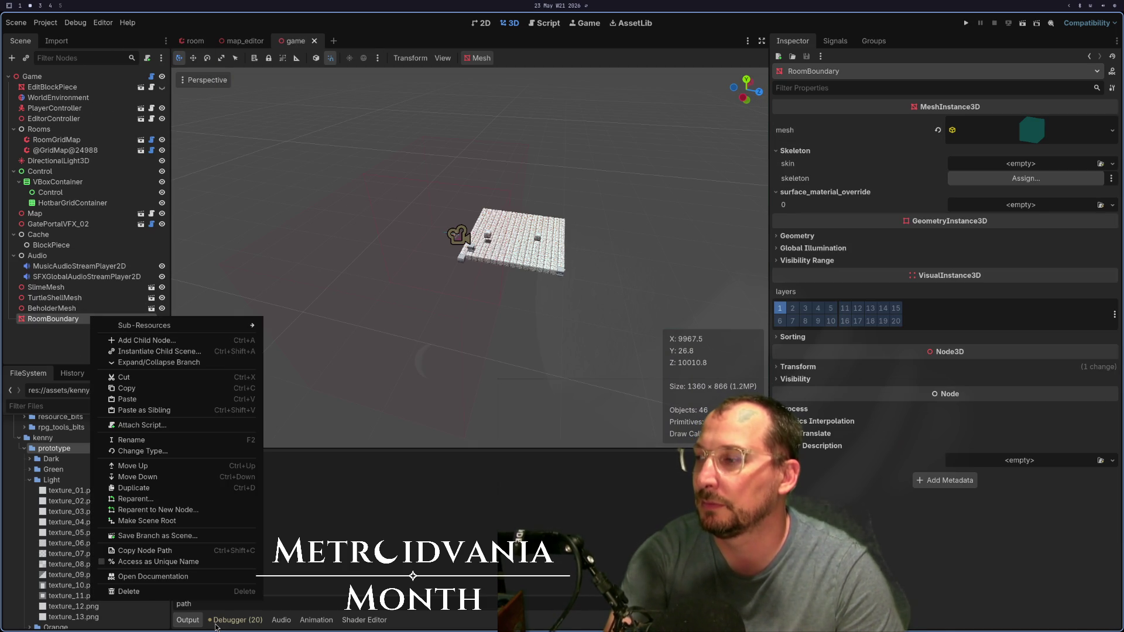
click(206, 592)
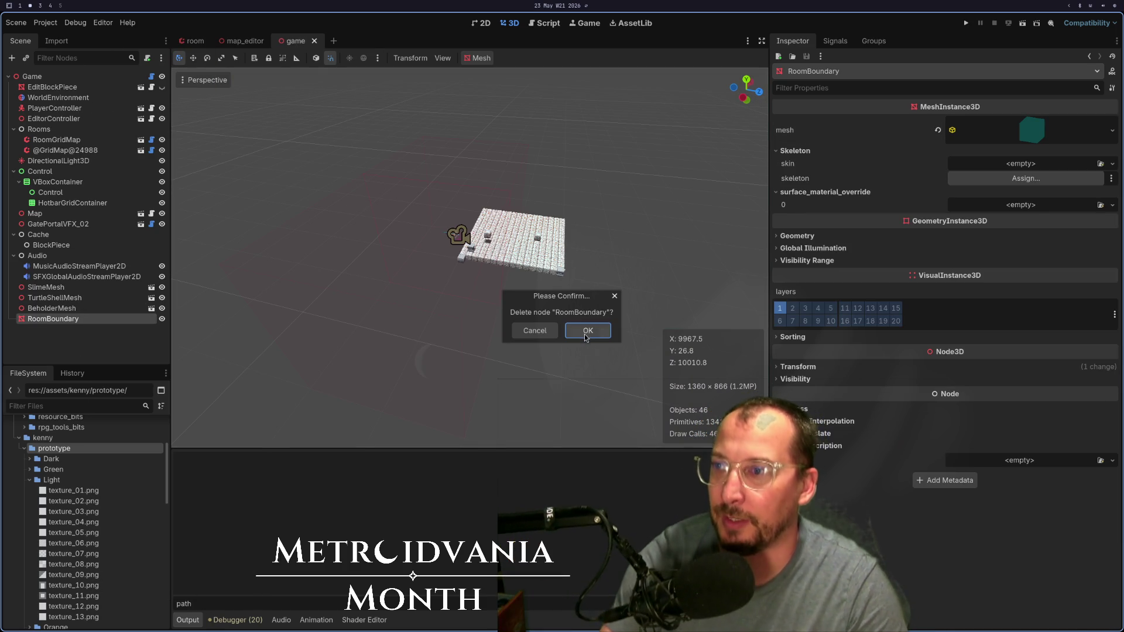
click(585, 331)
key(super+1)
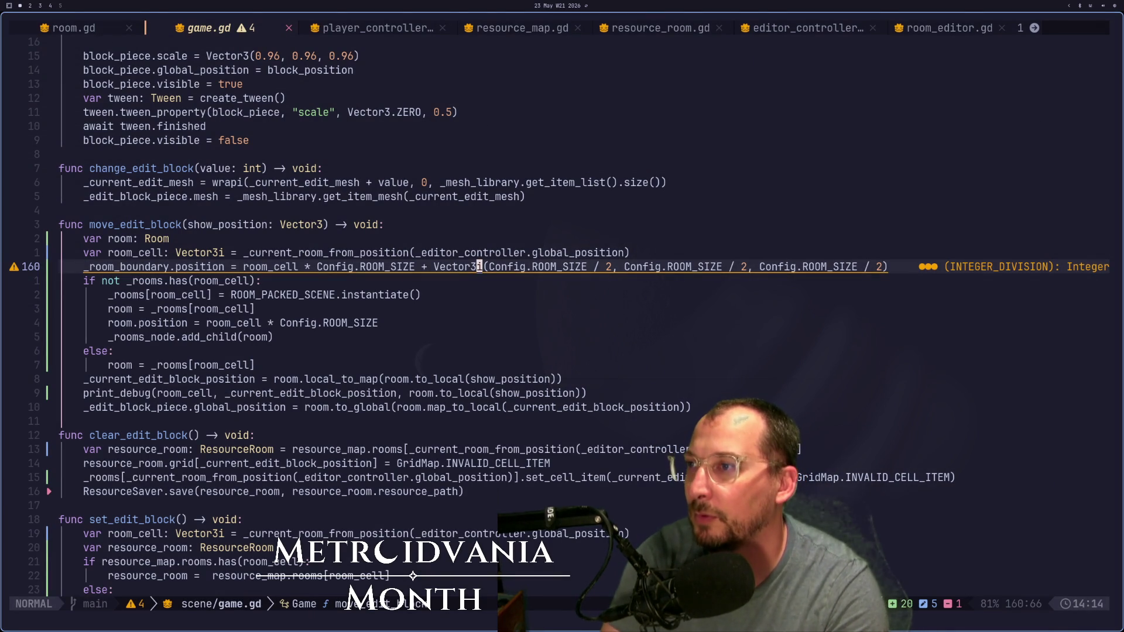
key(d)
key(d)
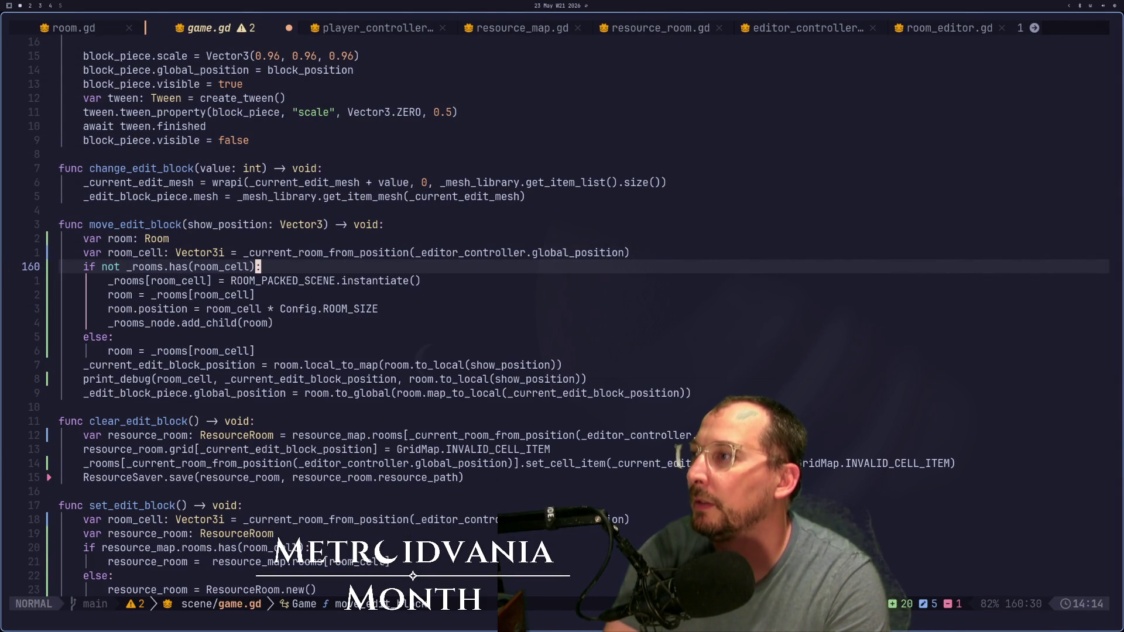
key(g)
key(g)
key(j)
key(j)
key(j)
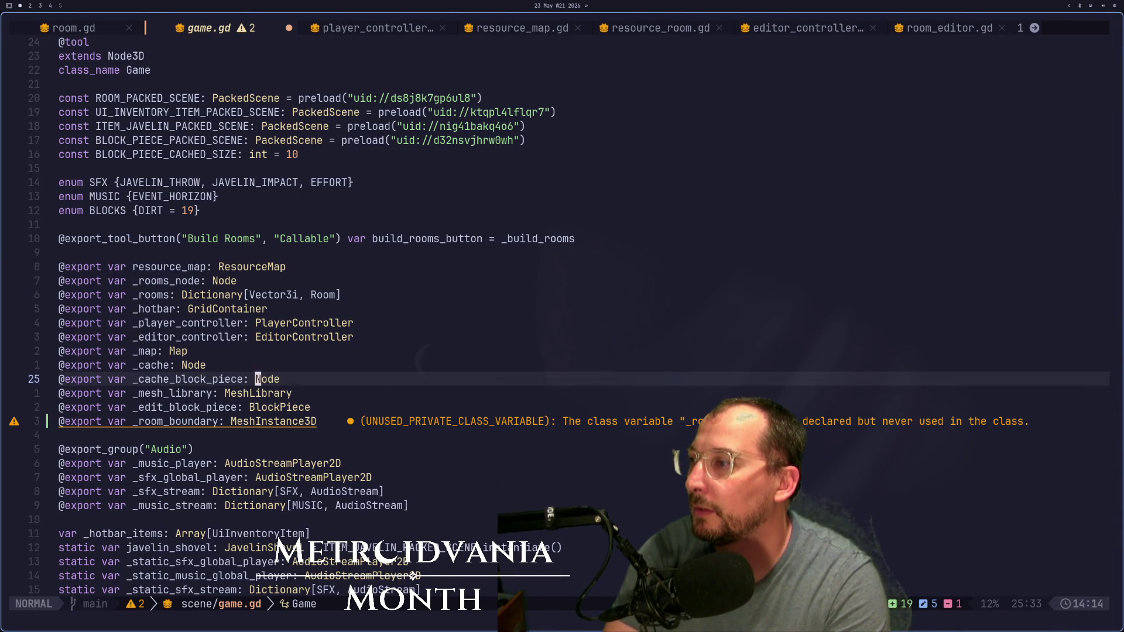
key(d)
key(d)
key(super+4)
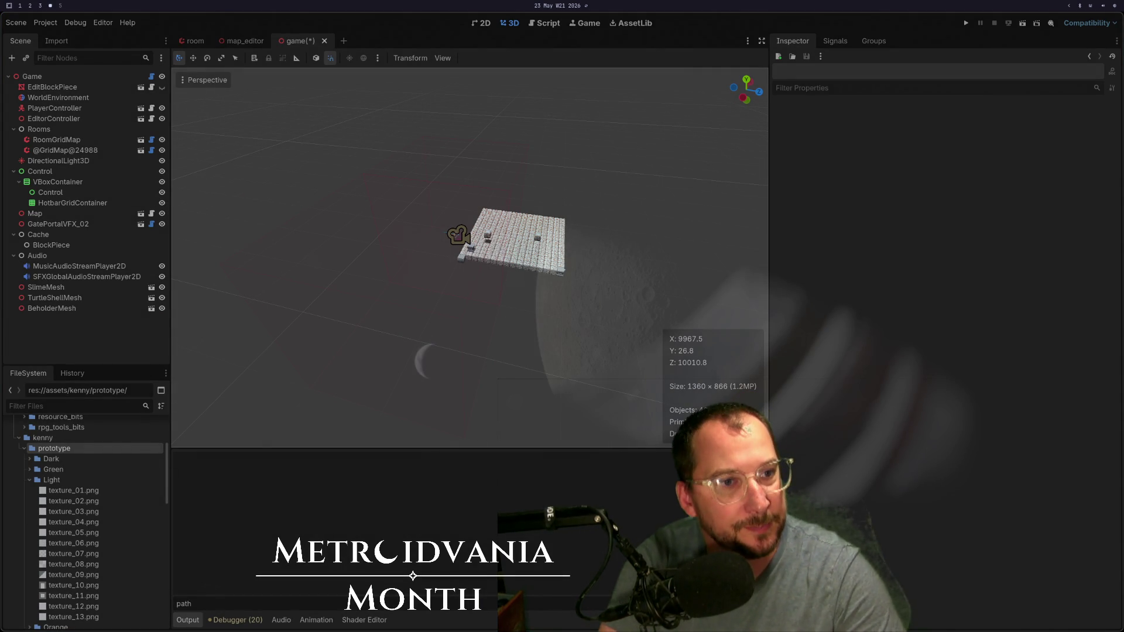
Step: Run the project and check the rooms without the boundary
key(super+2)
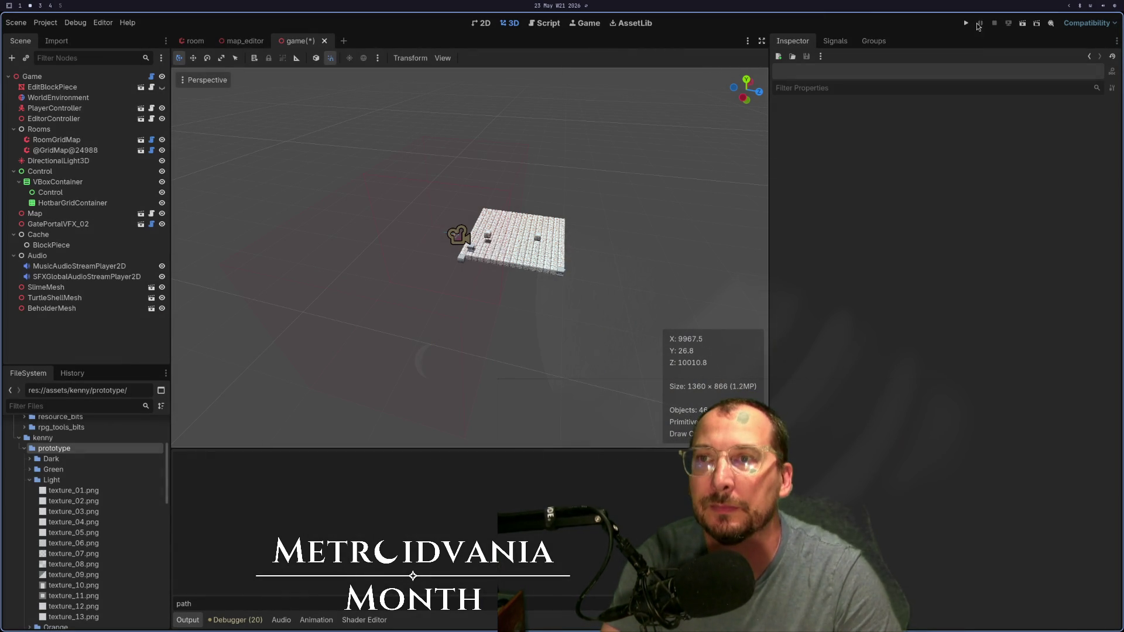
click(971, 22)
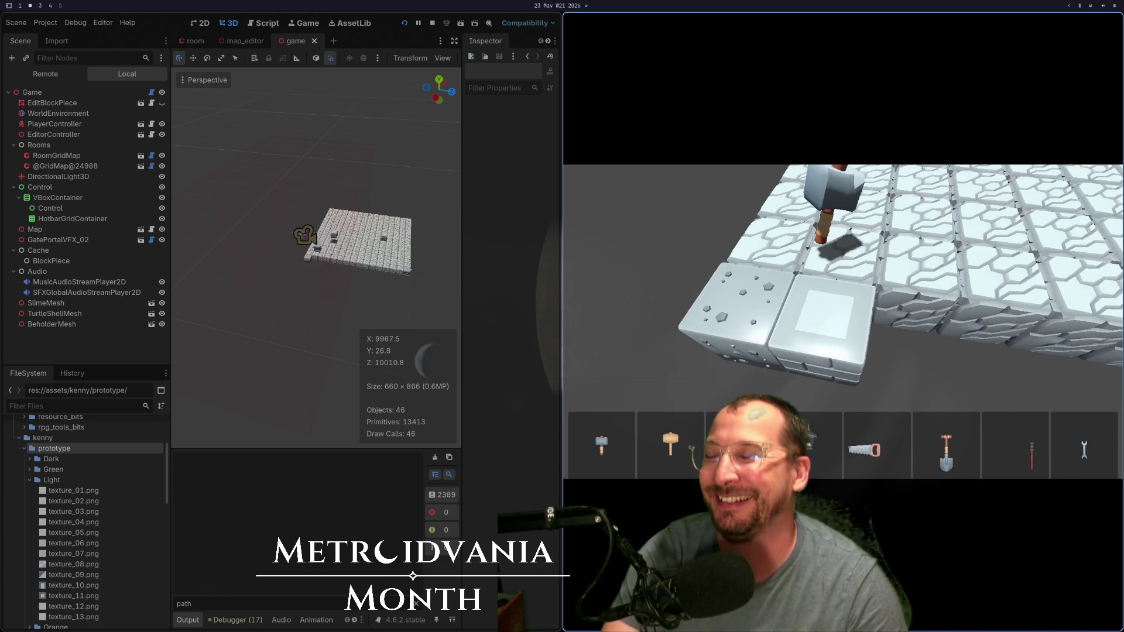
key(super+1)
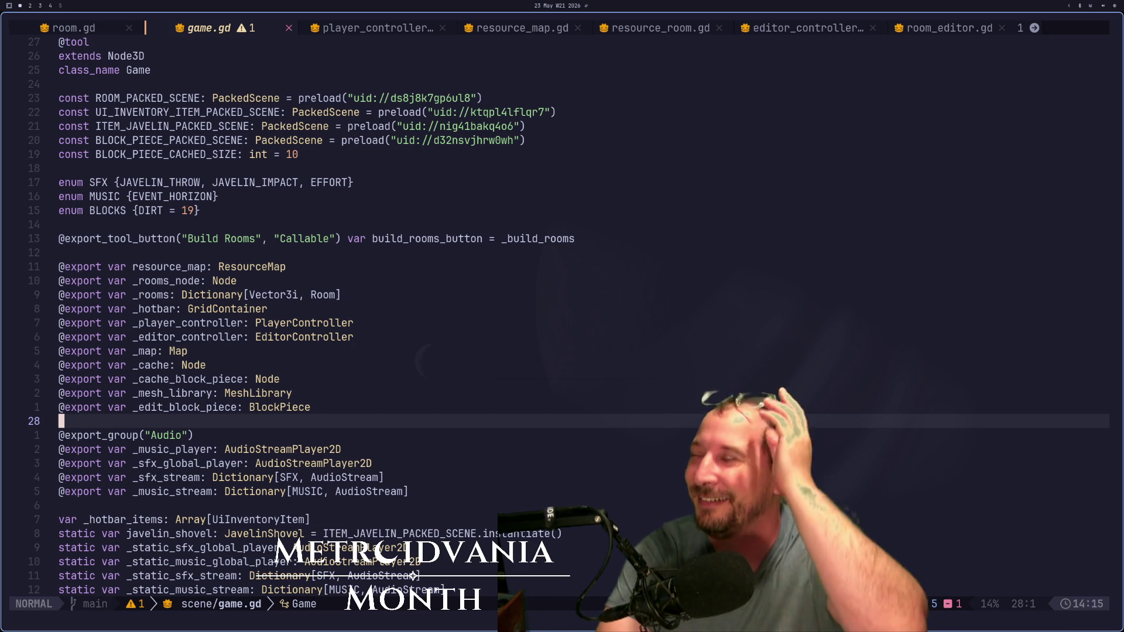
key(super+2)
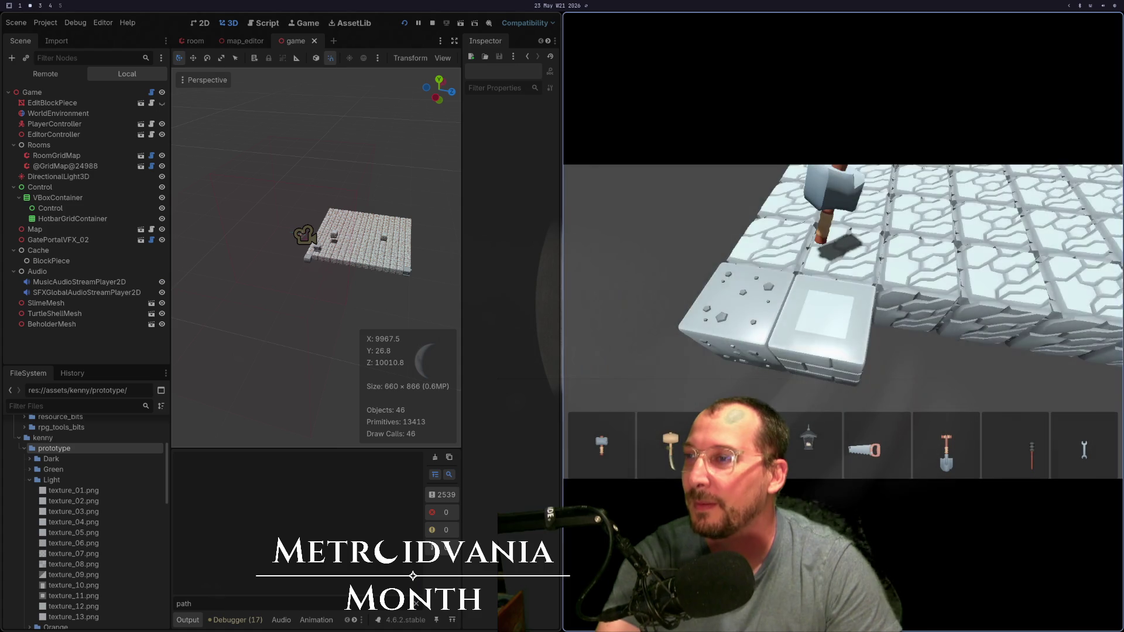
Step: Close the running game, return to game.gd, and search it for uses of _map
key(F8)
key(super+1)
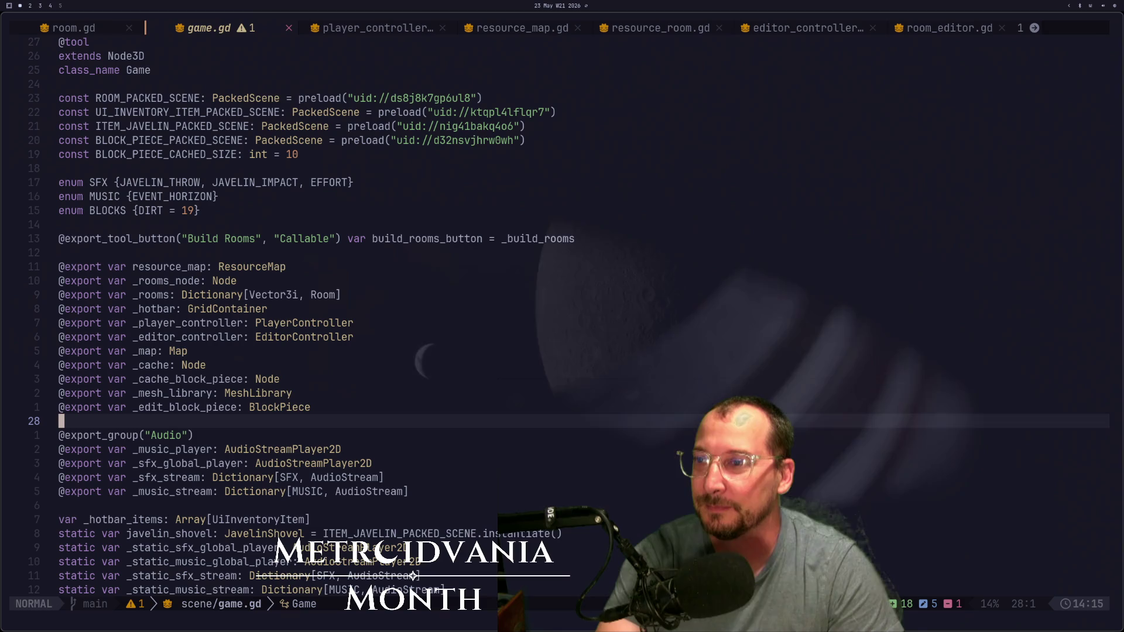
key(k)
key(k)
key(k)
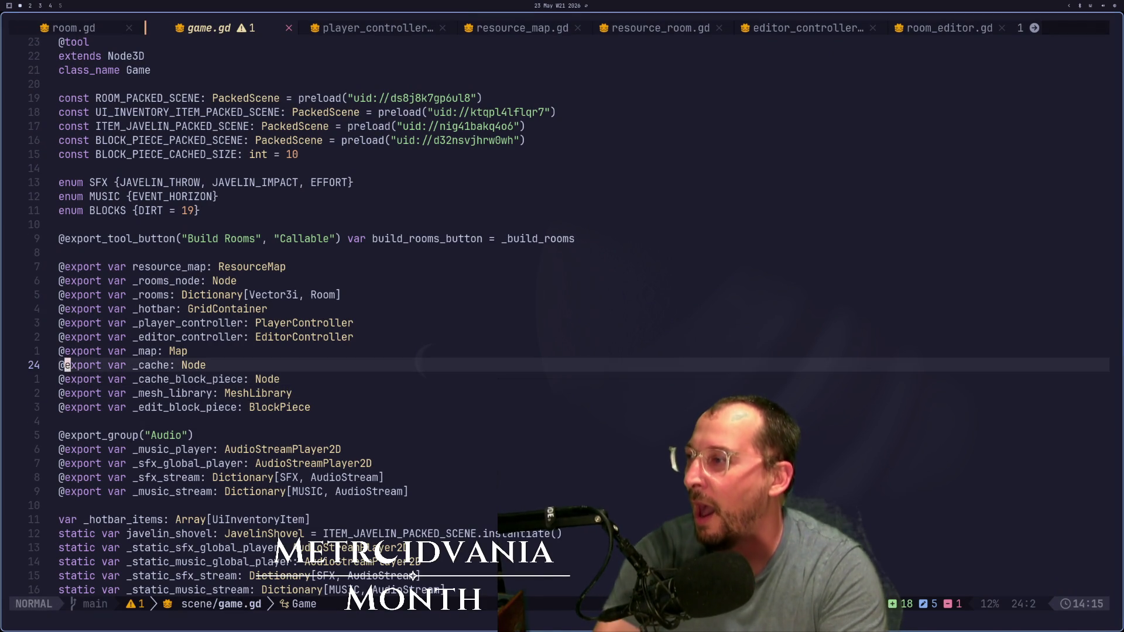
key(e)
key(w)
key(w)
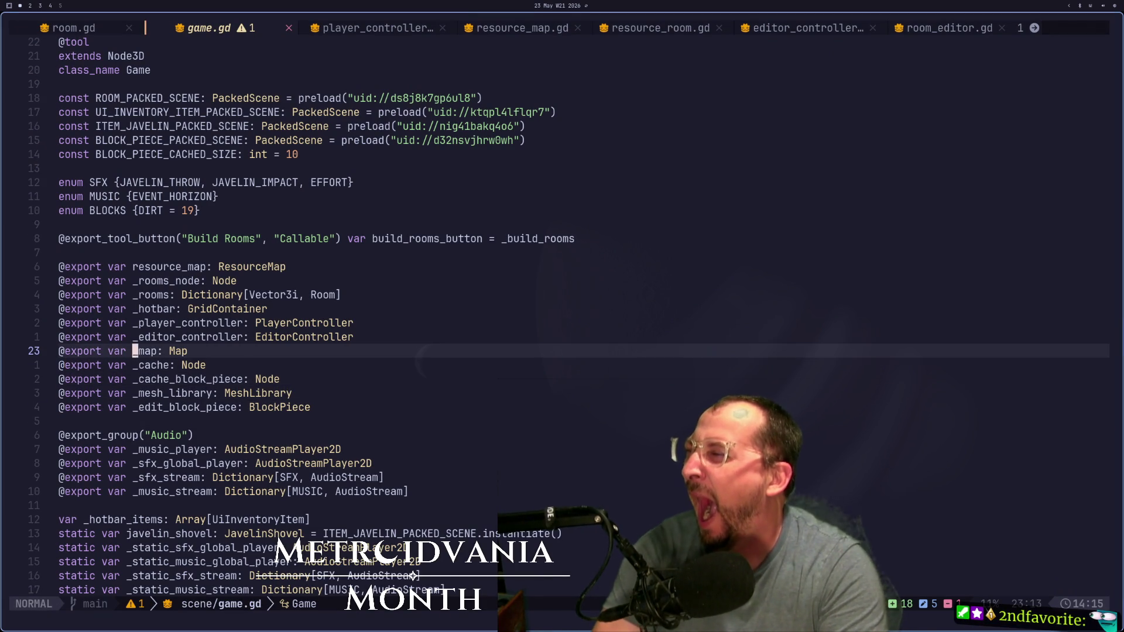
key(asterisk)
key(n)
key(n)
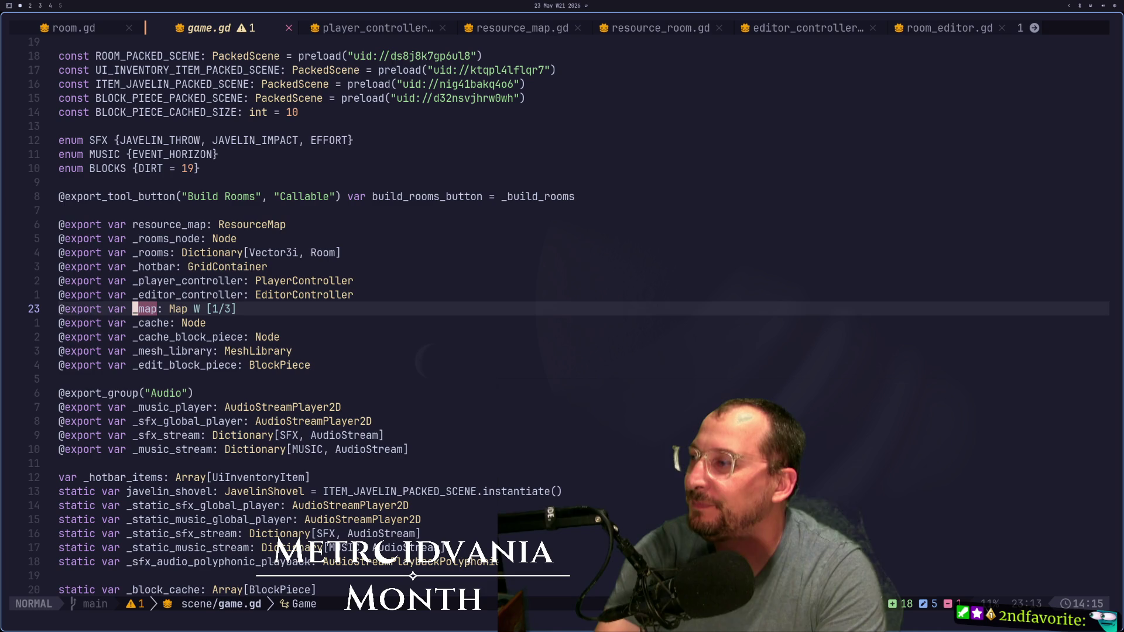
key(n)
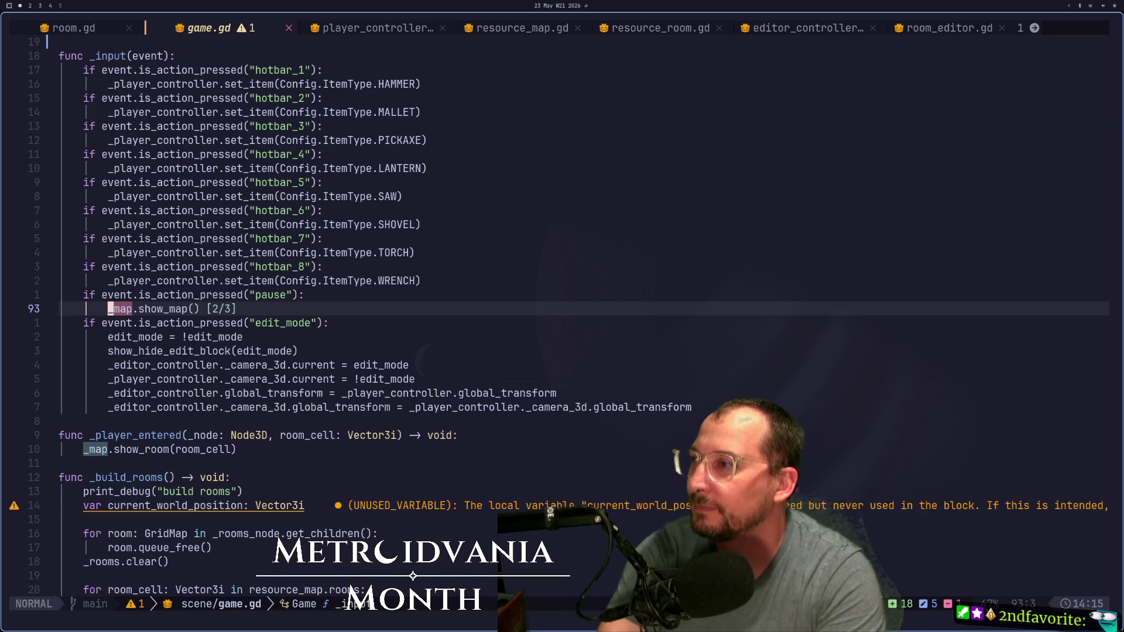
key(Escape)
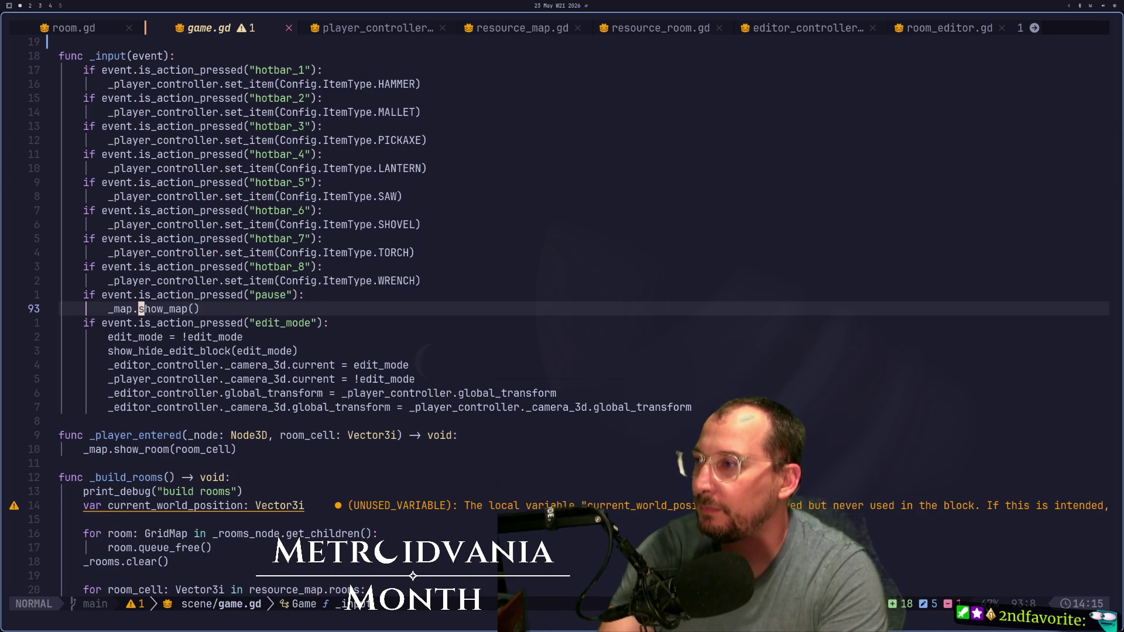
Step: Move to the pause handler's show_map call and bring up the project file finder
key(k)
key(j)
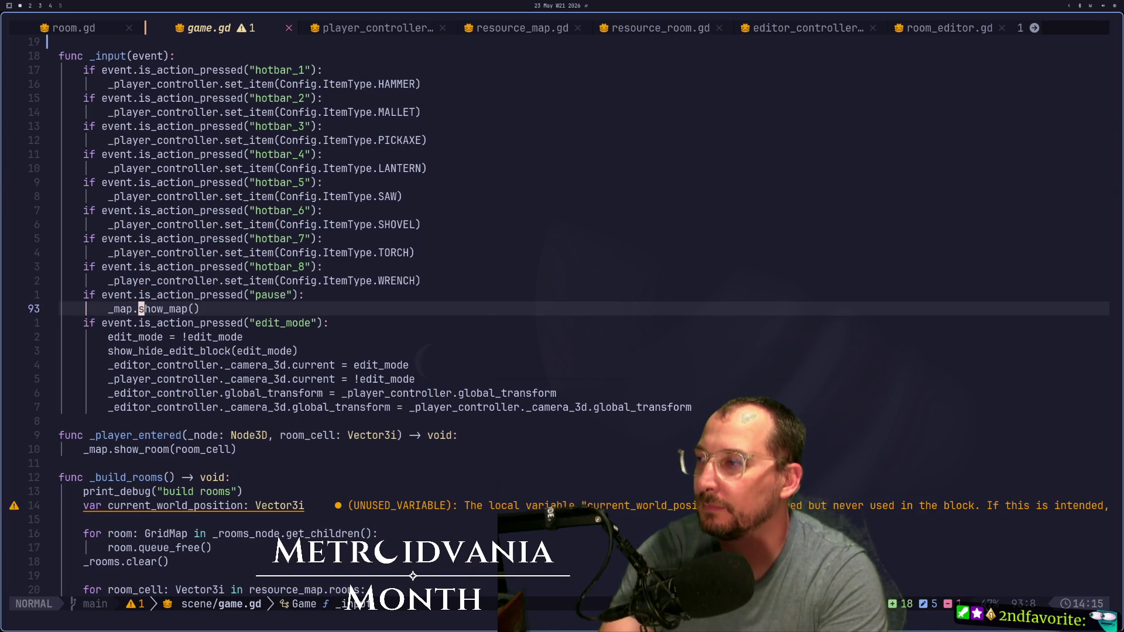
key(k)
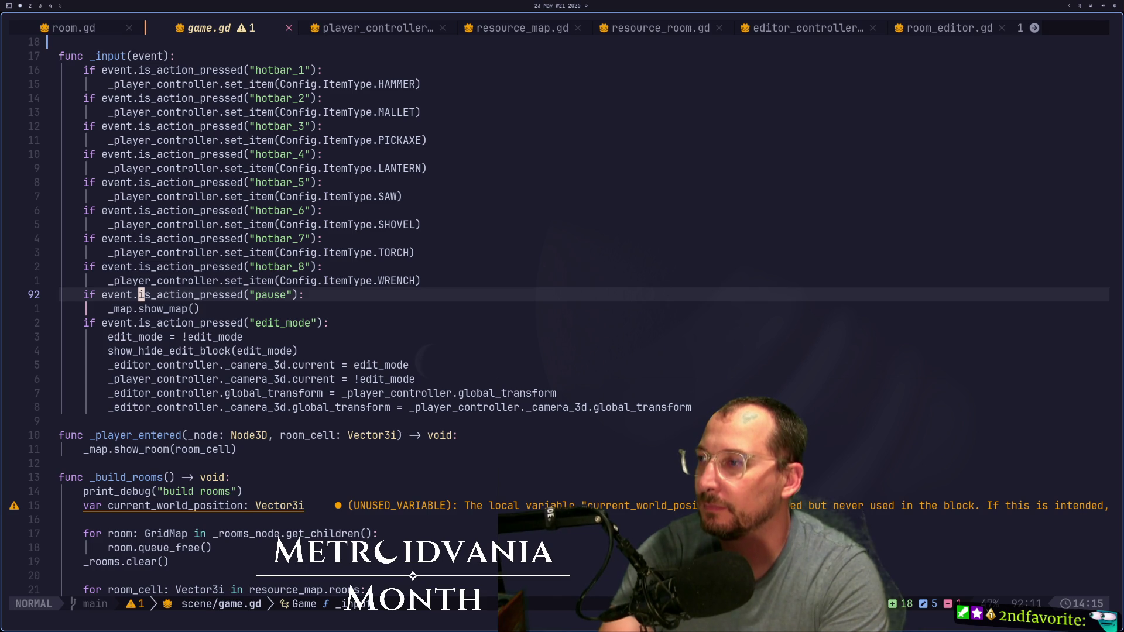
key(j)
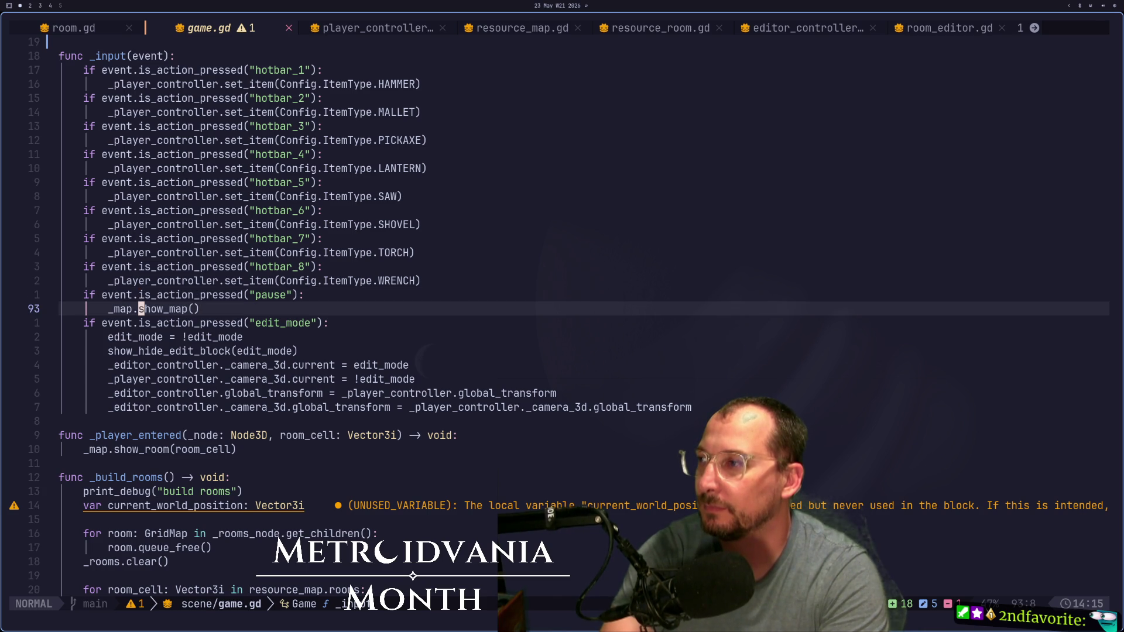
key(space)
key(space)
key(Escape)
key(Escape)
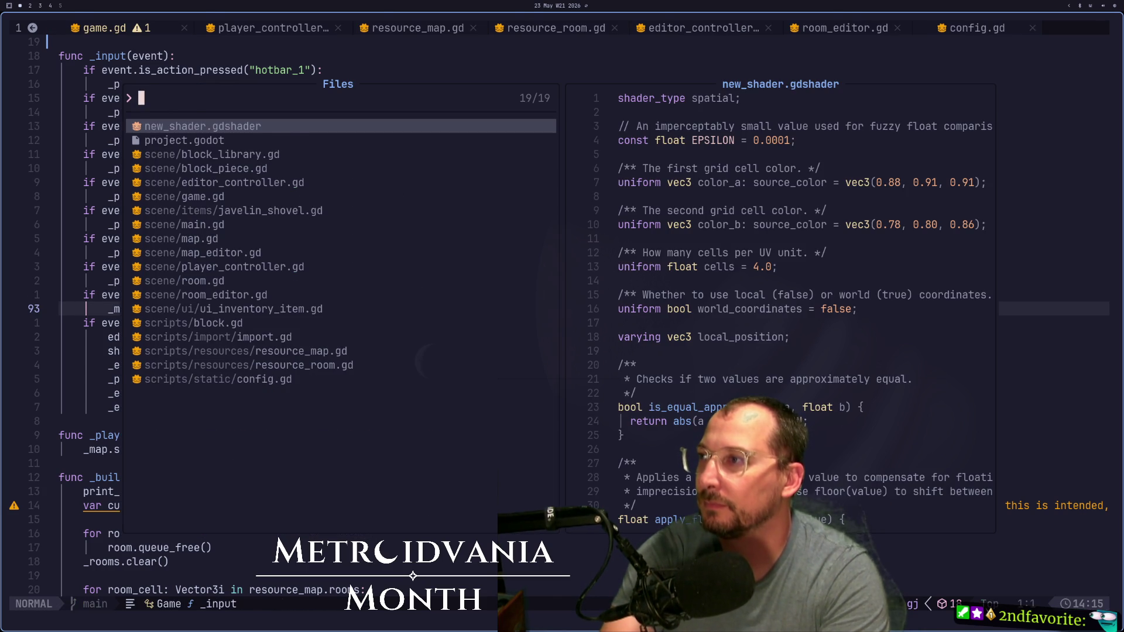
Step: Open map.gd from the file finder and go to the show_map function
key(space)
key(space)
text(map)
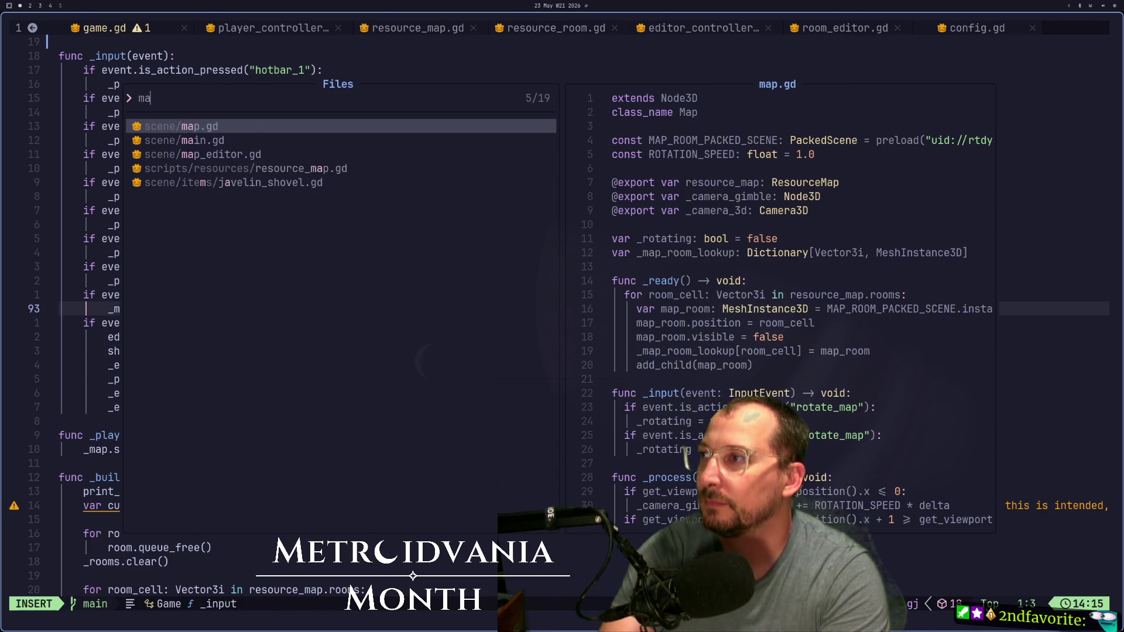
key(Return)
key(j)
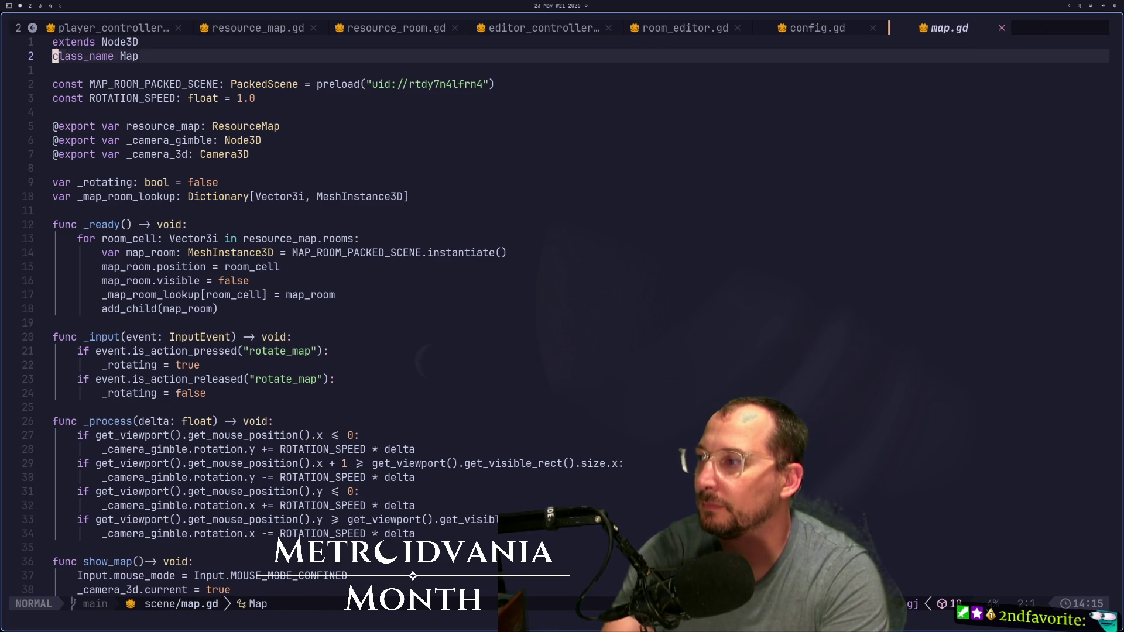
key(j)
key(j)
key(j)
key(k)
key(k)
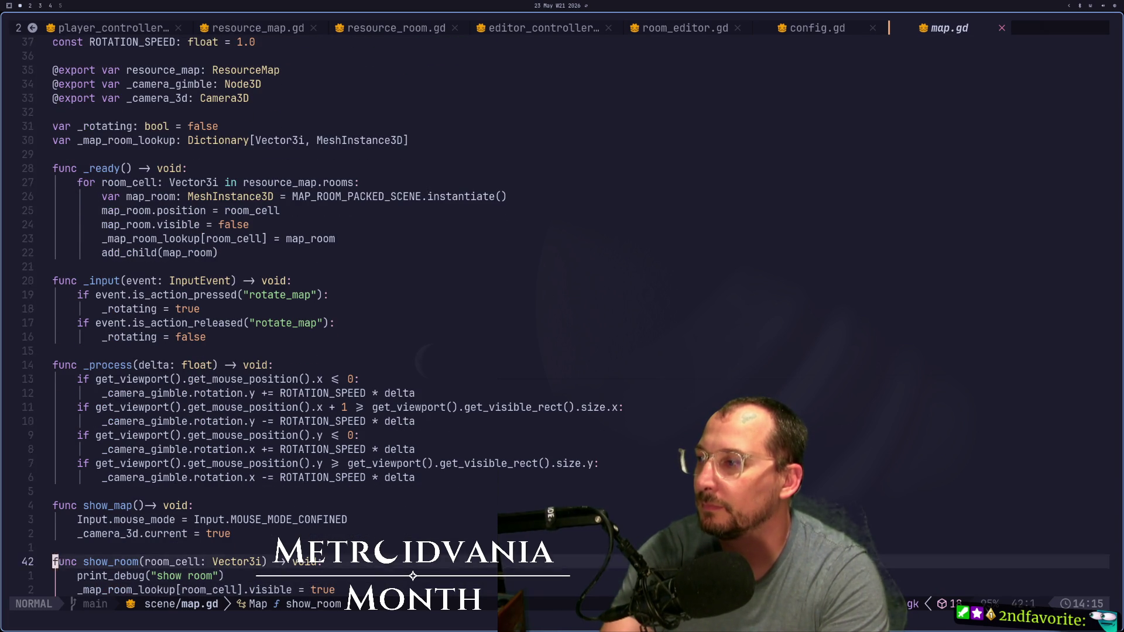
key(k)
key(k)
key(k)
key(k)
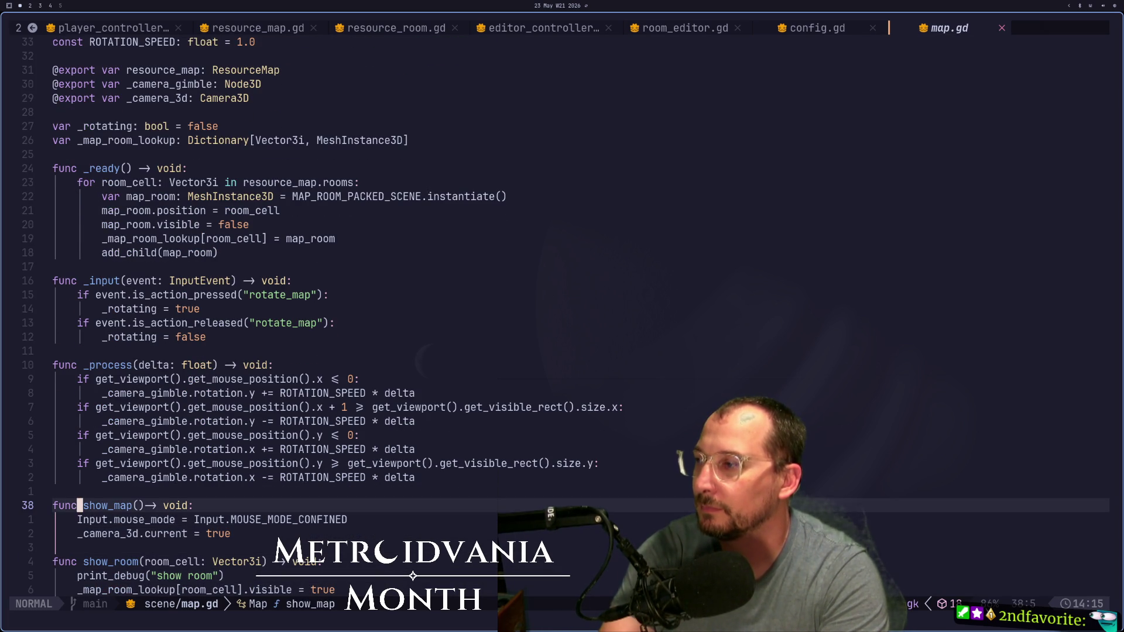
Step: Give show_map a 'value: bool = true' parameter, assign value to the camera's current, and save
text(i)
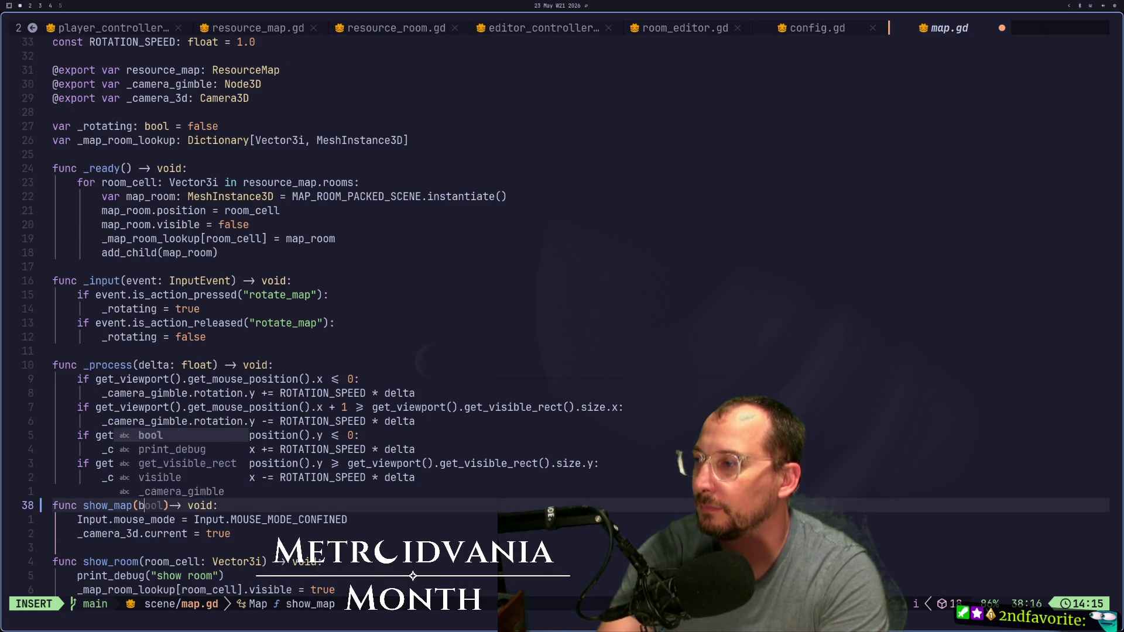
text(bool:)
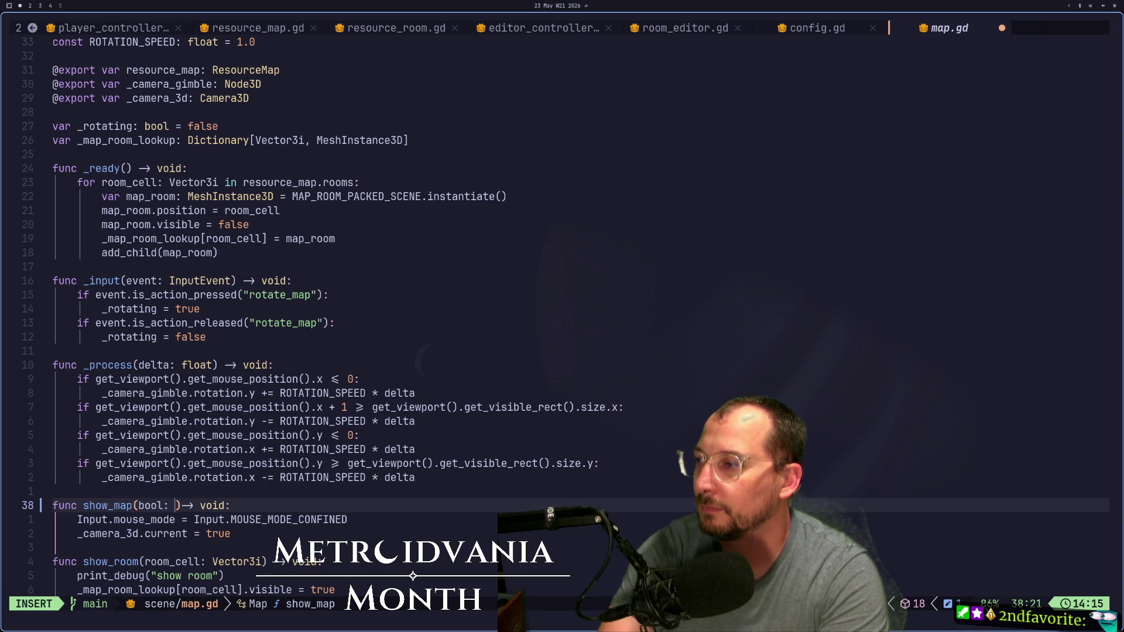
key(BackSpace)
key(BackSpace)
key(BackSpace)
text(val)
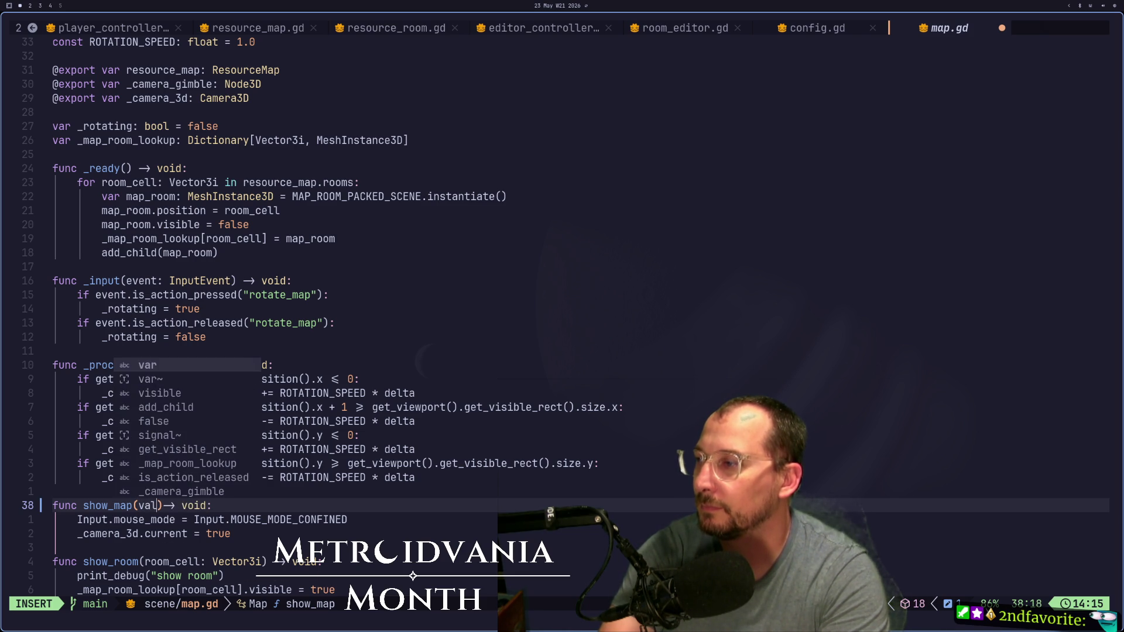
text(ue: boo)
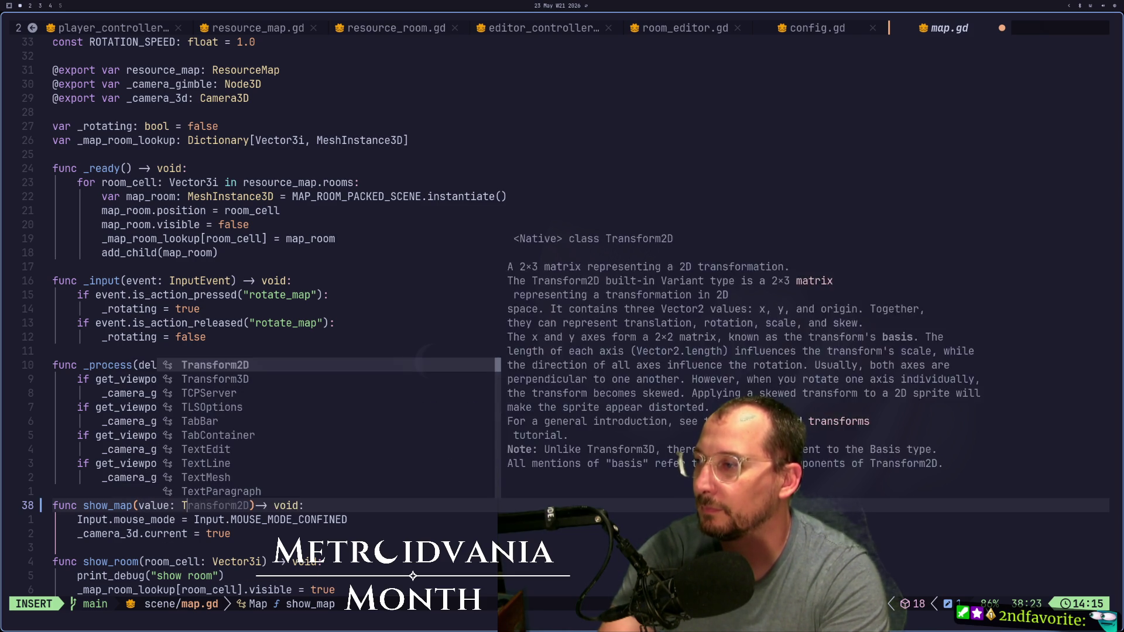
text(l = t)
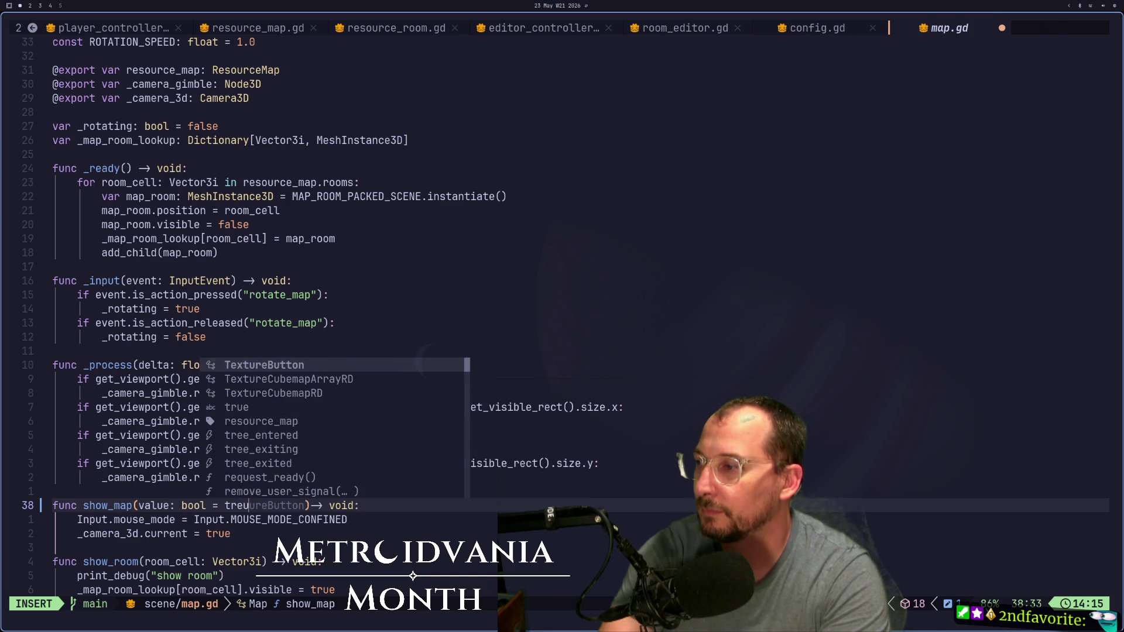
text(re)
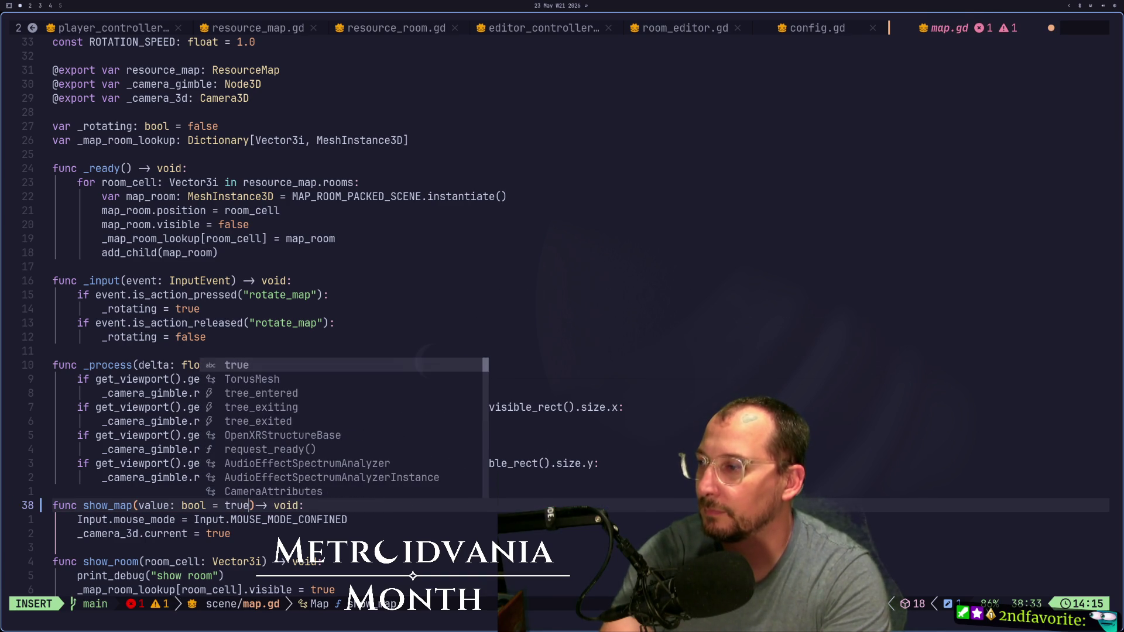
key(ctrl+y)
key(Escape)
key(j)
key(j)
key(A)
key(BackSpace)
key(BackSpace)
key(BackSpace)
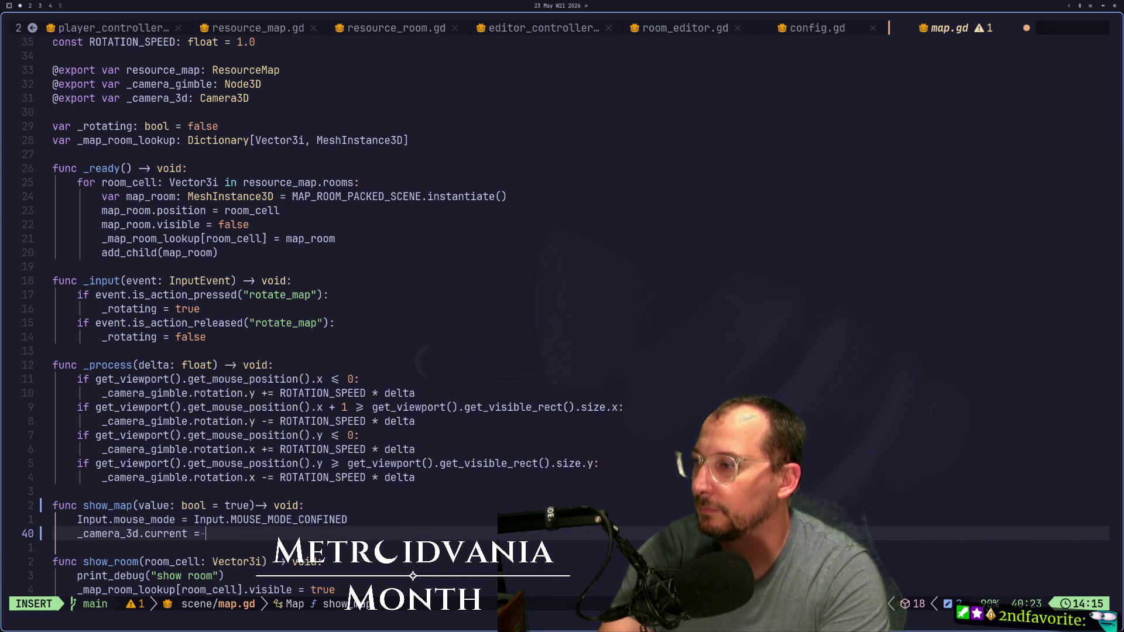
text(value)
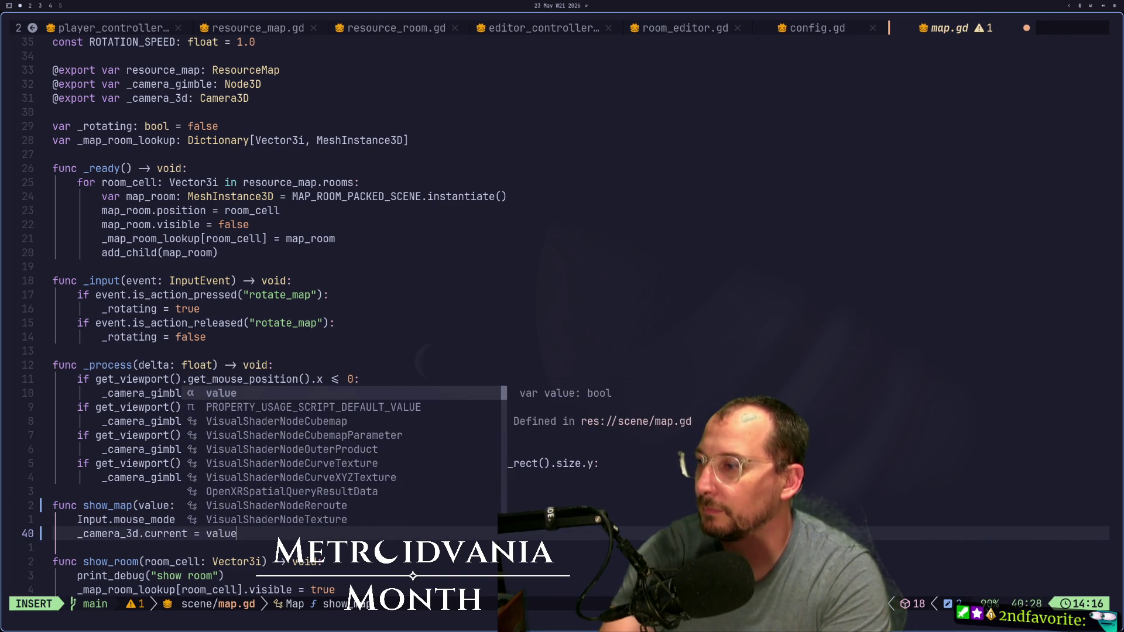
key(ctrl+y)
key(Escape)
text(:w)
key(Return)
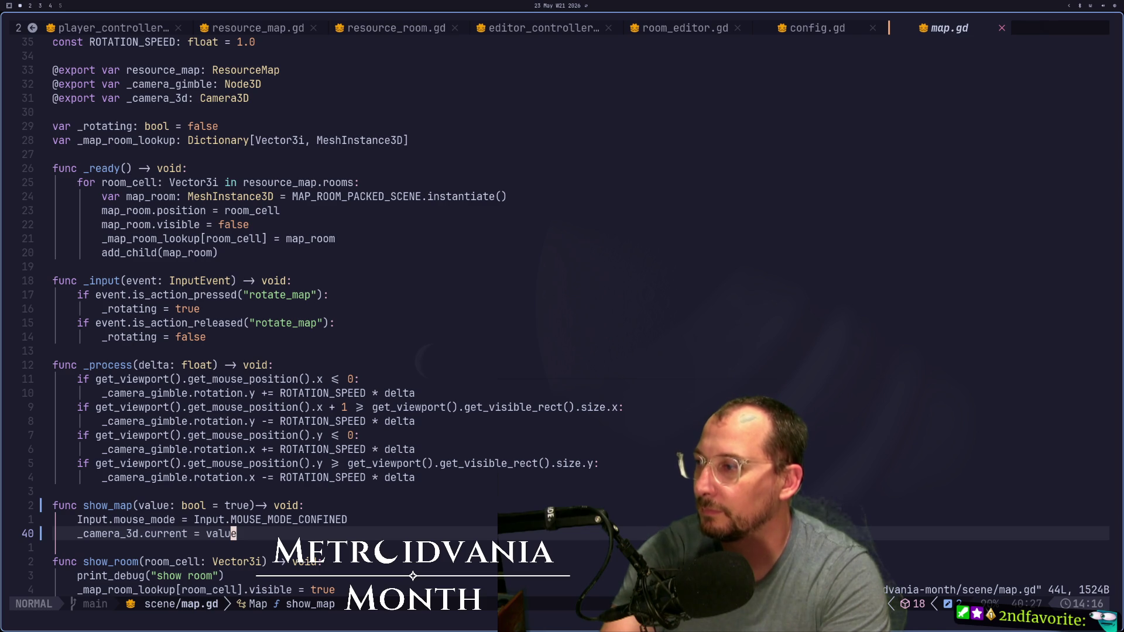
Step: Wrap the mouse mode and camera lines in an 'if value:' block
text(kO)
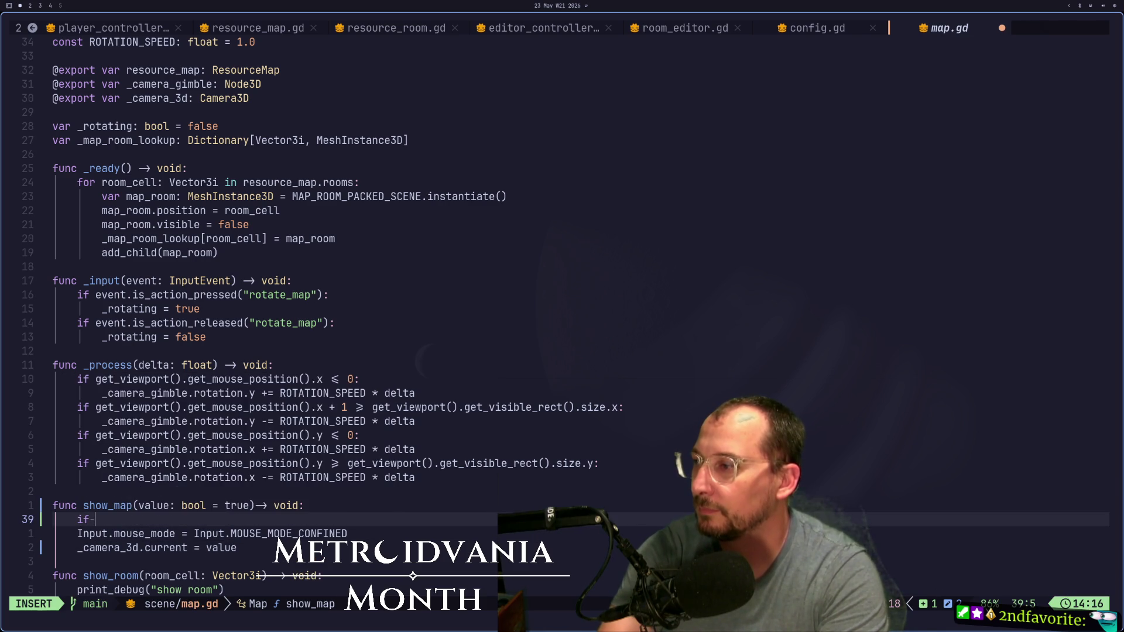
text(vale)
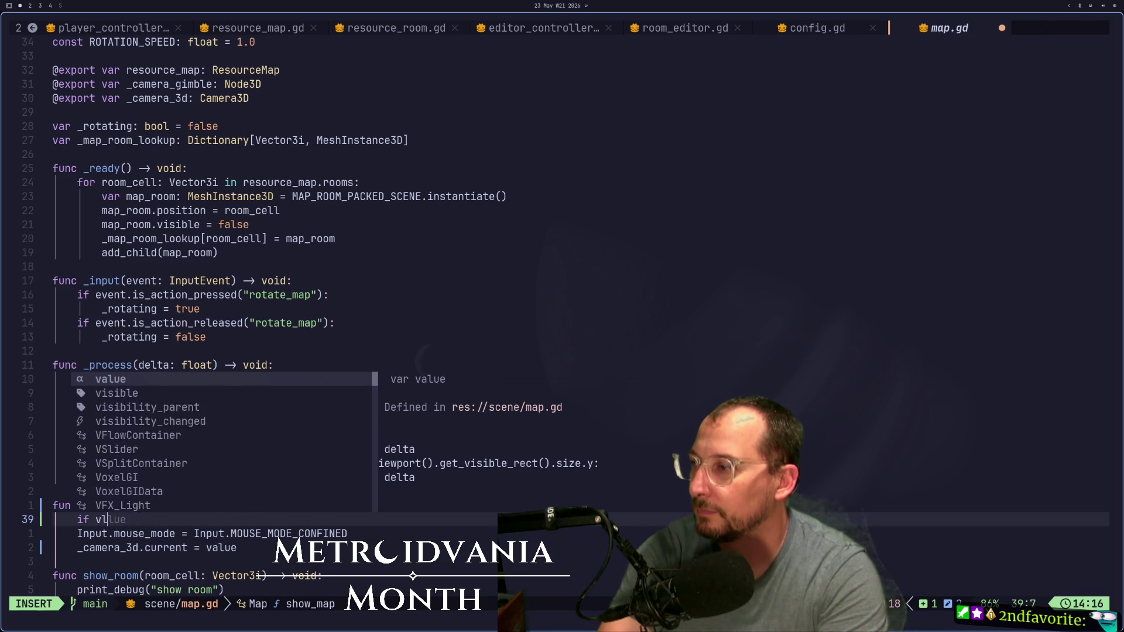
text(e:)
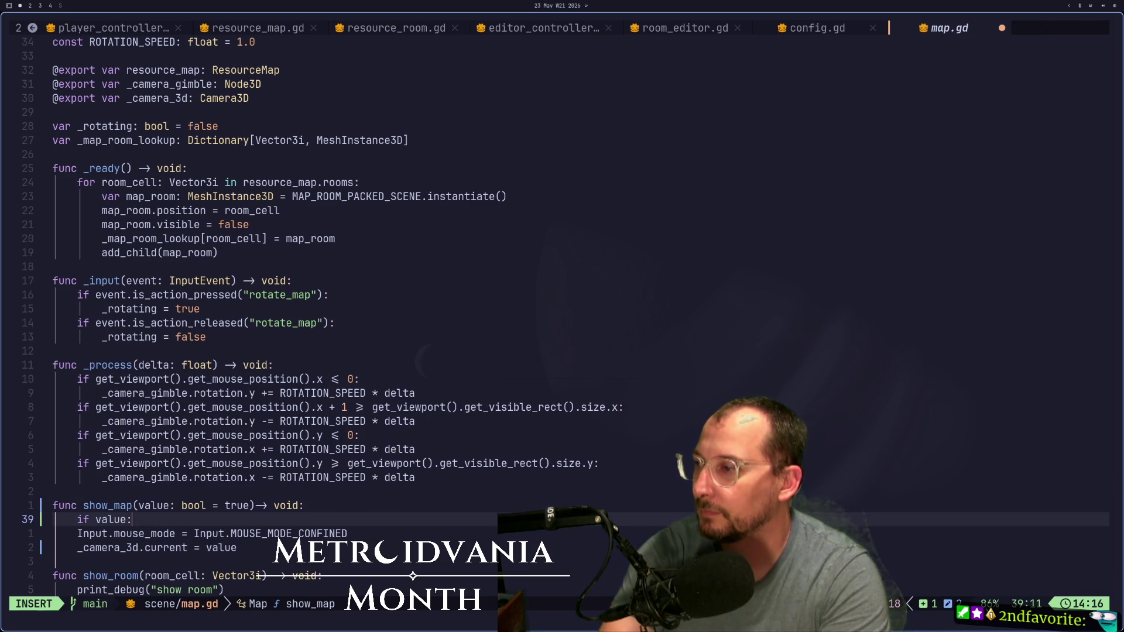
key(Escape)
key(j)
key(h)
key(h)
key(h)
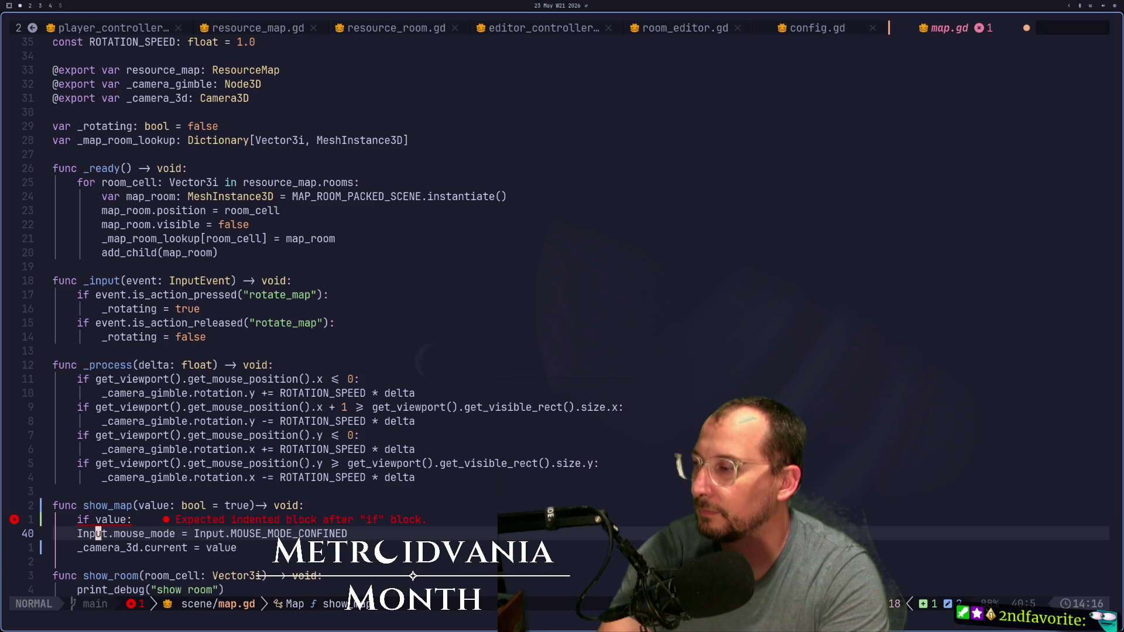
key(v)
key(h)
key(j)
key(greater)
Step: Add an else: branch holding a copy of the camera assignment line
text(o)
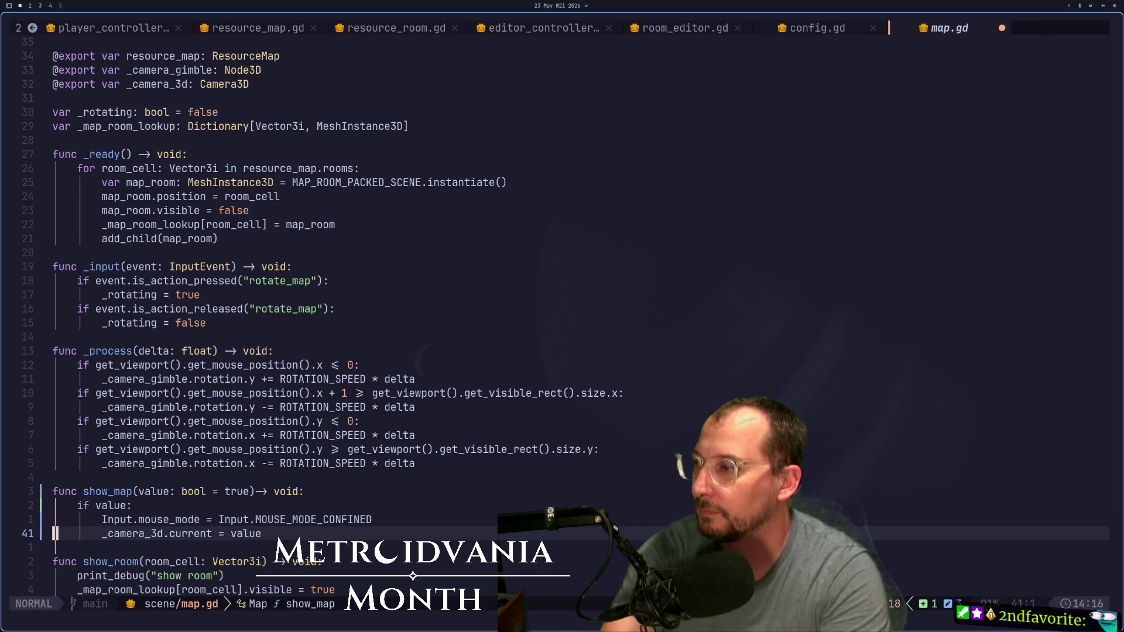
text(else)
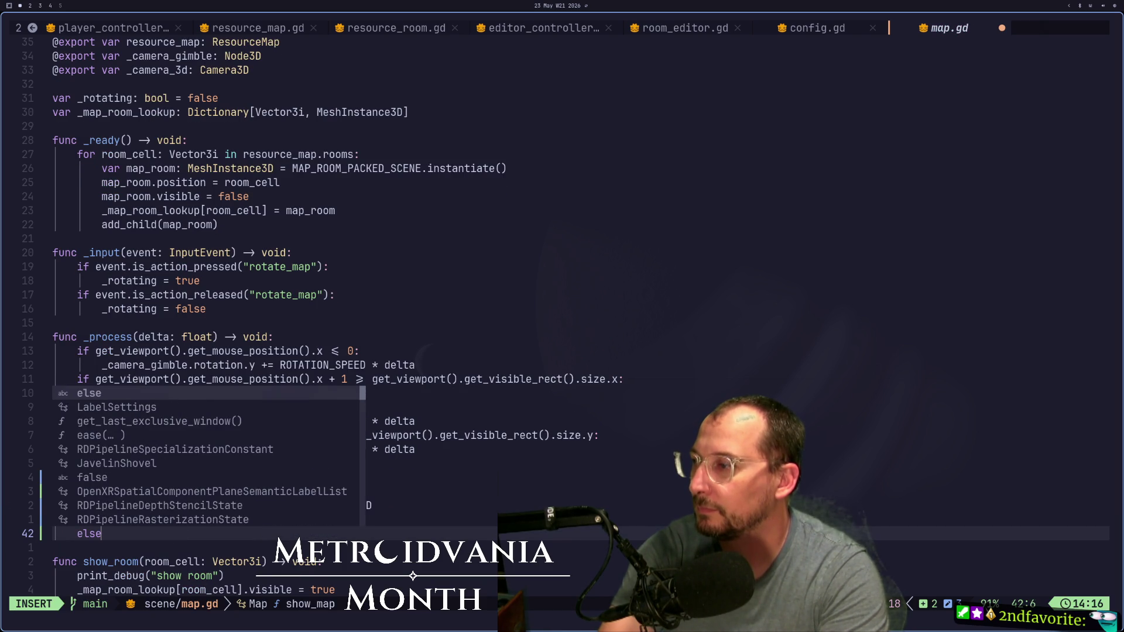
text(:)
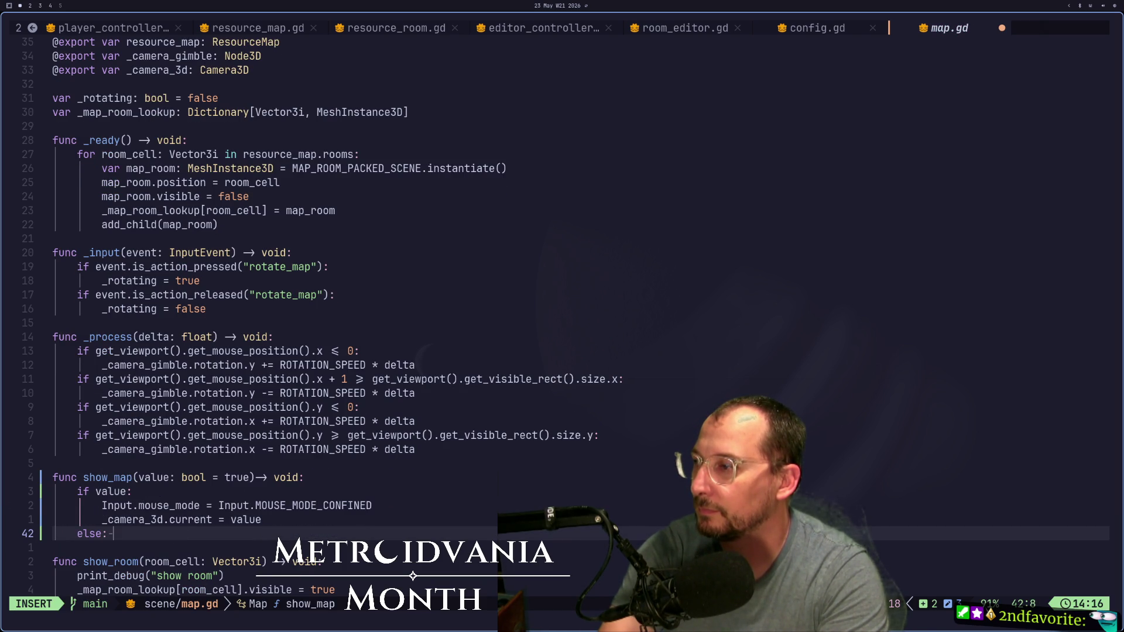
key(Return)
key(Escape)
key(k)
key(k)
key(k)
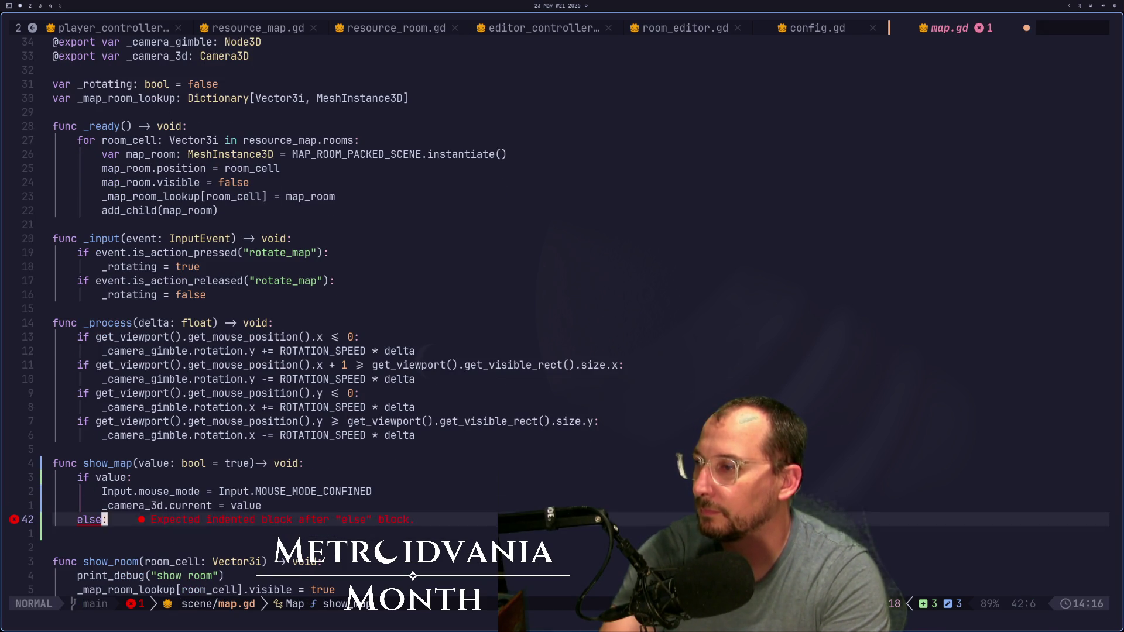
key(y)
key(y)
key(j)
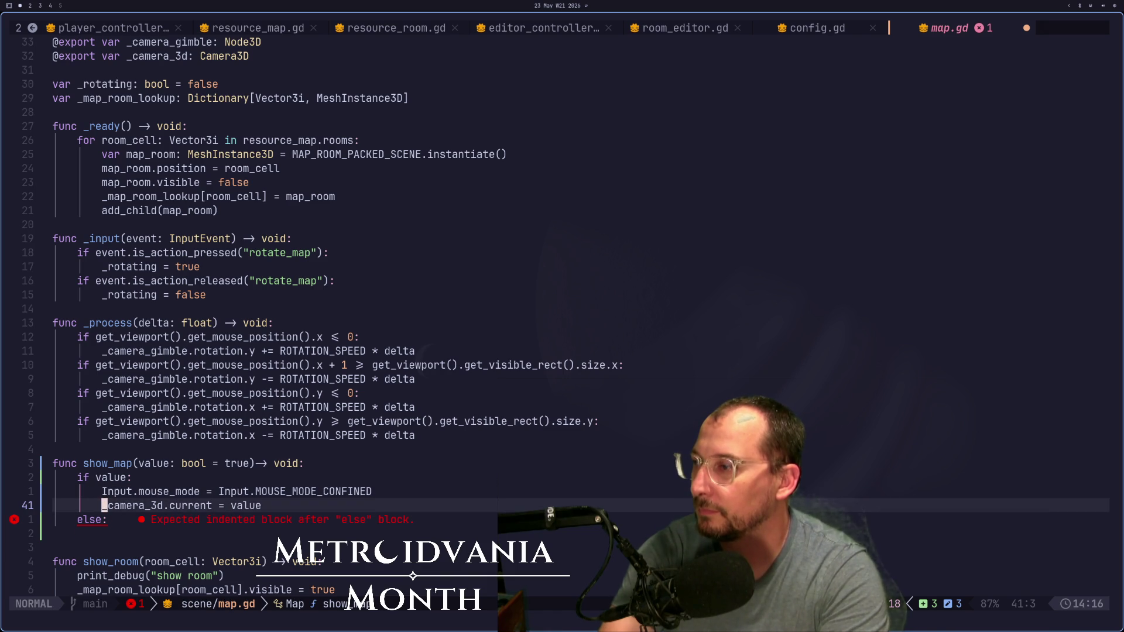
key(y)
key(y)
key(j)
key(j)
key(p)
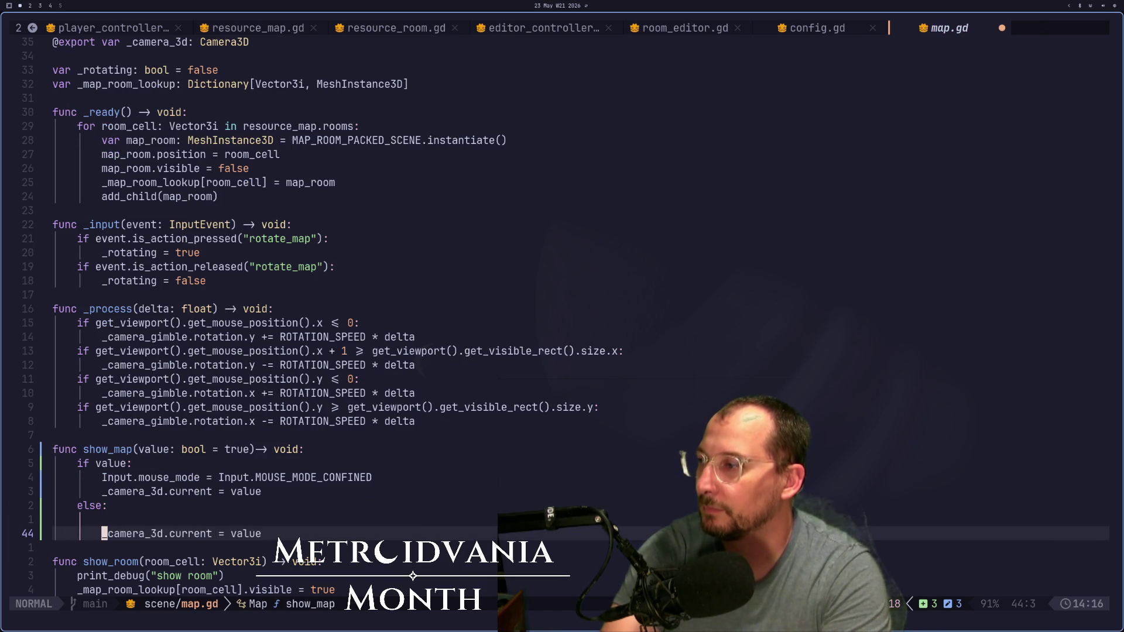
key(k)
key(d)
key(d)
Step: Delete the else branch from show_map
click(344, 478)
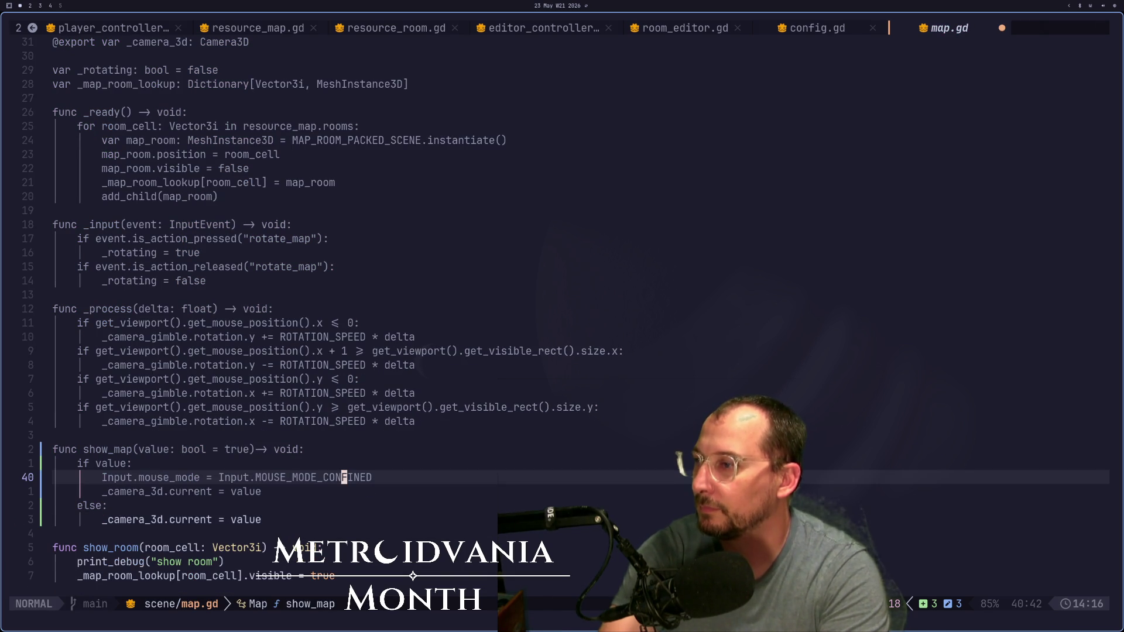
key(h)
key(h)
key(h)
key(j)
key(j)
key(k)
key(k)
key(j)
key(j)
key(j)
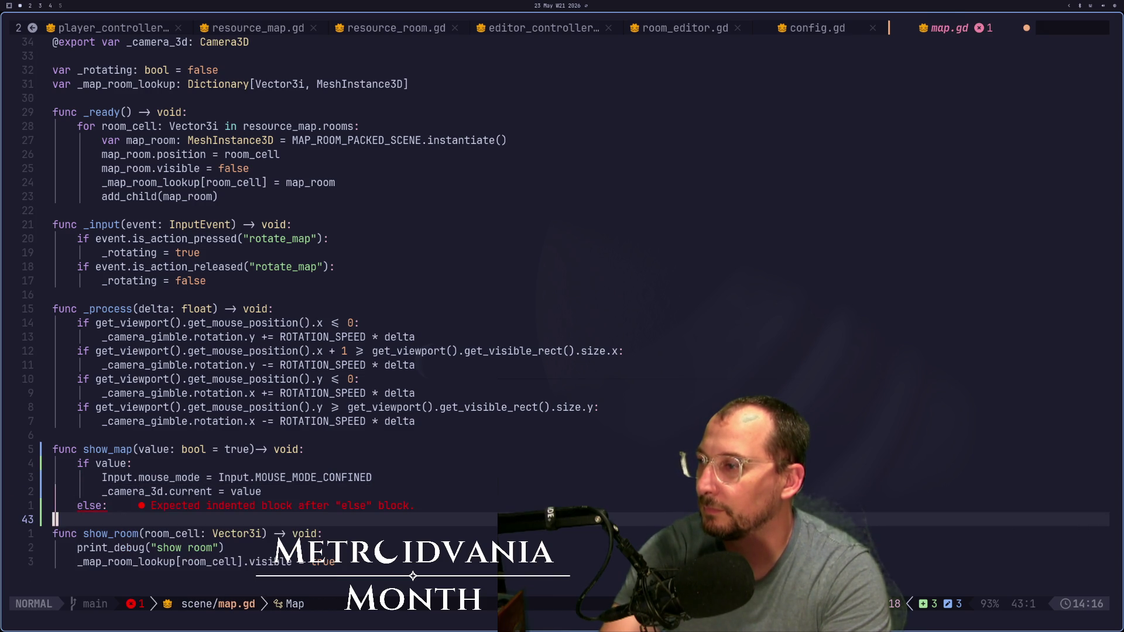
key(d)
key(k)
key(k)
key(k)
key(w)
key(less)
key(less)
key(k)
Step: Remove the if value check, dedent the mouse mode and camera lines, and save map.gd
key(d)
key(d)
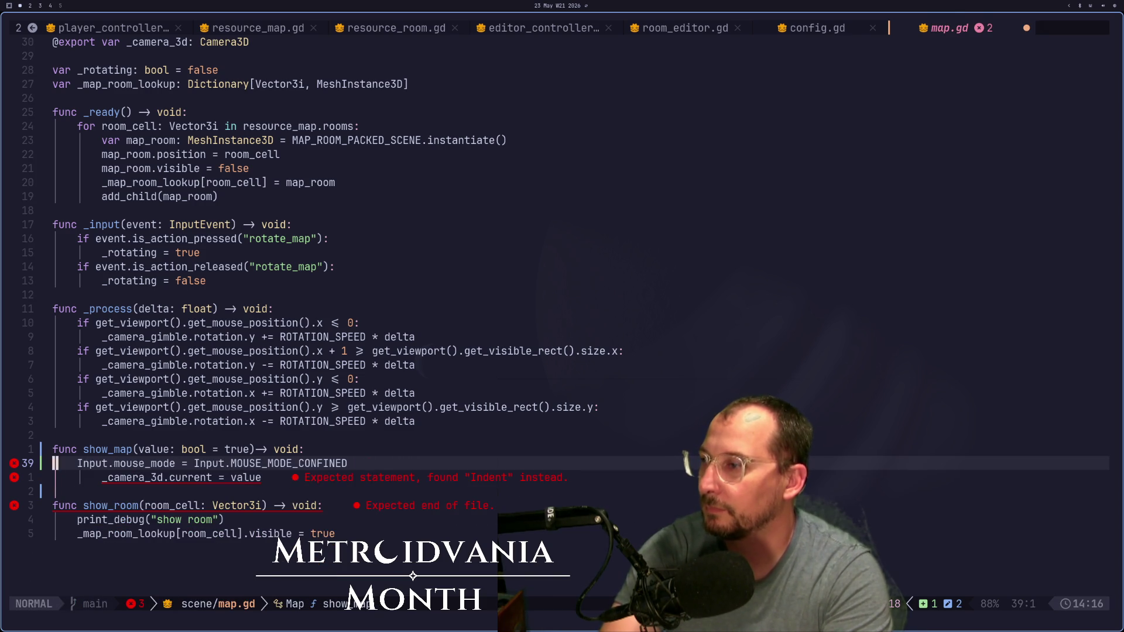
key(greater)
key(greater)
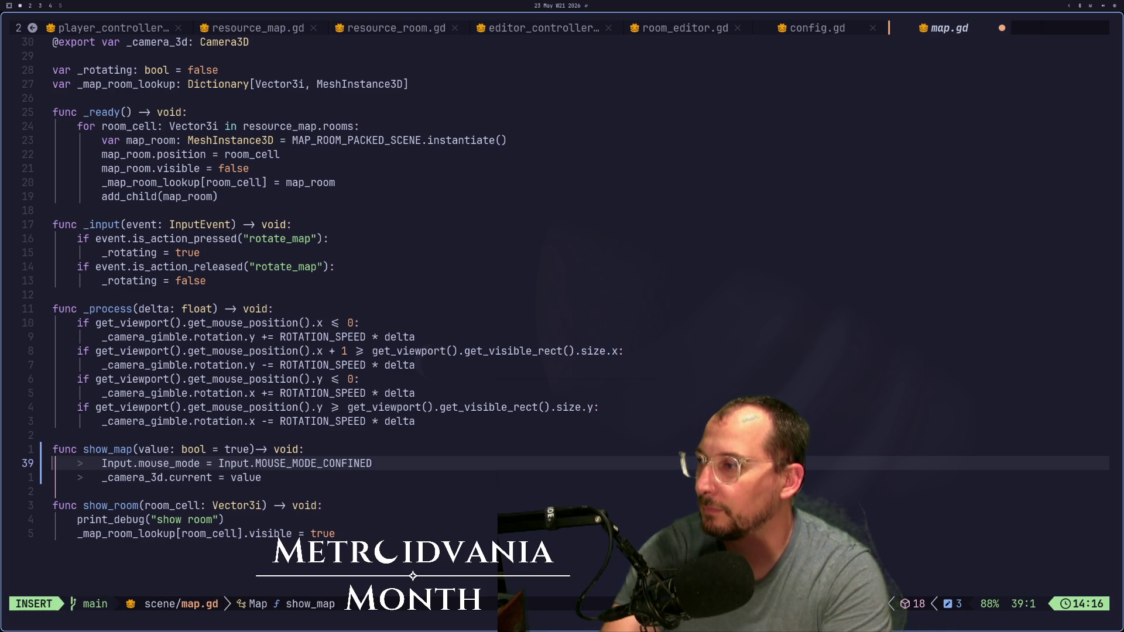
key(less)
key(less)
key(j)
key(a)
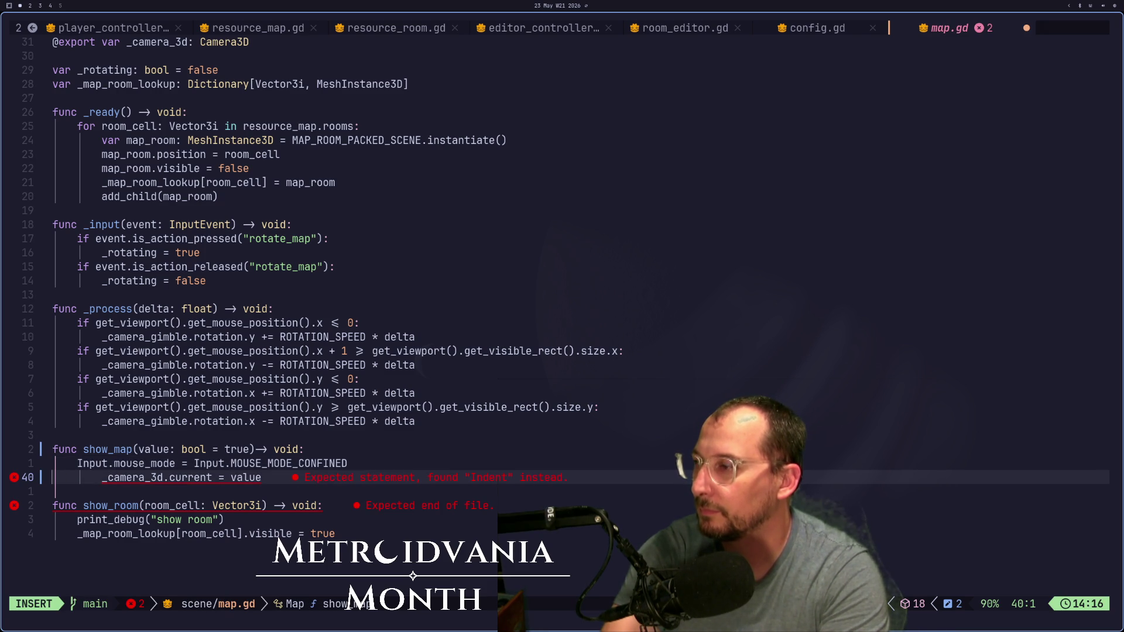
key(BackSpace)
key(Escape)
text(:w)
key(Return)
Step: Cycle back through the open scripts config.gd and room_editor.gd, then launch lazygit
key(shift+h)
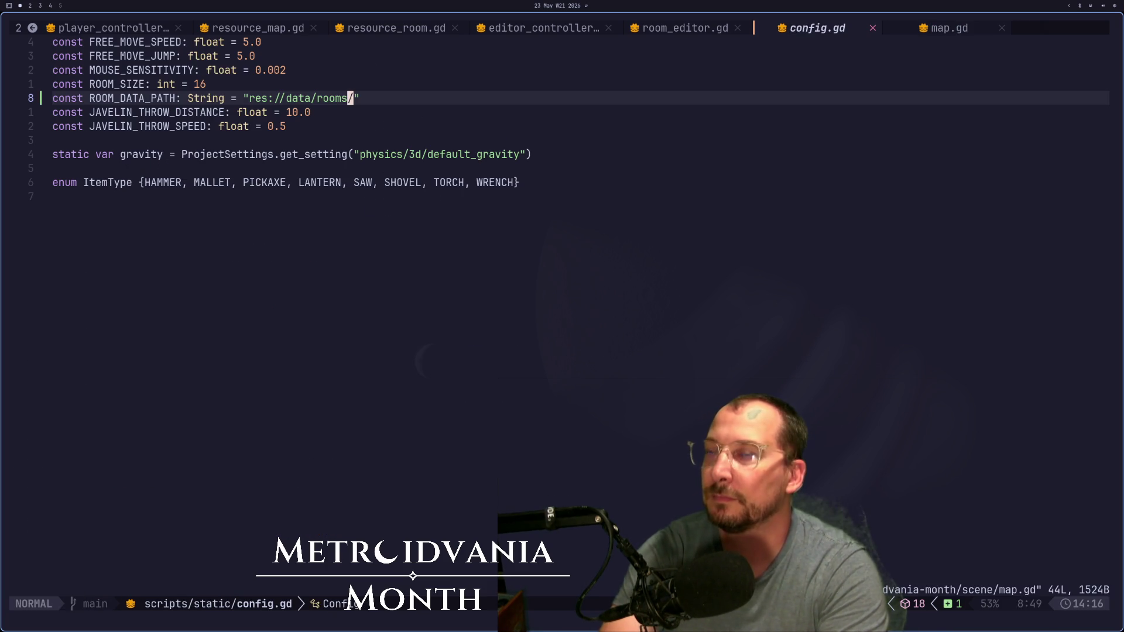
key(shift+h)
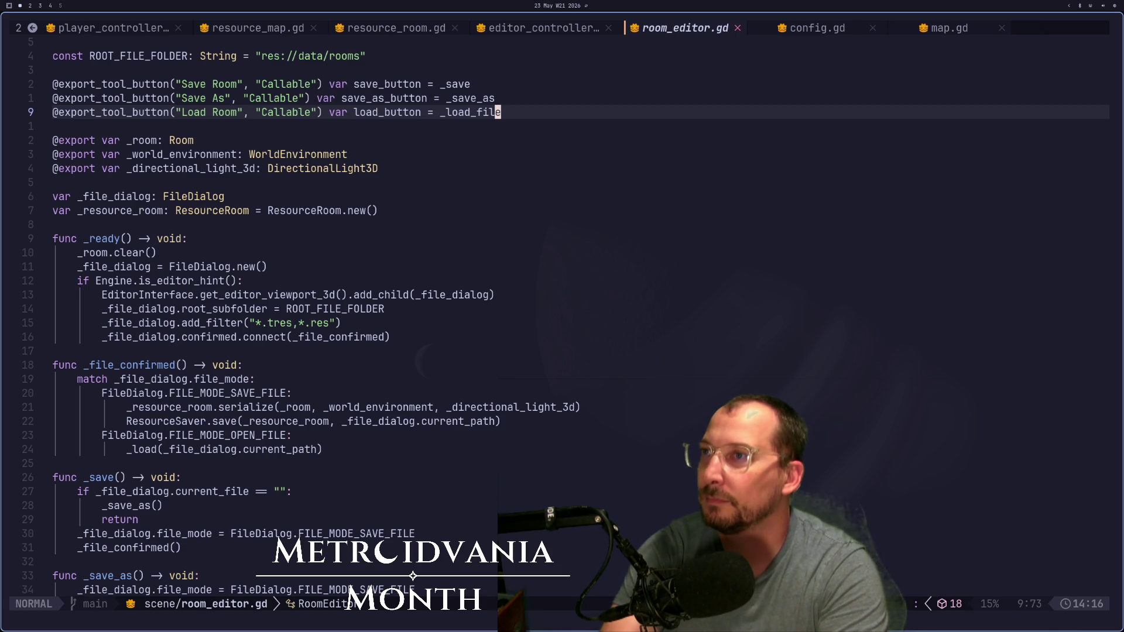
key(shift+h)
key(shift+h)
key(shift+h)
key(shift+h)
key(shift+h)
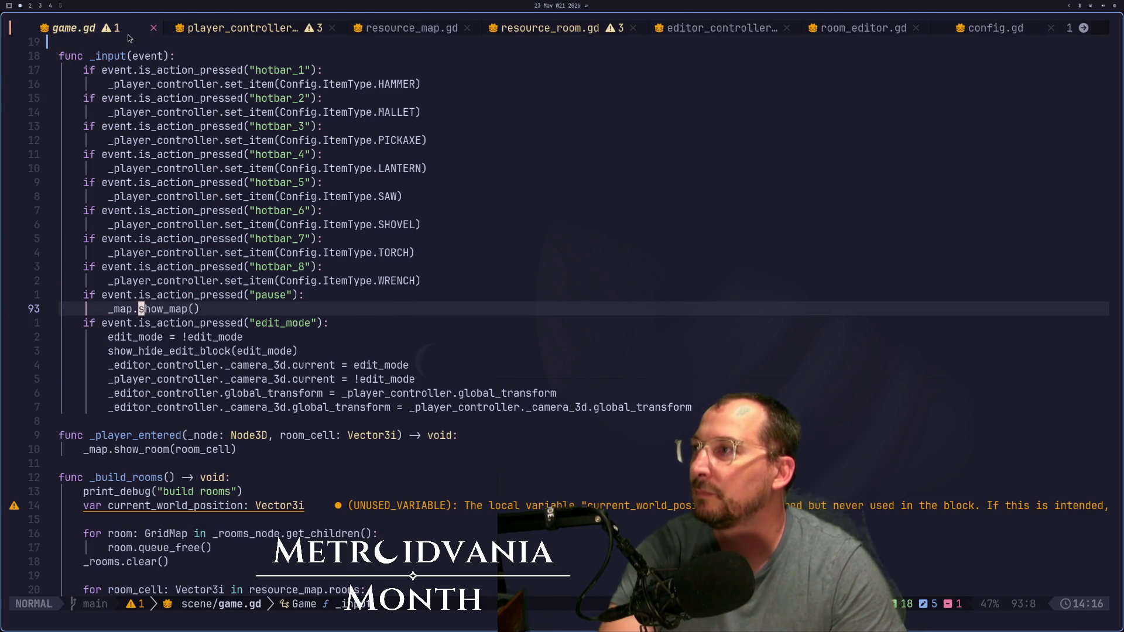
key(k)
key(space)
Step: Stage the data/rooms folder and data/map.tres and commit them as "Room edits"
key(g)
key(g)
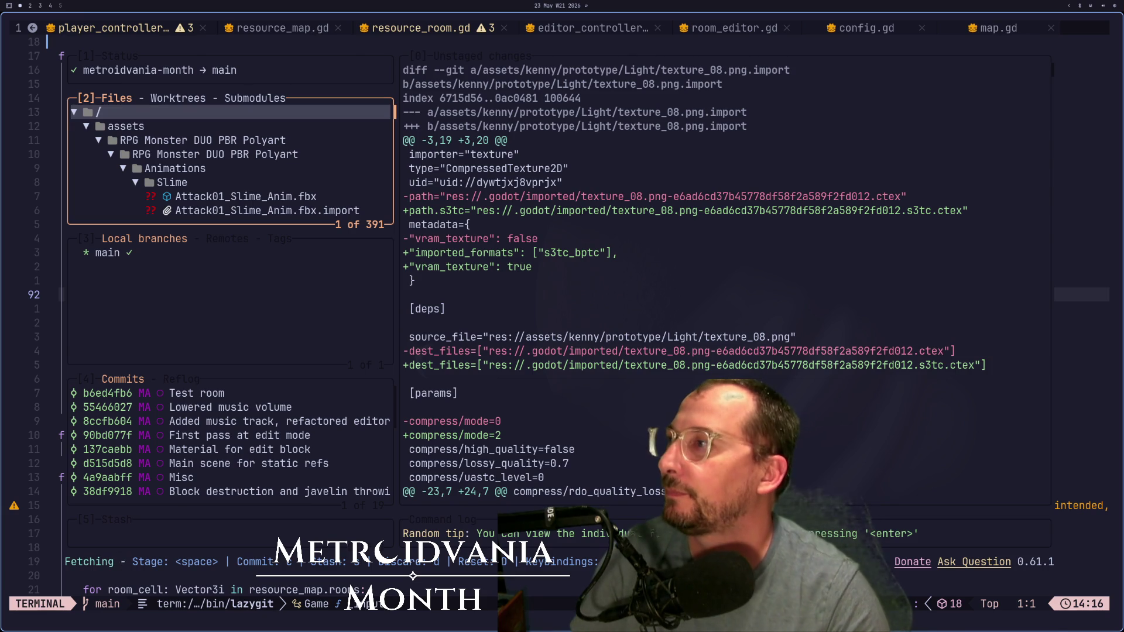
key(j)
key(Return)
key(j)
key(j)
key(j)
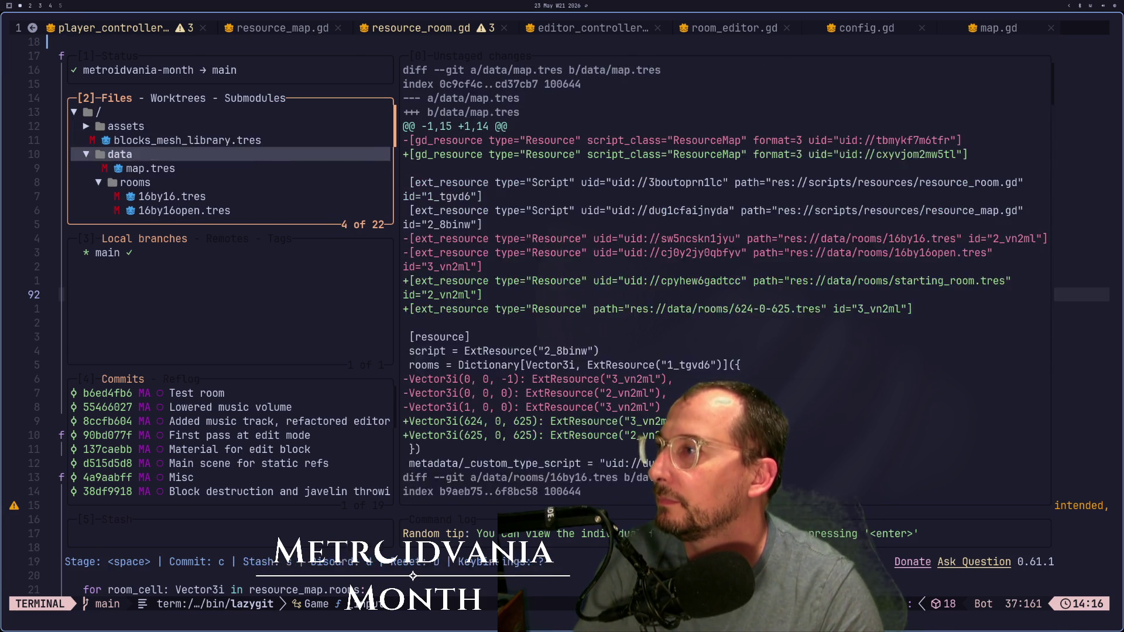
key(k)
key(k)
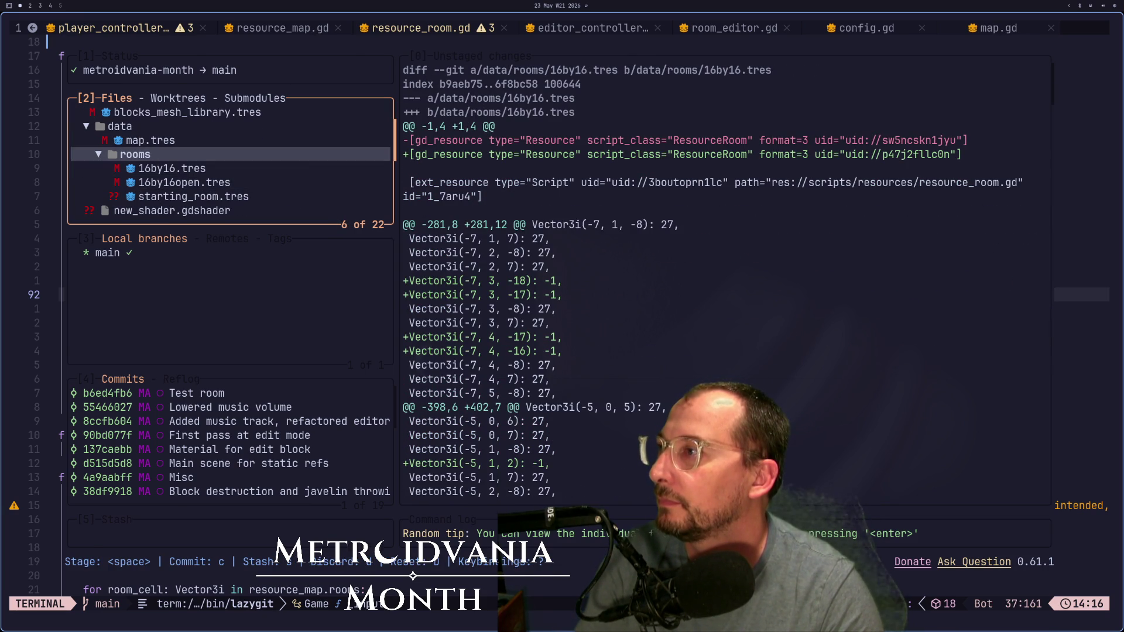
key(space)
key(j)
key(j)
key(j)
key(k)
key(j)
key(j)
key(j)
key(k)
key(k)
key(k)
key(k)
key(k)
key(k)
key(k)
key(space)
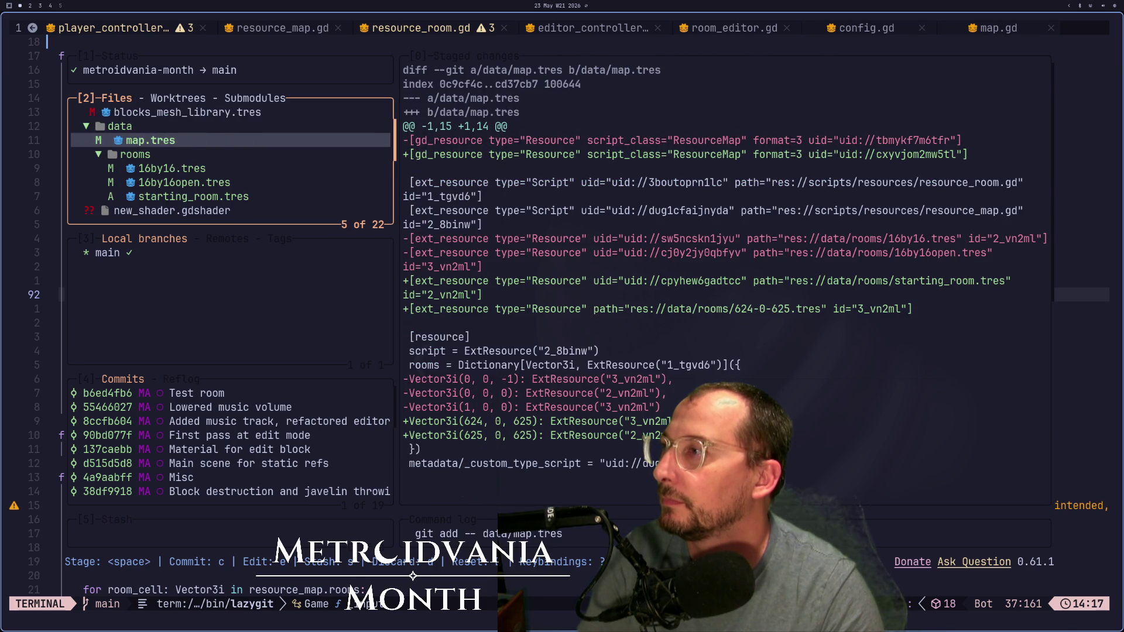
text(cRoom ed)
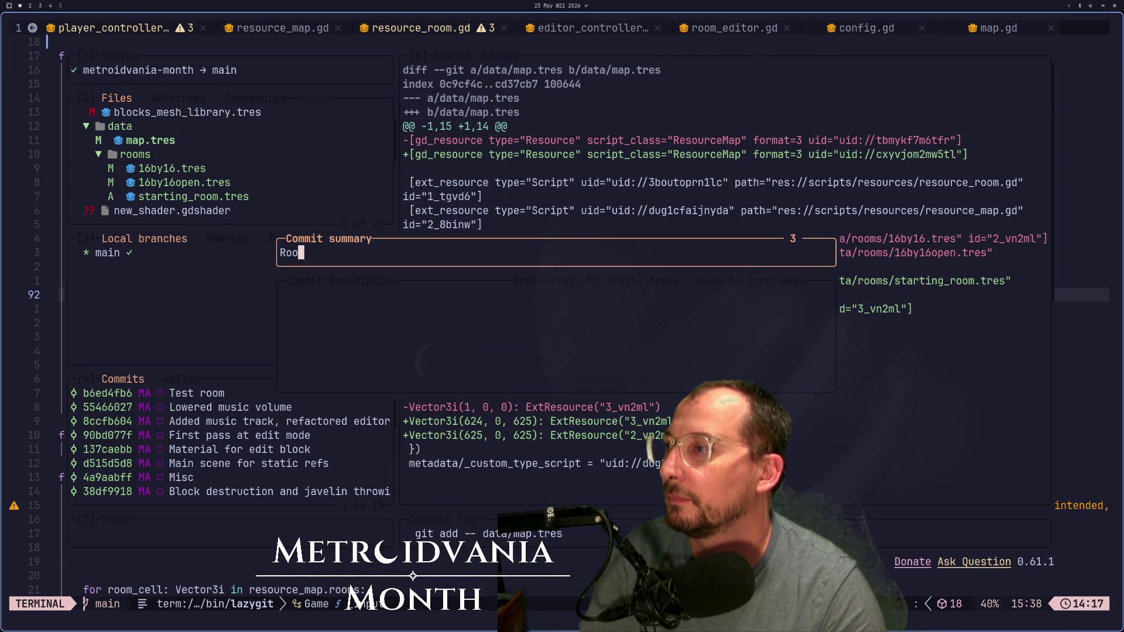
text(its)
key(Return)
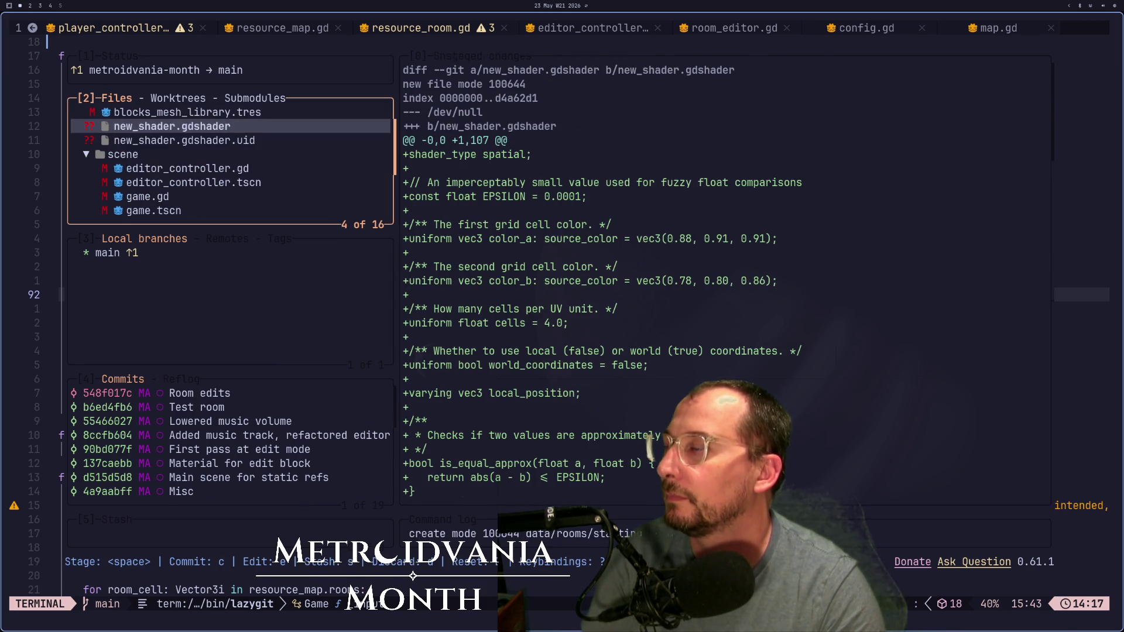
Step: Discard the new shader file and its uid file
key(j)
key(j)
key(k)
key(k)
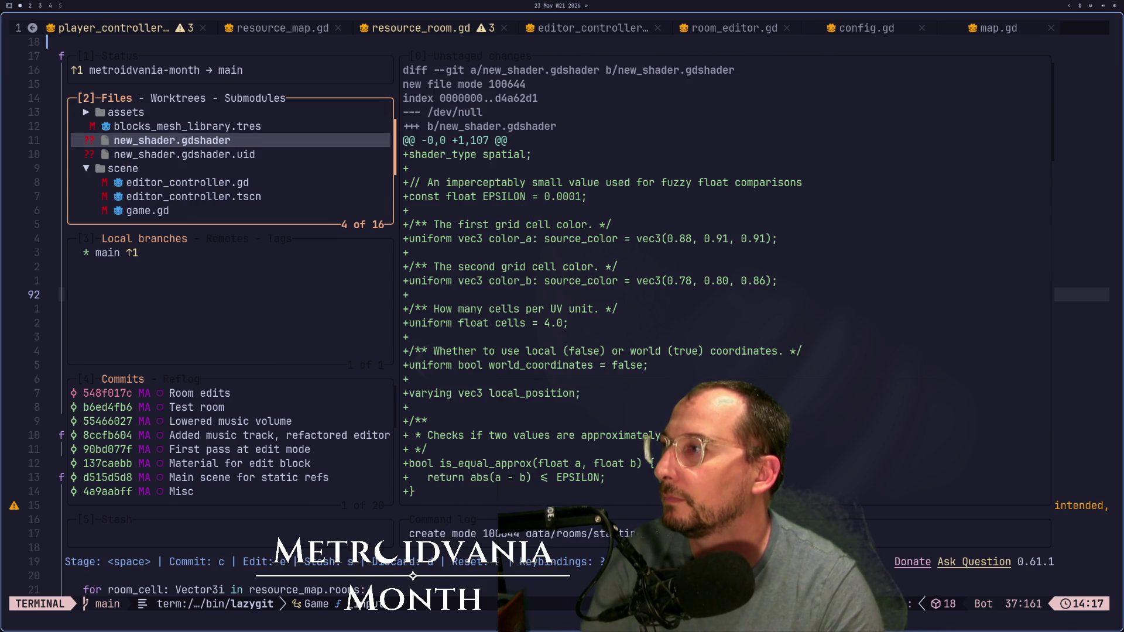
key(d)
key(Return)
key(d)
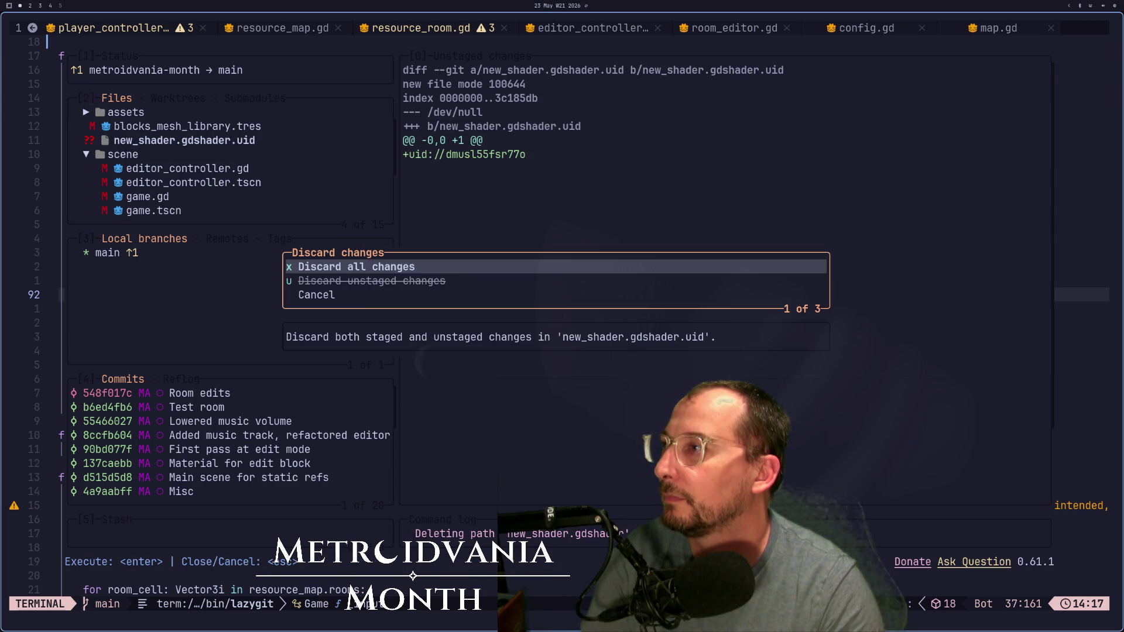
key(Return)
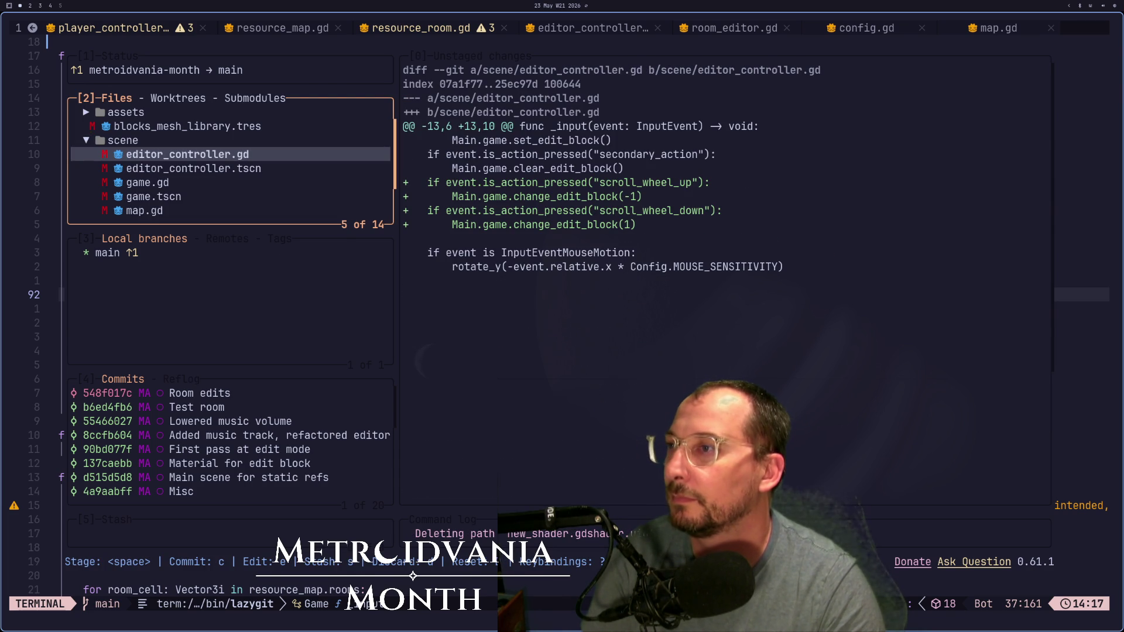
Step: Stage editor_controller.gd and editor_controller.tscn and commit them as "Added block scrolling"
key(space)
key(j)
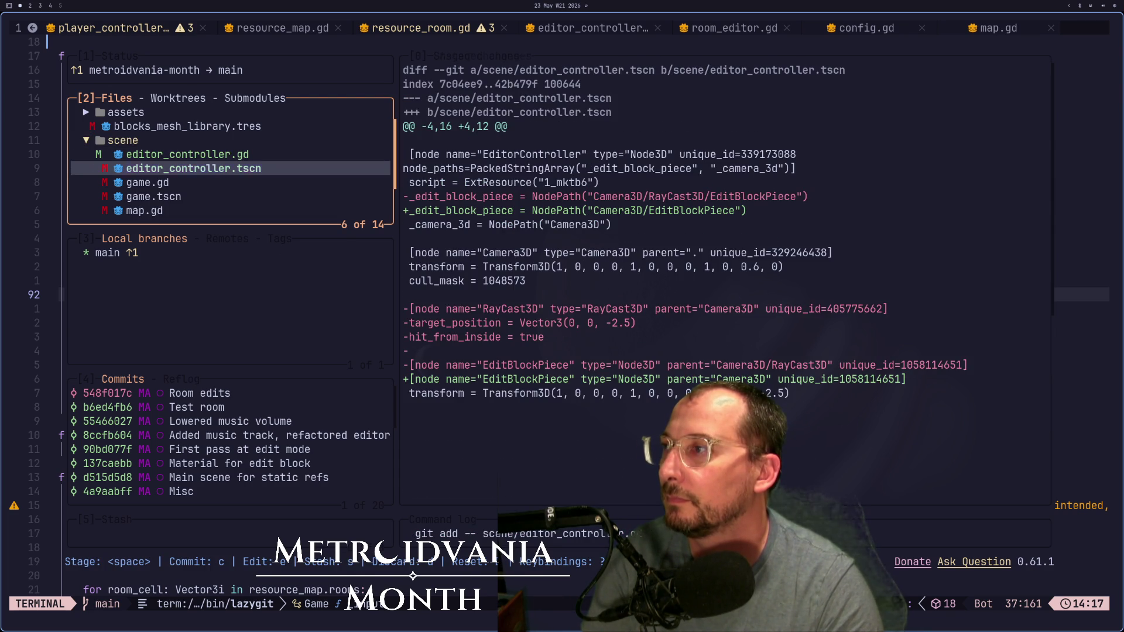
key(j)
key(j)
key(j)
text(k)
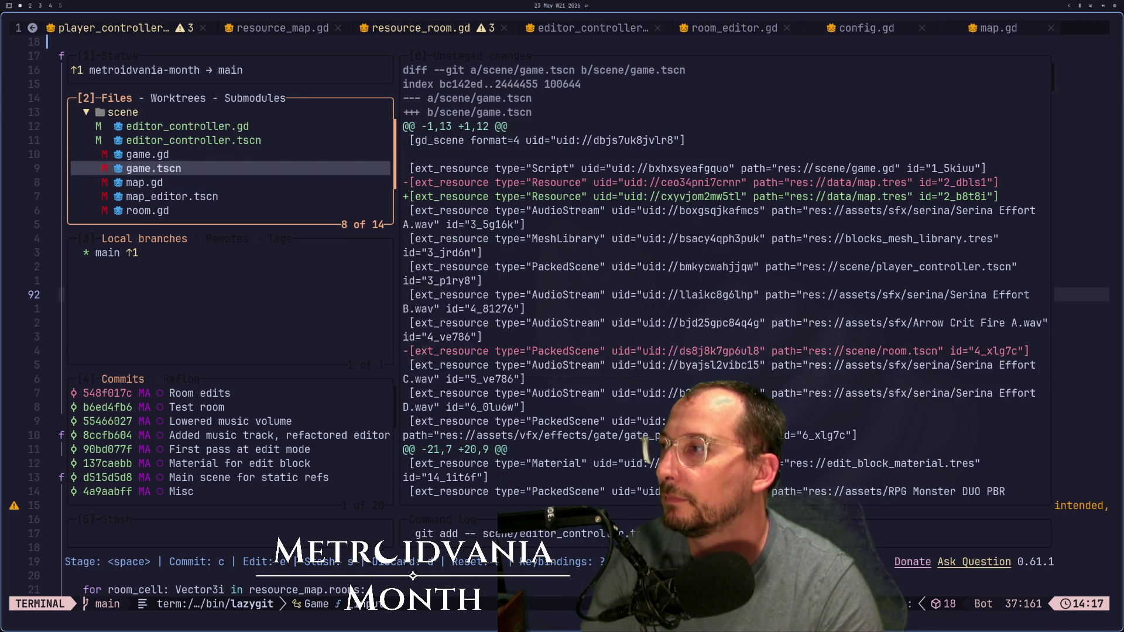
text(cImprovements )
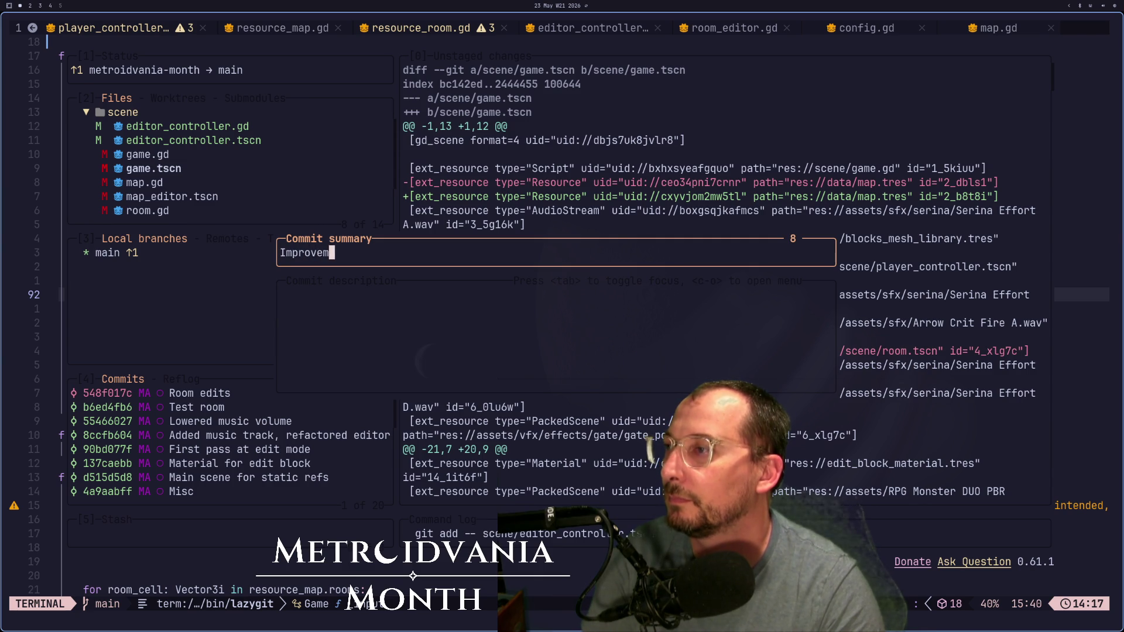
text(to )
text(editor controlle)
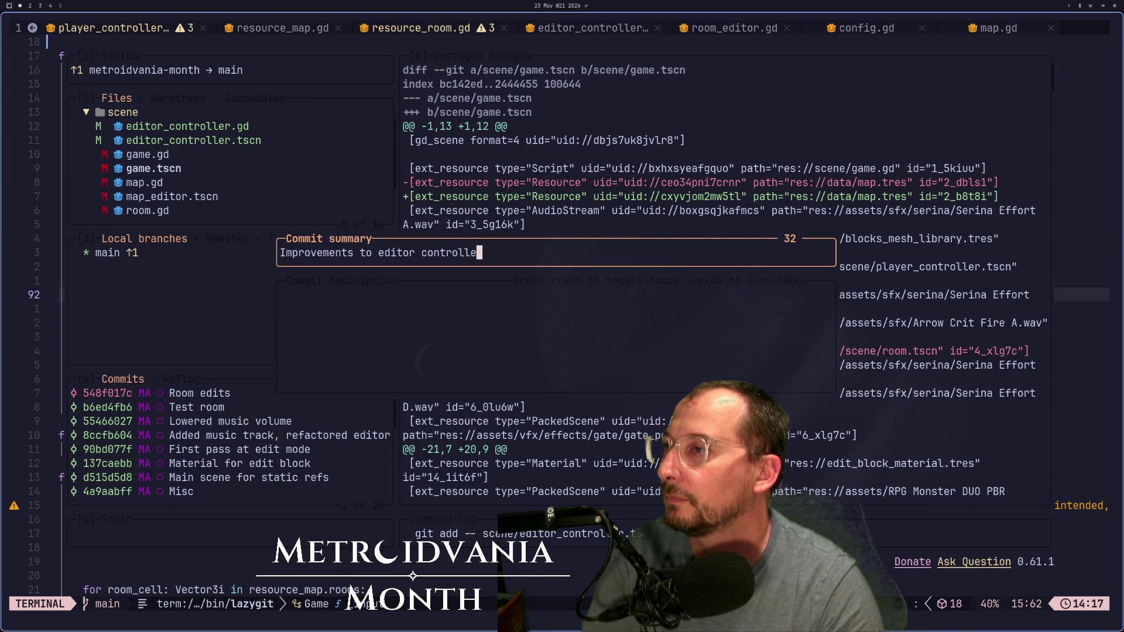
key(BackSpace)
key(BackSpace)
key(BackSpace)
key(BackSpace)
key(BackSpace)
key(BackSpace)
text(Added sc)
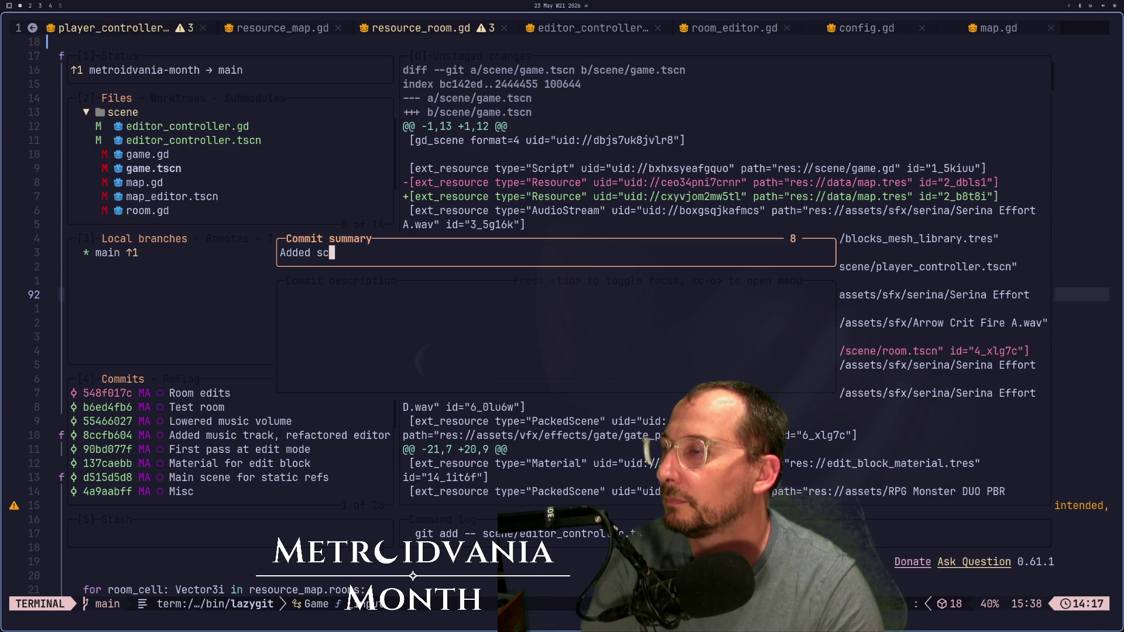
key(BackSpace)
key(BackSpace)
text(block scr)
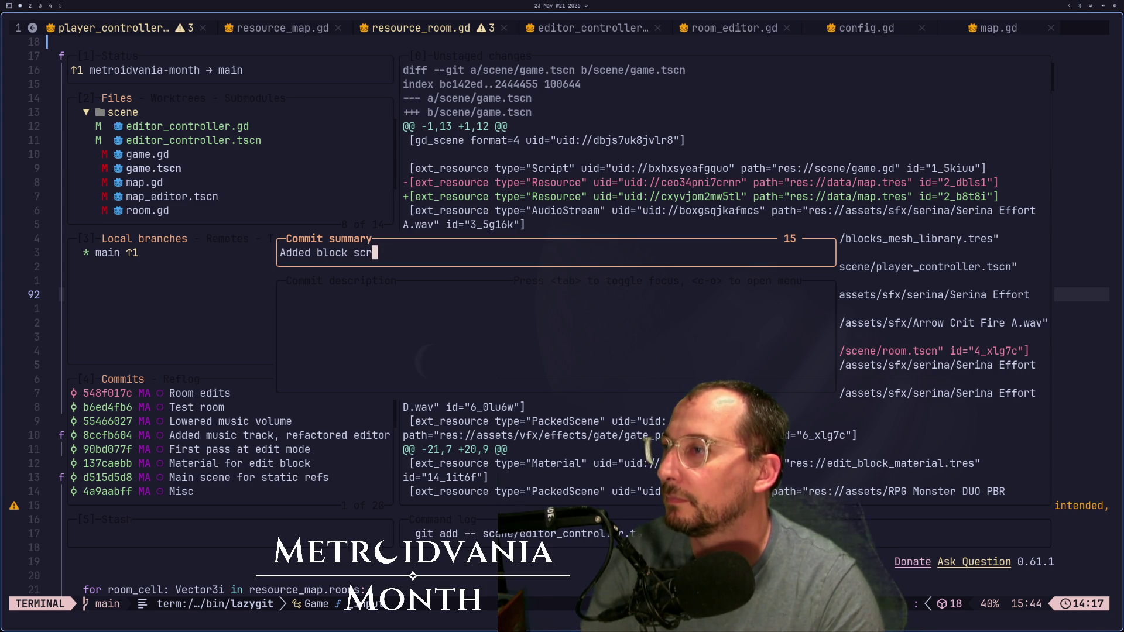
text(olling)
key(Return)
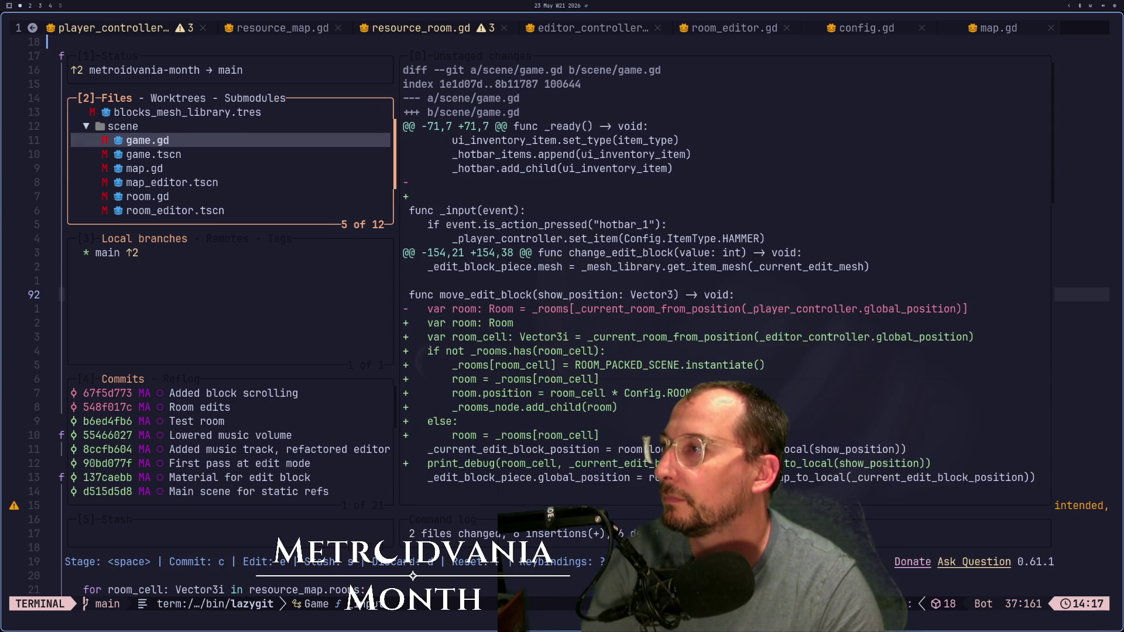
Step: Discard all changes to map.gd after reviewing the diffs
key(Down)
key(Down)
key(Down)
key(Up)
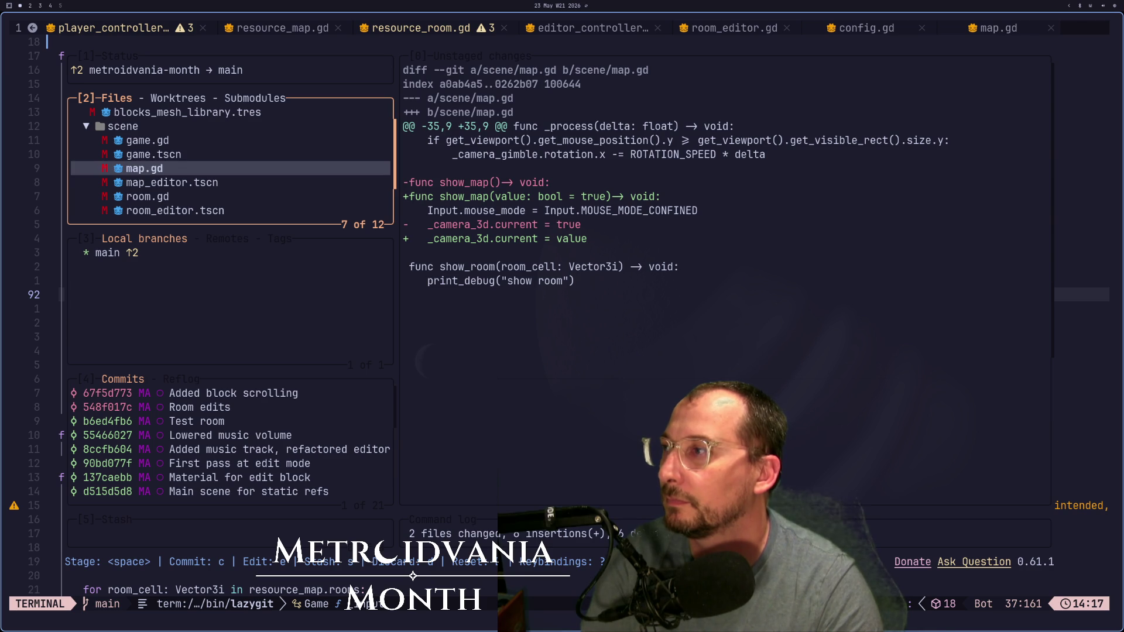
key(d)
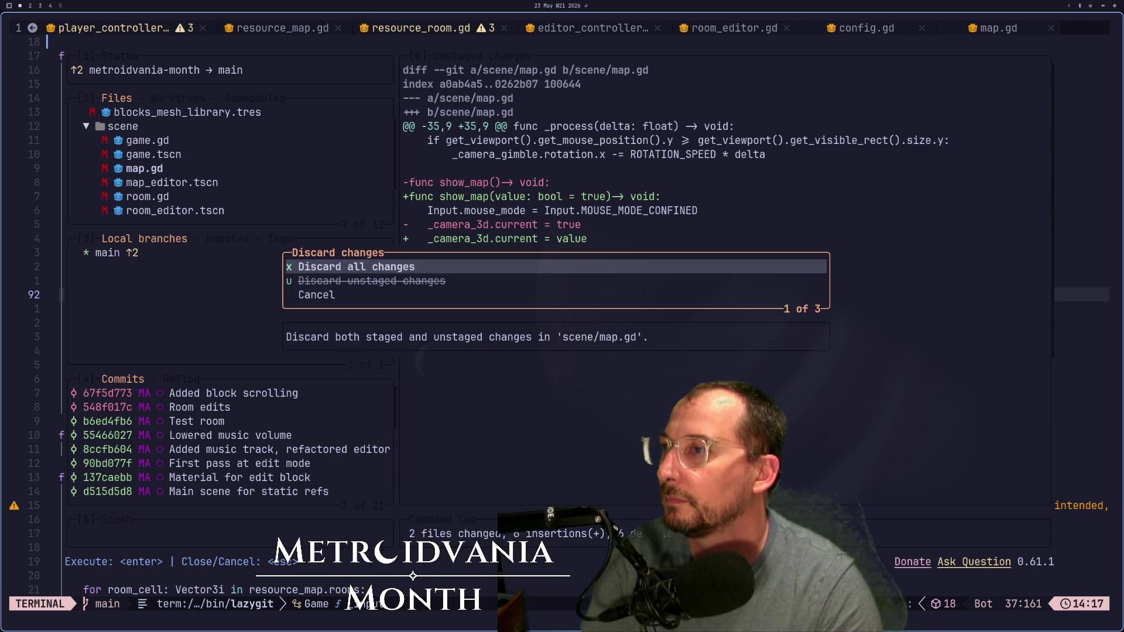
key(Return)
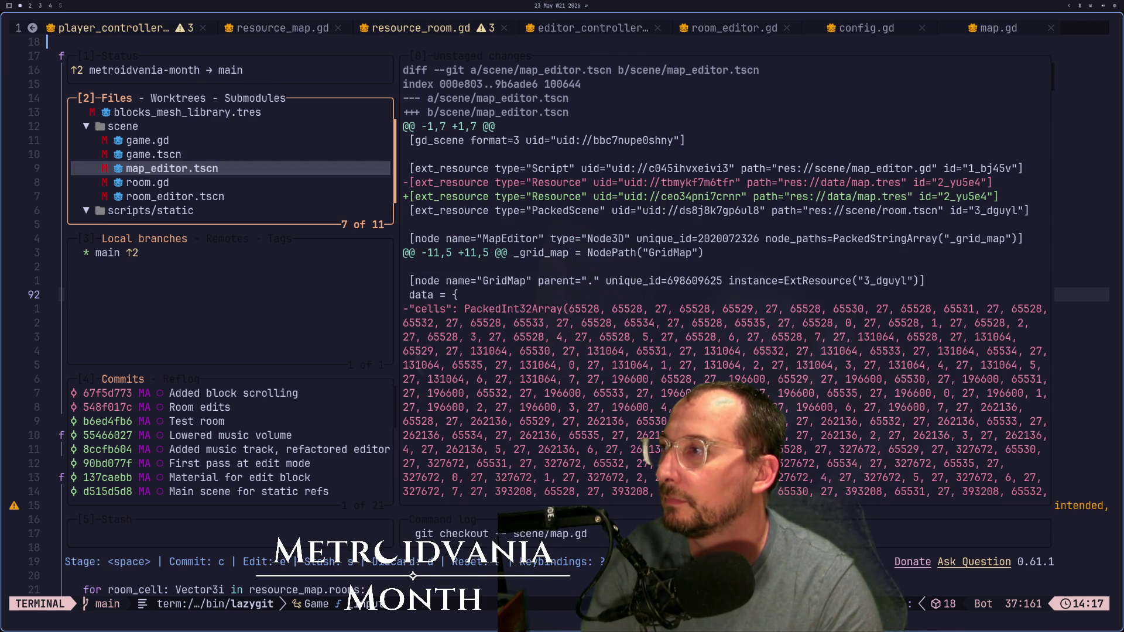
Step: Stage map_editor.tscn and commit it as "Misc"
key(Down)
key(Up)
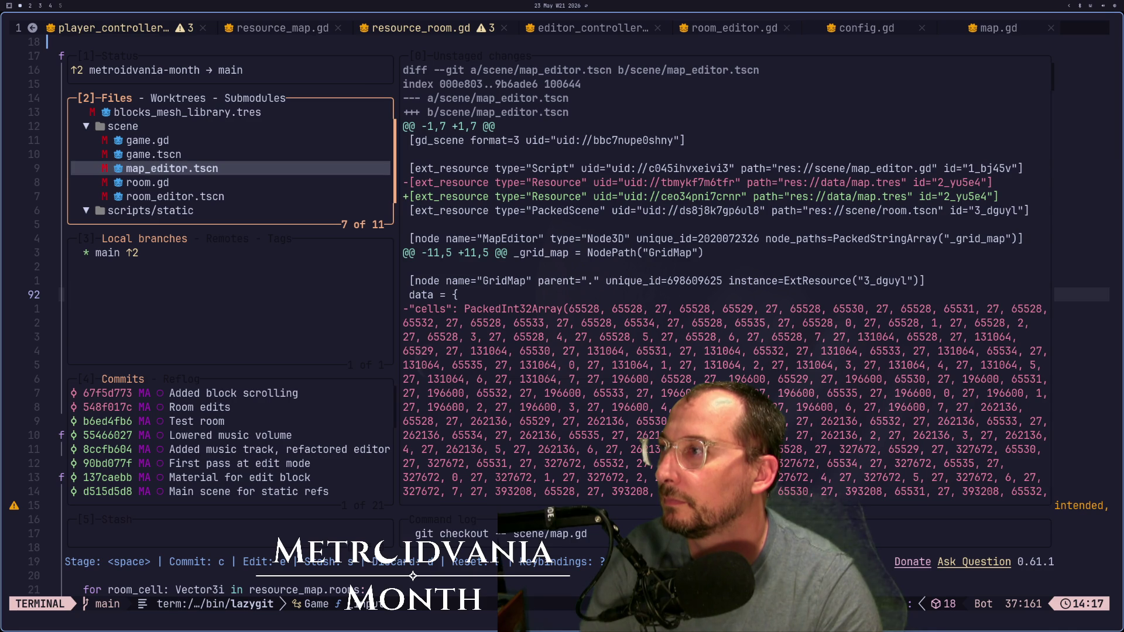
key(Down)
key(Up)
key(Up)
key(Down)
key(space)
text(cMisc)
key(Return)
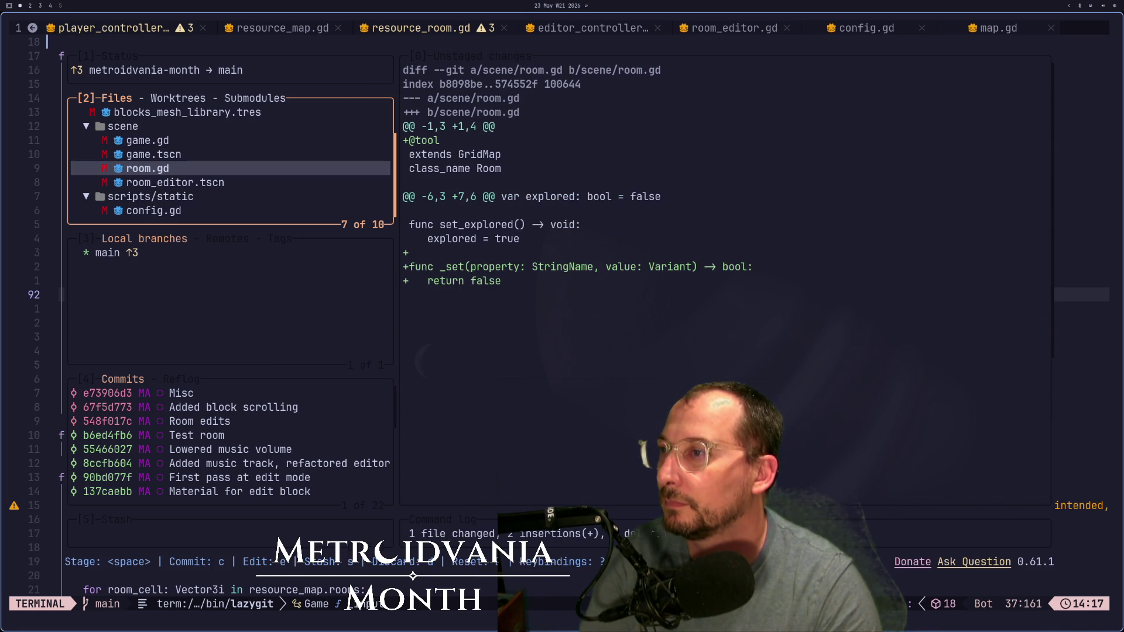
Step: Discard room.gd's changes and commit room_editor.tscn as "misc"
key(d)
key(Return)
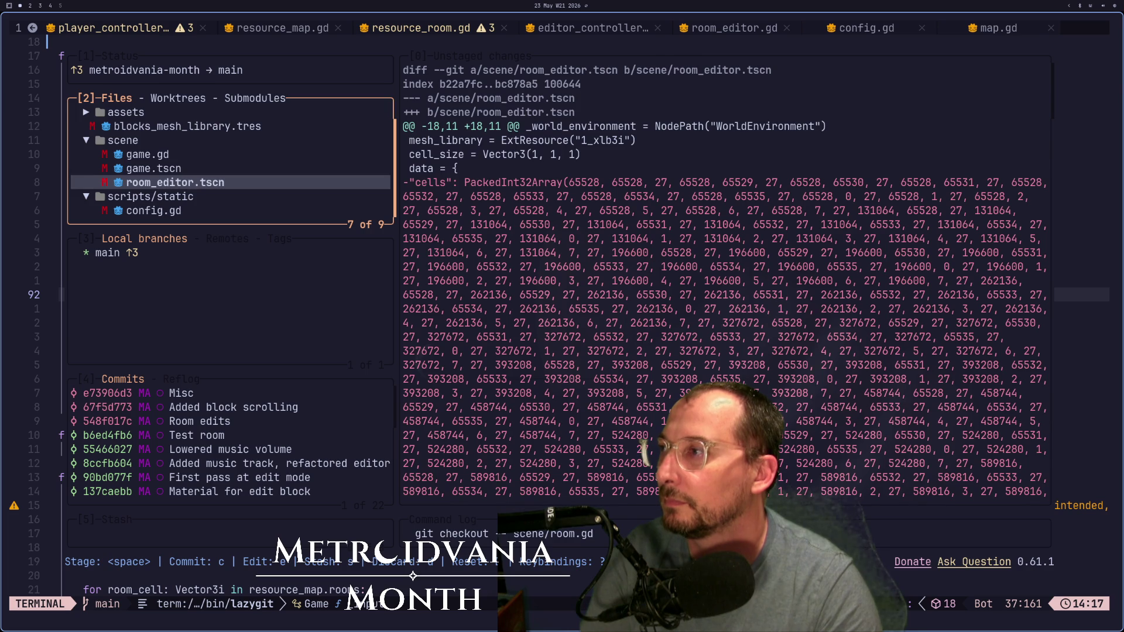
key(space)
text(c)
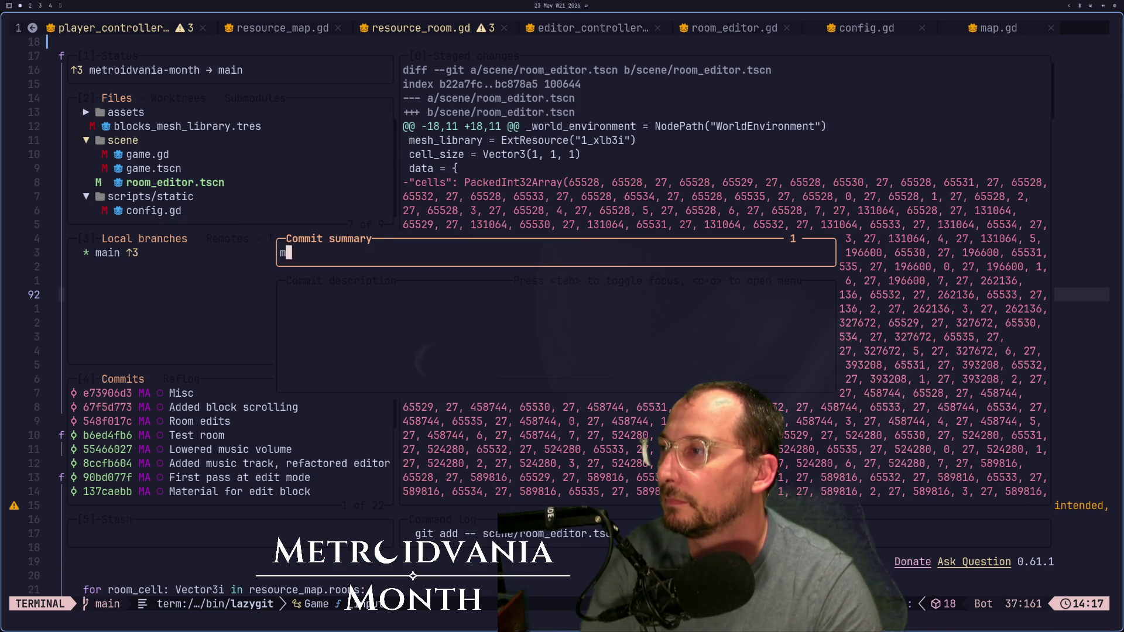
text(misc)
key(Return)
Step: Stage game.gd and game.tscn for the next commit
key(Up)
key(Up)
key(space)
key(Down)
key(space)
key(Up)
key(Down)
key(Down)
key(Down)
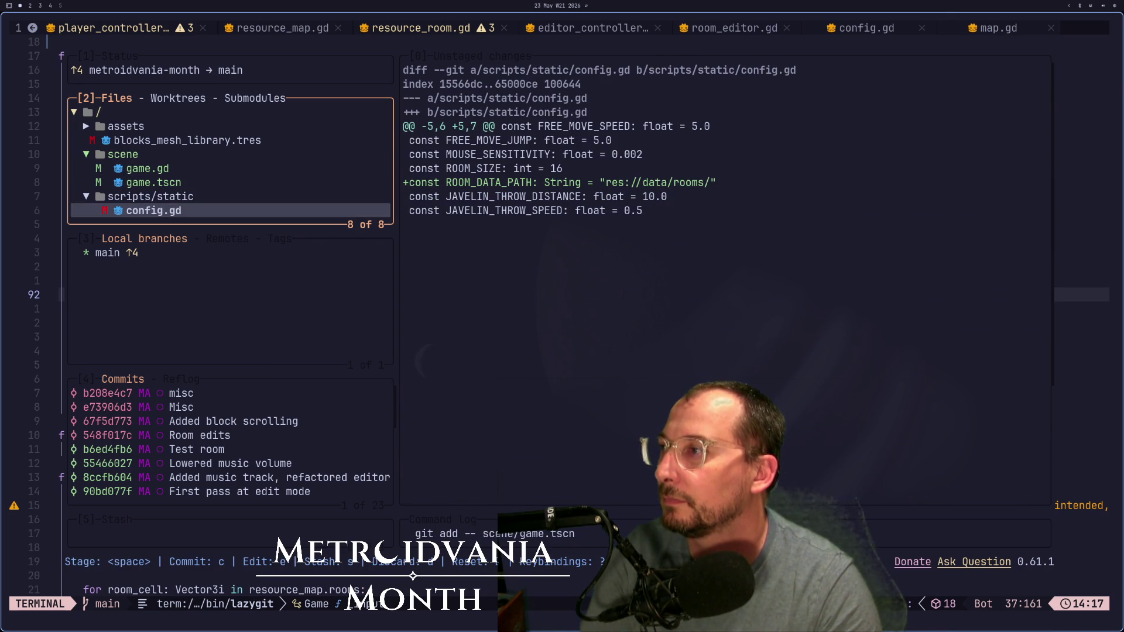
Step: Stage config.gd, review the game.gd diff, and commit the room-saving-to-files changes
key(space)
key(Up)
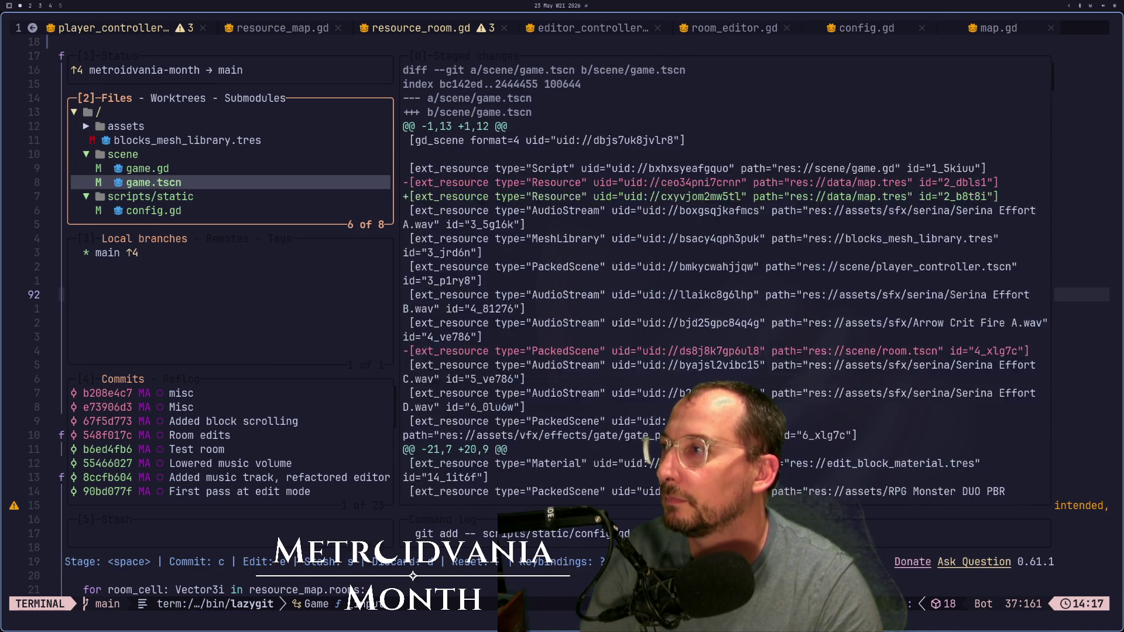
key(Up)
key(shift+j)
key(shift+j)
key(shift+j)
key(shift+j)
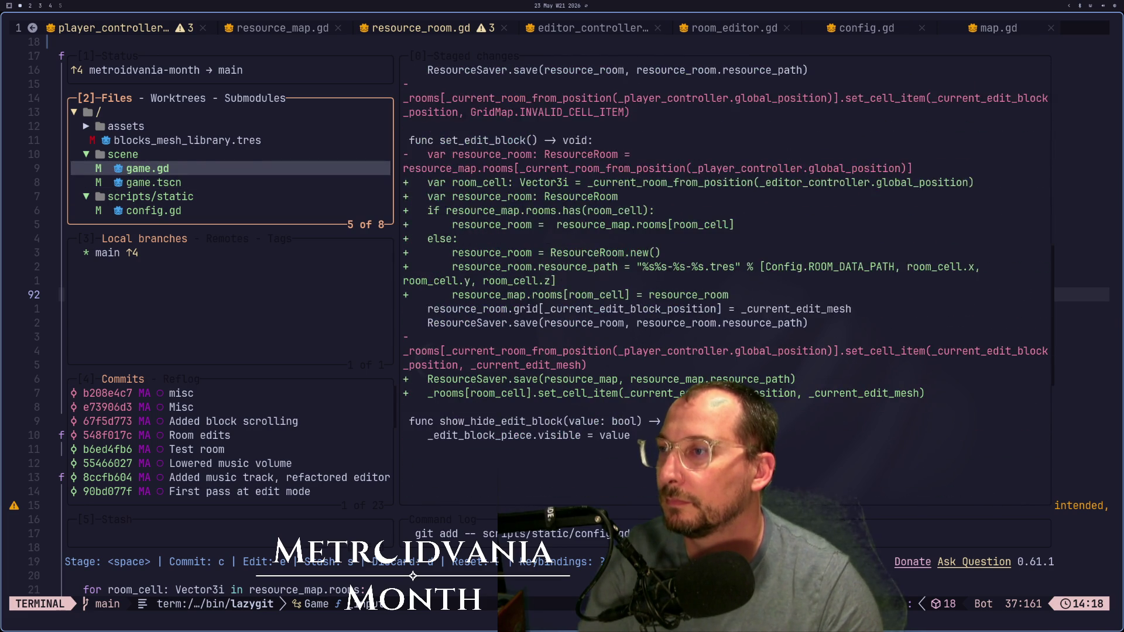
key(shift+k)
key(shift+k)
key(shift+k)
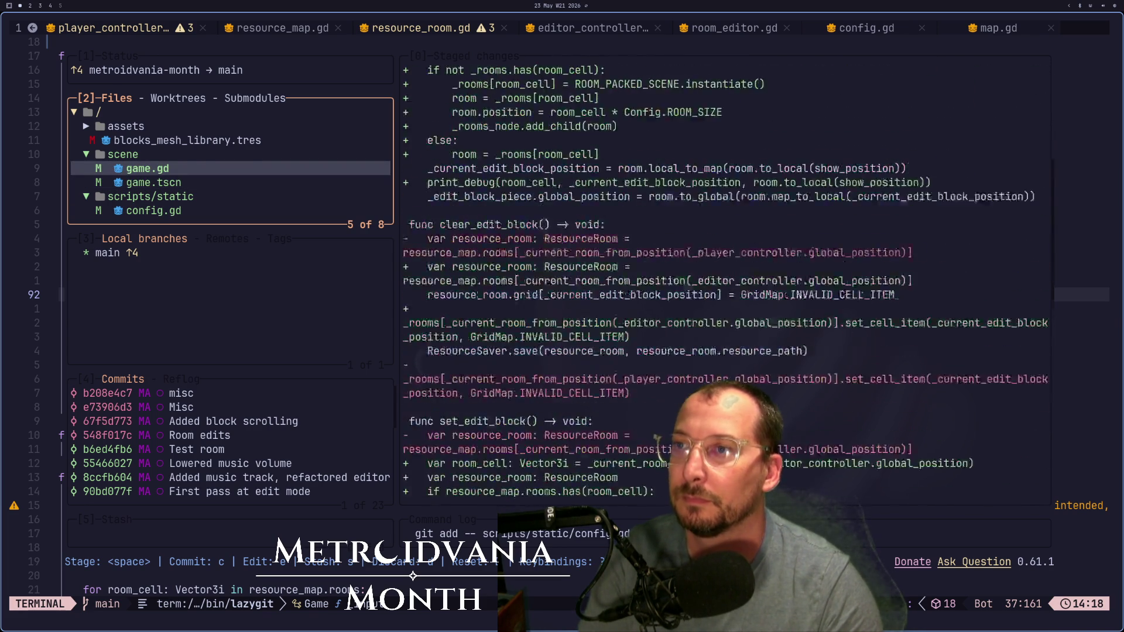
key(shift+j)
key(shift+j)
key(shift+j)
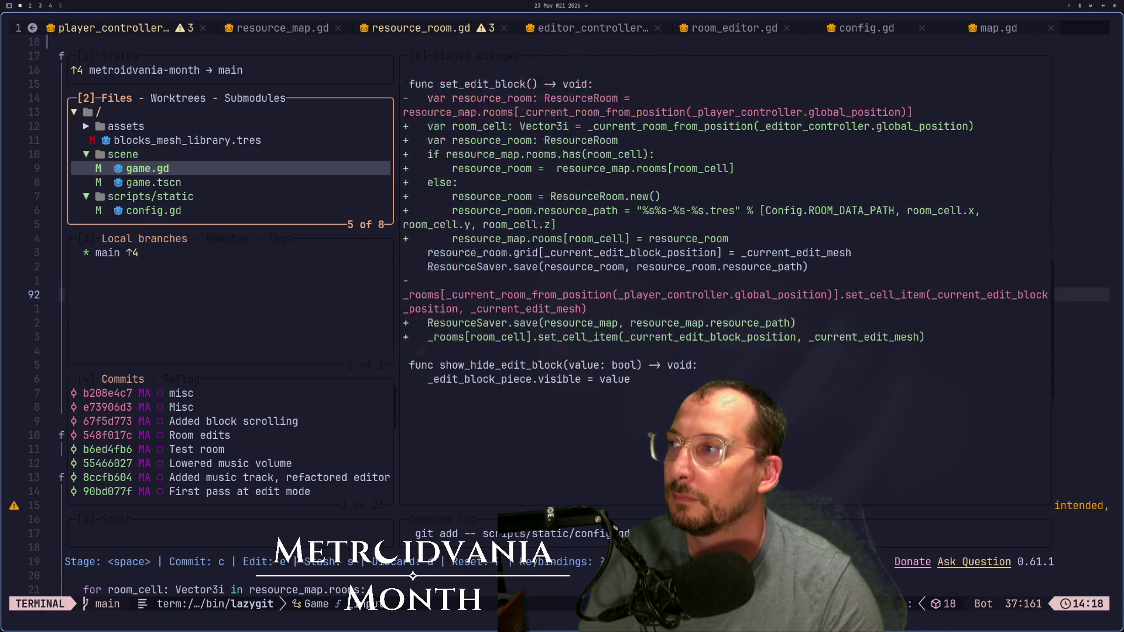
text(cSaving)
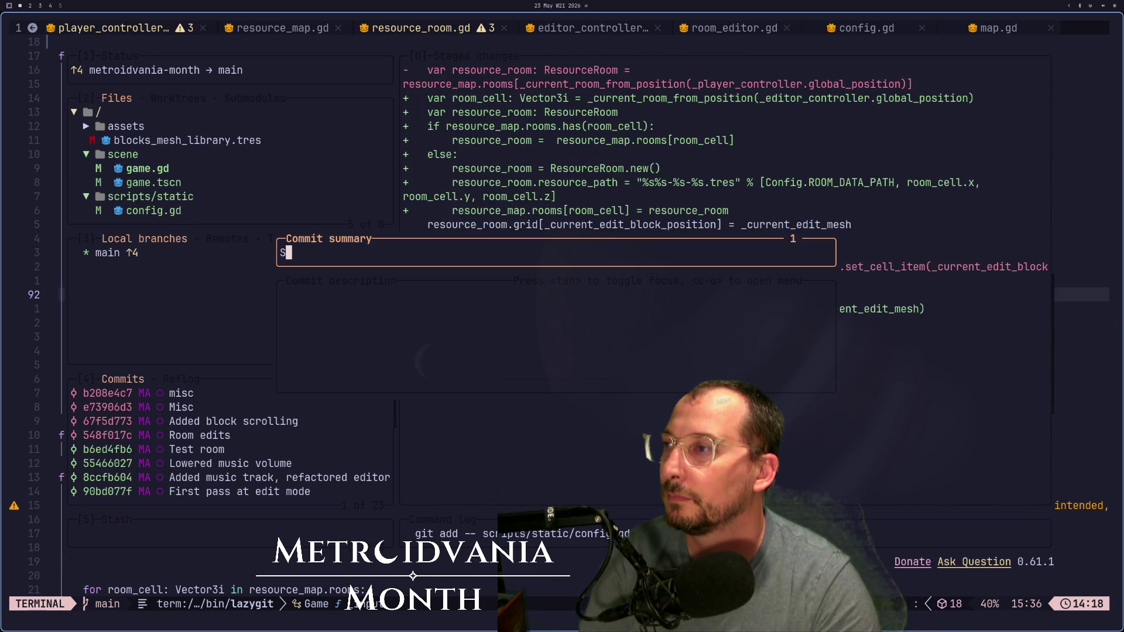
text(rooms )
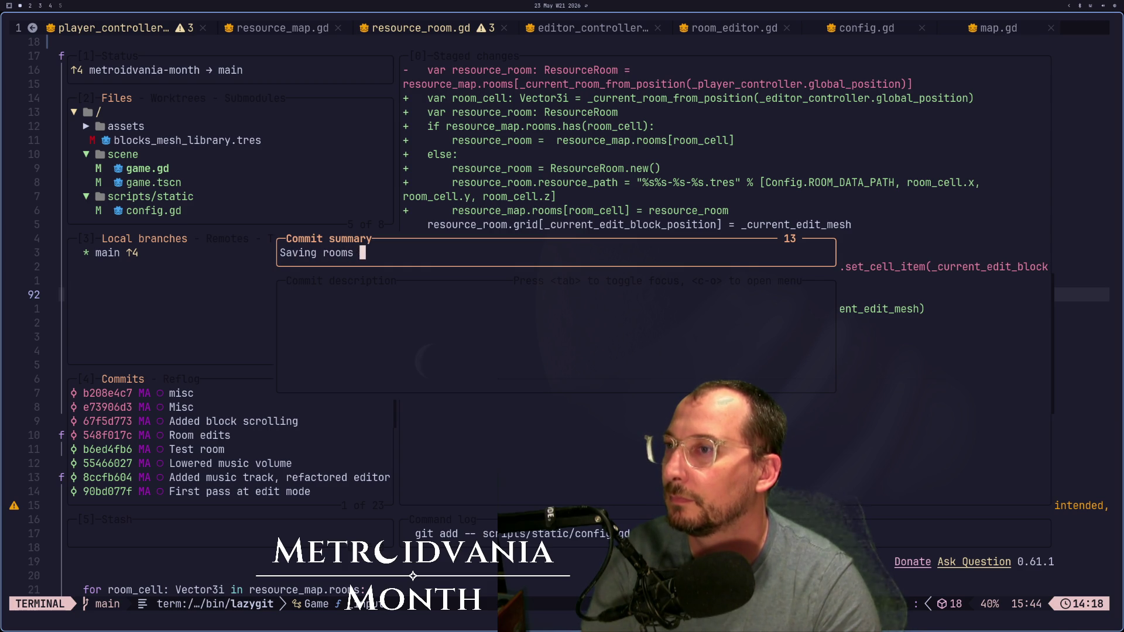
text(o files and adding them to the map at runtime)
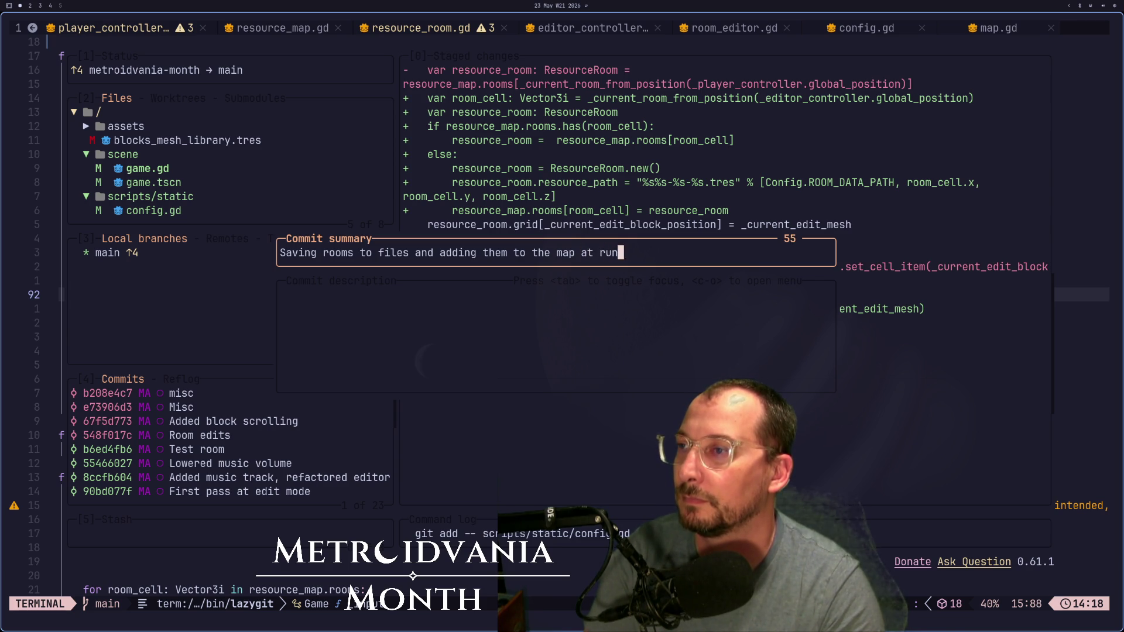
key(Return)
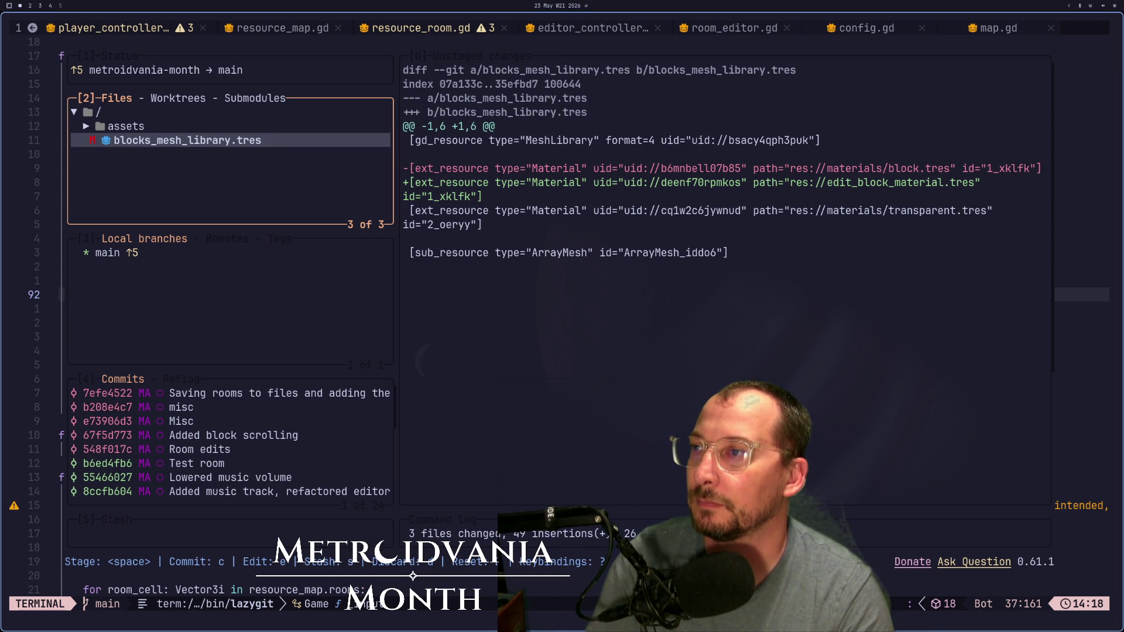
Step: Commit blocks_mesh_library.tres as 'Moved resources' and the remaining assets changes as 'Misc'
key(space)
text(cMoved r)
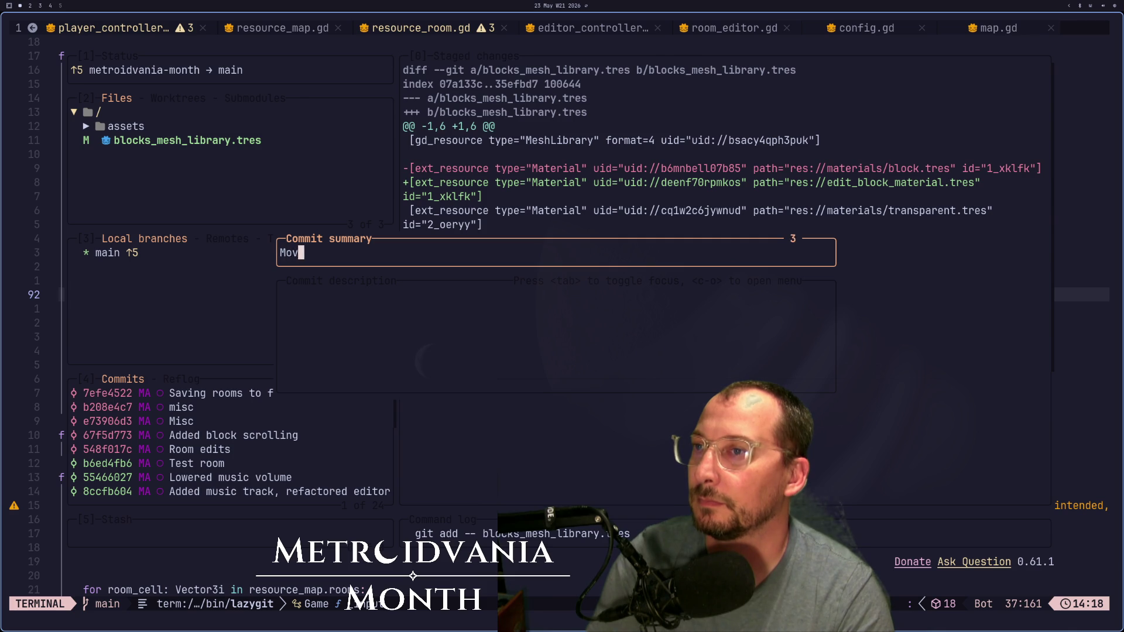
text(esources)
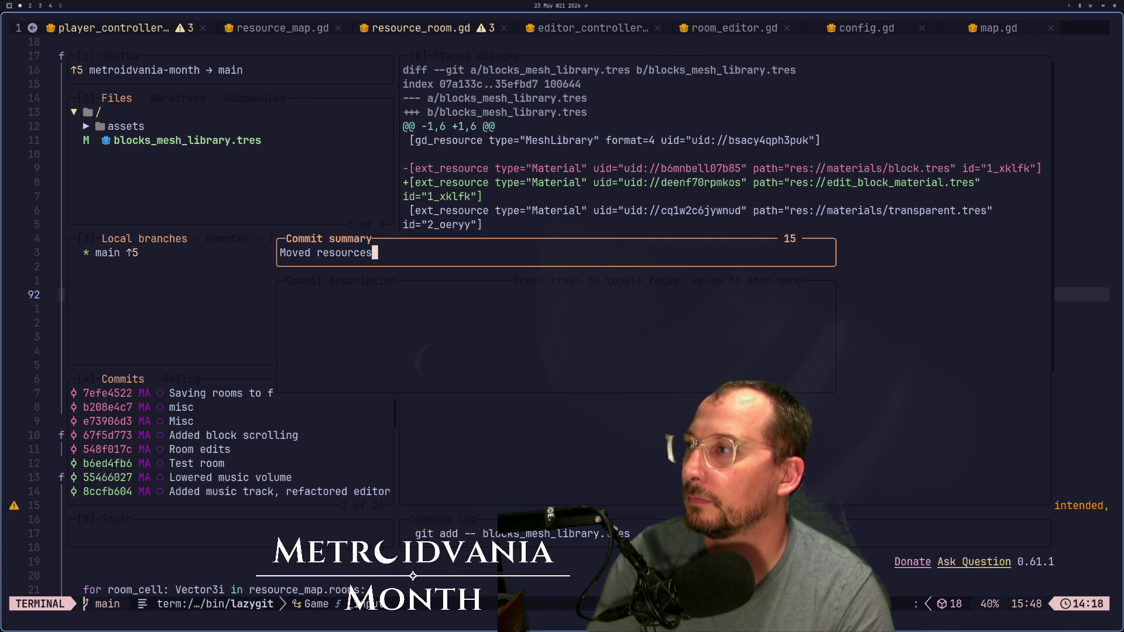
key(Return)
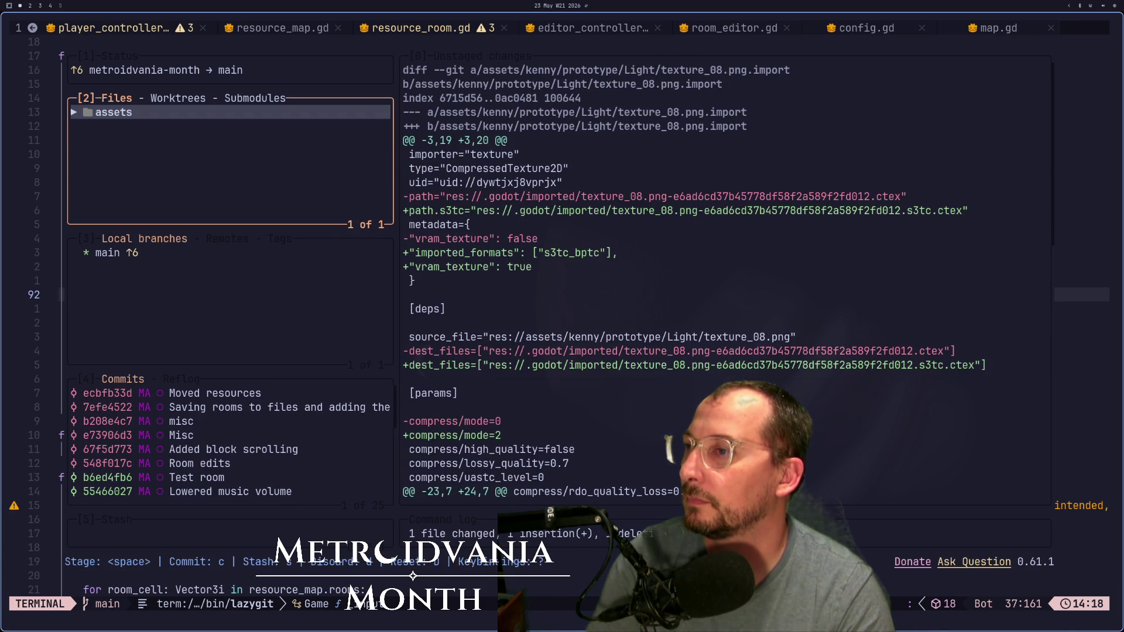
key(space)
text(cMisc)
key(Return)
Step: Push main to the remote, quit lazygit, and return to the Godot editor
key(shift+p)
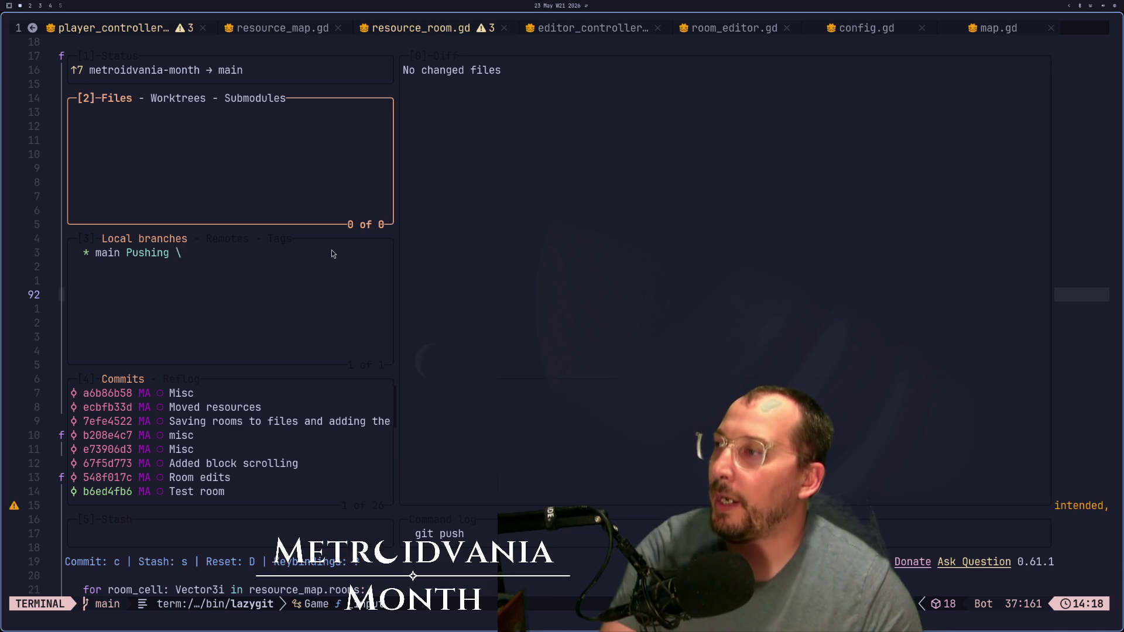
key(q)
key(super+2)
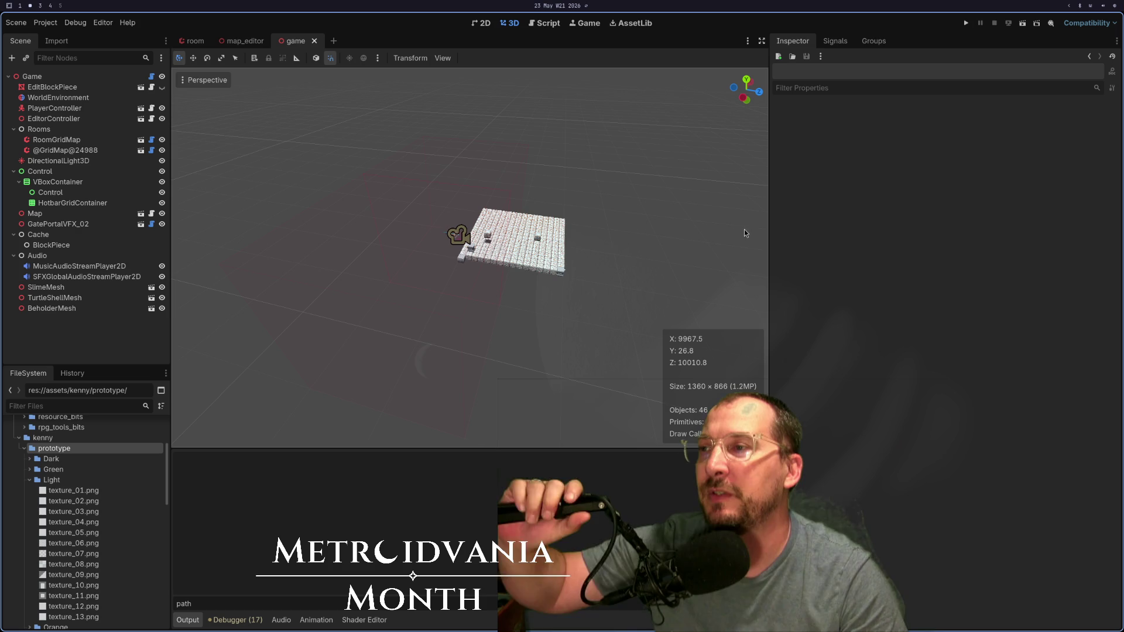
scroll(571, 236, up, 10)
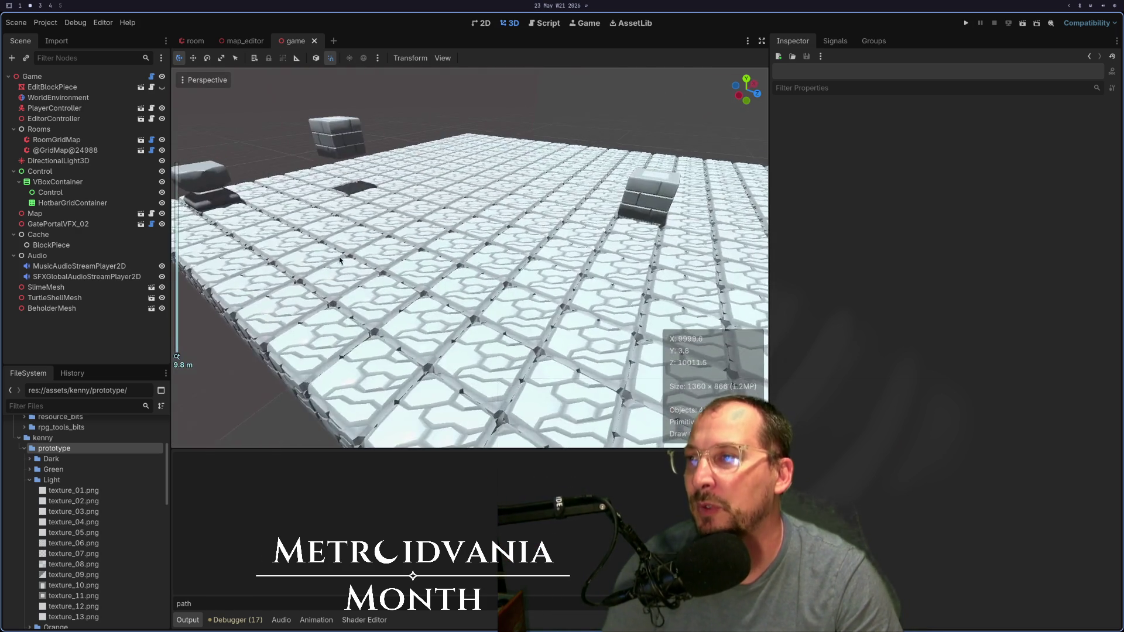
Step: Zoom the 3D viewport in and out on the tiled block-floor room
scroll(339, 256, down, 5)
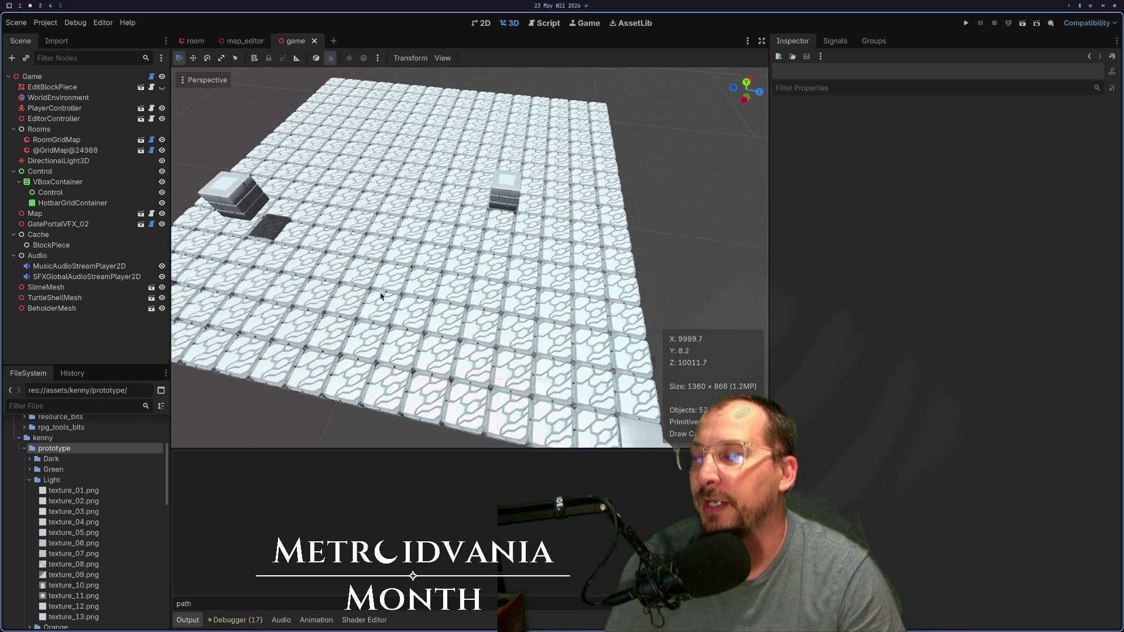
scroll(381, 296, up, 1)
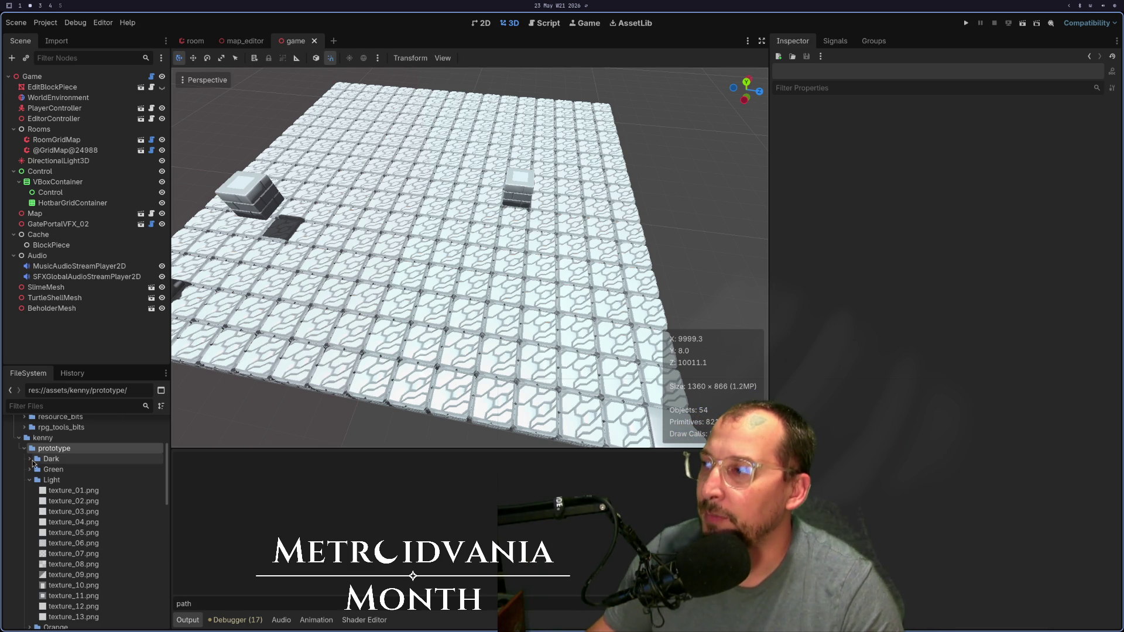
Step: Collapse the Light textures, kenny, music and scene folders, then expand the RPG Monster DUO PBR Polyart pack
click(31, 479)
scroll(33, 476, up, 5)
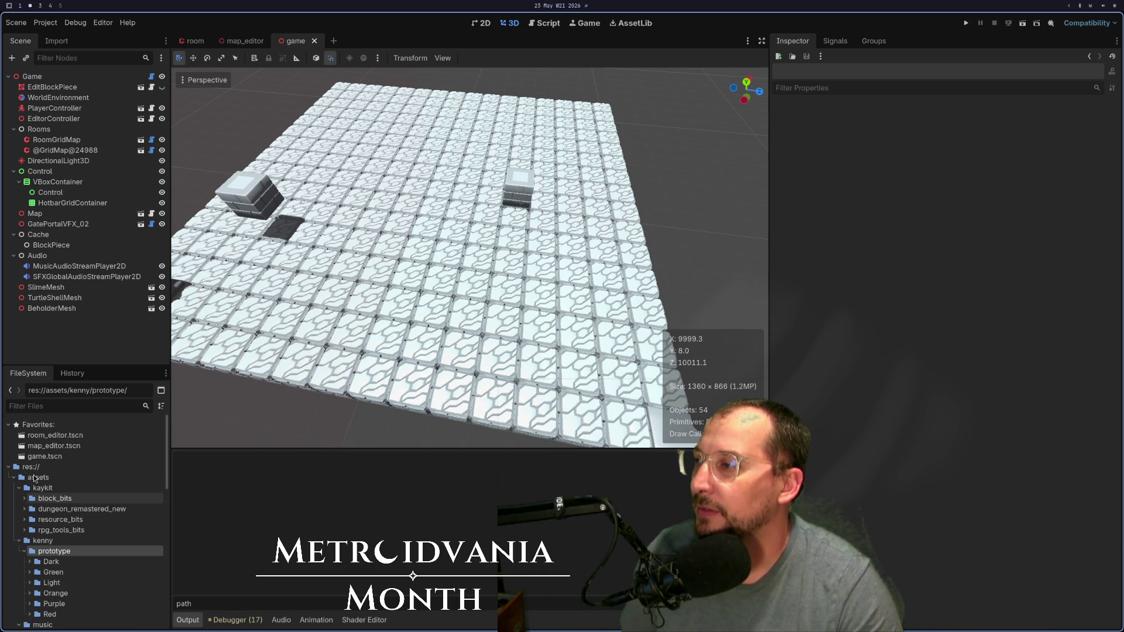
click(19, 540)
click(14, 478)
click(9, 467)
click(9, 467)
click(19, 509)
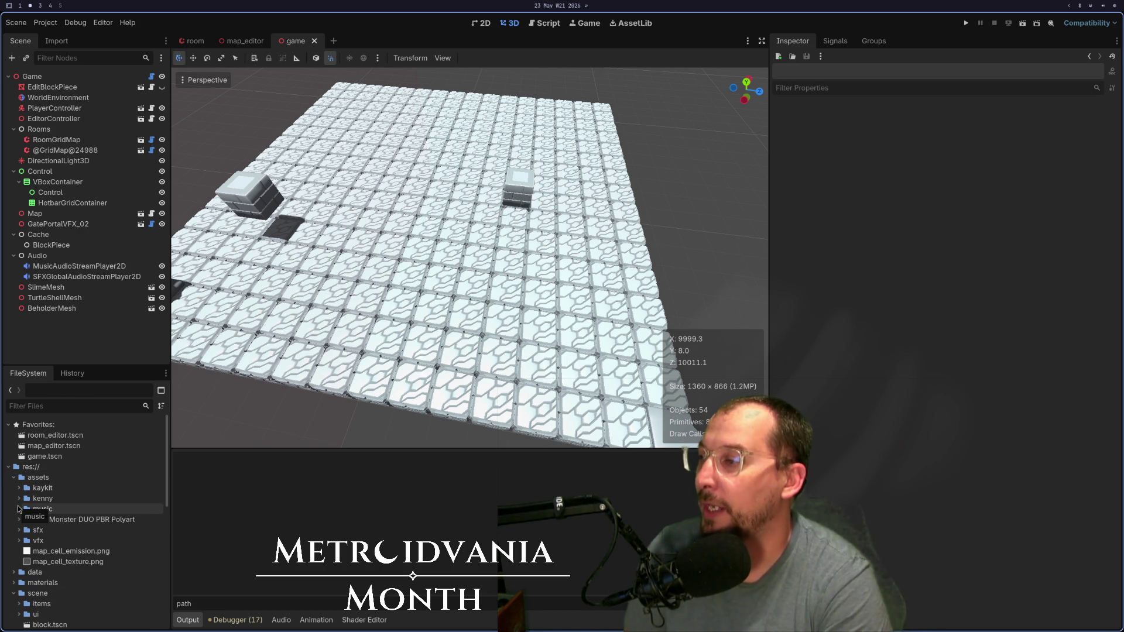
scroll(83, 537, down, 3)
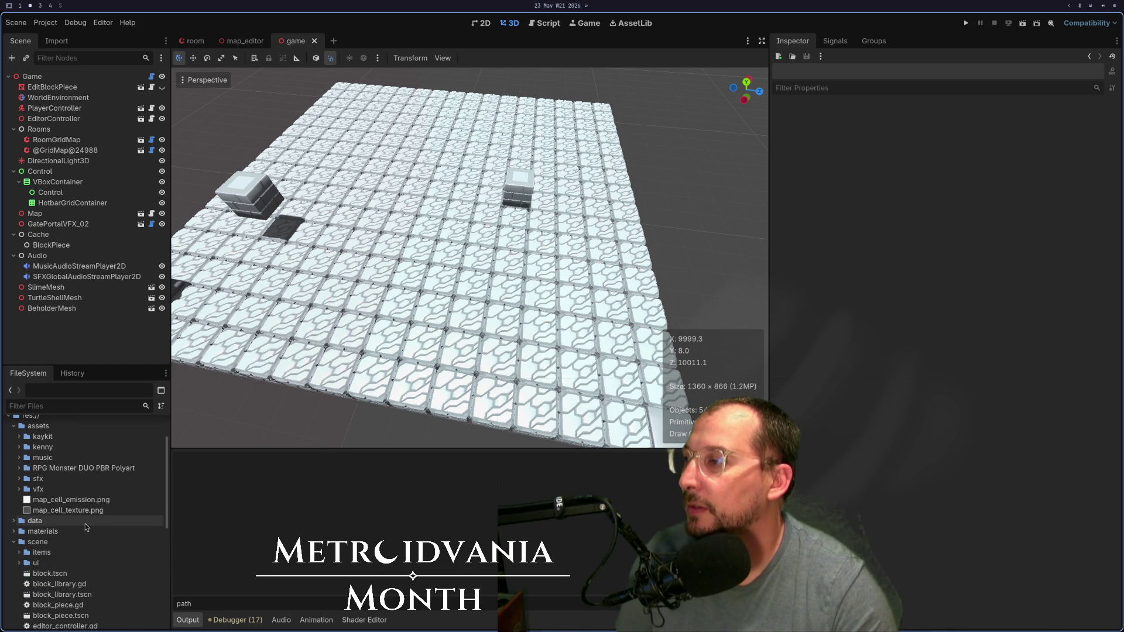
click(14, 542)
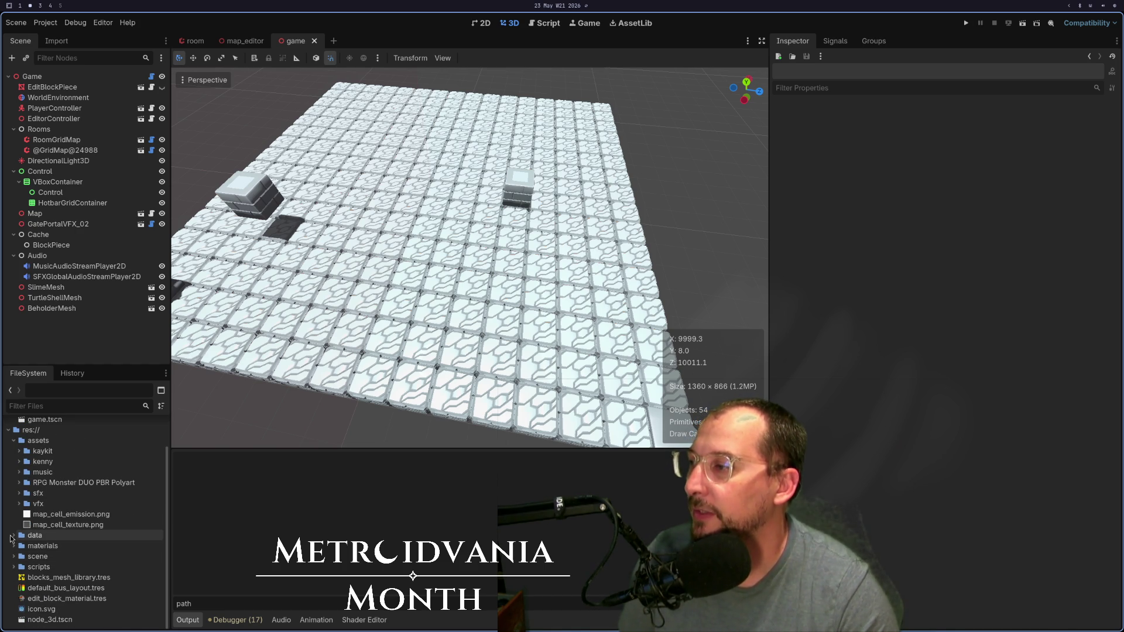
click(18, 483)
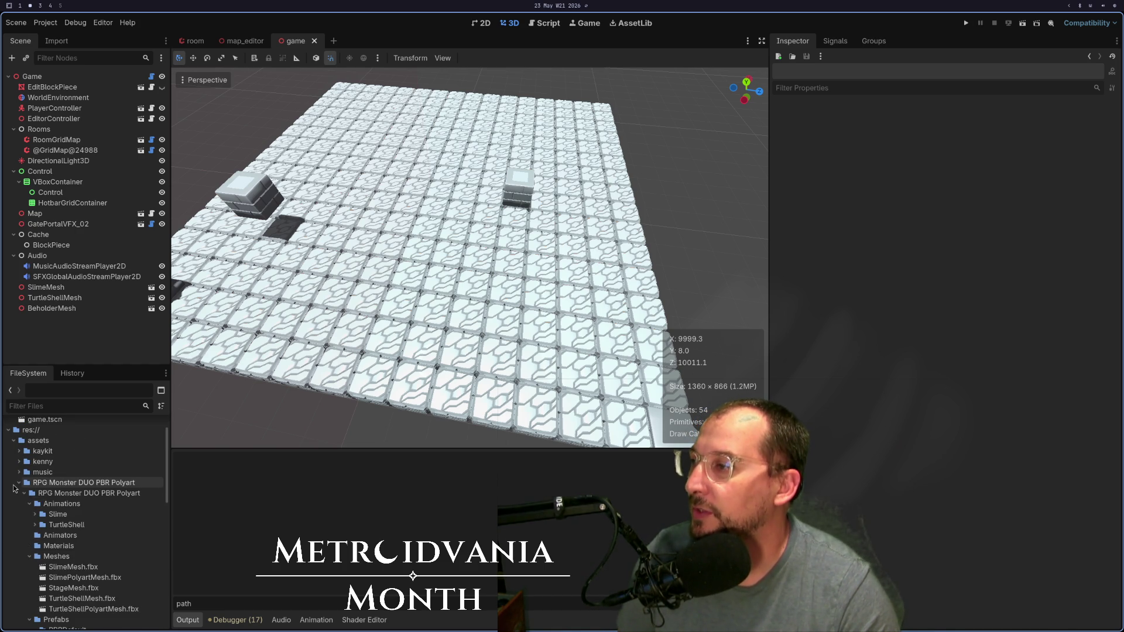
Step: Open the Slime animations folder and preview Attack01_Slime_Anim.fbx's import settings
click(84, 522)
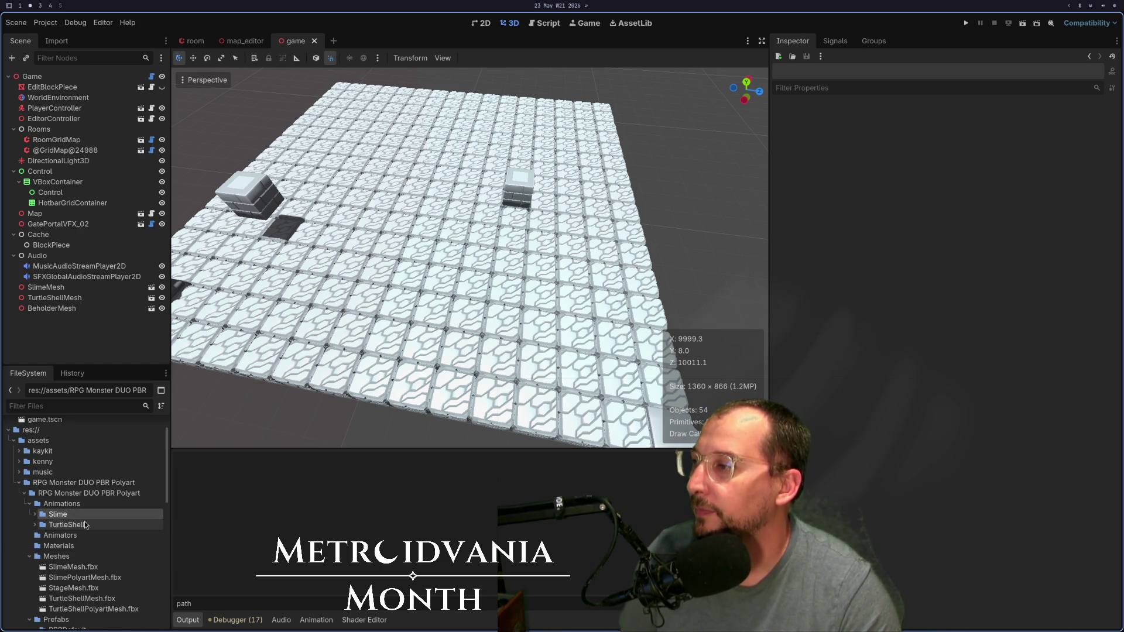
double_click(83, 514)
double_click(83, 530)
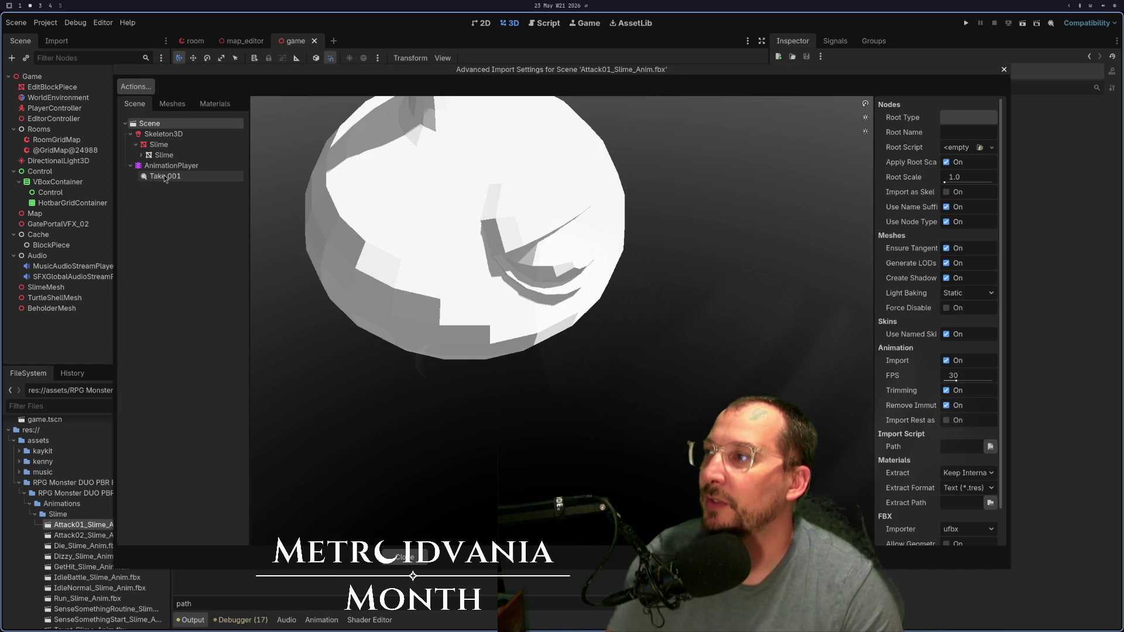
click(404, 557)
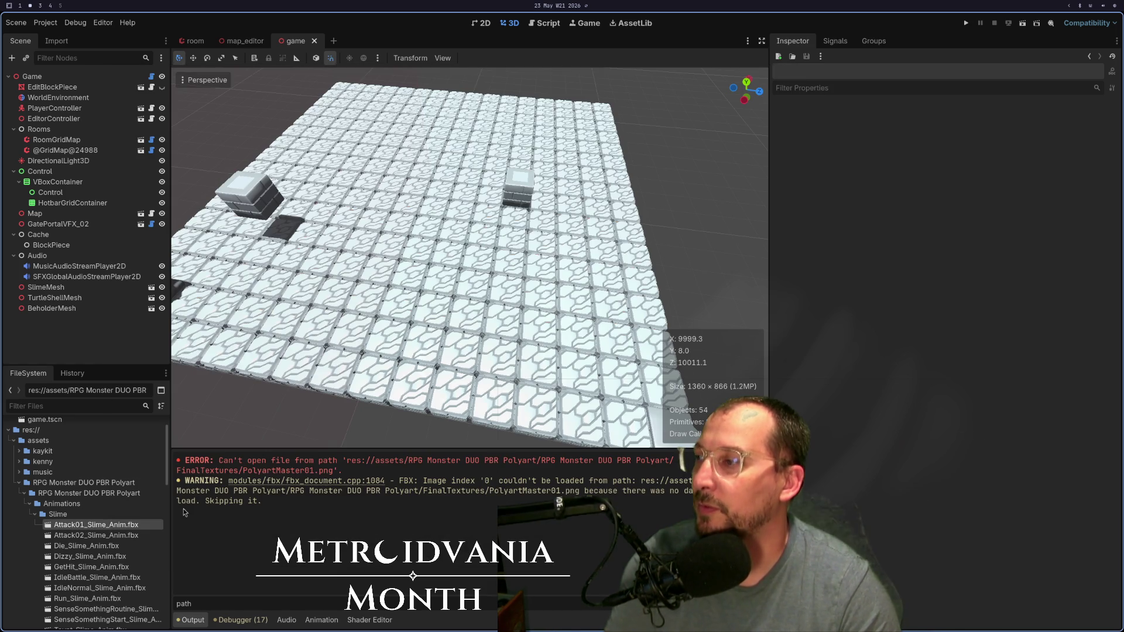
double_click(106, 525)
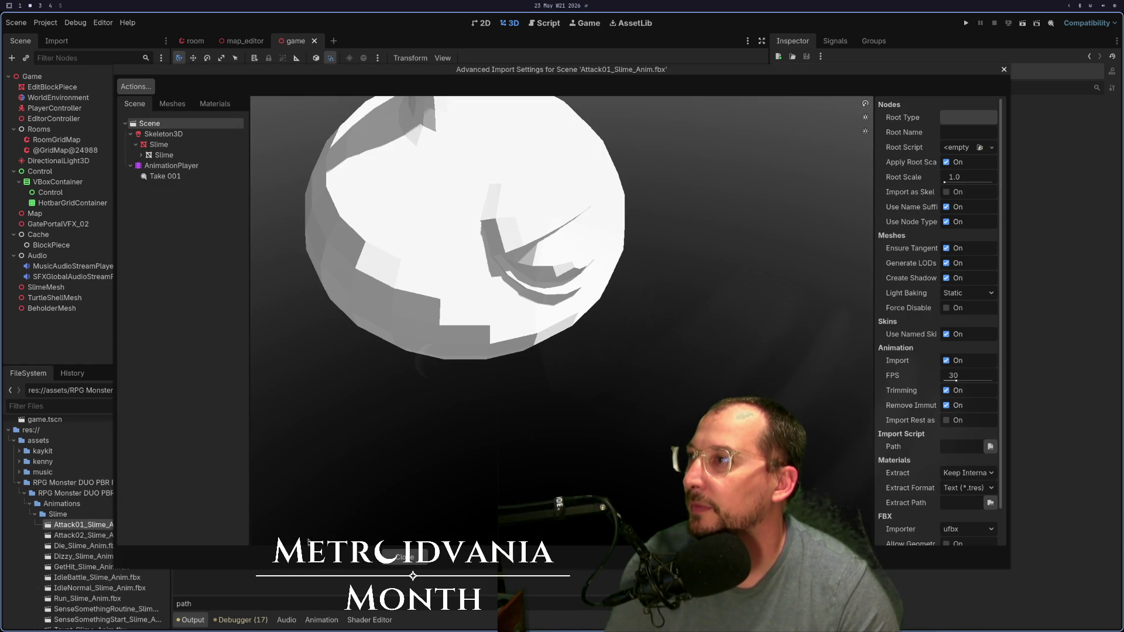
click(404, 557)
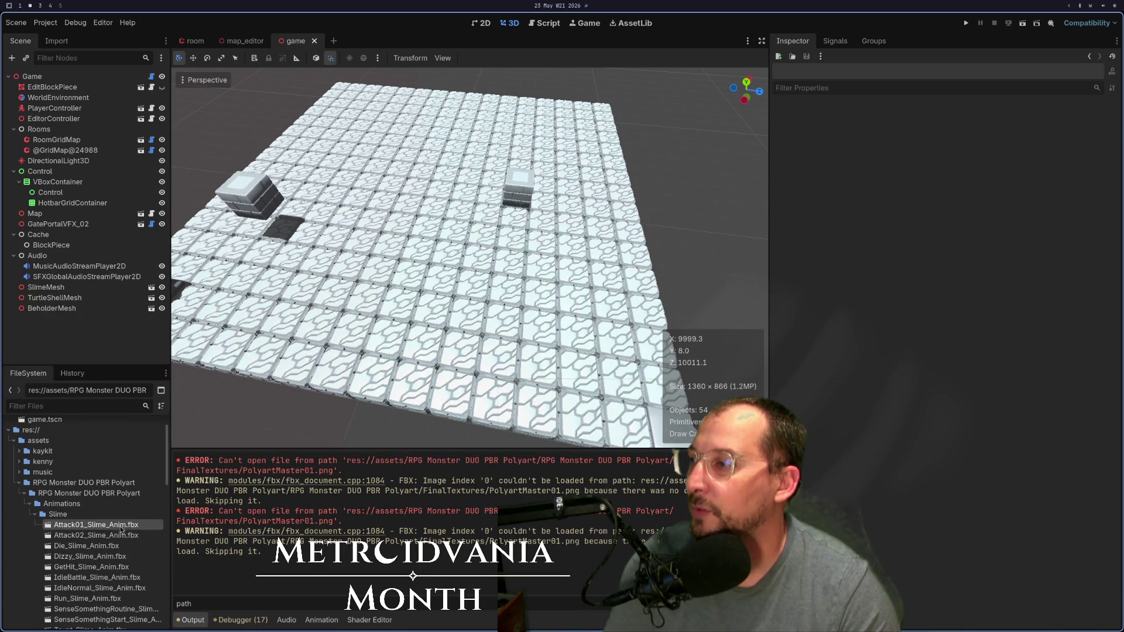
Step: Place the Attack01 slime into the game scene and open it as a new inherited scene
drag(451, 284, 461, 280)
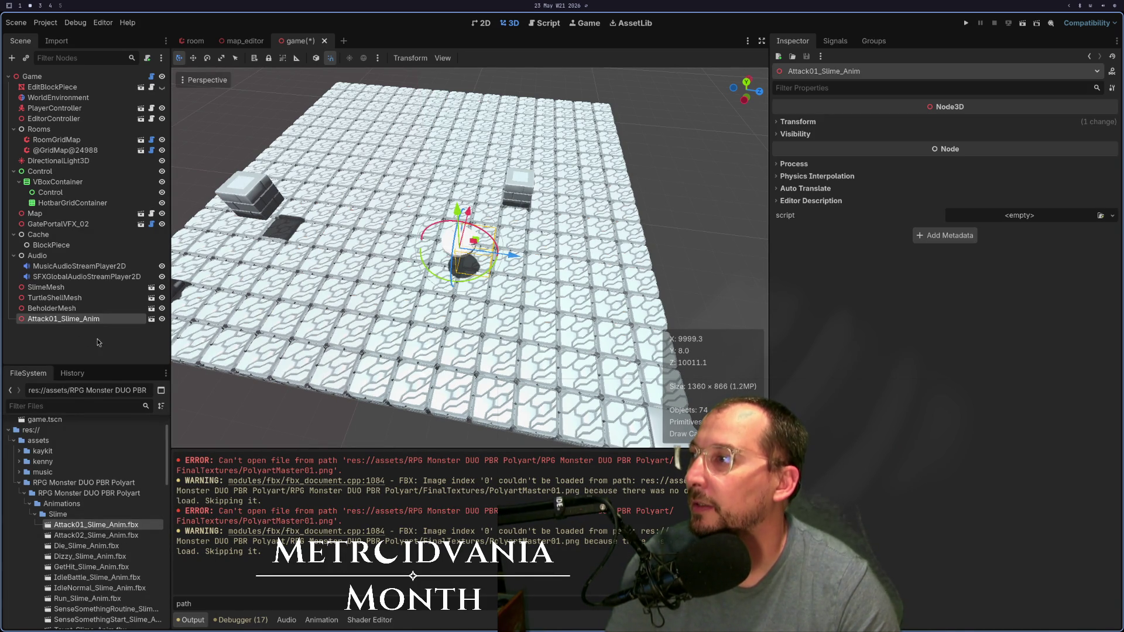
click(153, 322)
click(661, 338)
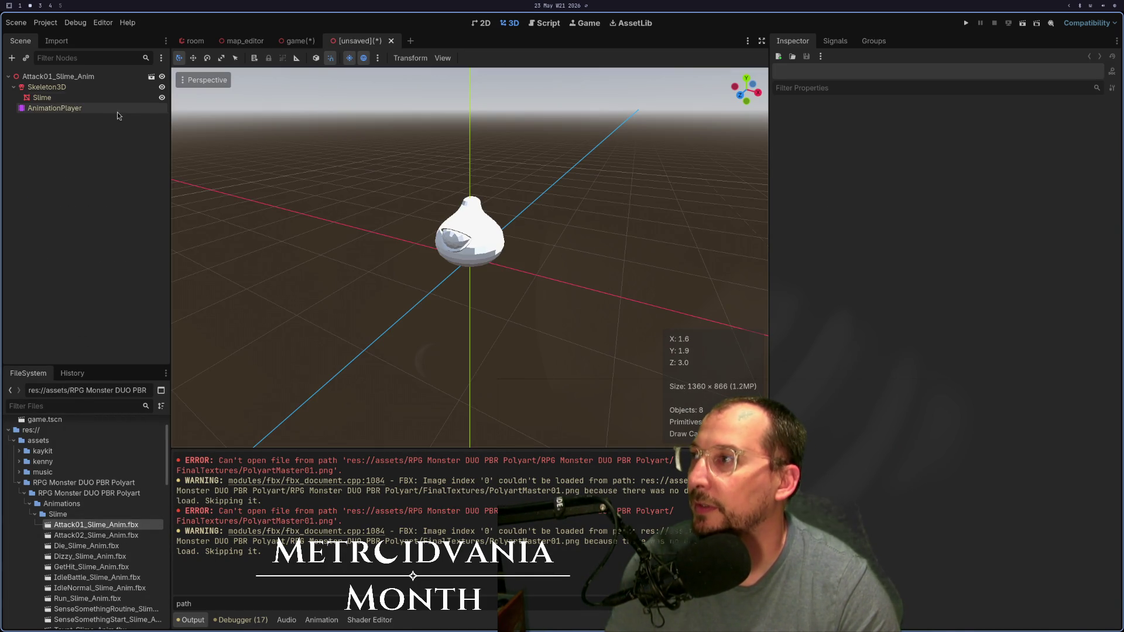
Step: Play the slime's Take 001 animation while selecting the Attack02, Die and Taunt slime files
click(82, 107)
click(235, 512)
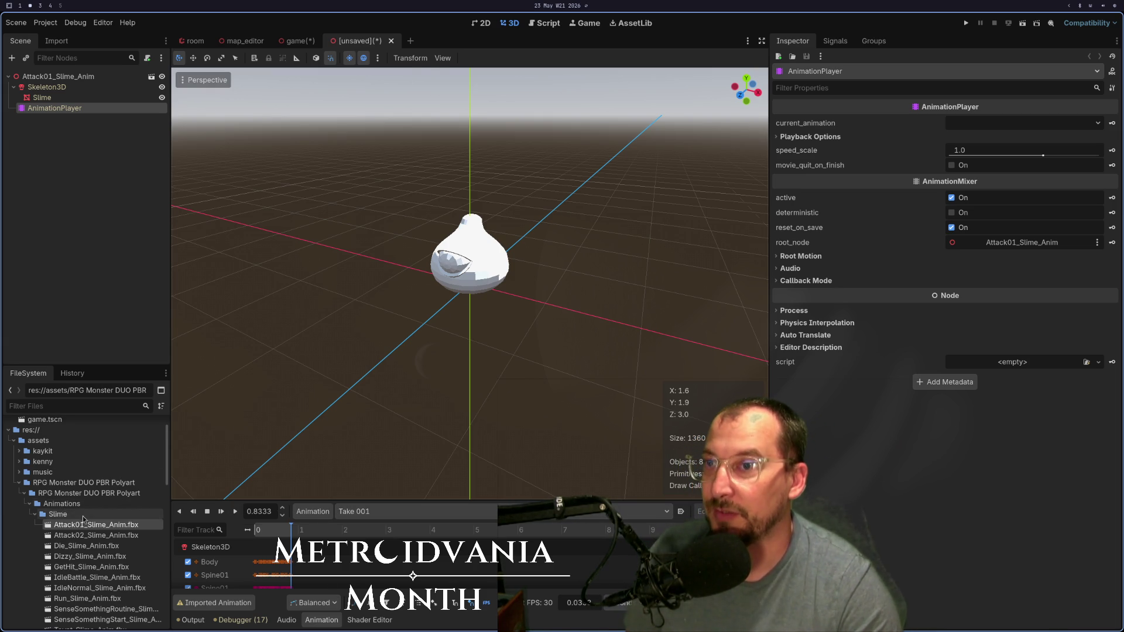
scroll(125, 559, down, 3)
scroll(124, 560, down, 5)
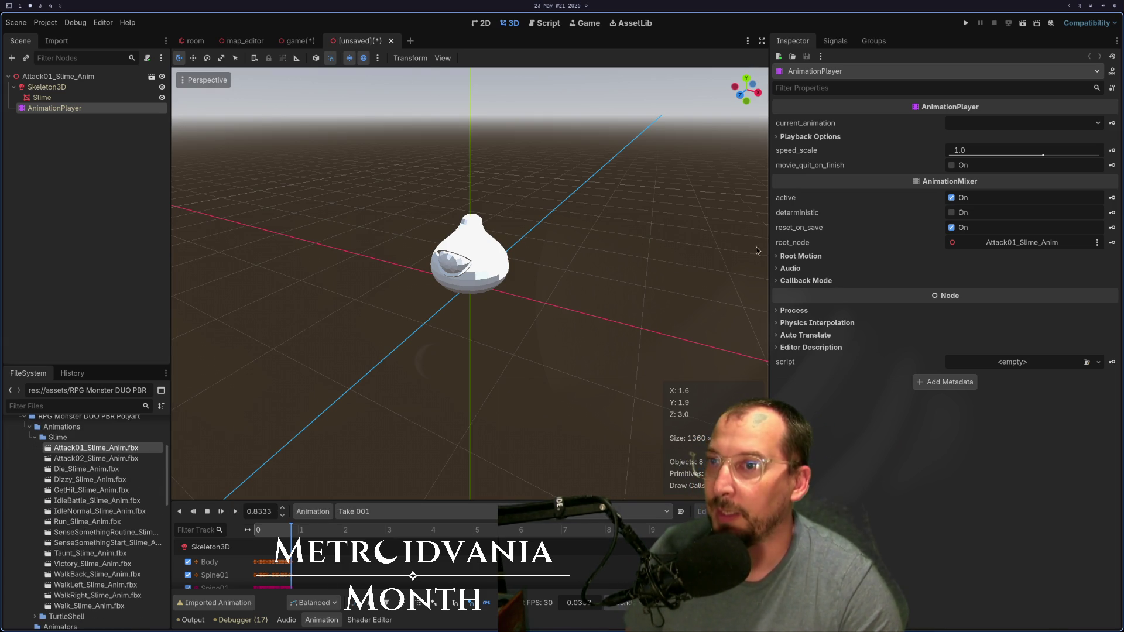
click(92, 459)
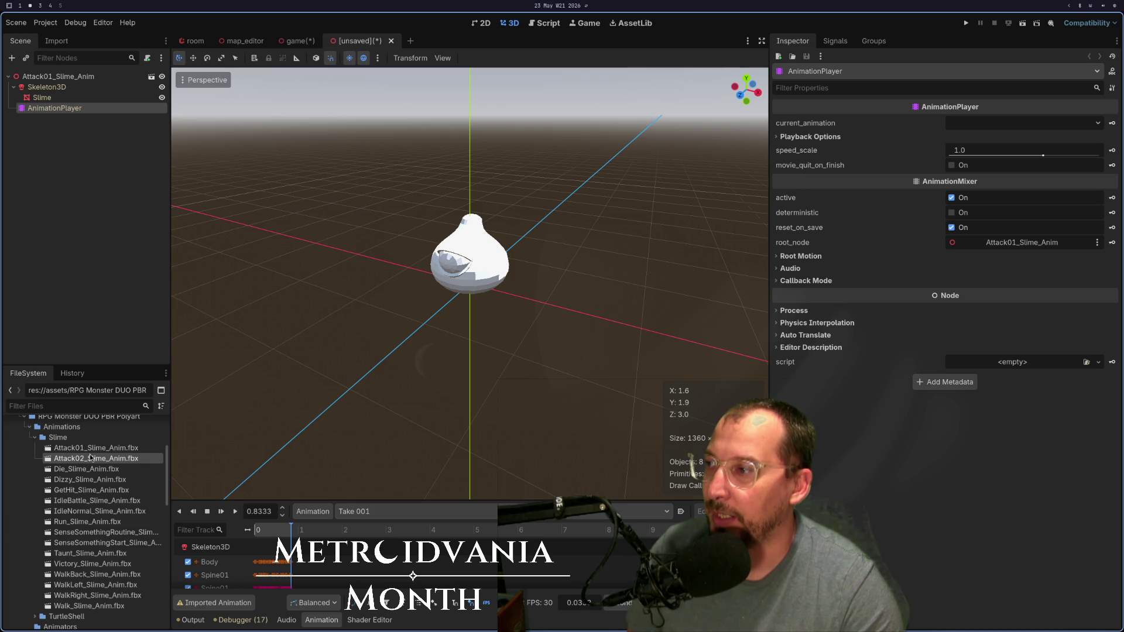
click(234, 511)
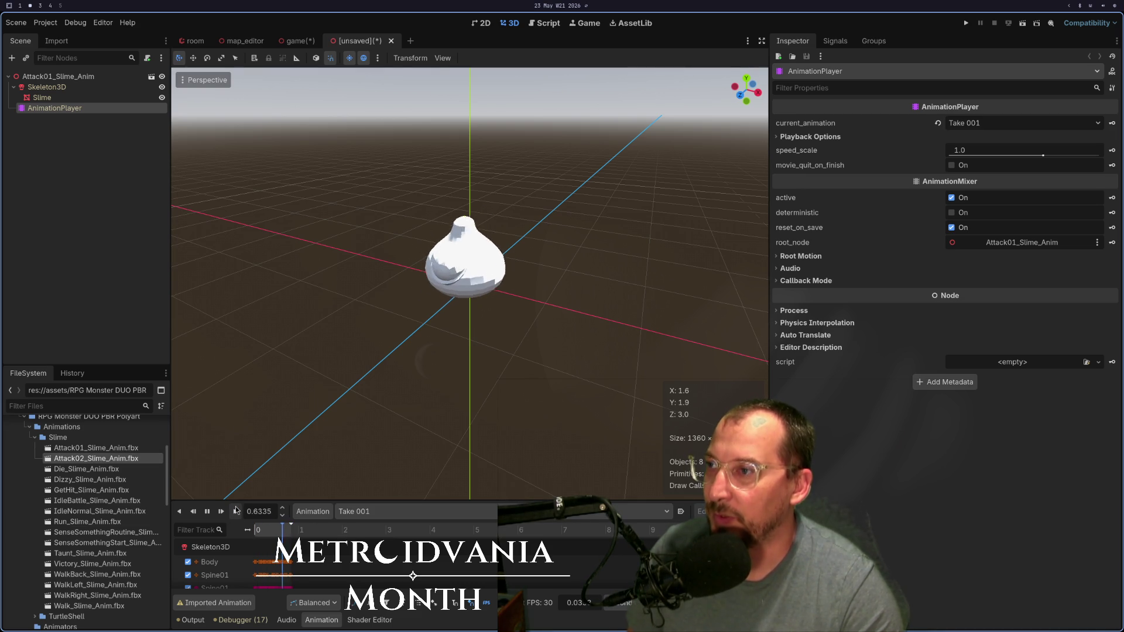
click(113, 470)
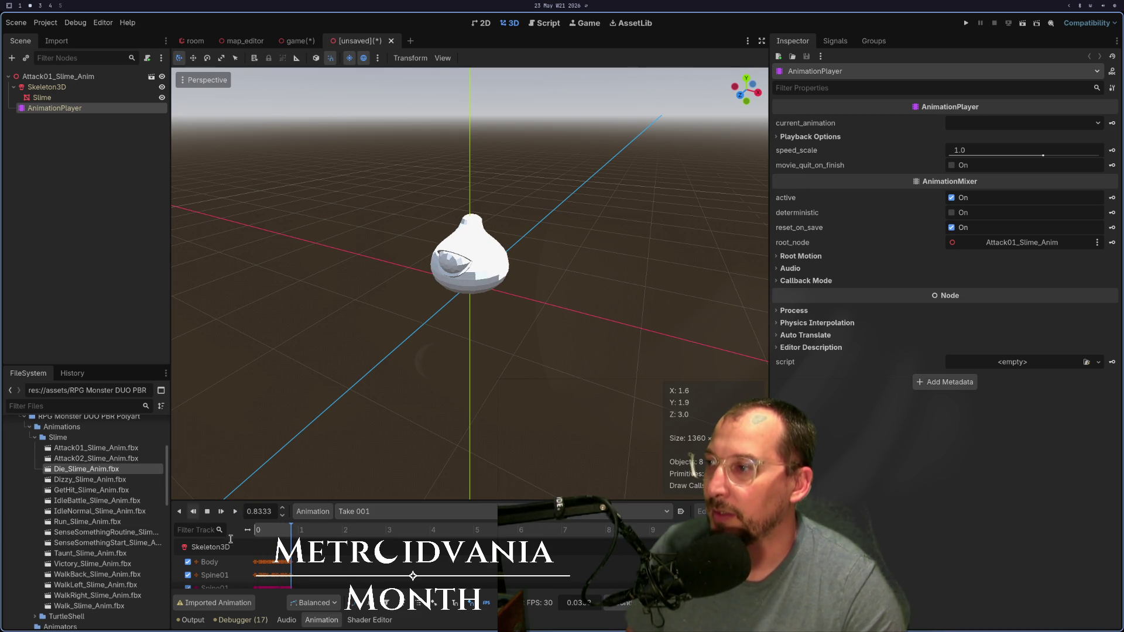
click(236, 512)
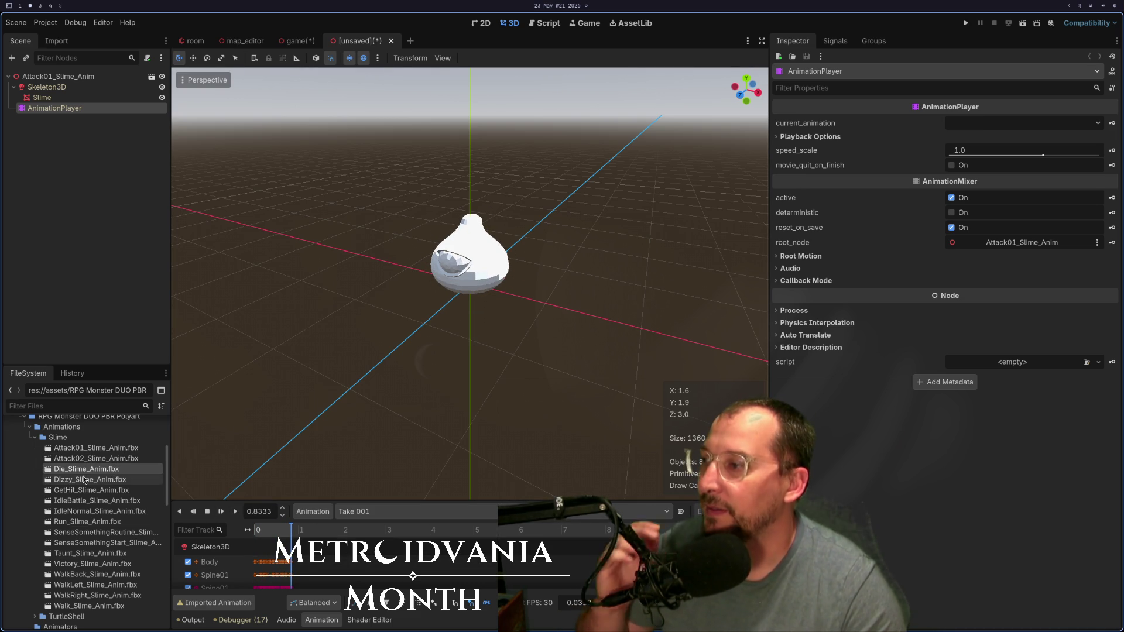
click(94, 448)
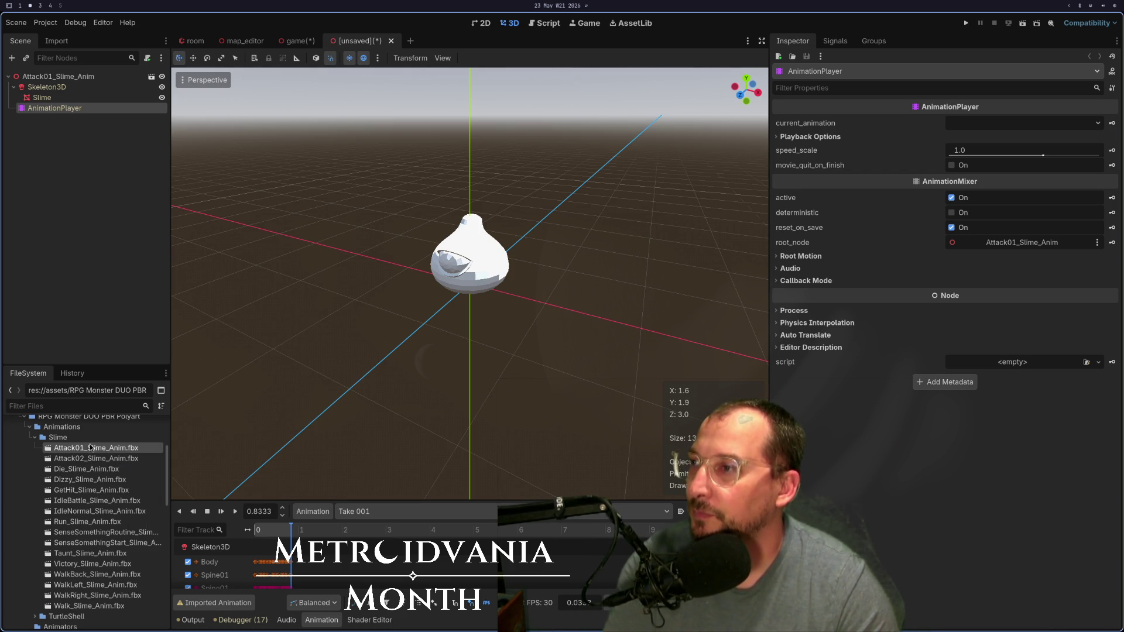
click(115, 553)
click(235, 512)
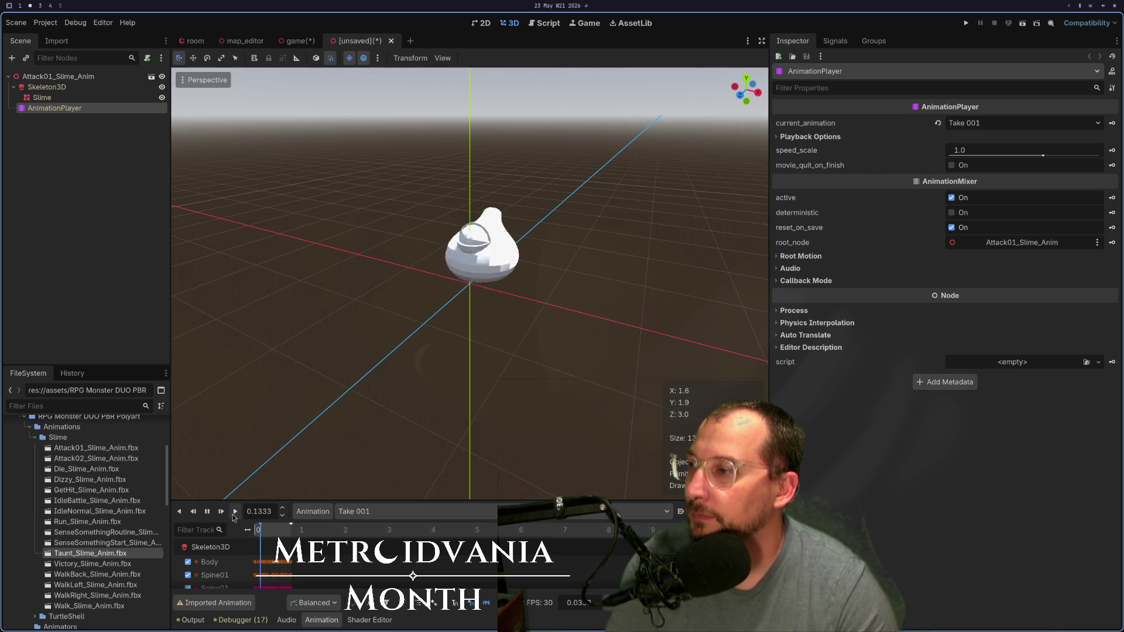
Step: Check Taunt_Slime_Anim.fbx's Advanced Import Settings, then bring up Attack01_Slime_Anim.fbx's file options
double_click(88, 553)
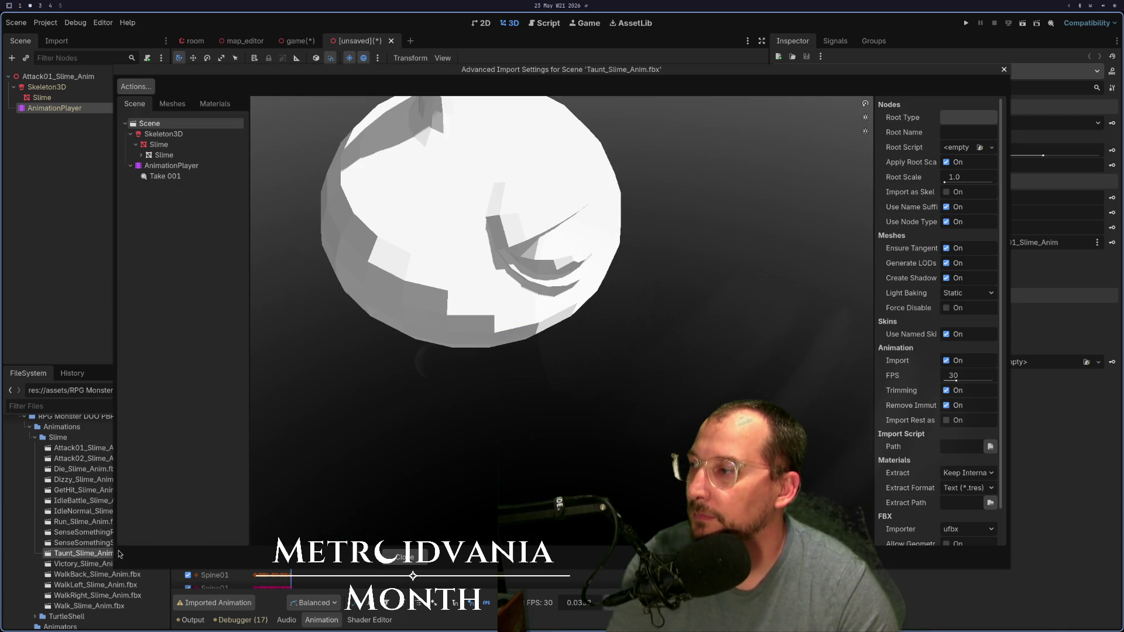
click(404, 557)
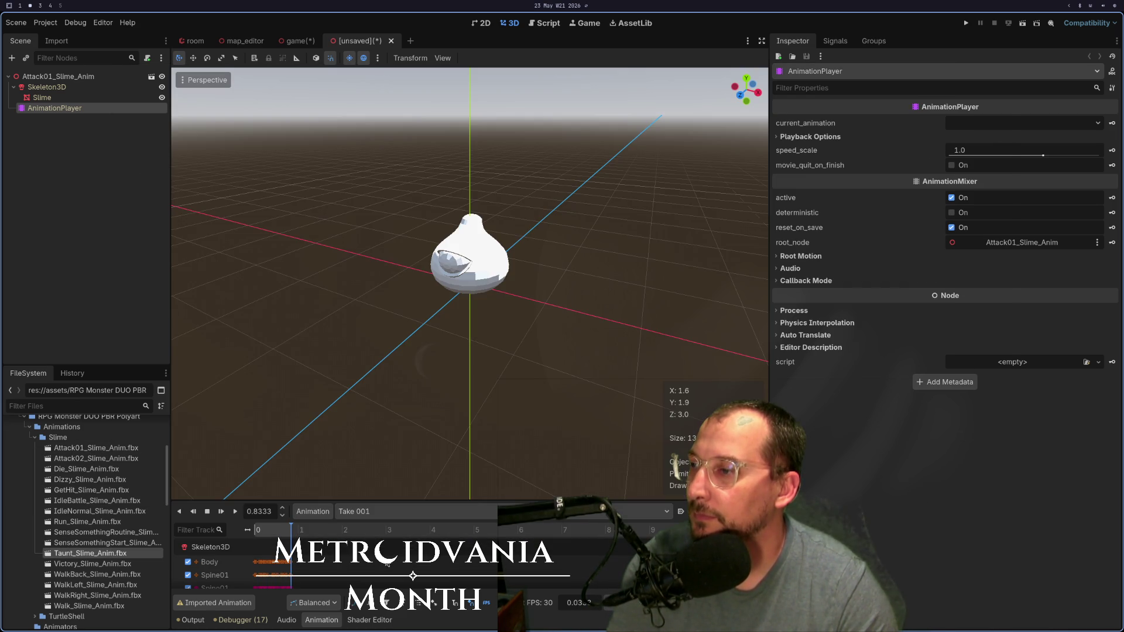
click(119, 448)
right_click(115, 449)
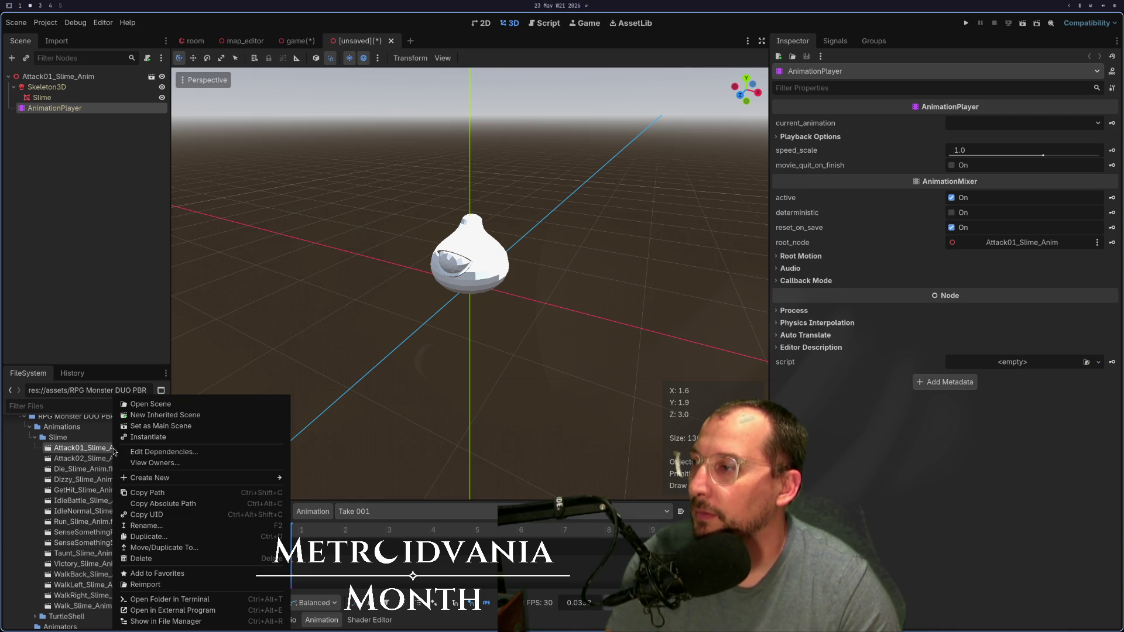
Step: Create a new folder named monsters inside the assets folder
click(86, 446)
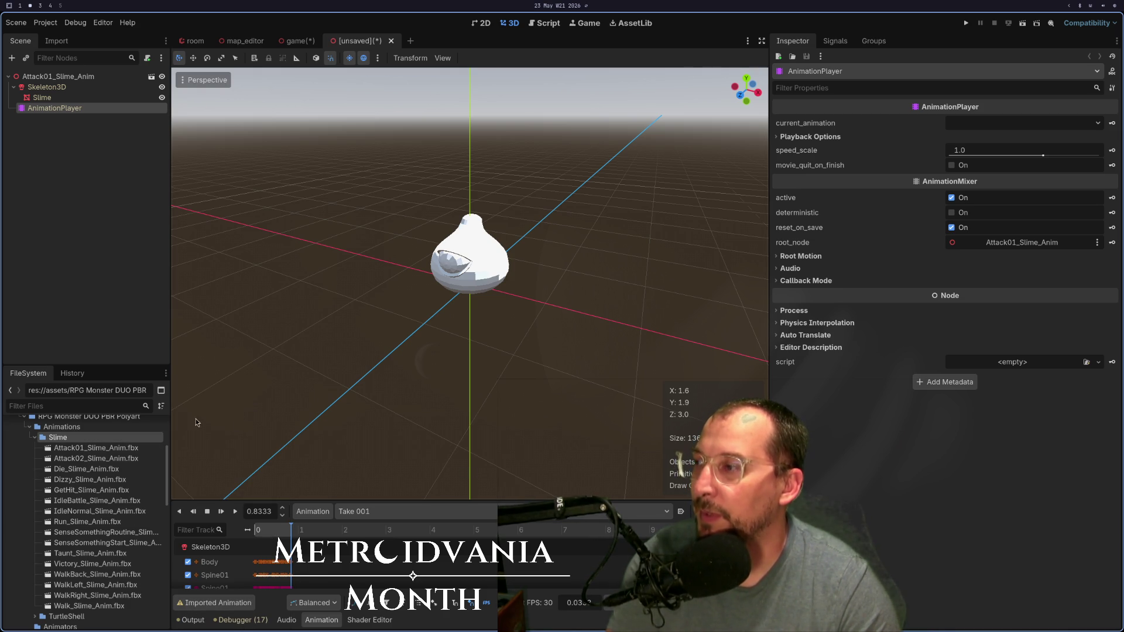
scroll(125, 446, up, 2)
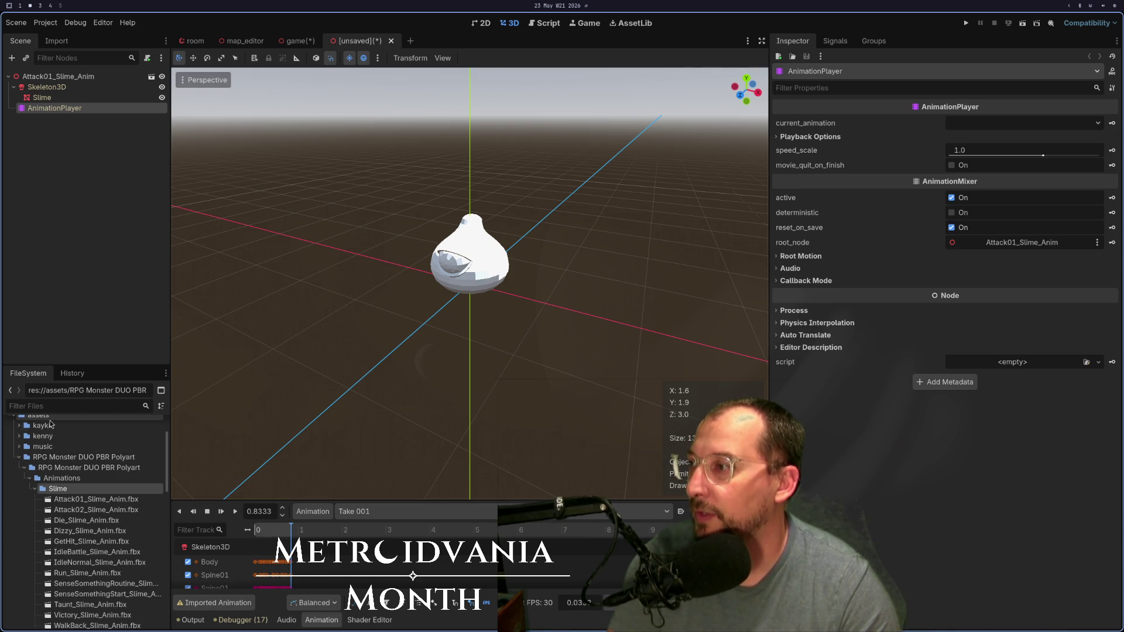
right_click(50, 422)
mouse_move(117, 429)
click(240, 429)
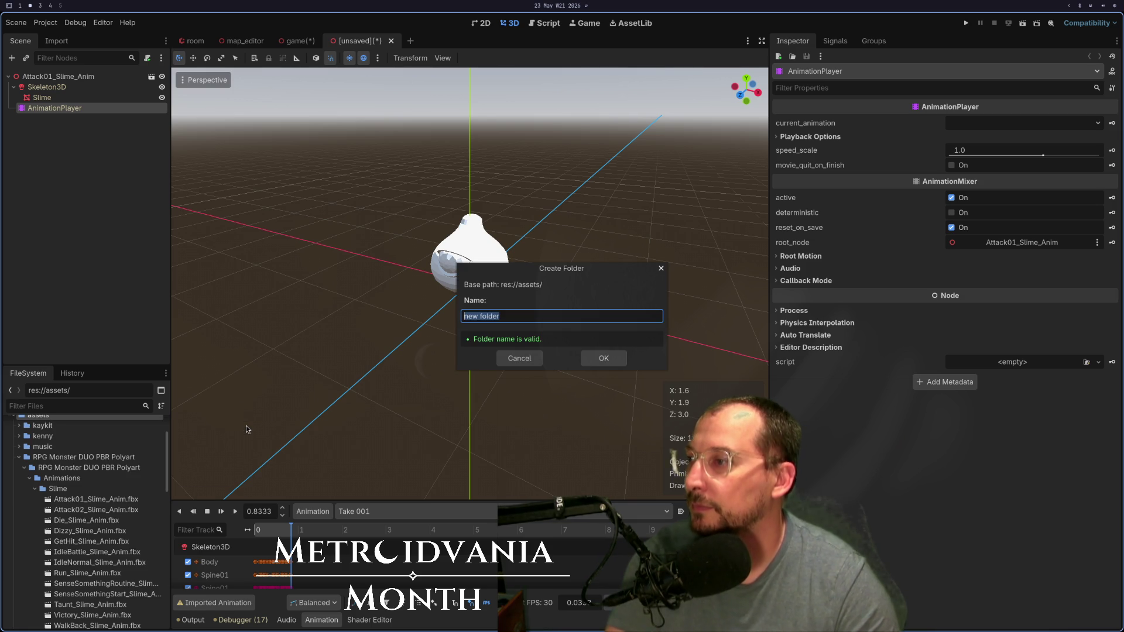
key(BackSpace)
text(mi)
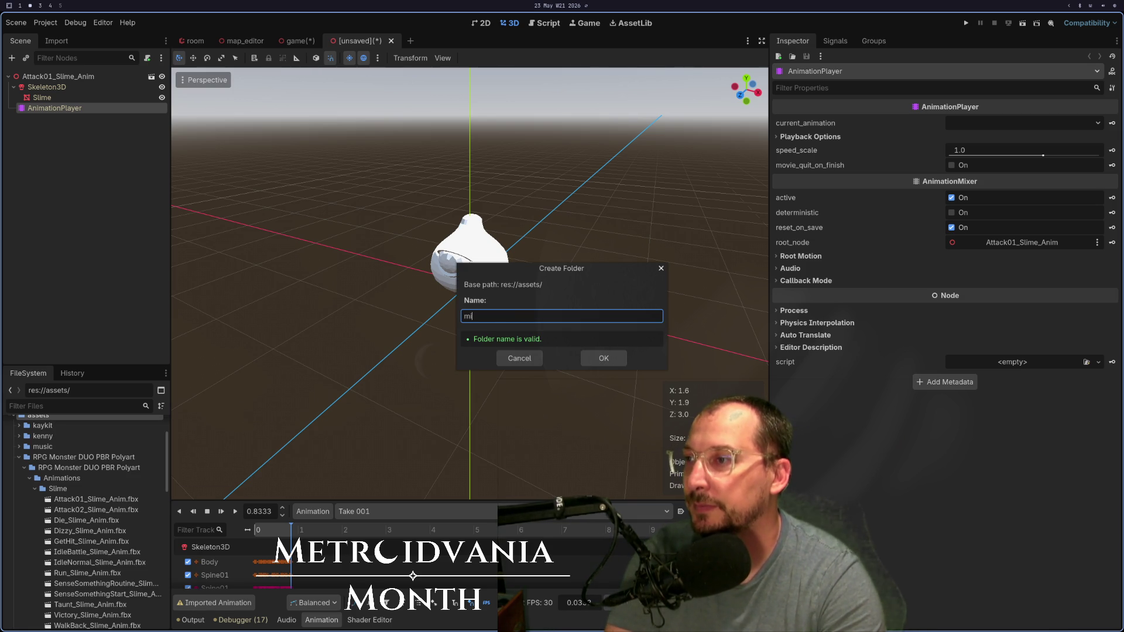
text(onsters)
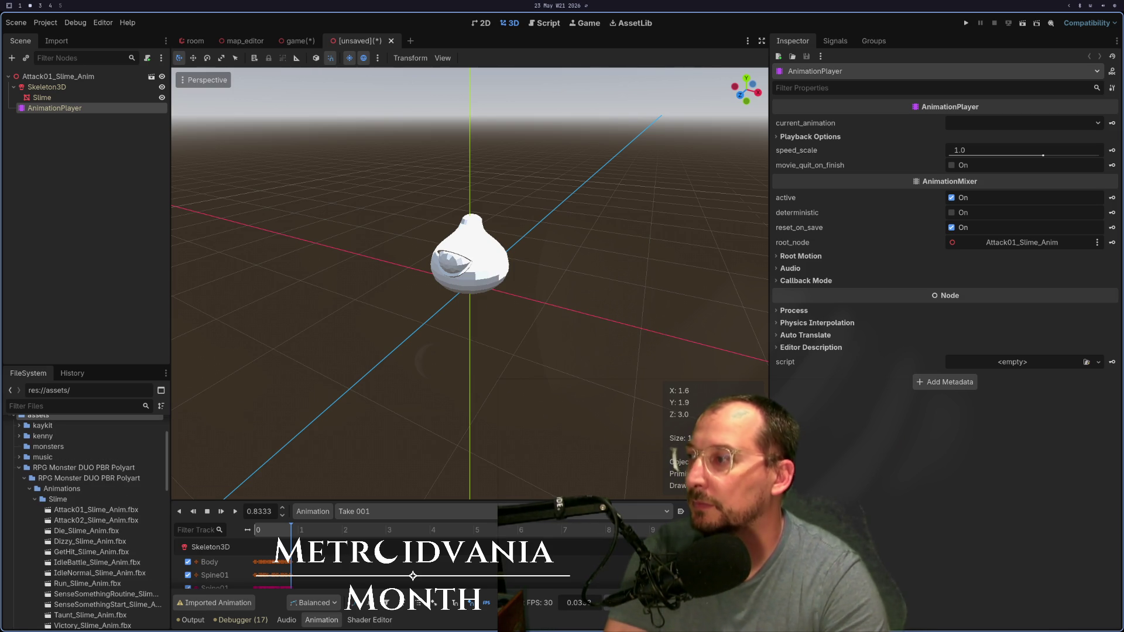
key(Return)
Step: Create a slime subfolder inside monsters
click(48, 447)
text(sl)
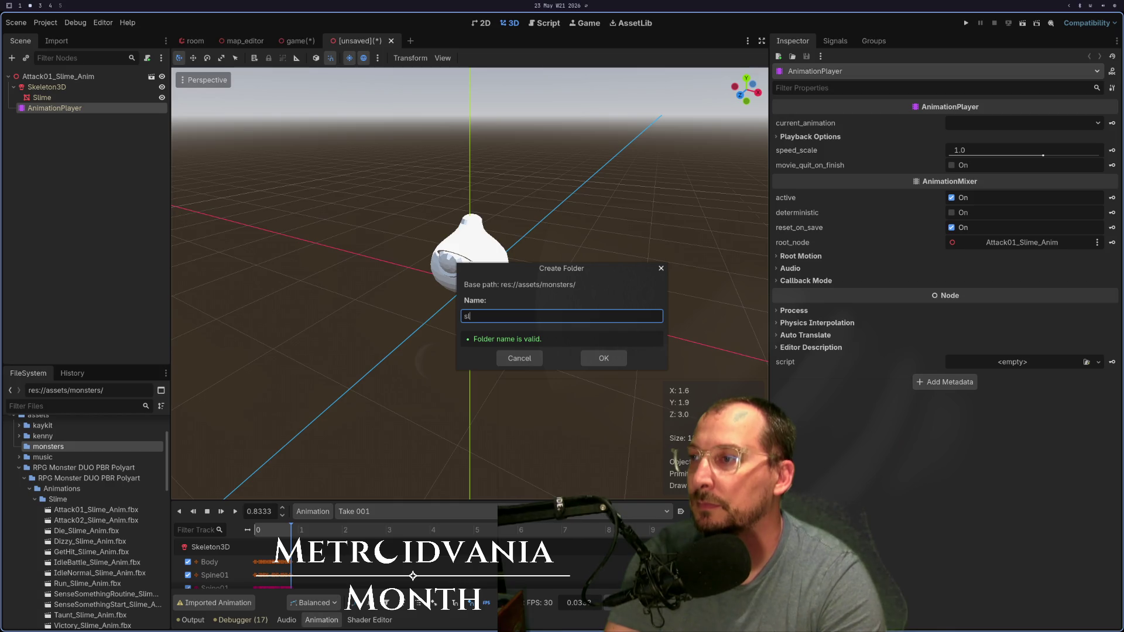
text(ime)
key(Return)
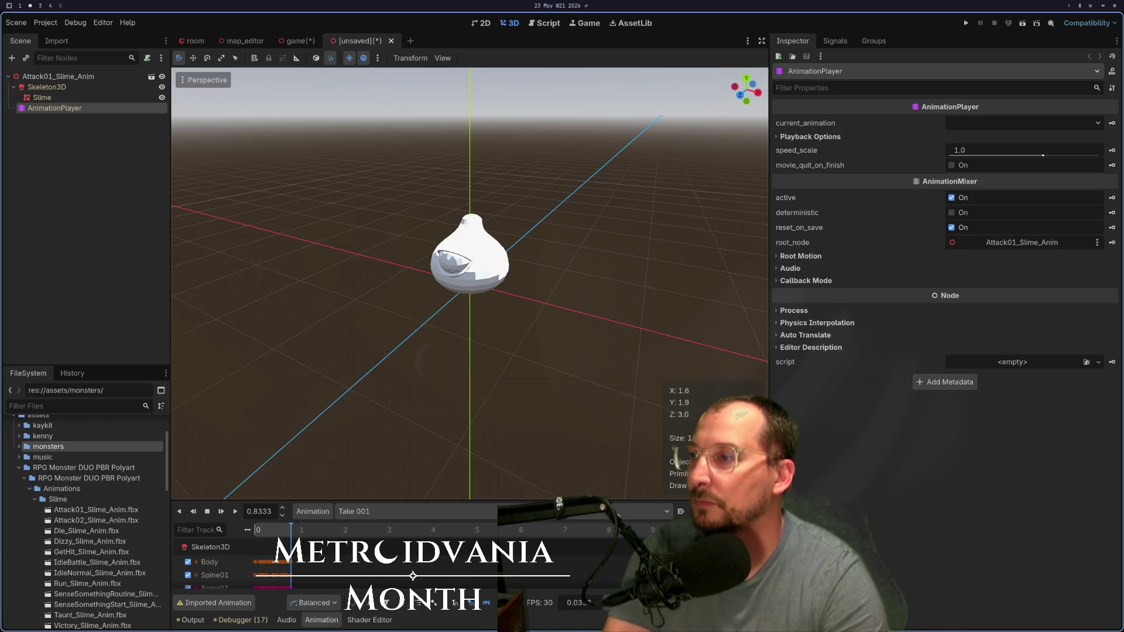
scroll(123, 586, down, 1)
Step: Place Walk_Slime_Anim.fbx in the viewport, open it as New Inherited, and play its Take 001 walk
scroll(129, 605, down, 1)
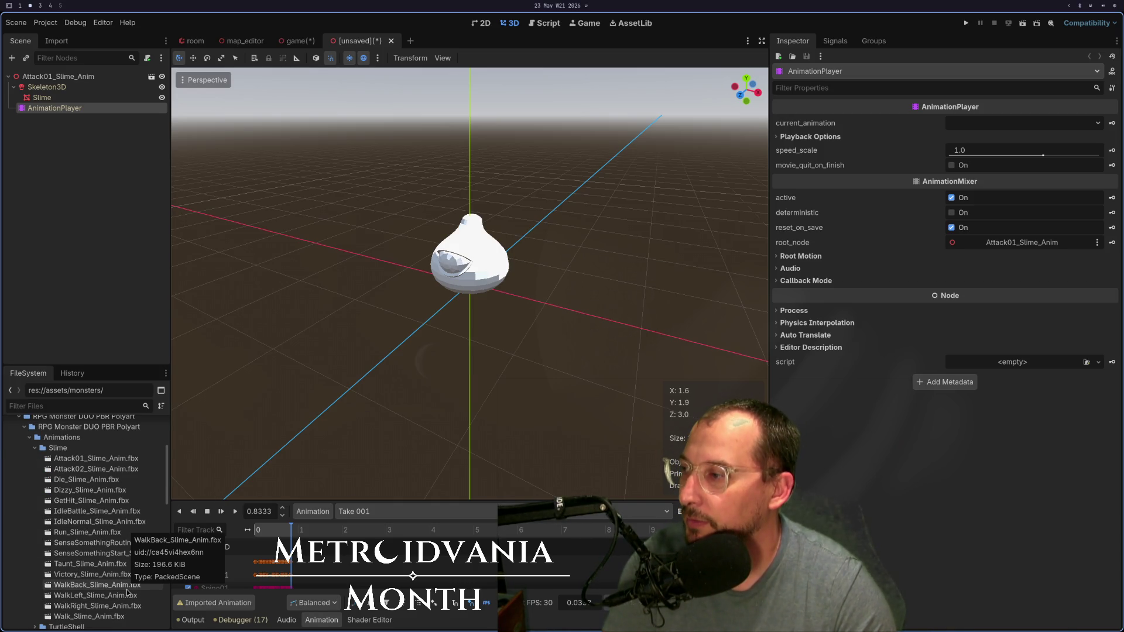
click(111, 616)
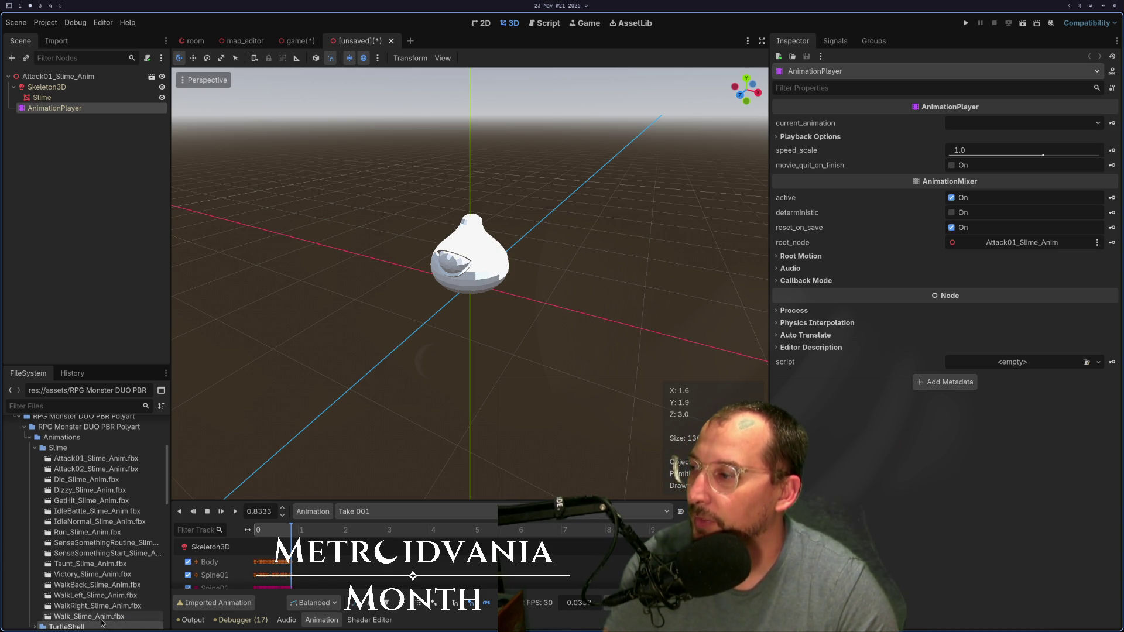
mouse_move(103, 621)
mouse_down()
mouse_move(264, 486)
mouse_move(301, 420)
mouse_up()
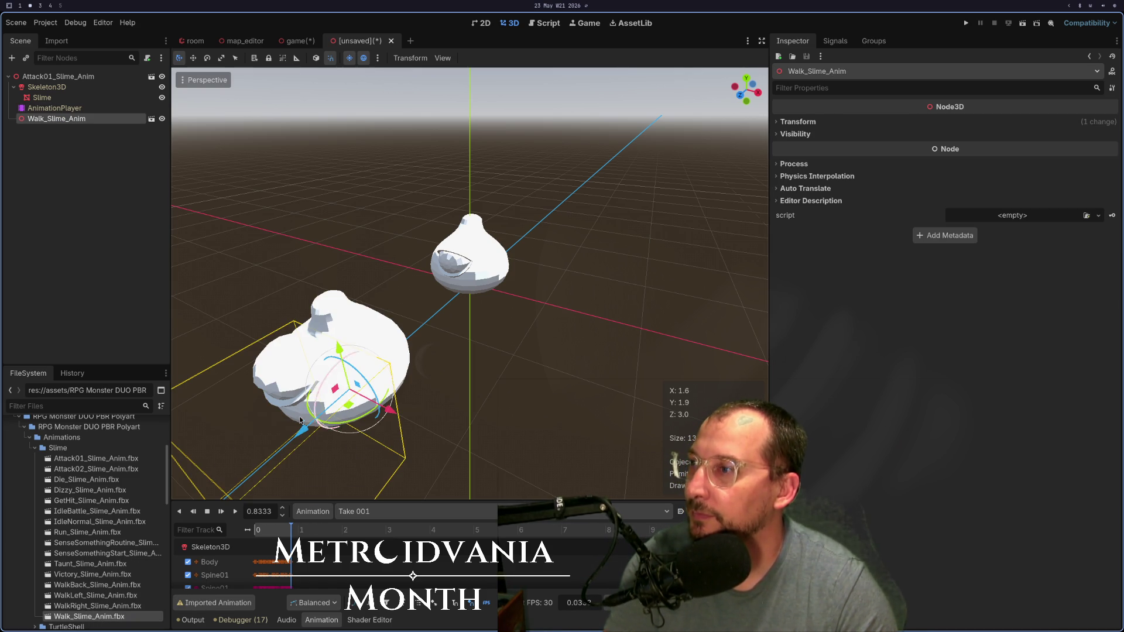
click(147, 119)
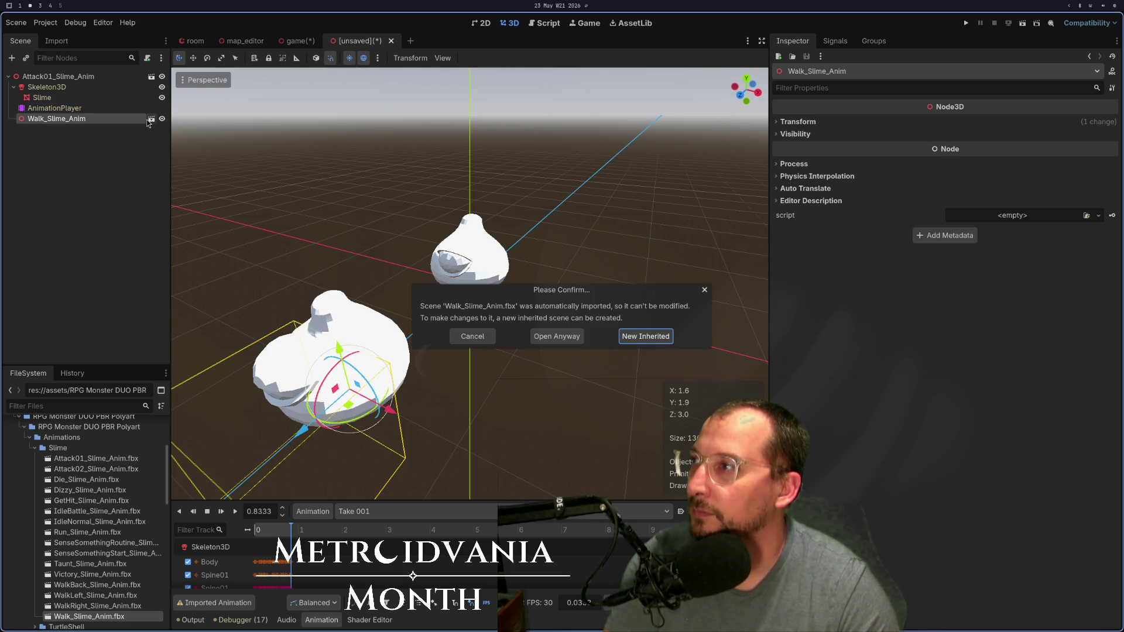
click(638, 344)
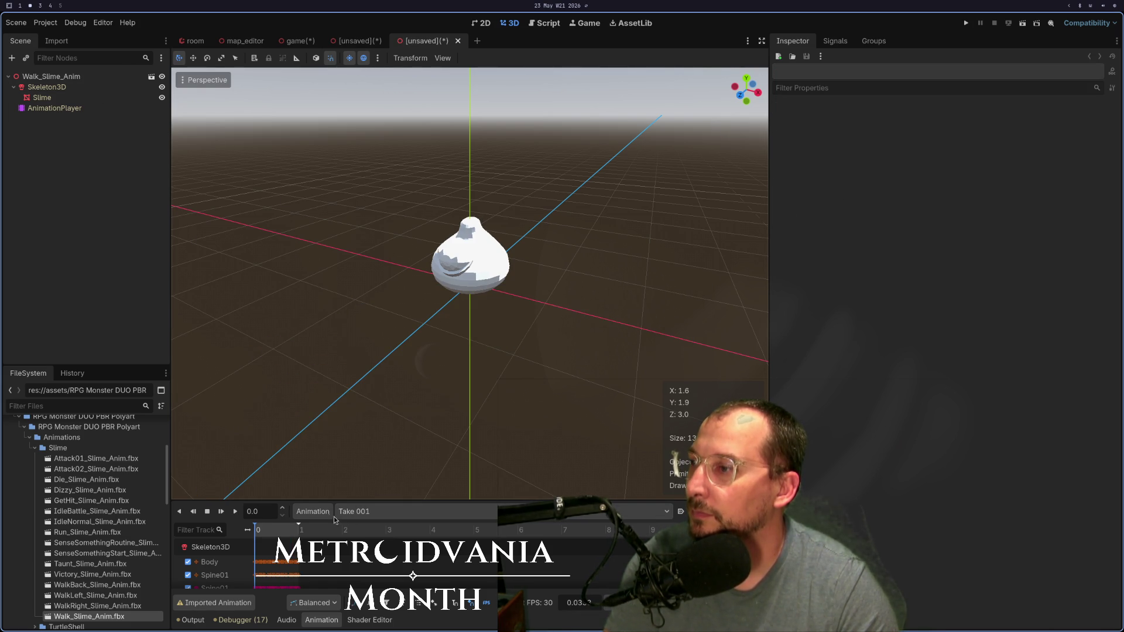
click(235, 511)
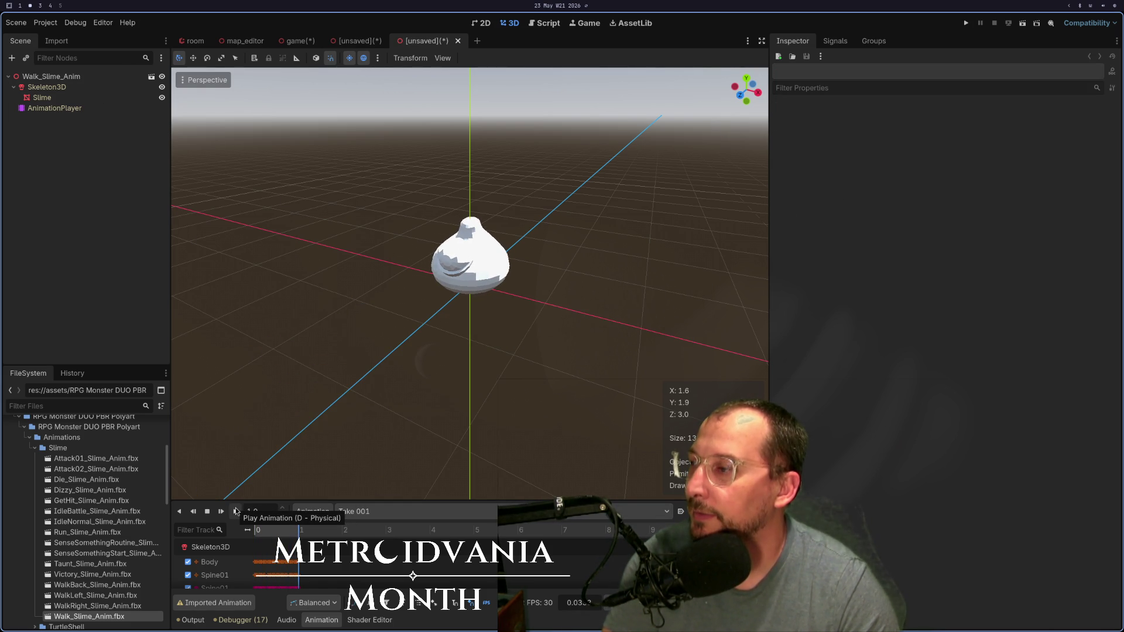
click(236, 511)
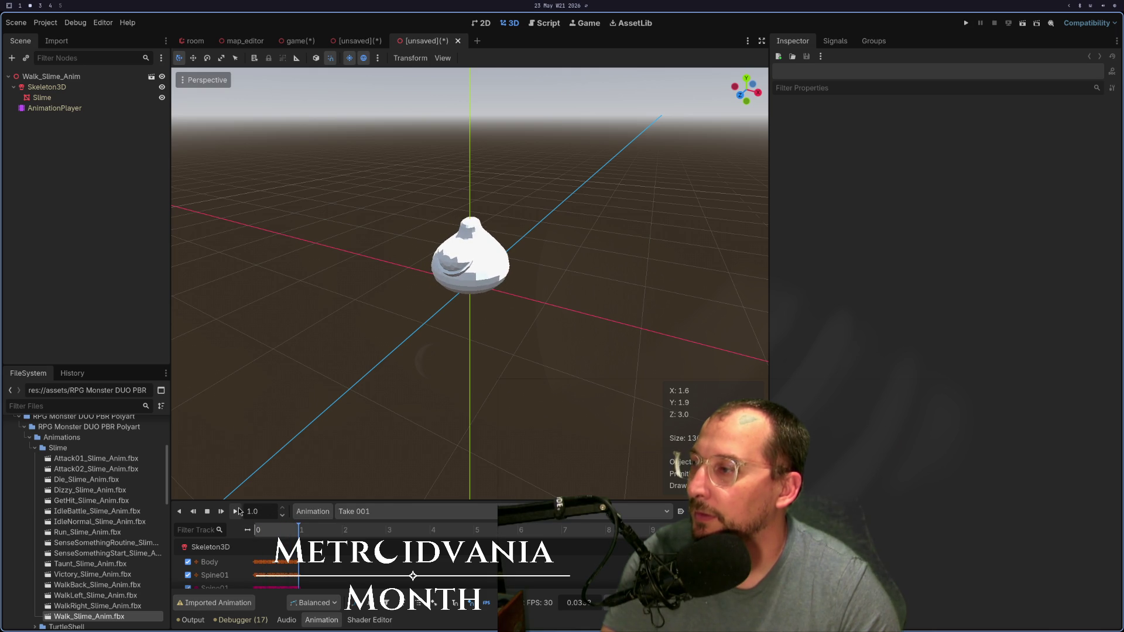
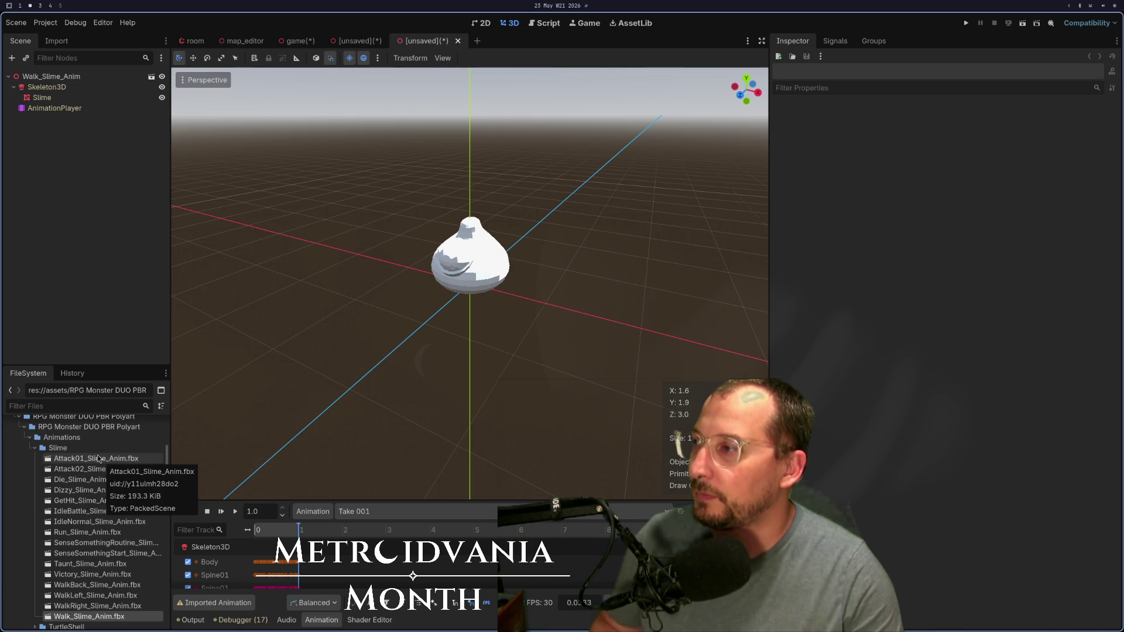
Step: Discard the Walk_Slime_Anim scene without saving and delete its stray node from Attack01_Slime_Anim
click(458, 41)
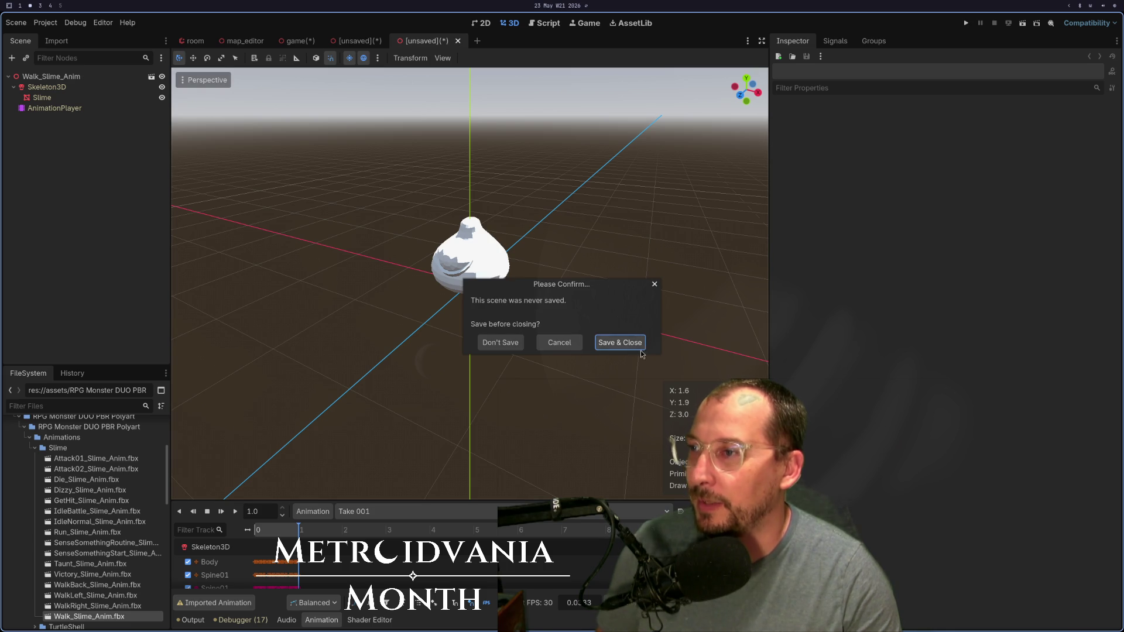
click(497, 341)
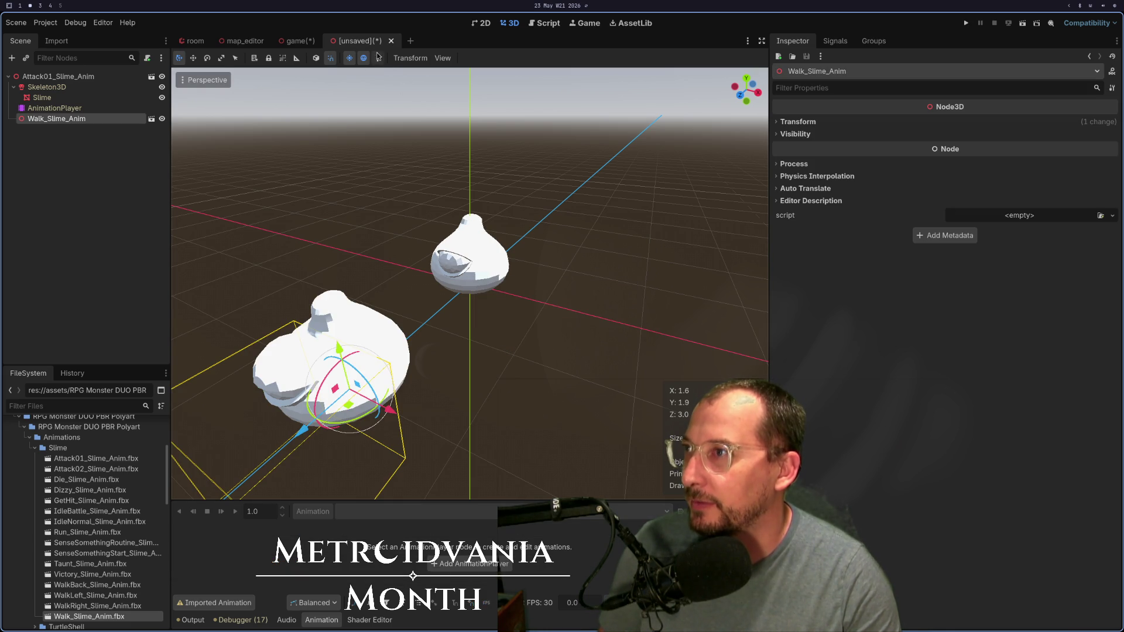
key(Delete)
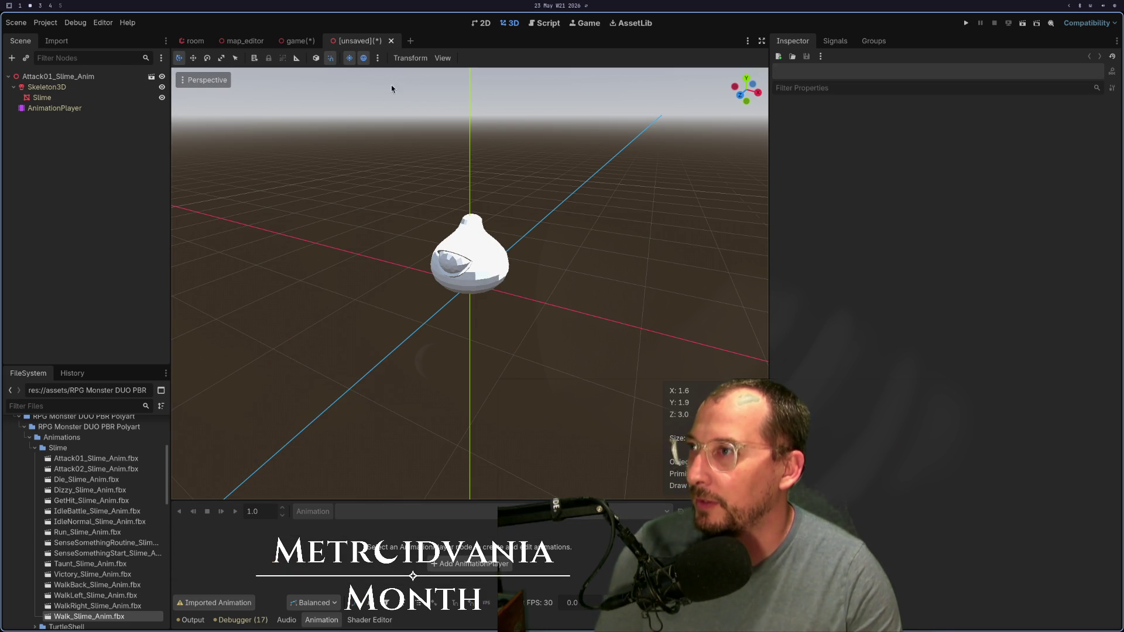
click(96, 460)
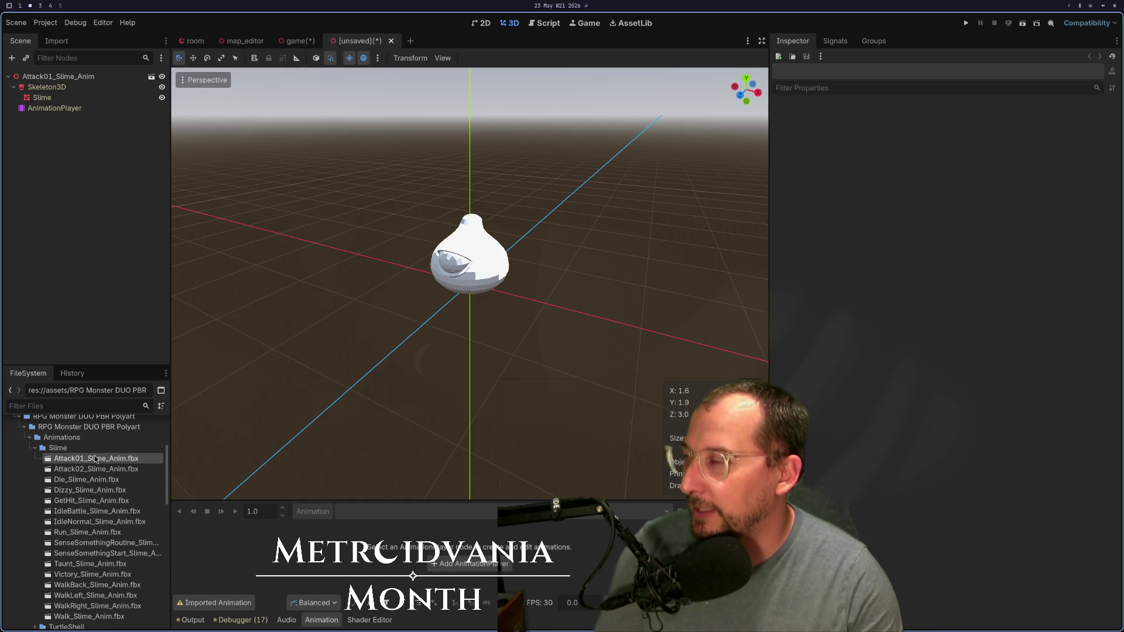
Step: Check the AnimationPlayer's Take 001 animation and collapse the Slime animations folder
click(106, 108)
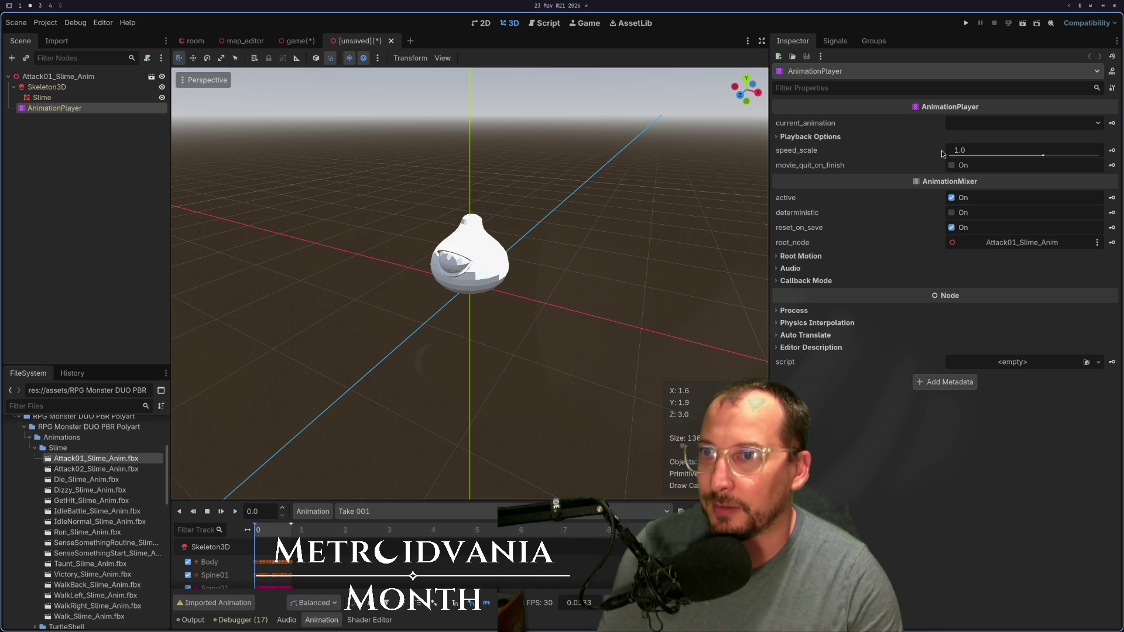
scroll(93, 449, up, 1)
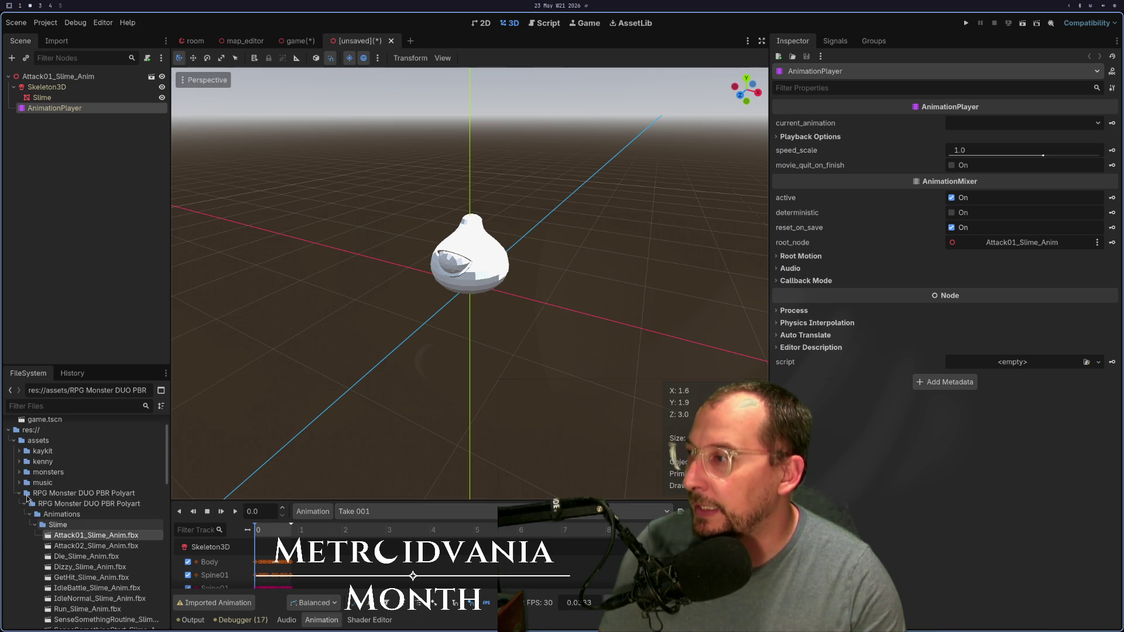
scroll(63, 514, up, 2)
double_click(57, 499)
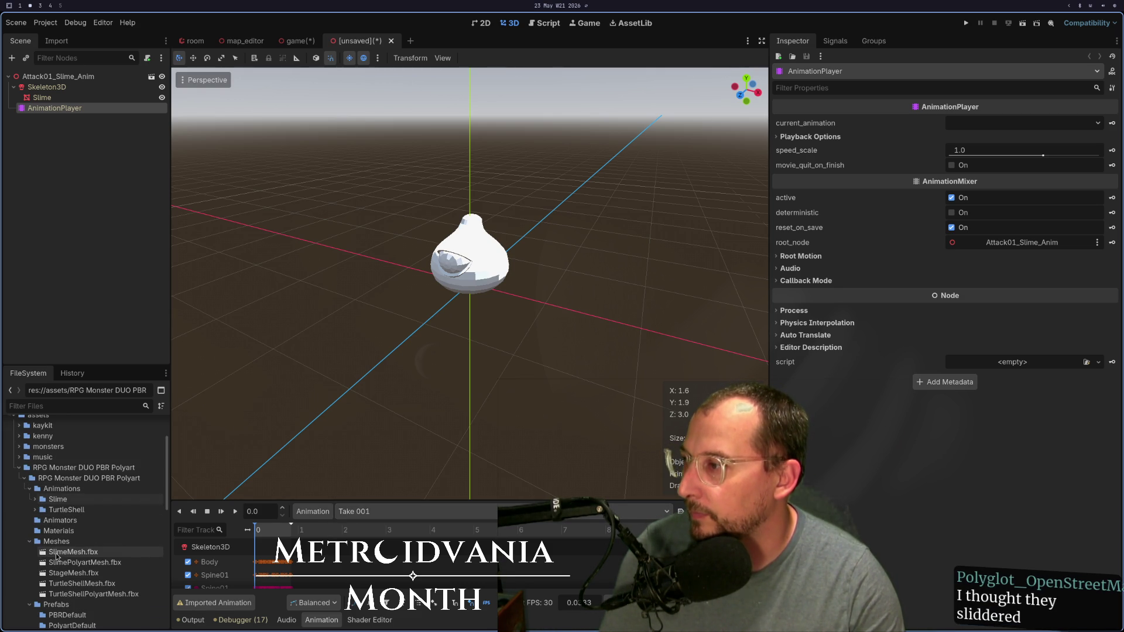
Step: Preview the SlimeMesh.fbx and SlimePolyartMesh.fbx import settings, finding the red textured slime
double_click(56, 553)
click(406, 557)
click(88, 563)
double_click(88, 563)
mouse_move(441, 362)
mouse_down()
mouse_move(343, 319)
mouse_move(399, 289)
mouse_move(394, 490)
mouse_up()
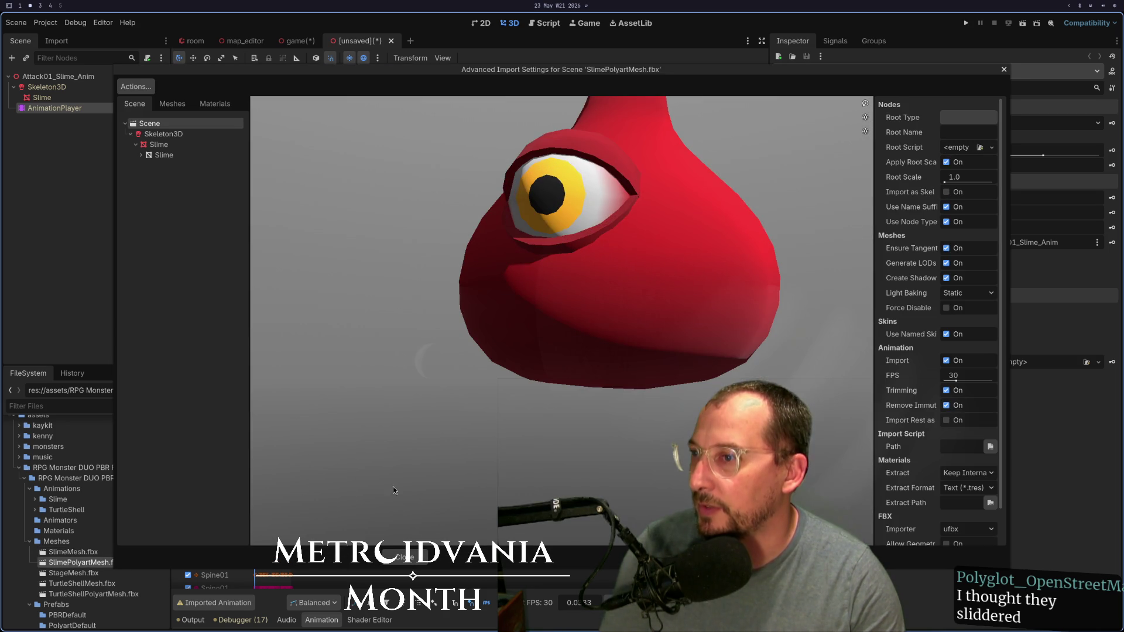
click(406, 558)
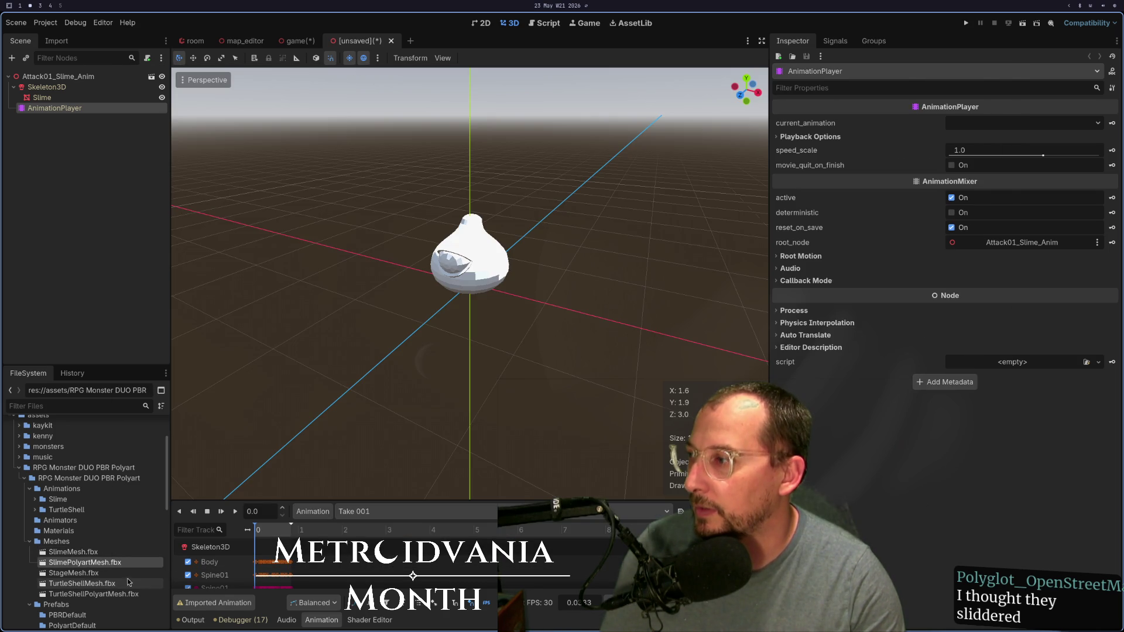
click(90, 554)
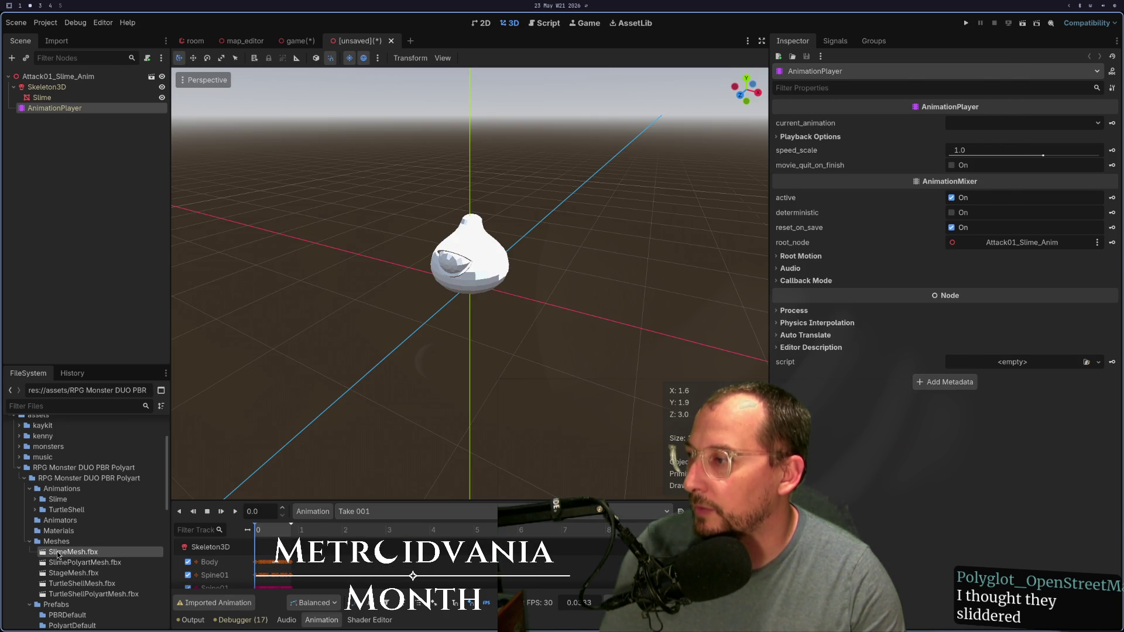
right_click(58, 555)
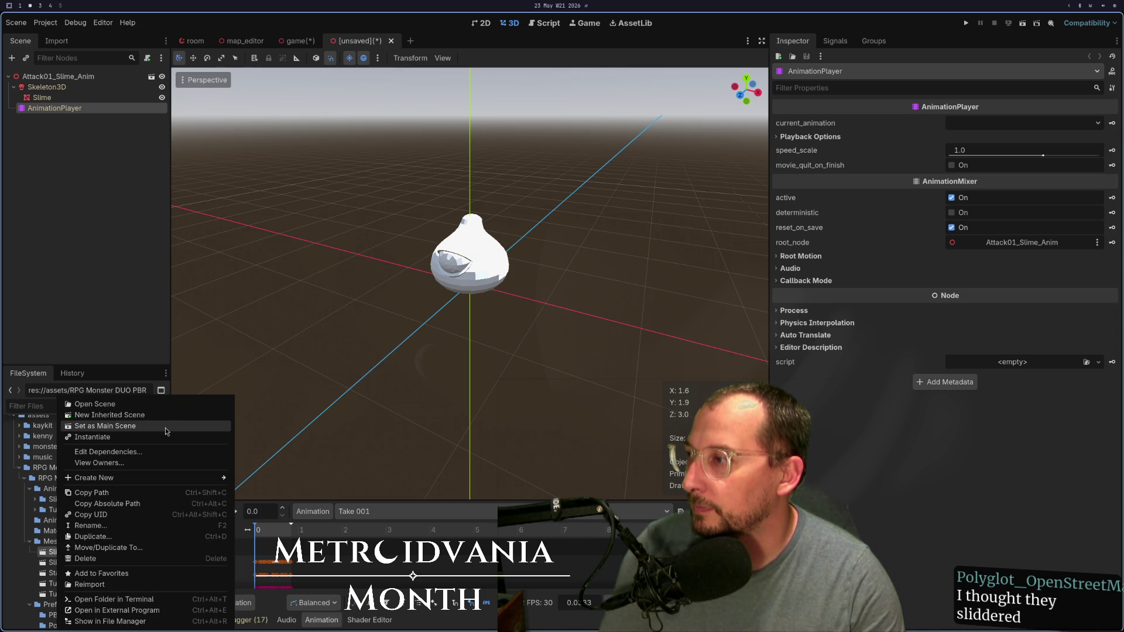
Step: Inherit a new scene from SlimeMesh.fbx and add an AnimationPlayer node under the SlimeMesh root
click(146, 416)
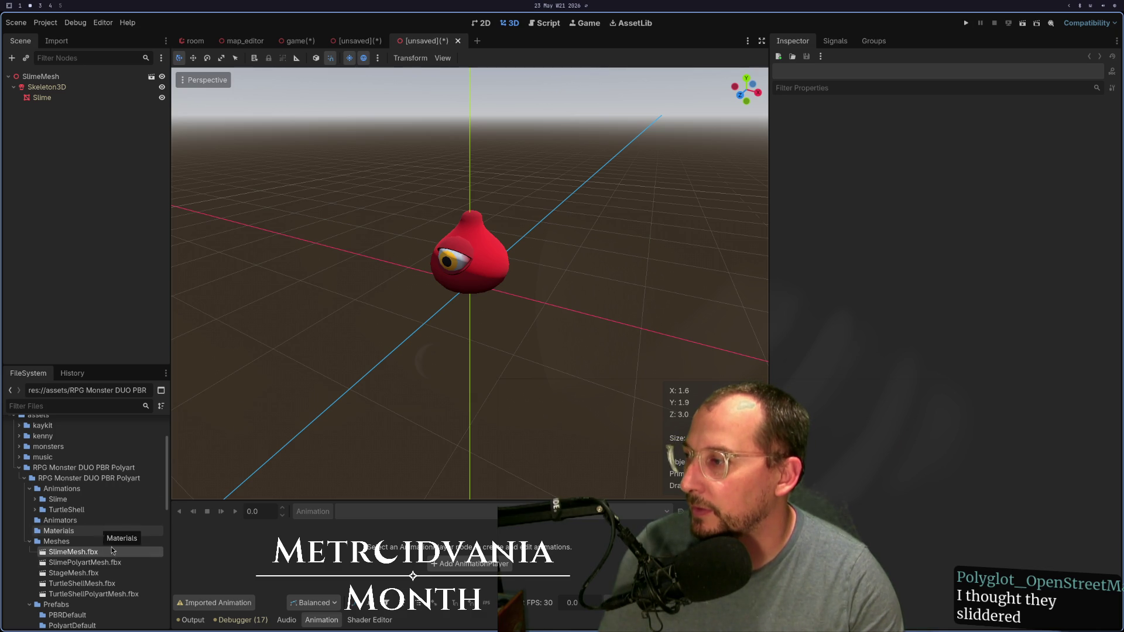
drag(296, 265, 325, 263)
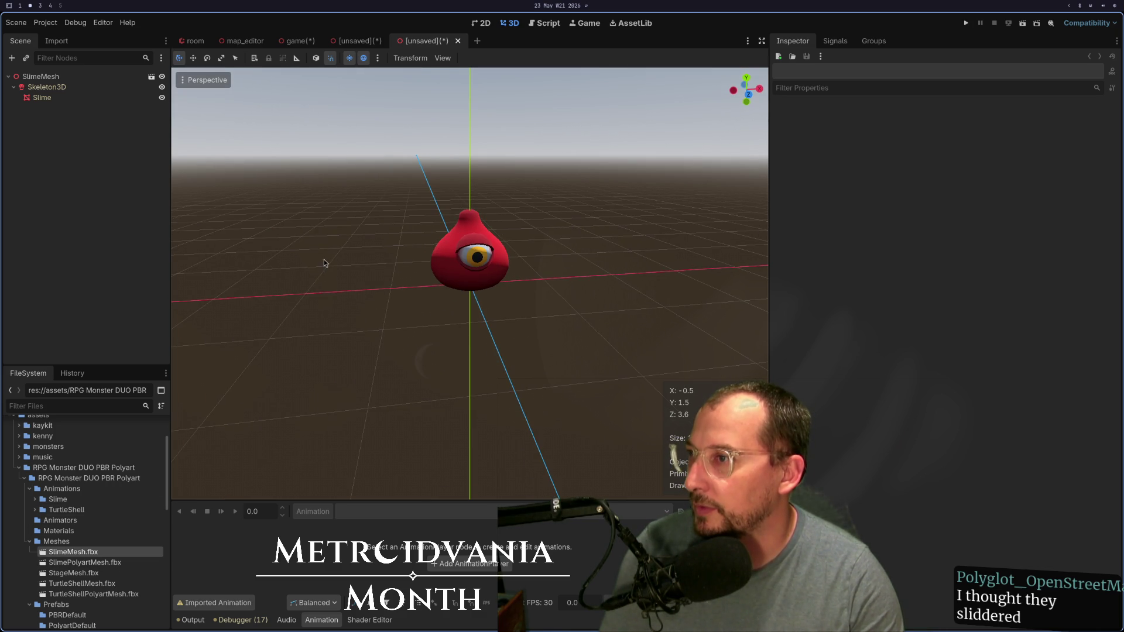
right_click(59, 76)
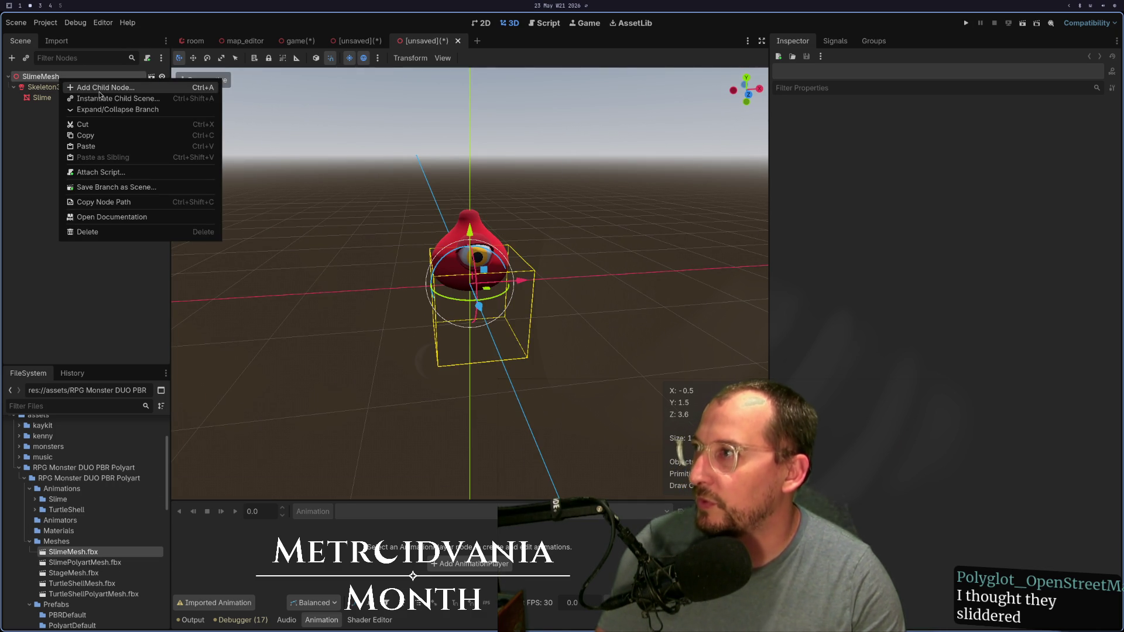
click(88, 86)
text(Ani)
key(Up)
key(Return)
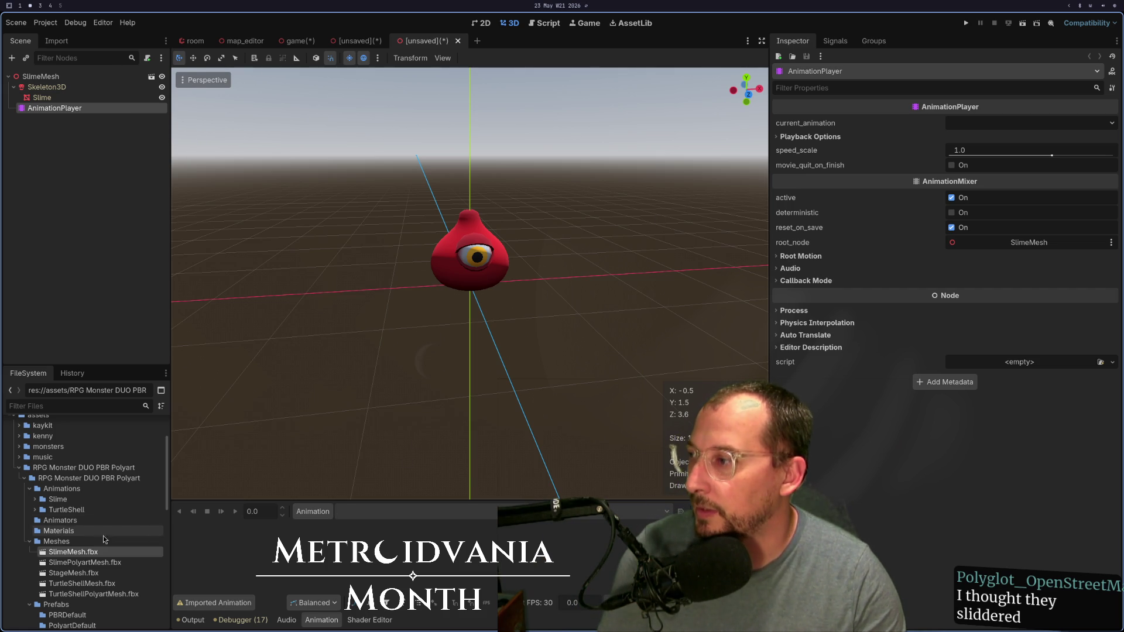
click(315, 512)
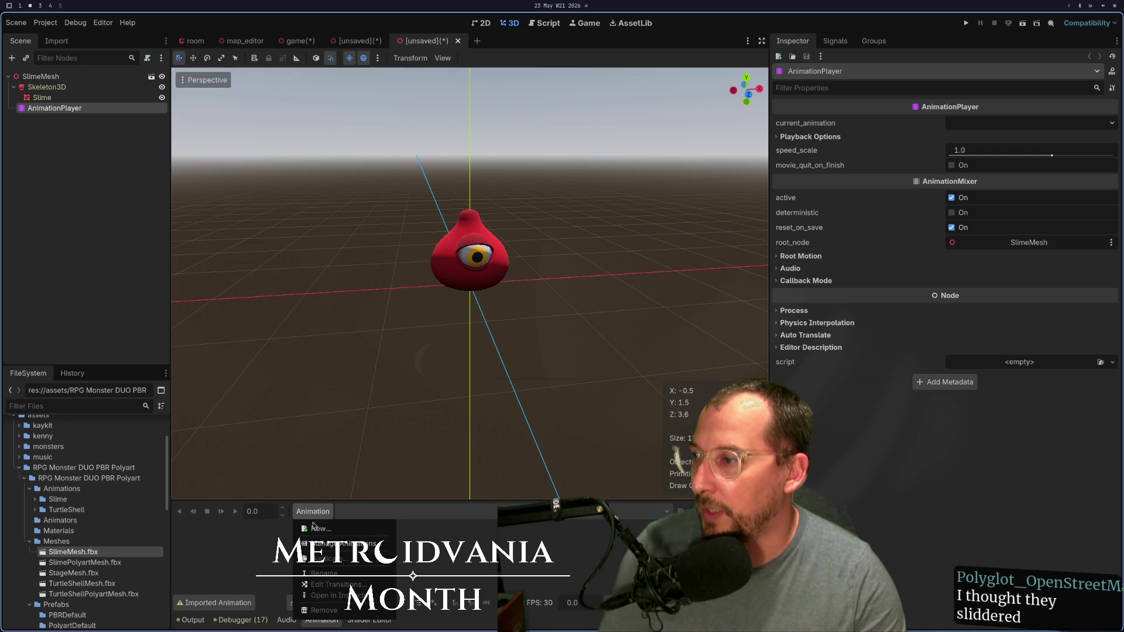
Step: Recheck the Attack01_Slime_Anim.fbx import preview, then return to the white Attack01_Slime_Anim scene tab
click(452, 518)
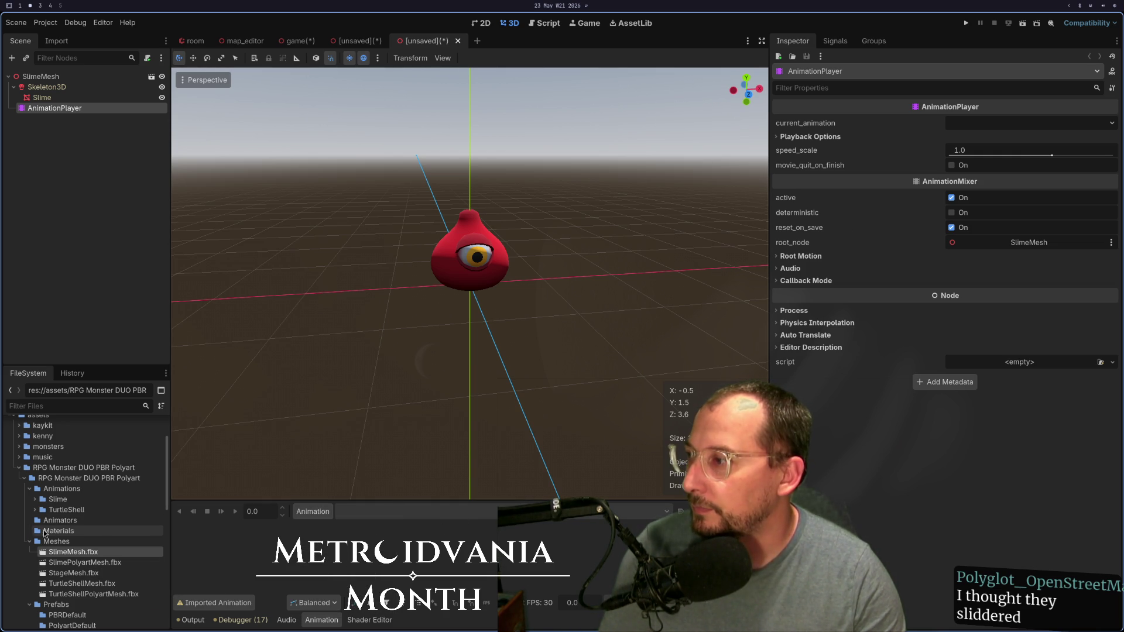
click(36, 499)
double_click(82, 510)
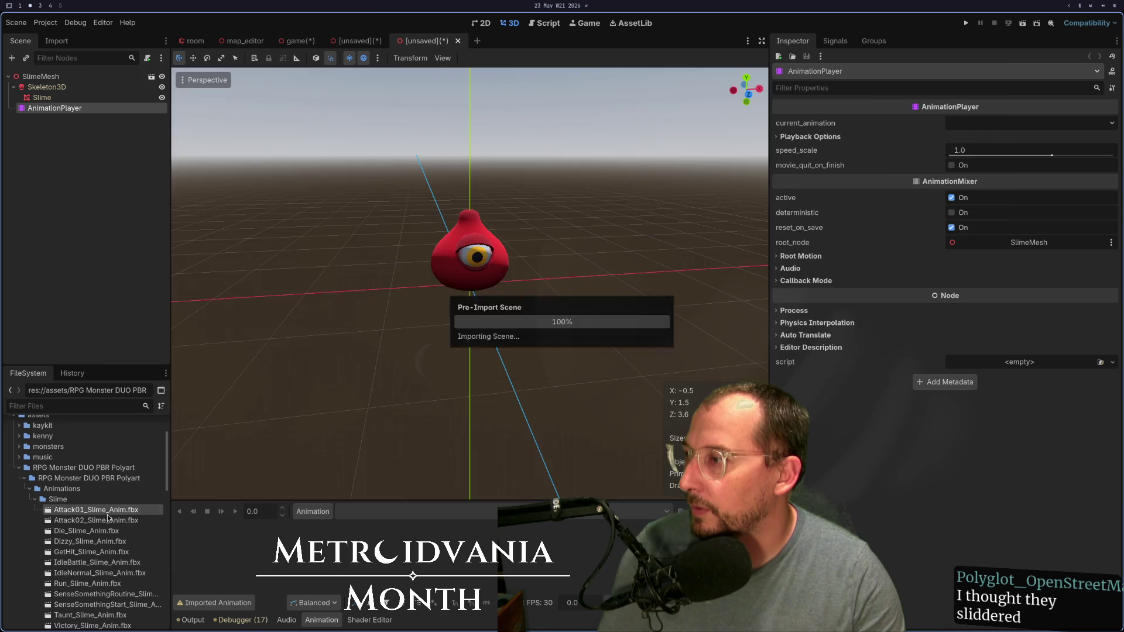
click(395, 557)
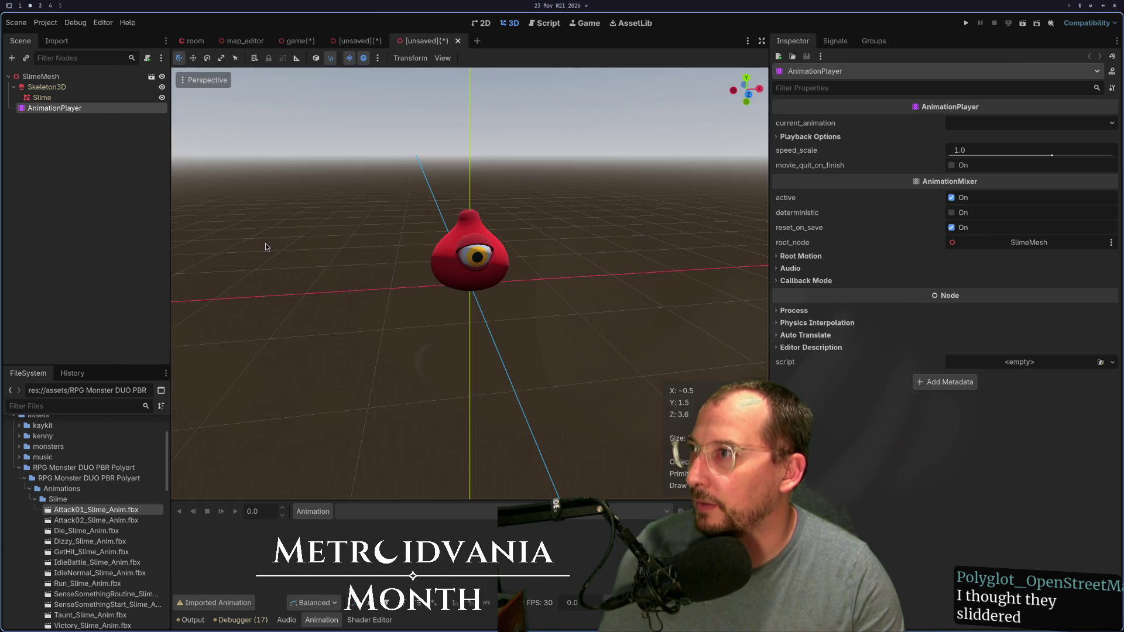
click(357, 41)
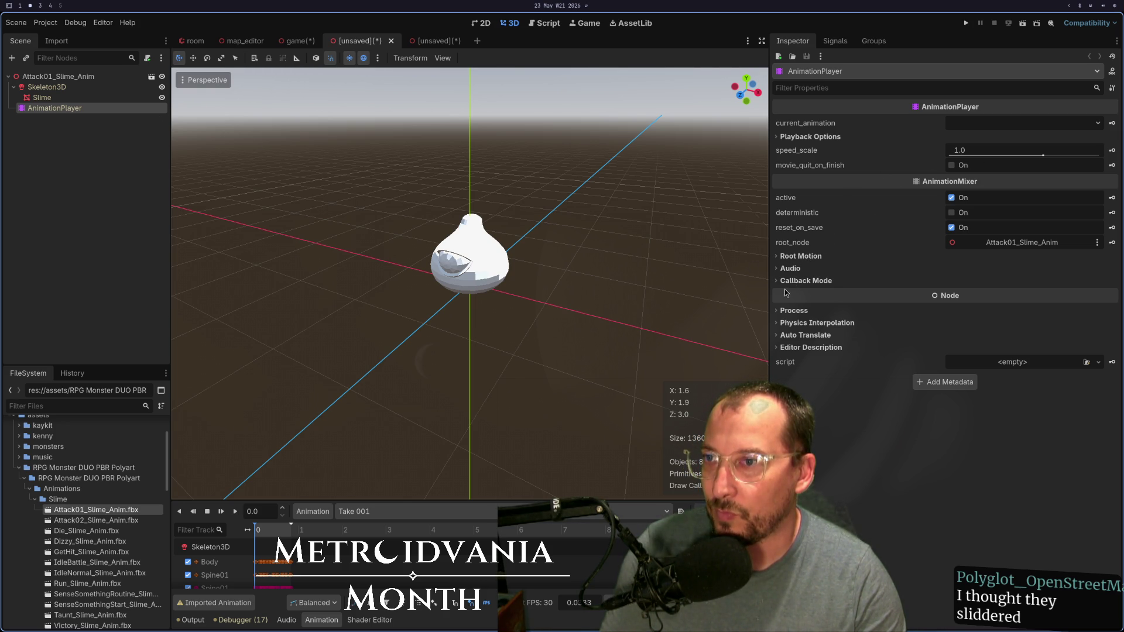
Step: Confirm Attack01's [Global] animation library holds only Take 001, then return to the red slime scene
click(778, 269)
click(780, 267)
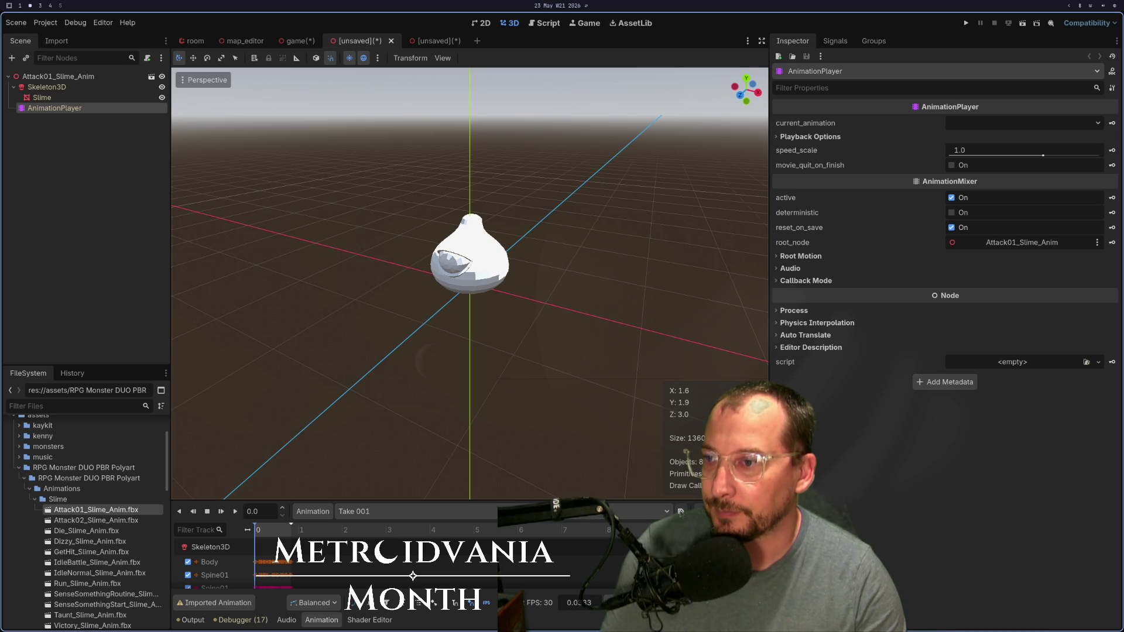
click(301, 517)
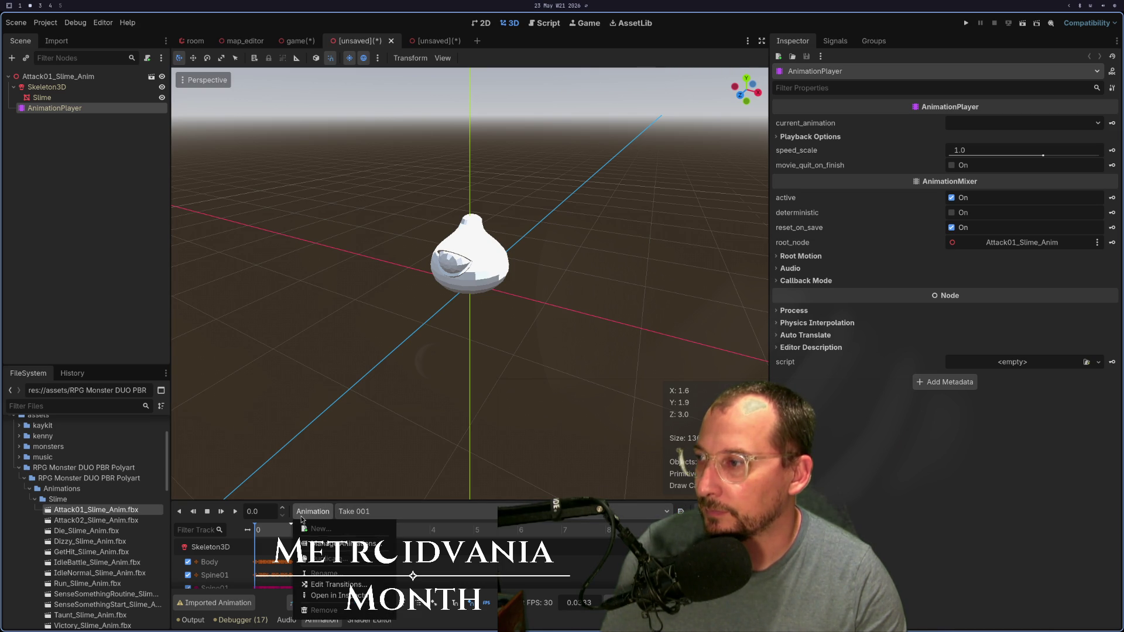
click(328, 543)
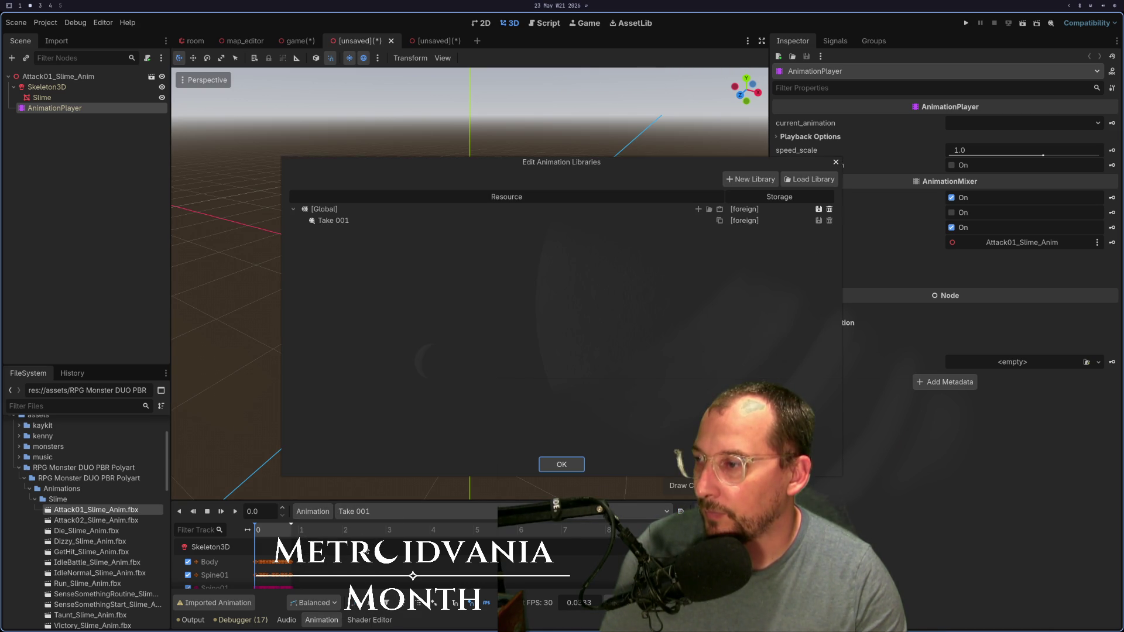
click(556, 222)
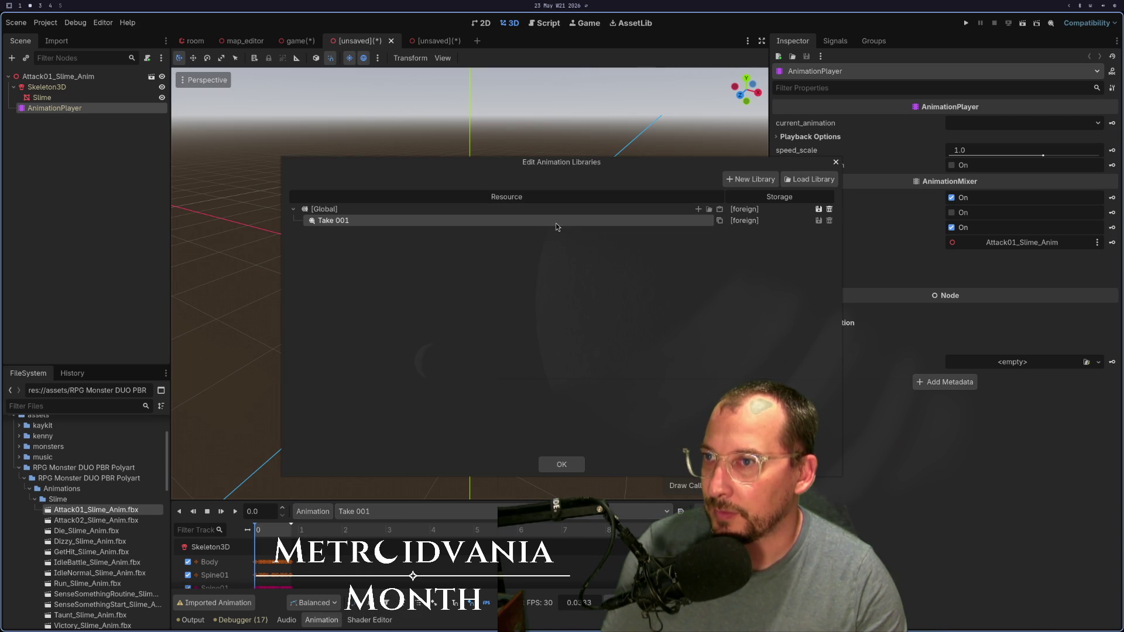
click(575, 212)
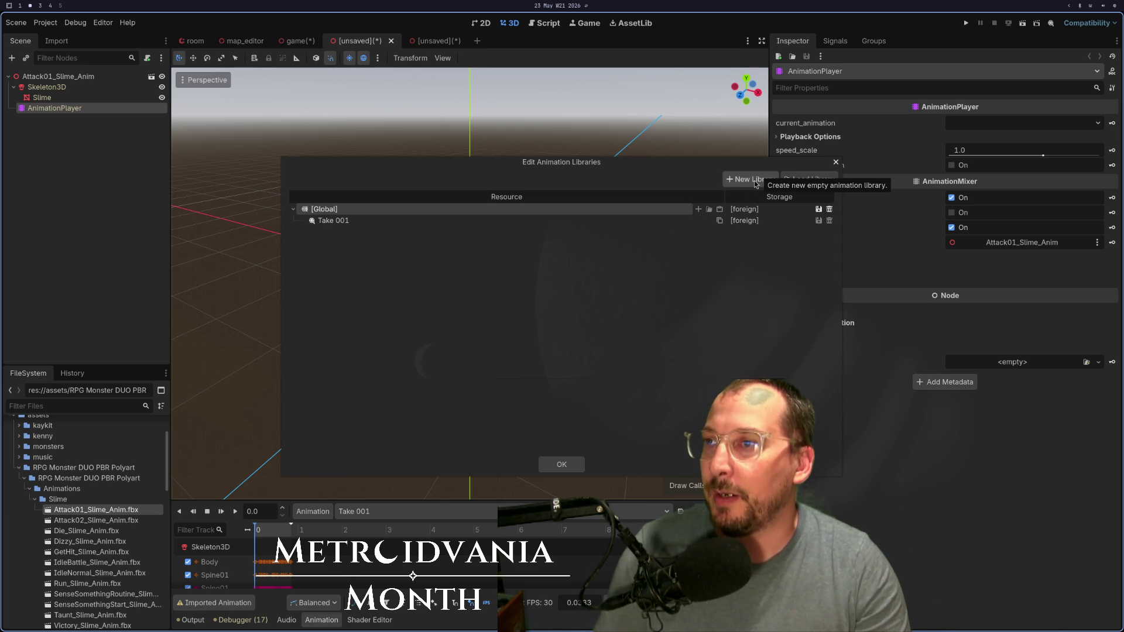
click(562, 465)
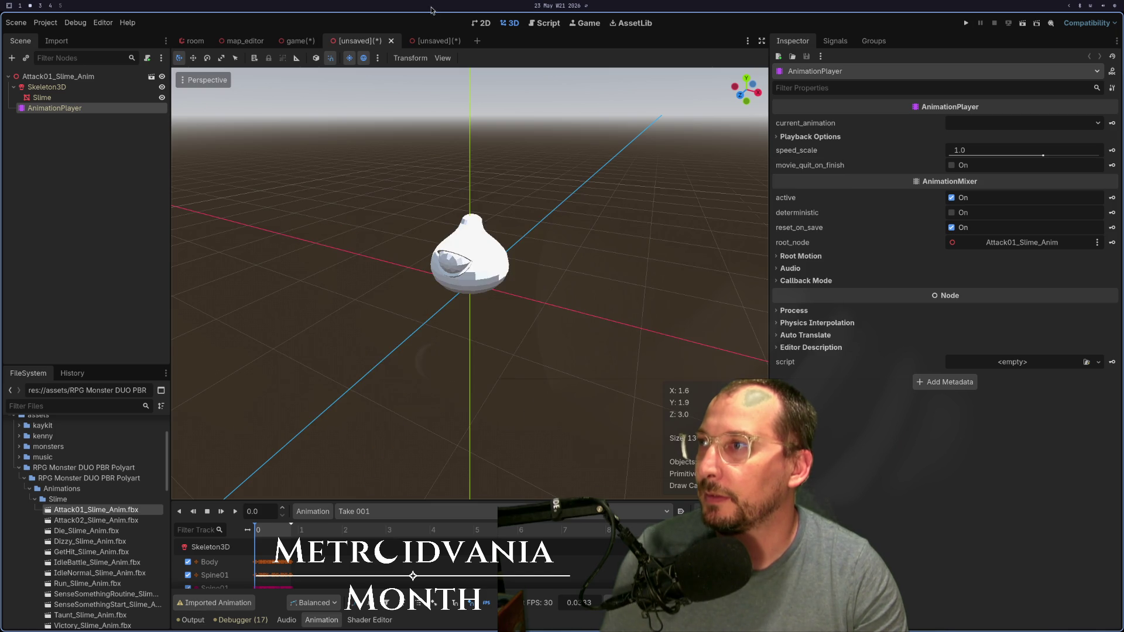
click(434, 46)
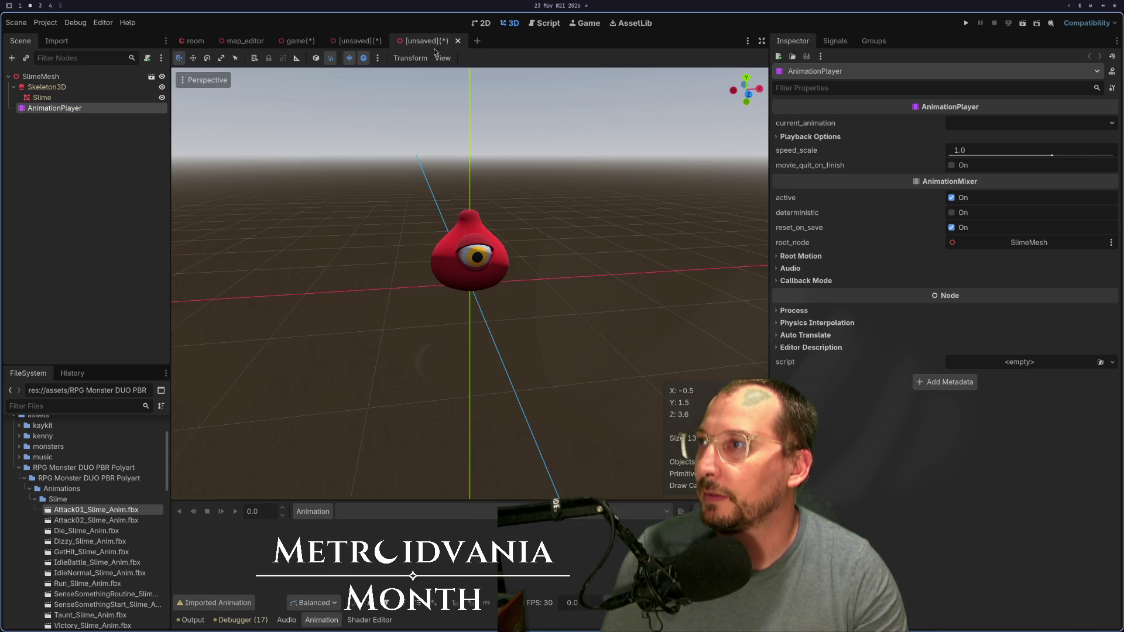
Step: Add a new library named 'slime_animations' in Manage Animations and verify it is listed
click(319, 513)
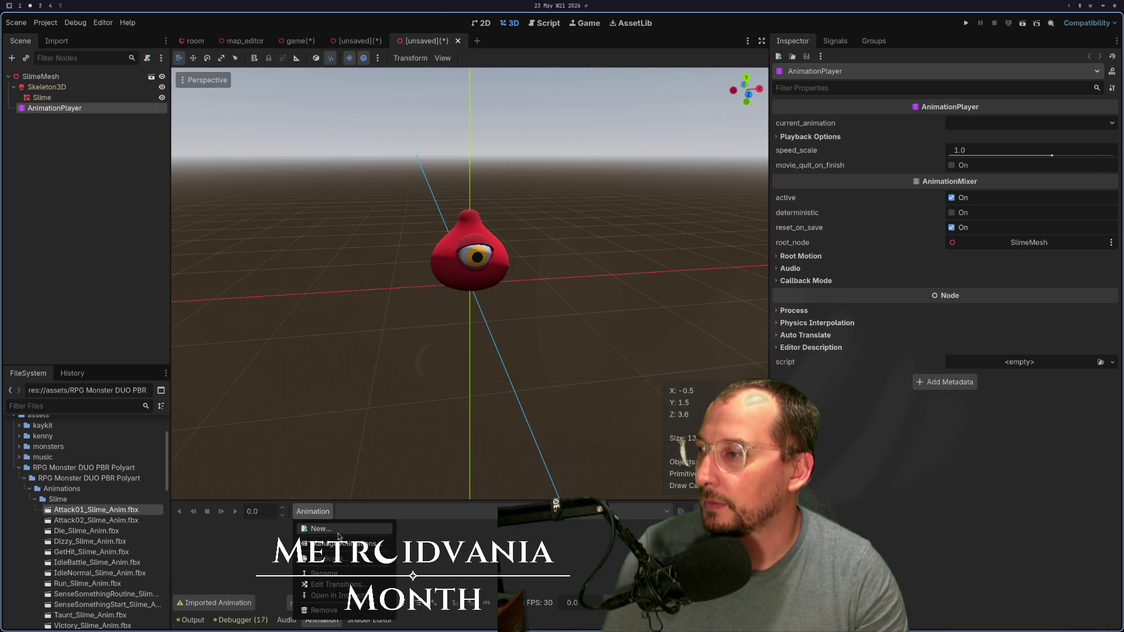
click(340, 544)
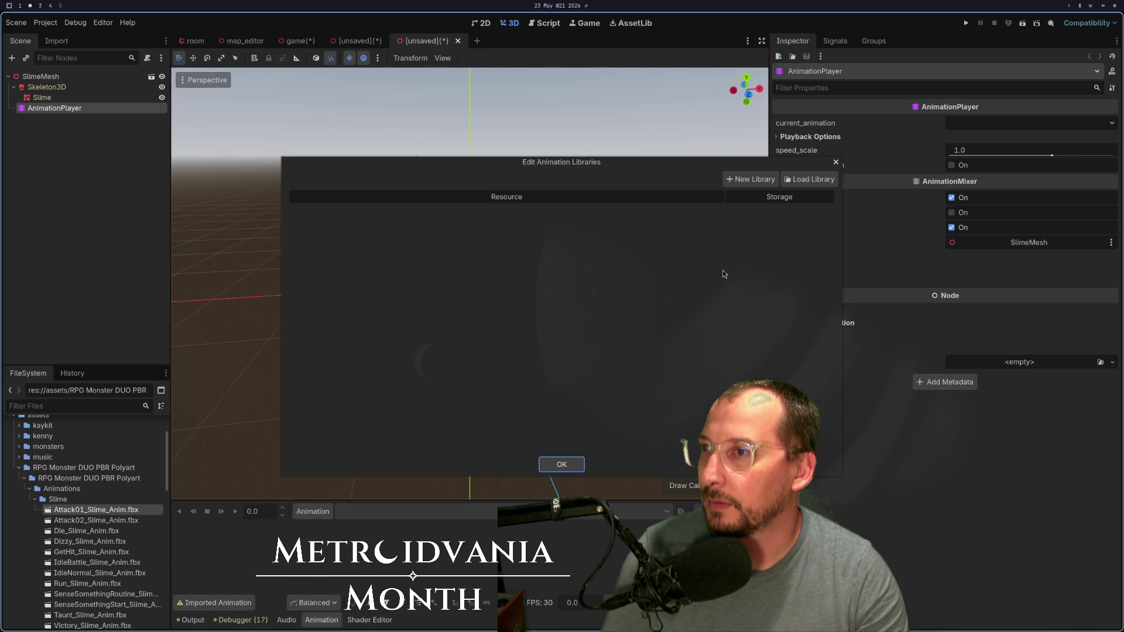
click(754, 178)
text(s)
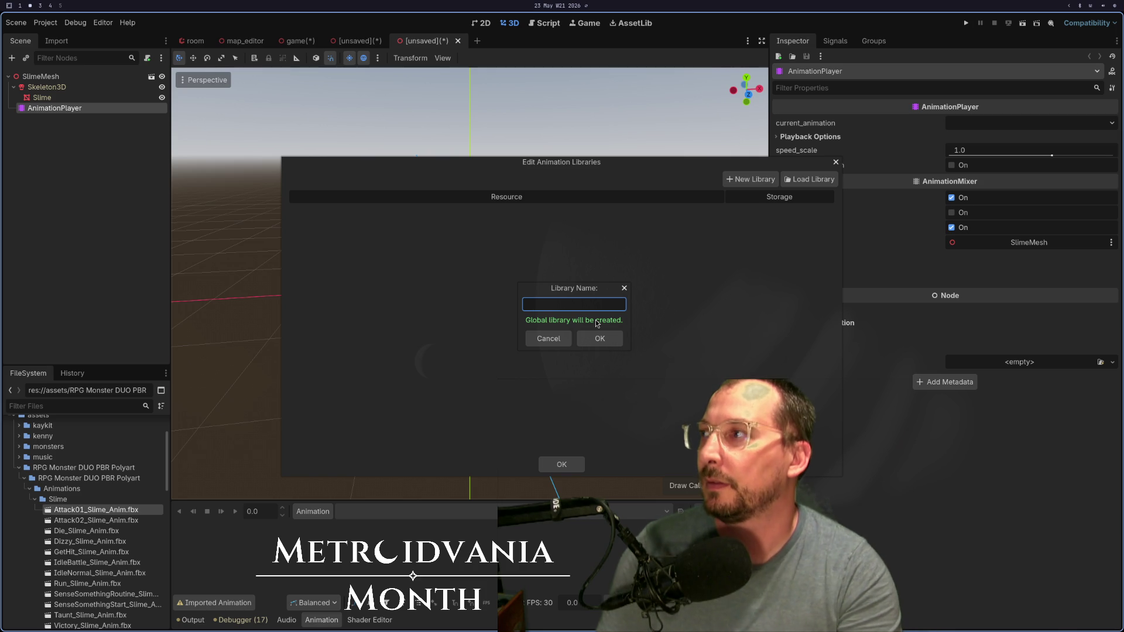
text(lime_animations)
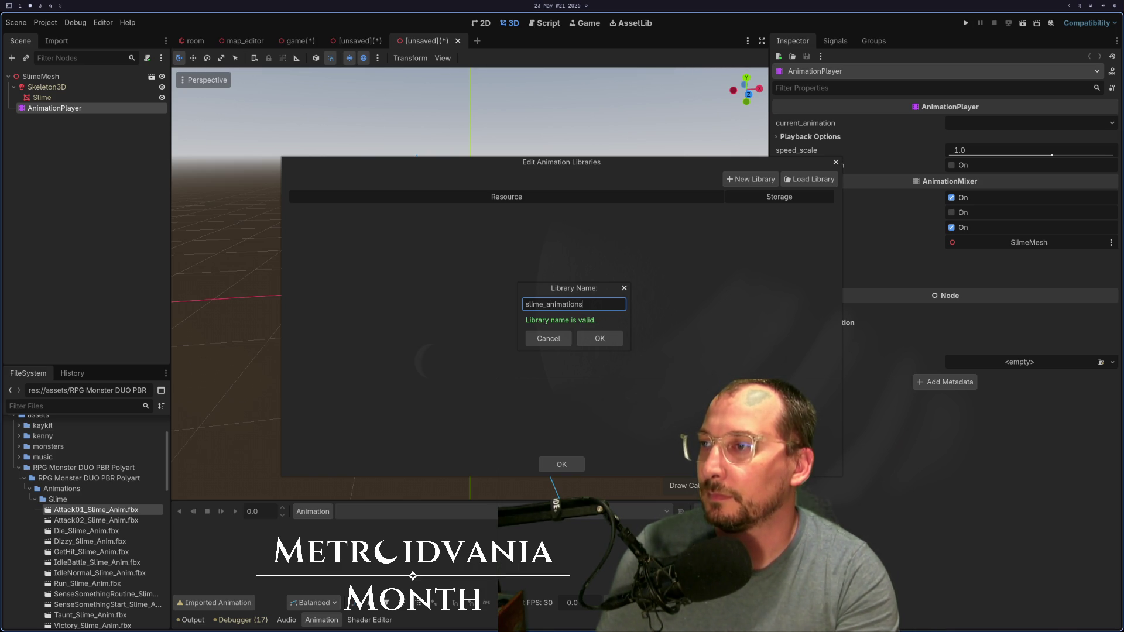
key(Return)
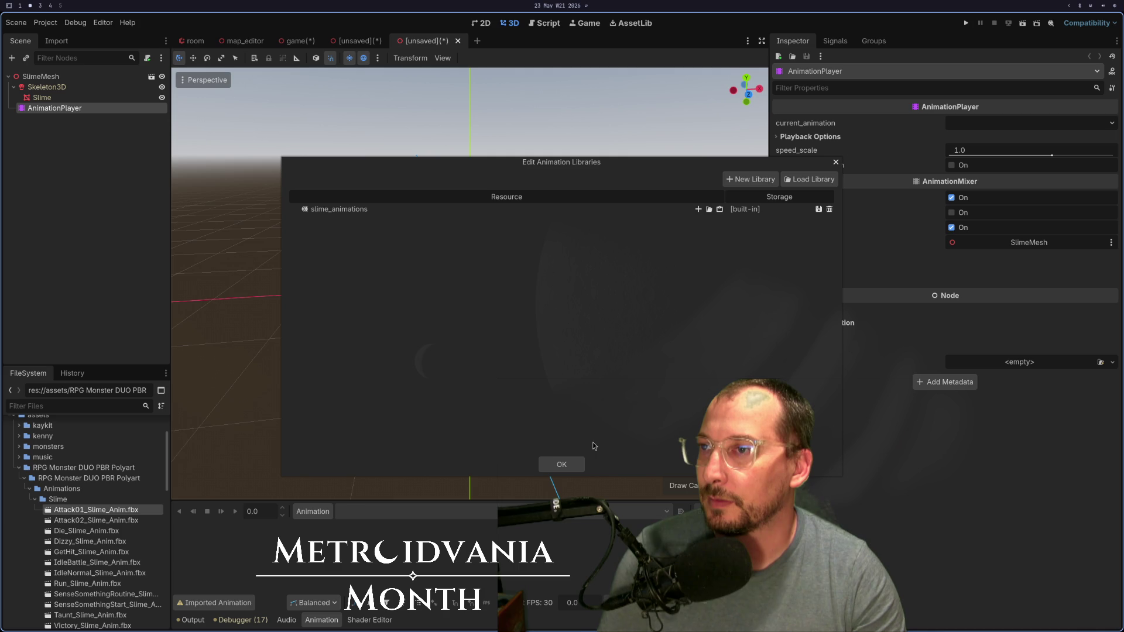
click(562, 464)
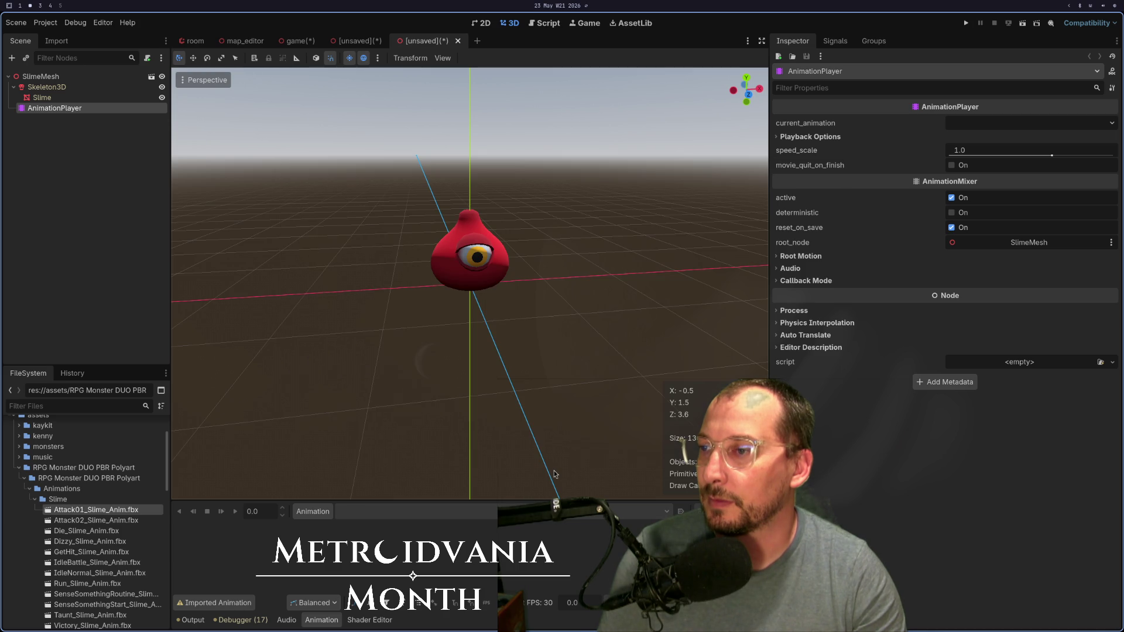
click(316, 512)
click(340, 544)
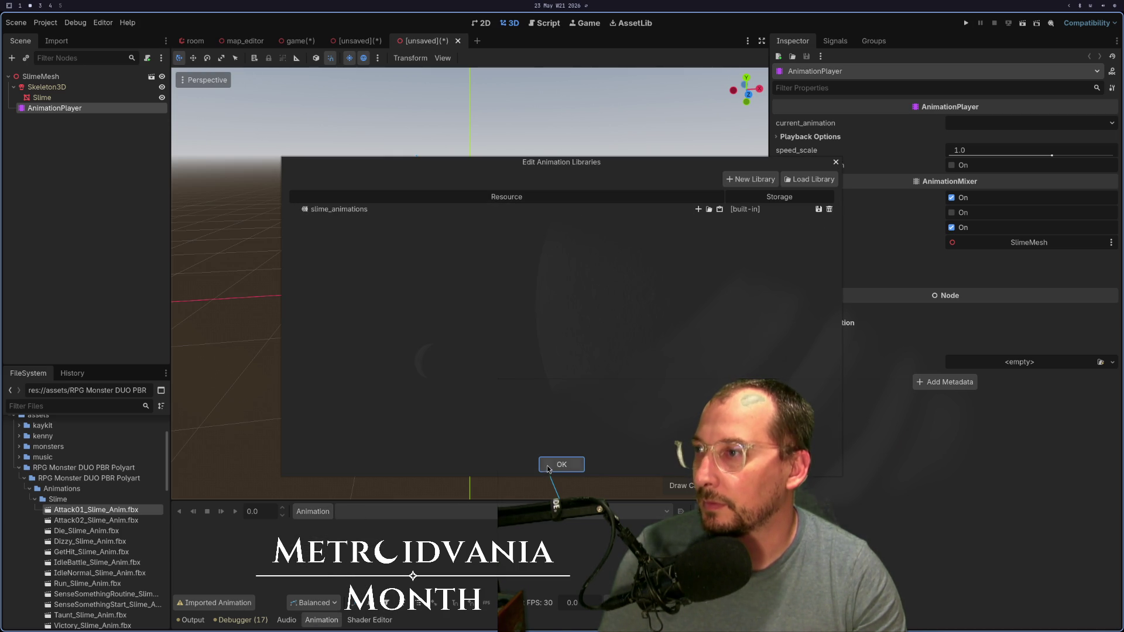
click(562, 464)
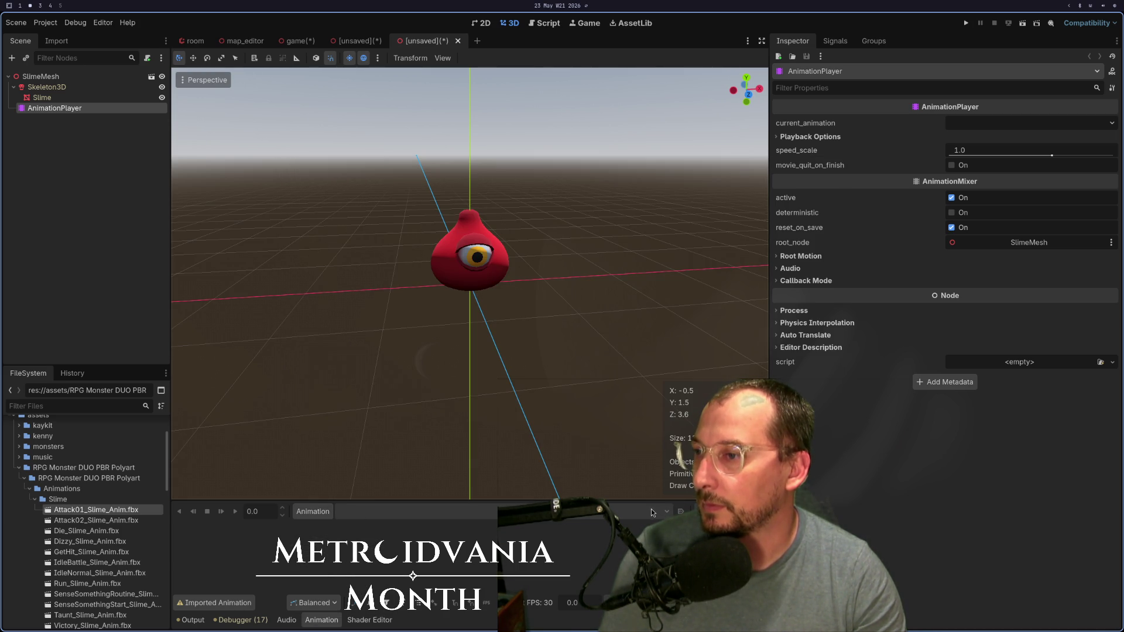
click(313, 511)
click(315, 529)
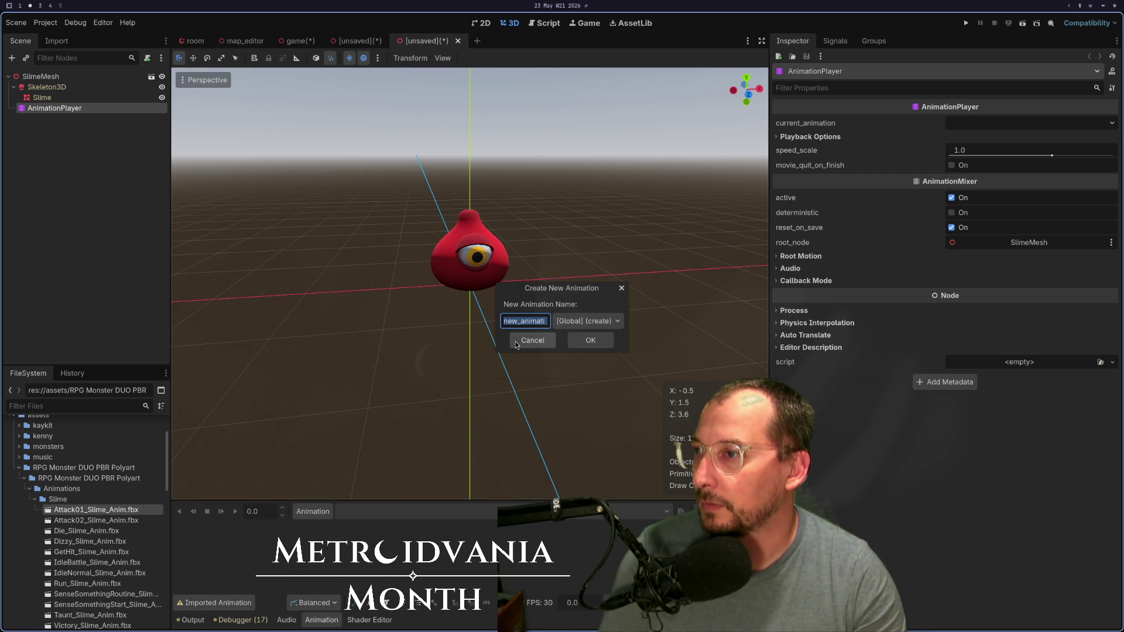
click(589, 322)
click(561, 338)
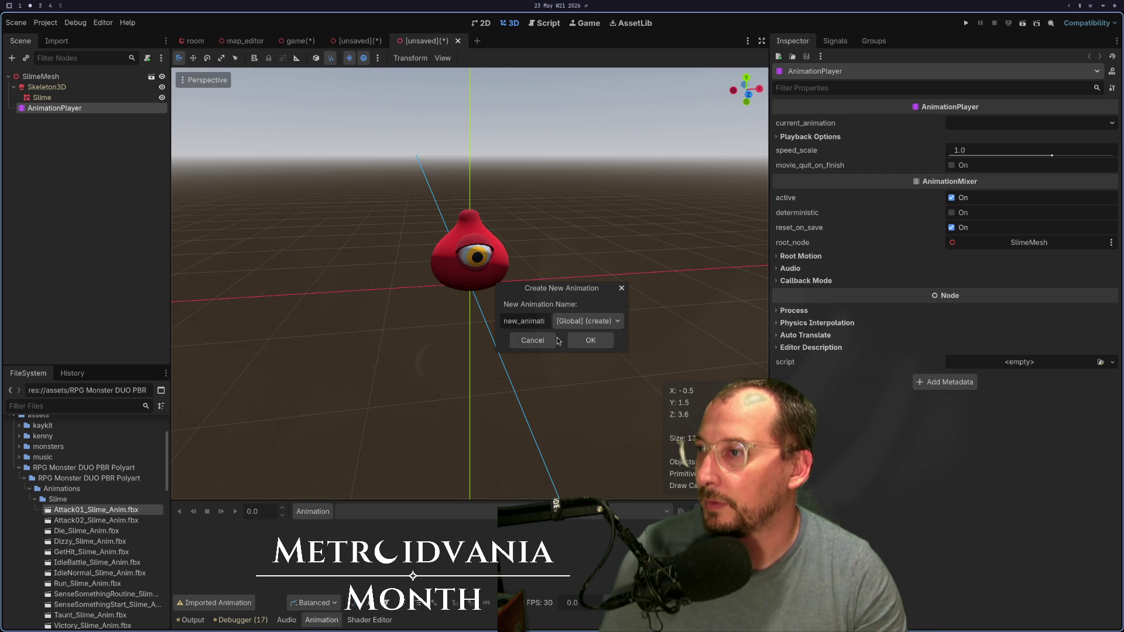
click(534, 344)
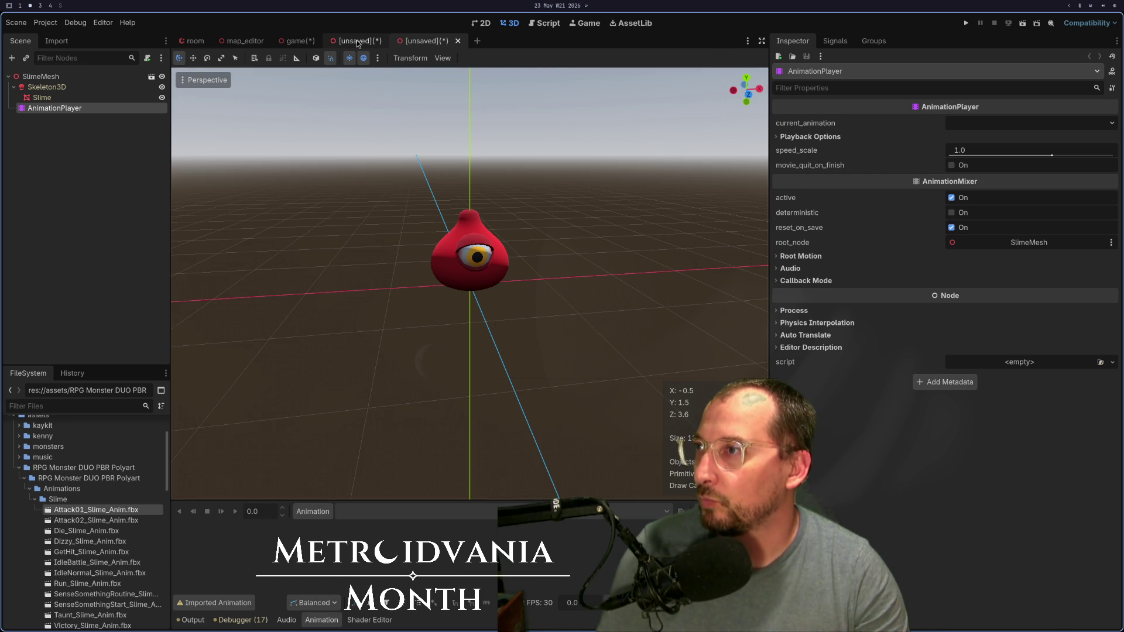
click(356, 40)
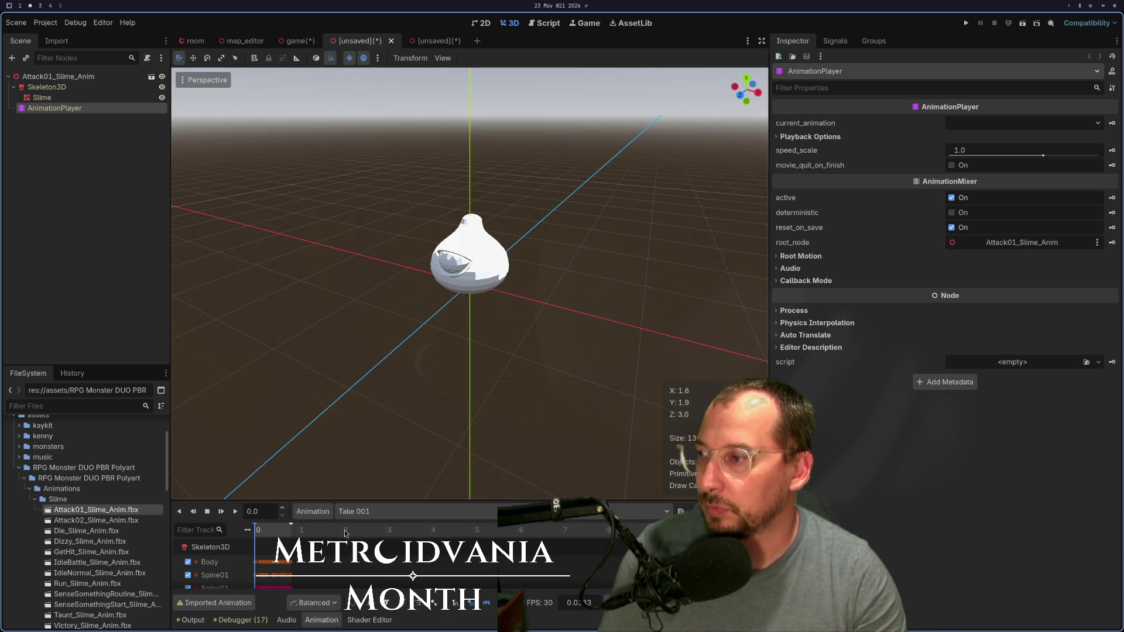
click(325, 512)
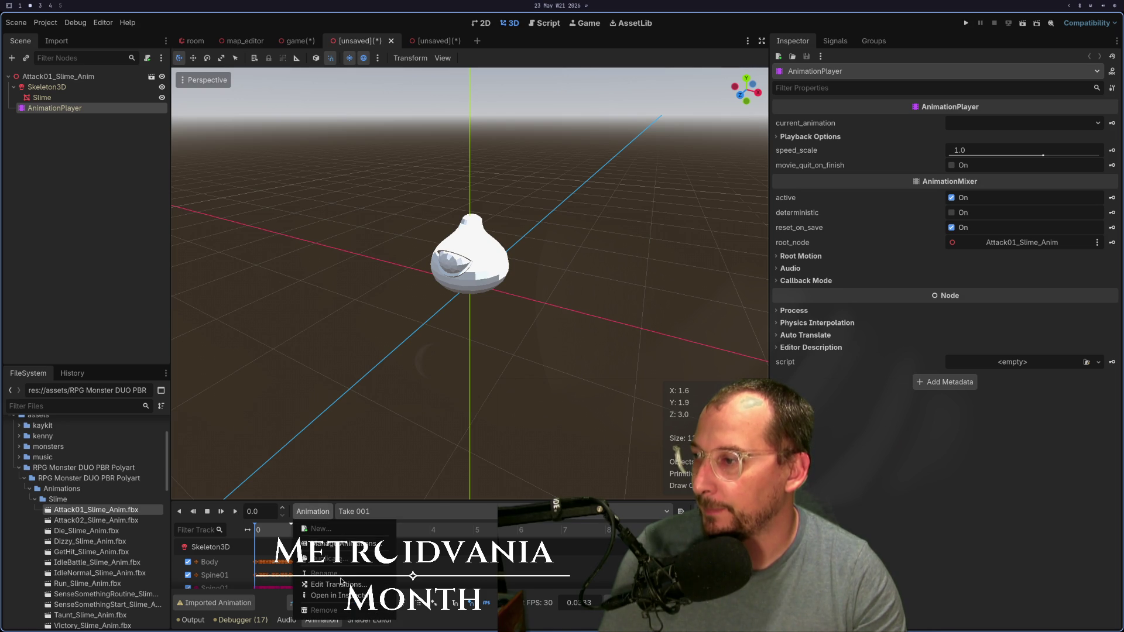
click(339, 598)
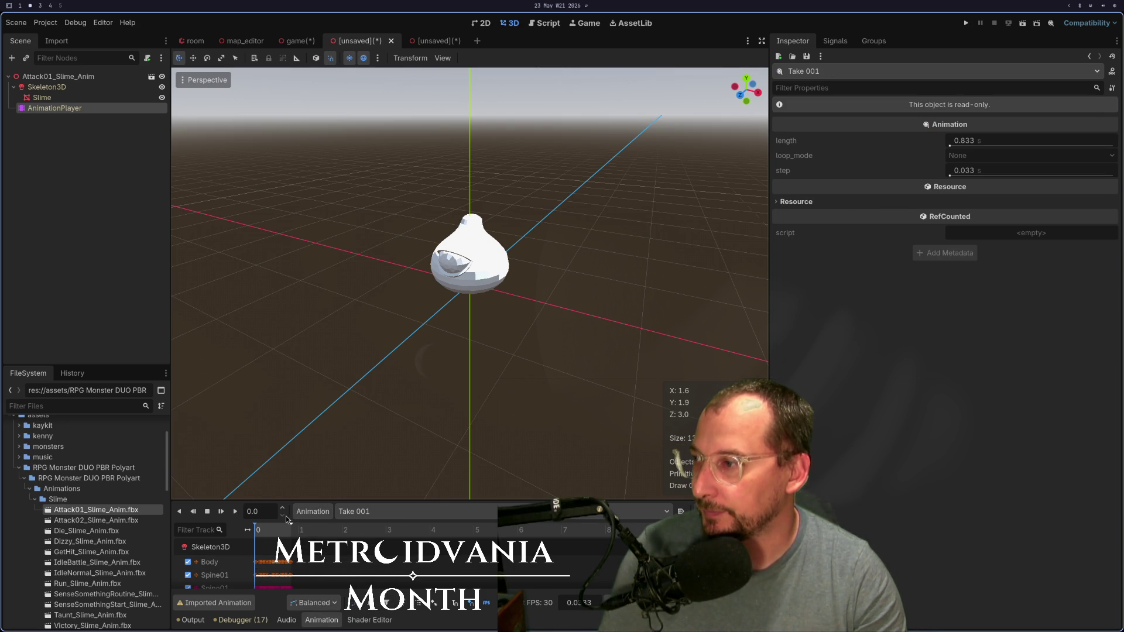
click(325, 512)
click(328, 546)
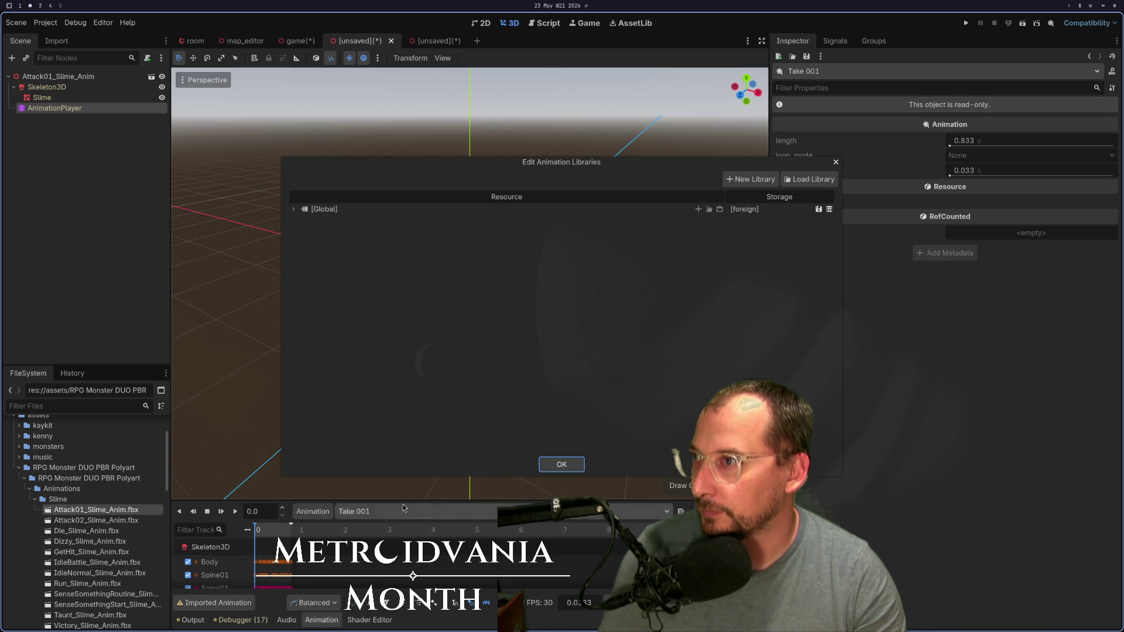
click(294, 210)
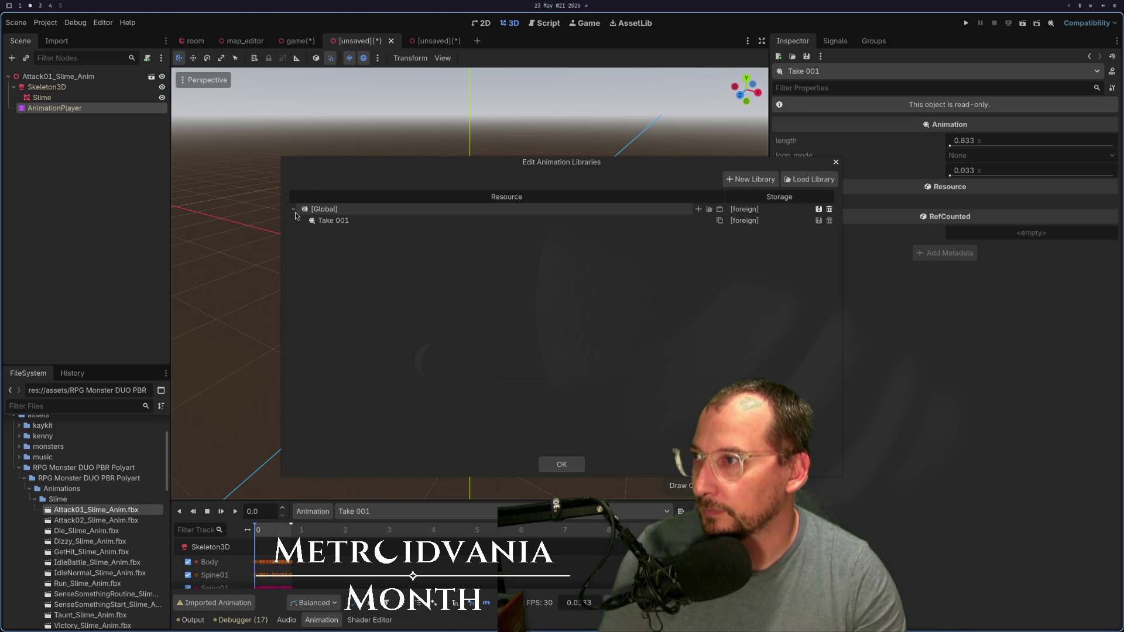
click(562, 463)
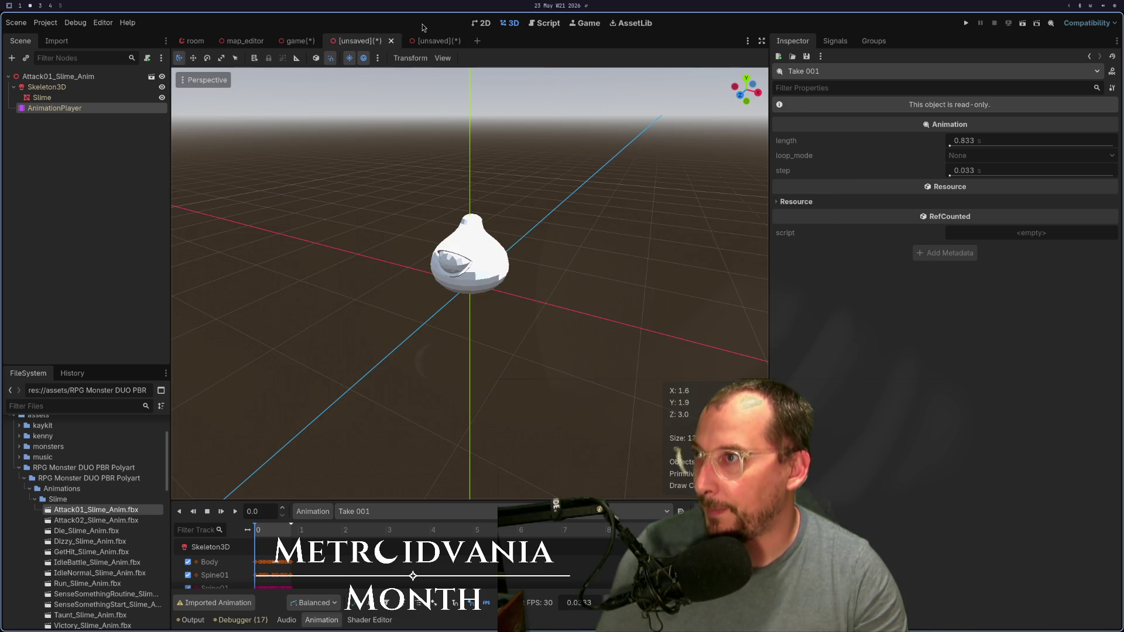
click(430, 41)
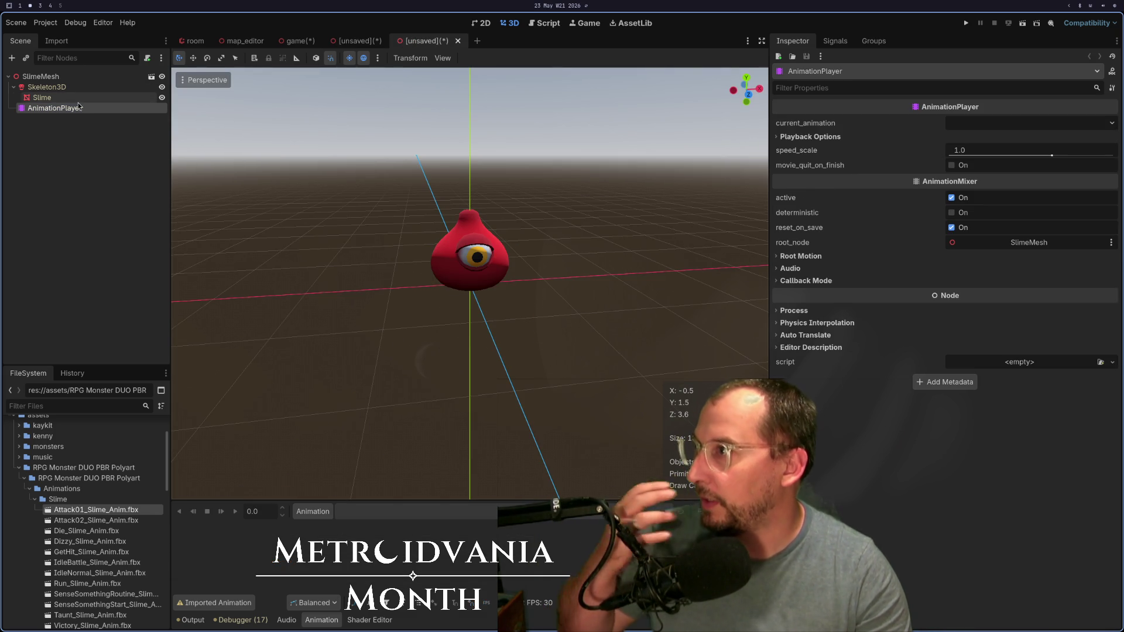
Step: From Manage Animations, choose to load an animation file into the slime_animations library
click(78, 108)
click(313, 509)
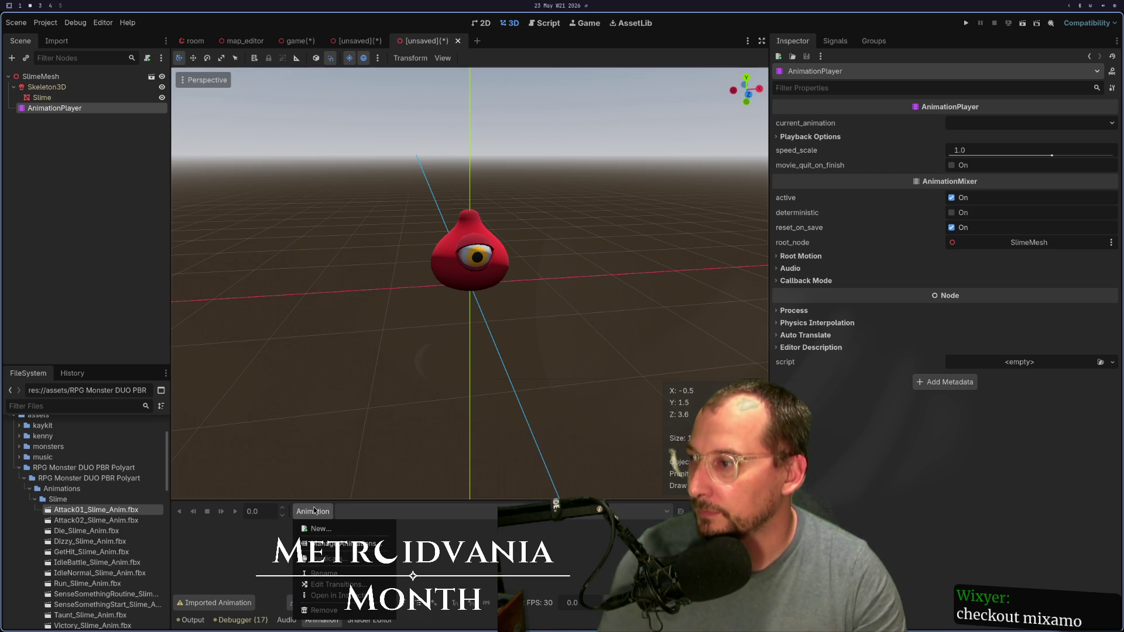
click(369, 528)
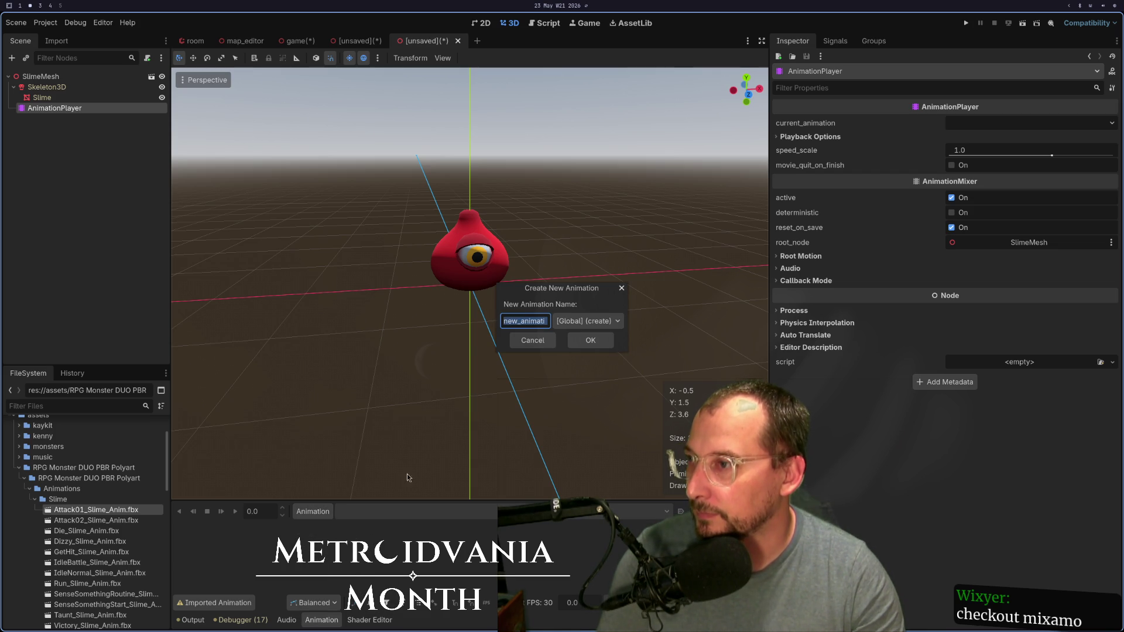
key(Escape)
click(313, 511)
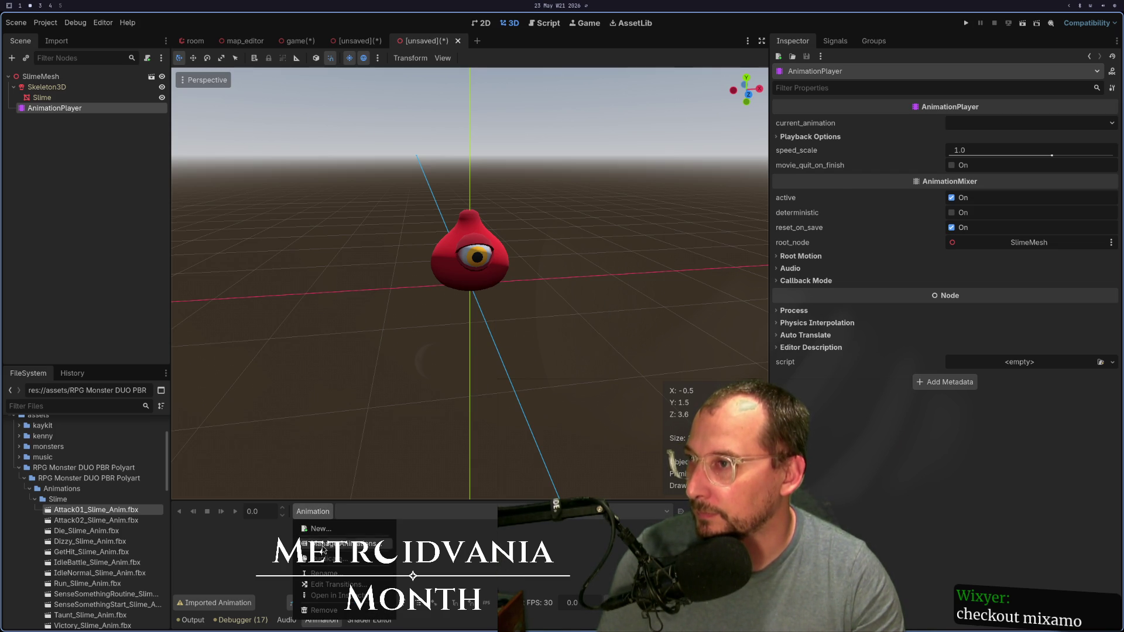
click(322, 546)
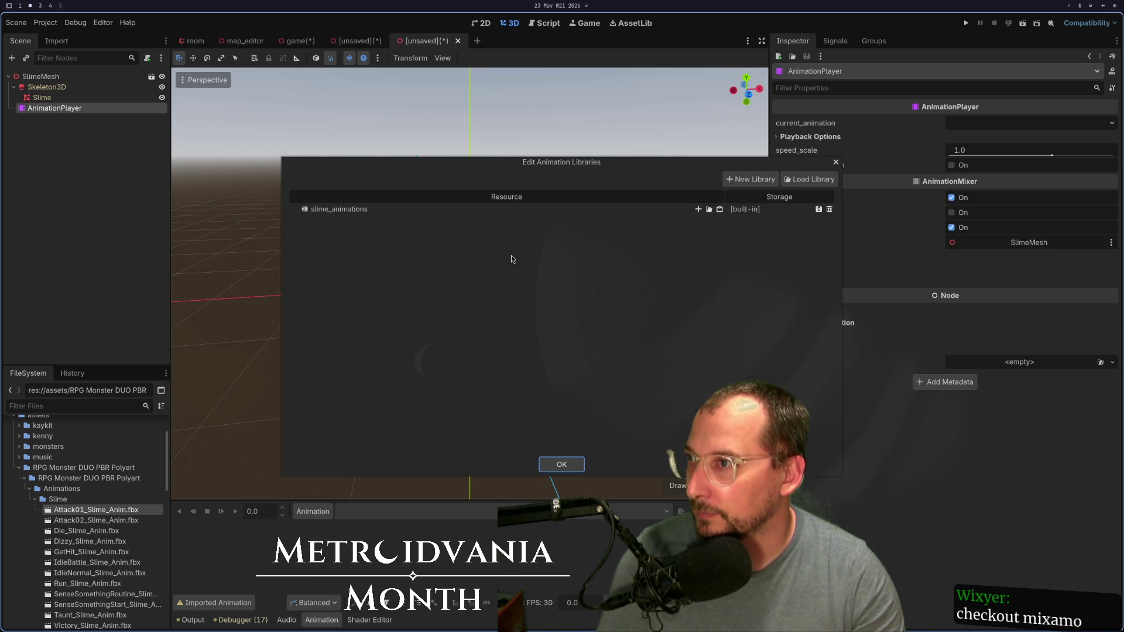
click(710, 210)
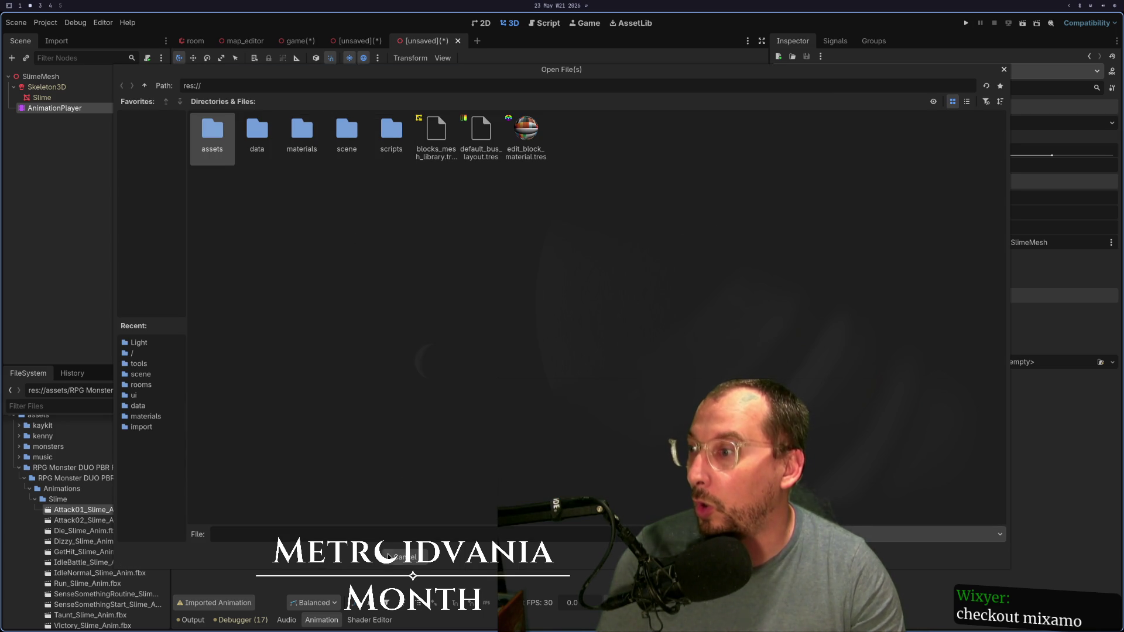
Step: Browse to assets/RPG Monster DUO PBR Polyart/.../Animations/Slime for an animation to load into slime_animations
click(395, 558)
double_click(664, 215)
click(709, 211)
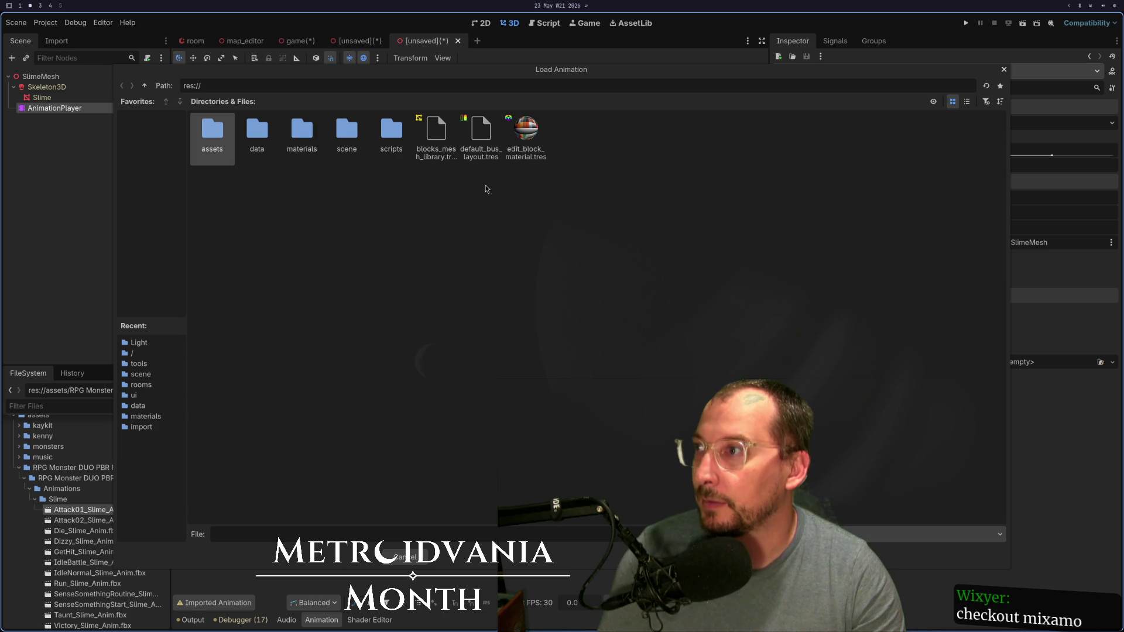
double_click(225, 138)
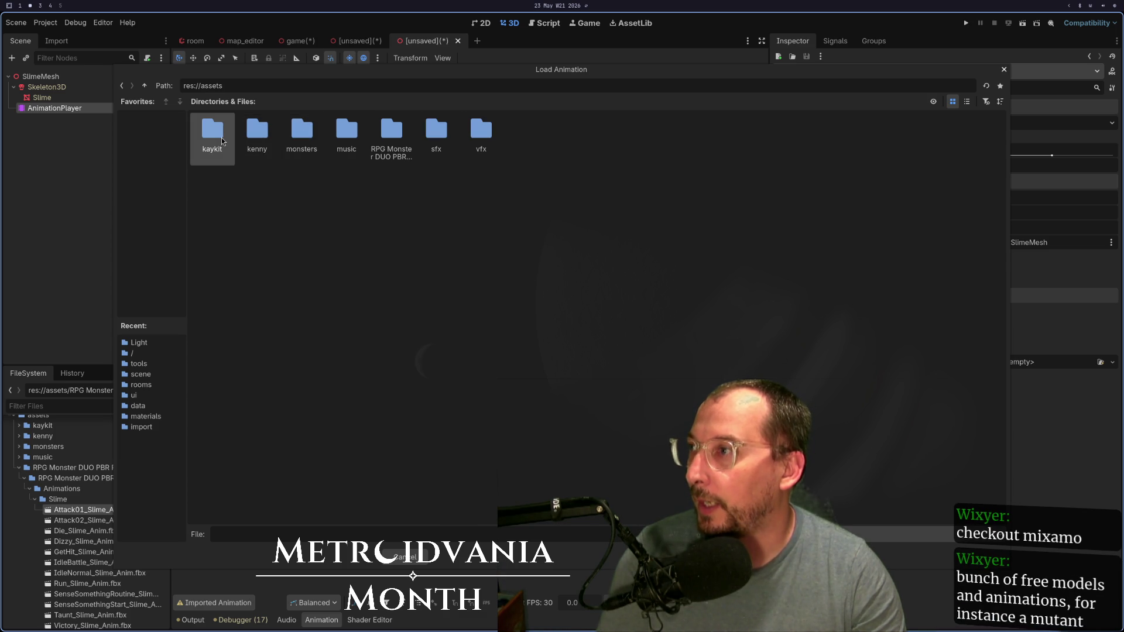
double_click(375, 132)
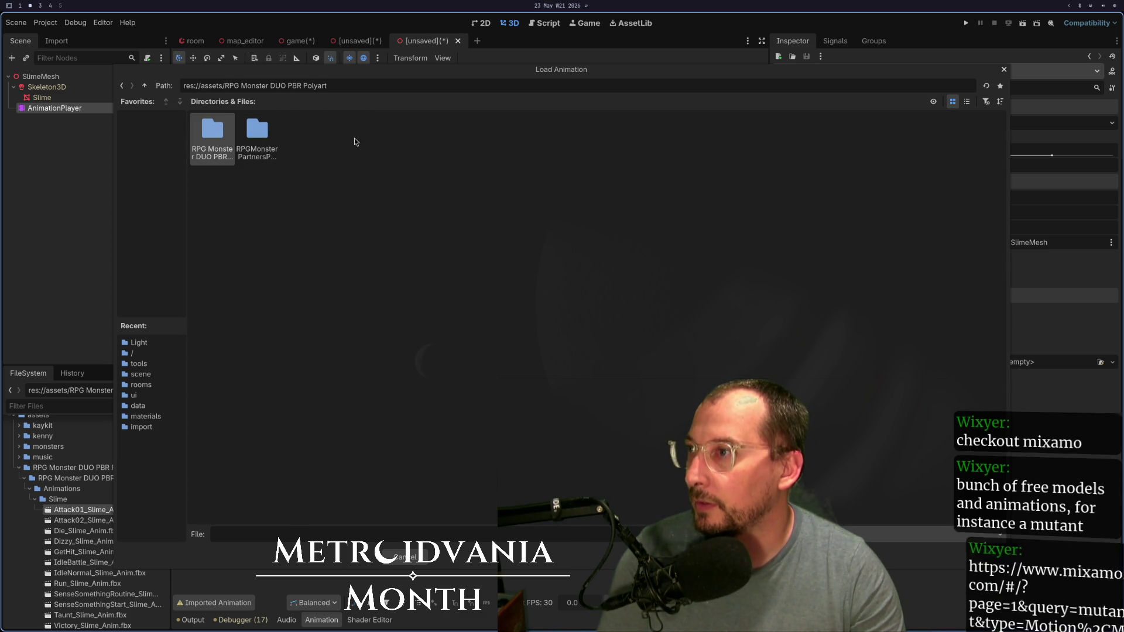
double_click(227, 139)
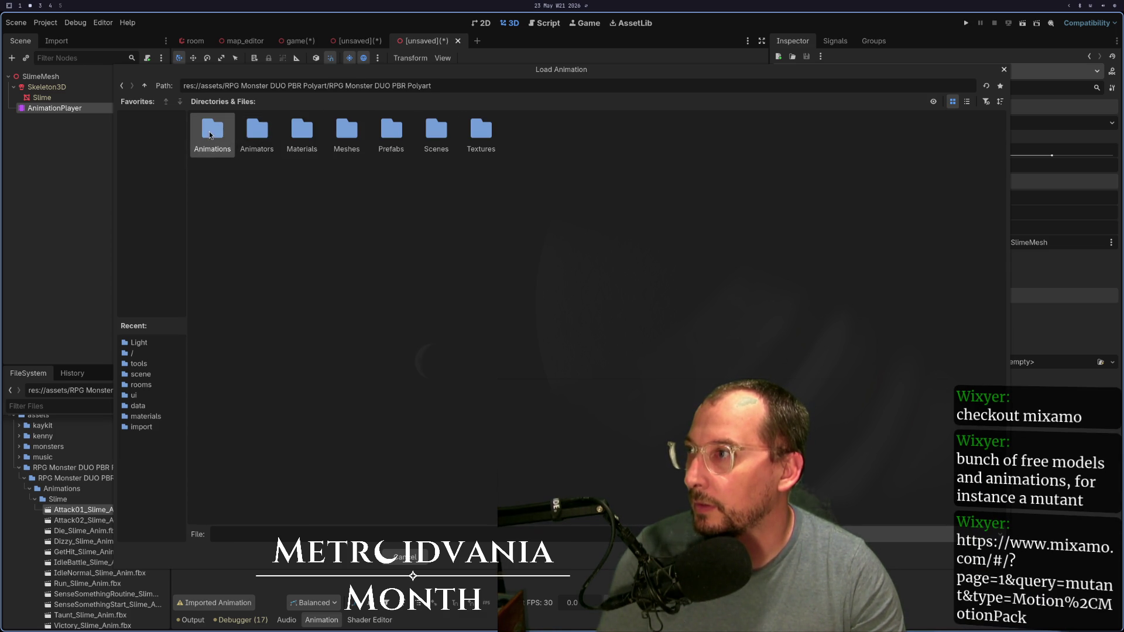
double_click(205, 139)
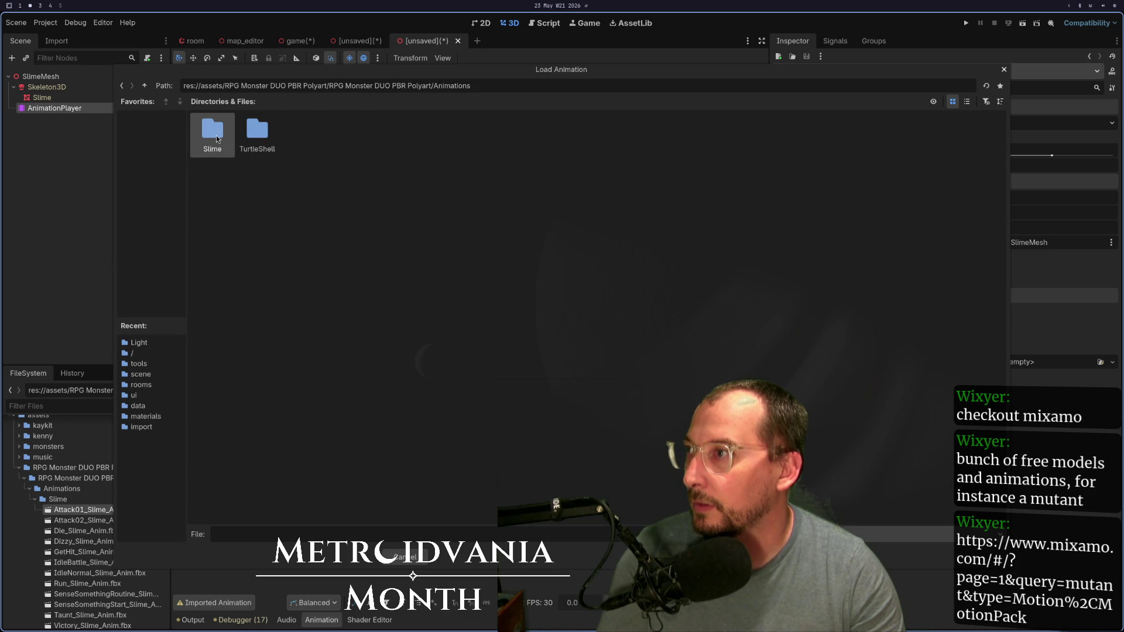
double_click(217, 140)
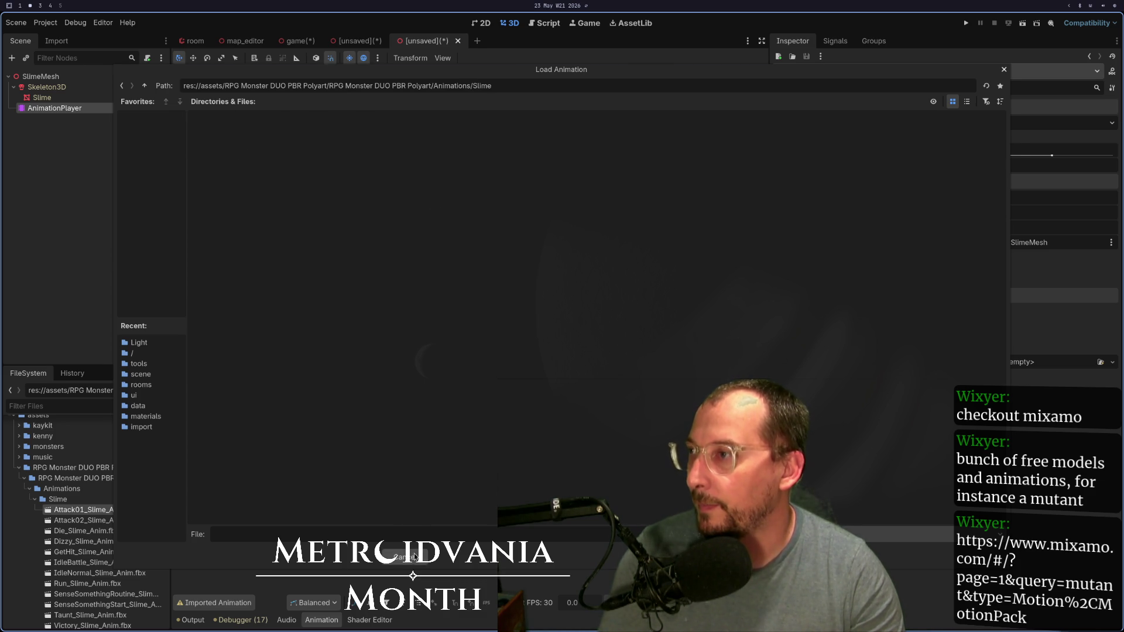
Step: Cancel the load, close the library manager, and switch to the white slime scene
click(410, 560)
click(546, 465)
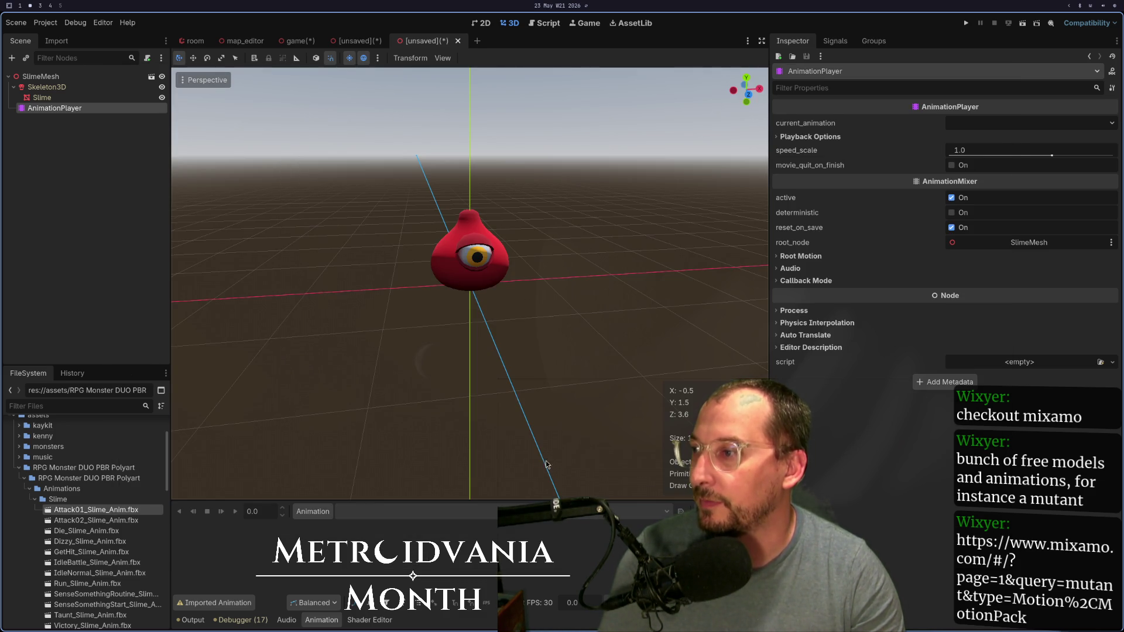
click(343, 36)
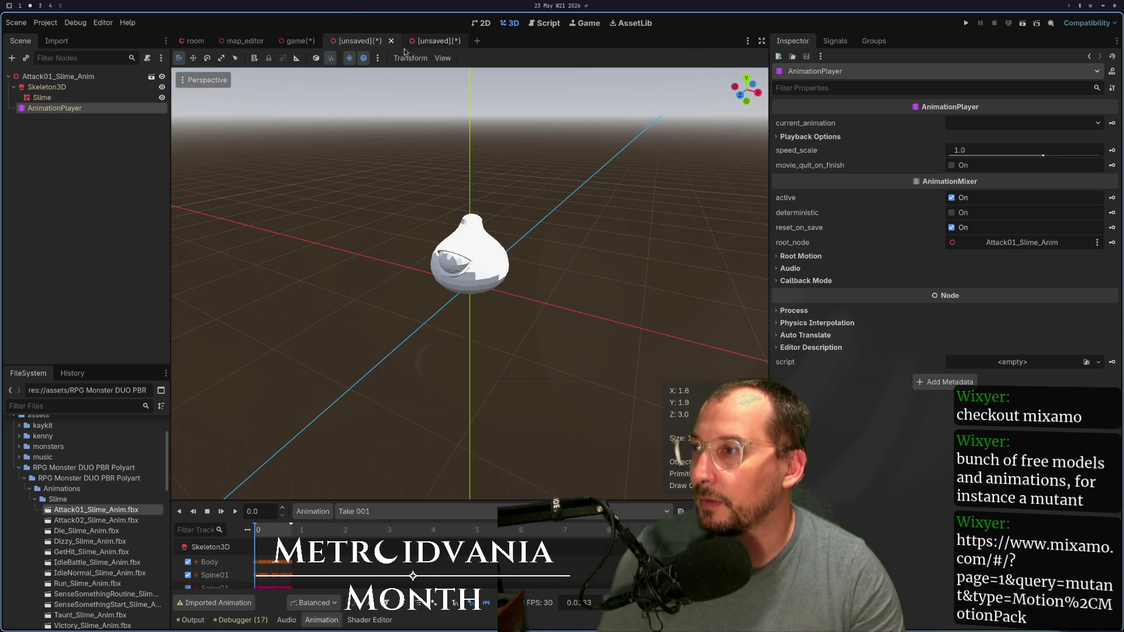
Step: Save the Attack01 scene as attack_01_slime_anim
key(ctrl+s)
click(654, 464)
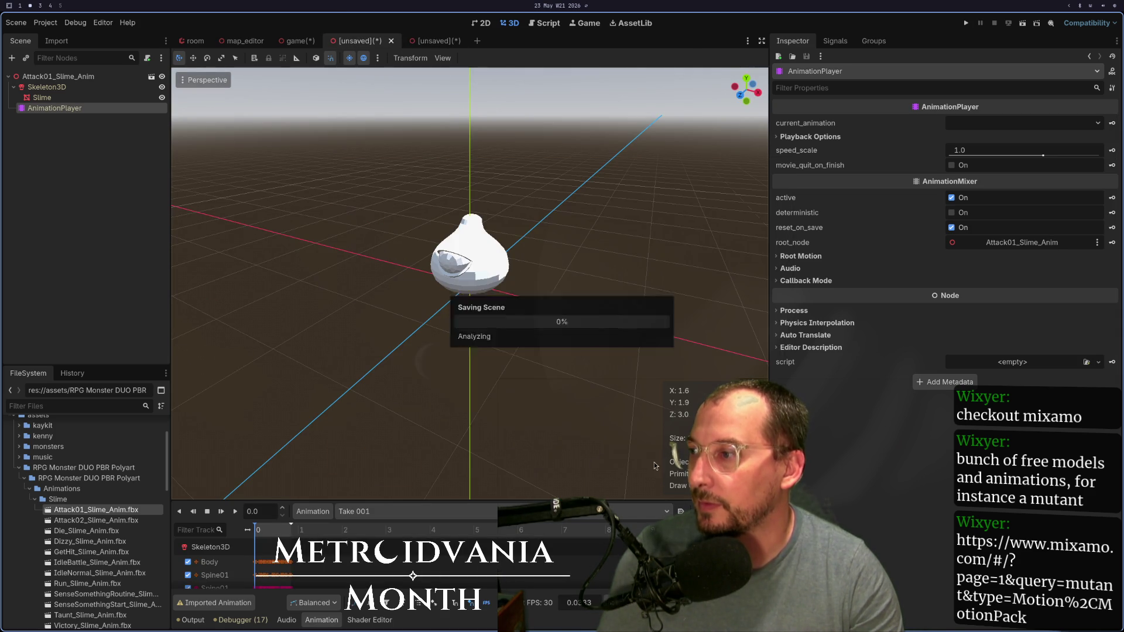
click(457, 41)
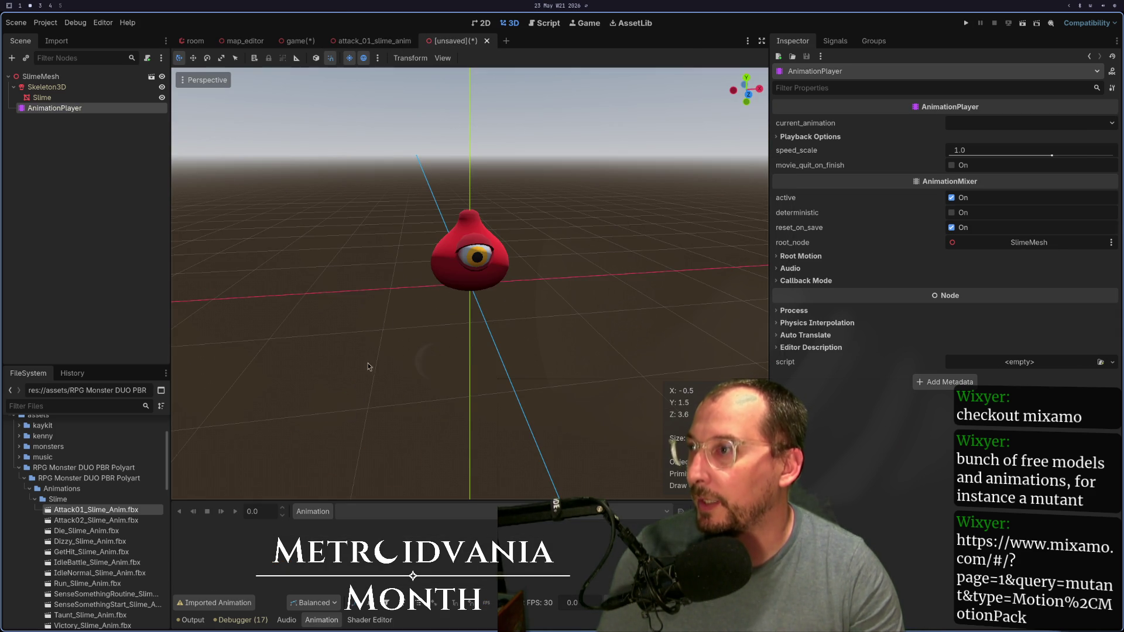
Step: Review the red slime's animation libraries, cancel loading a file, and return to attack_01_slime_anim
click(313, 511)
click(321, 542)
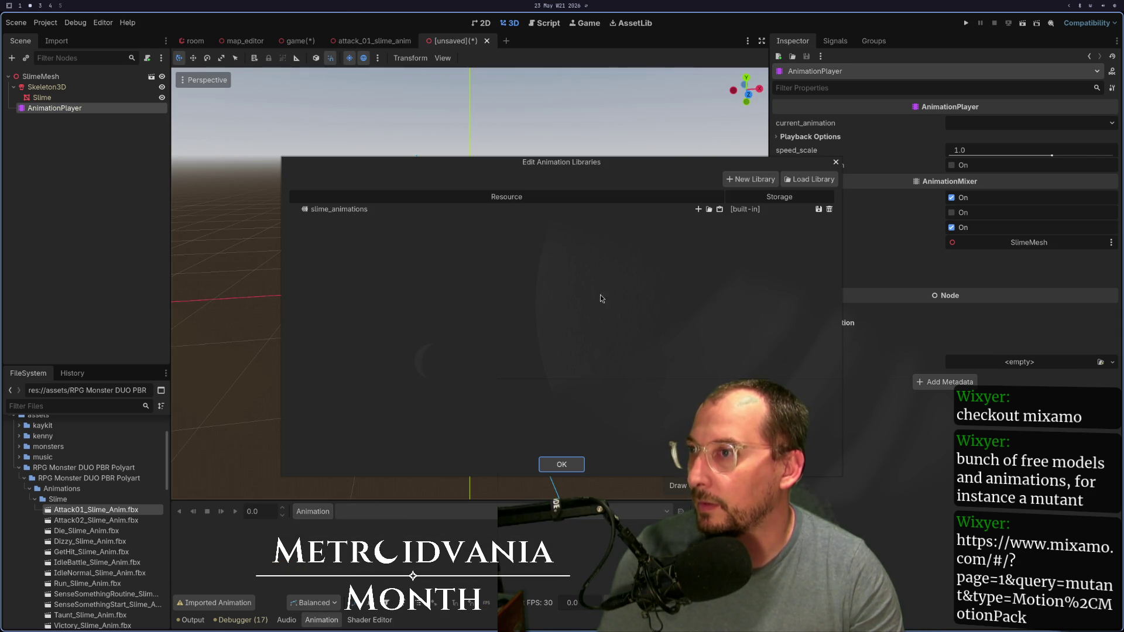
click(709, 215)
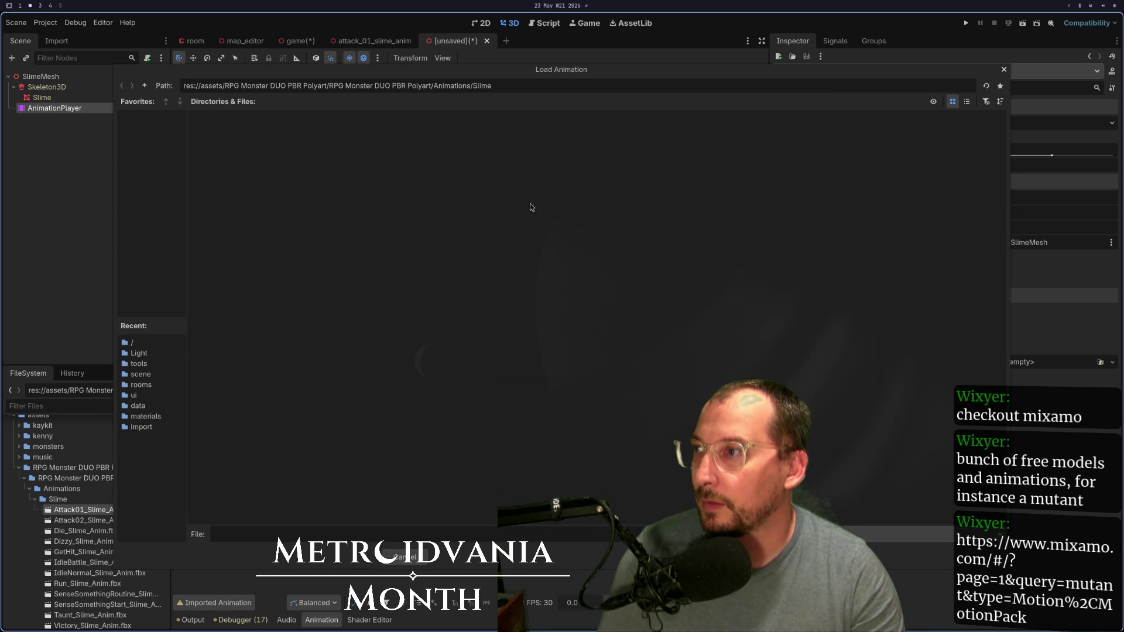
click(144, 86)
click(145, 86)
click(144, 85)
click(145, 85)
click(145, 86)
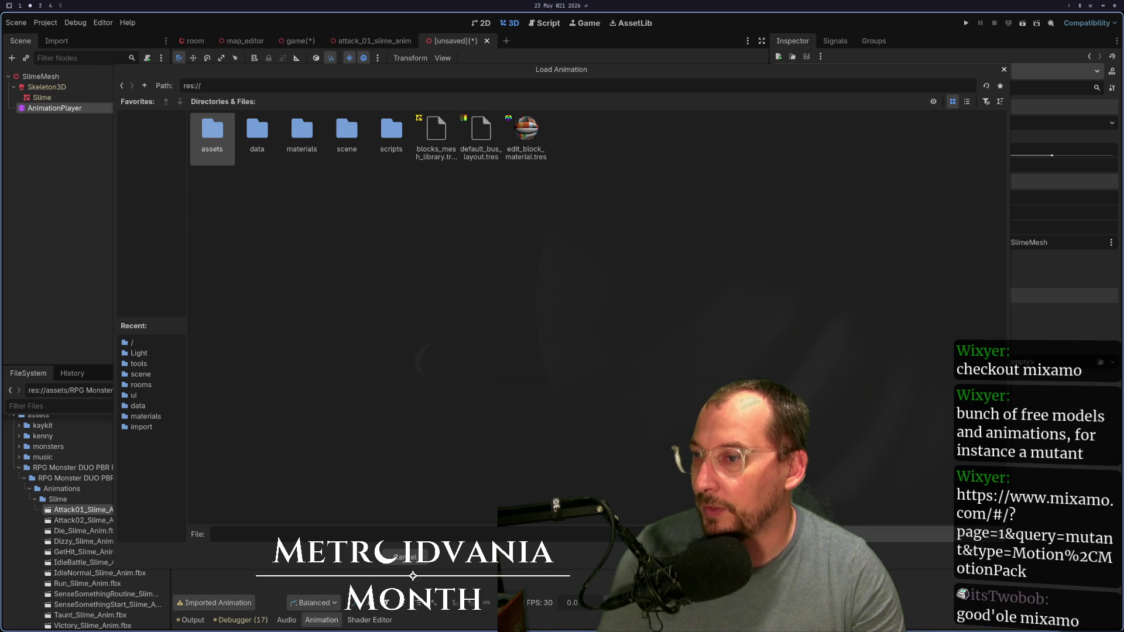
click(414, 557)
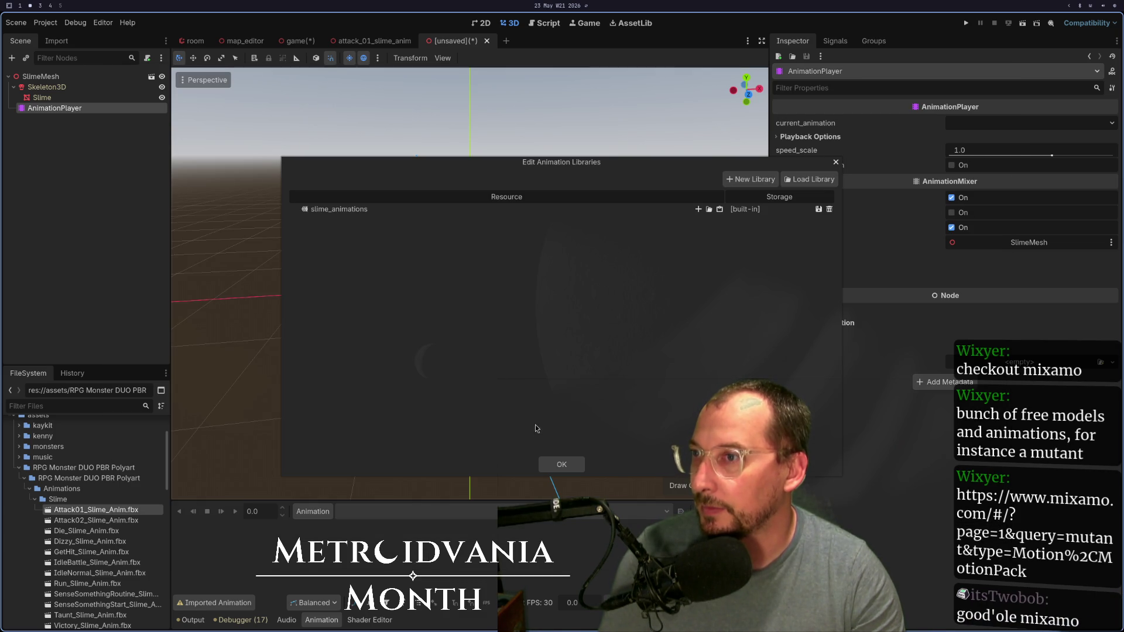
click(571, 467)
click(322, 517)
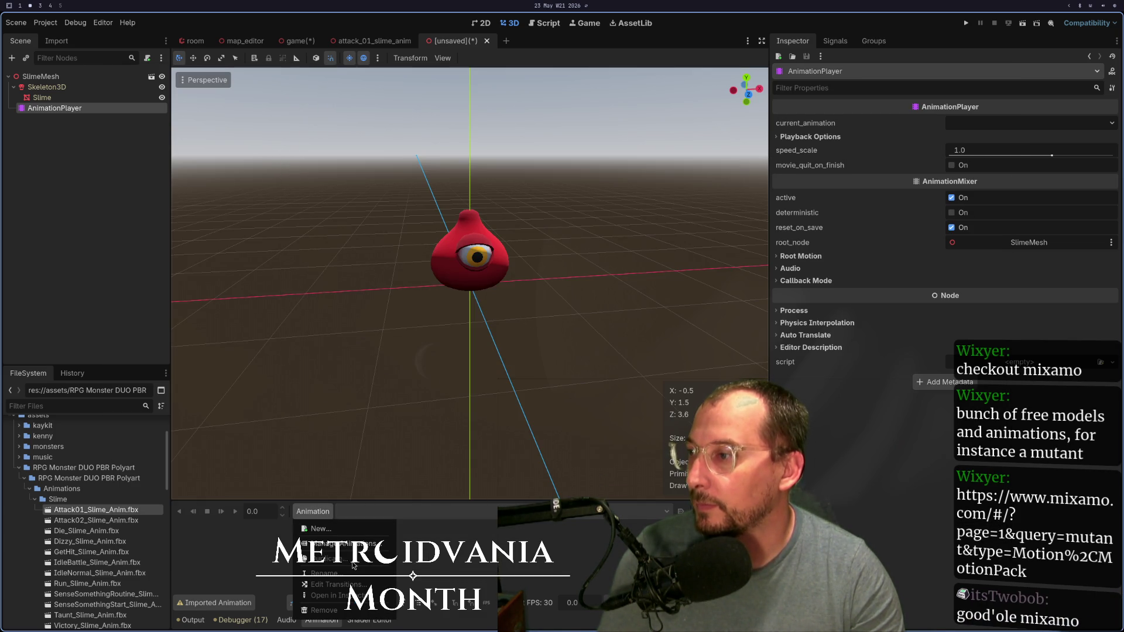
click(354, 544)
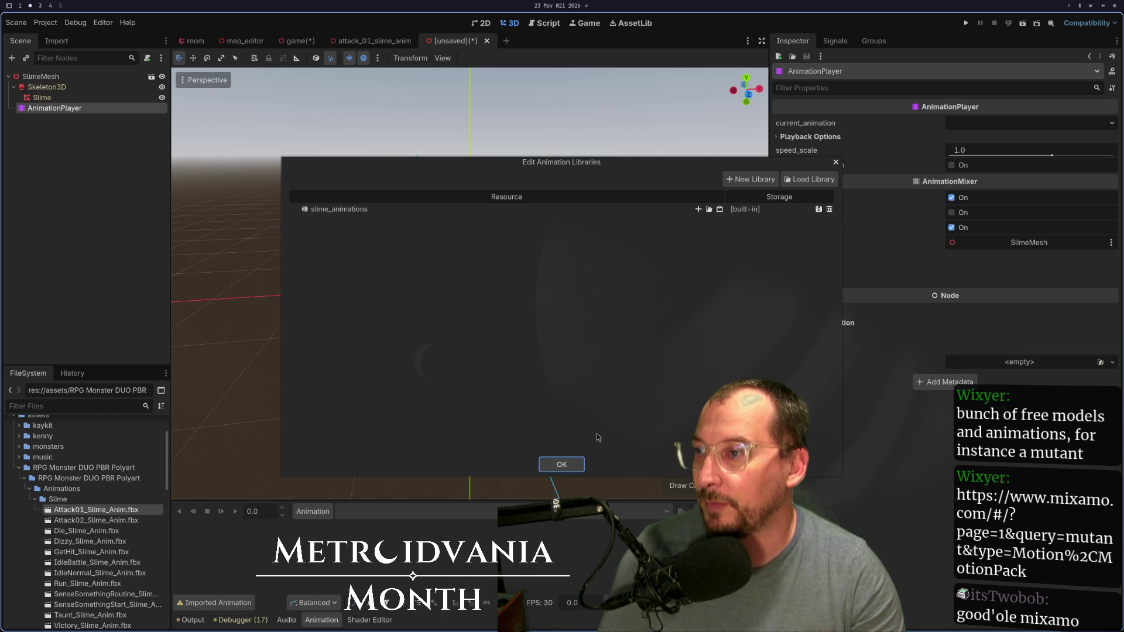
click(562, 465)
click(373, 41)
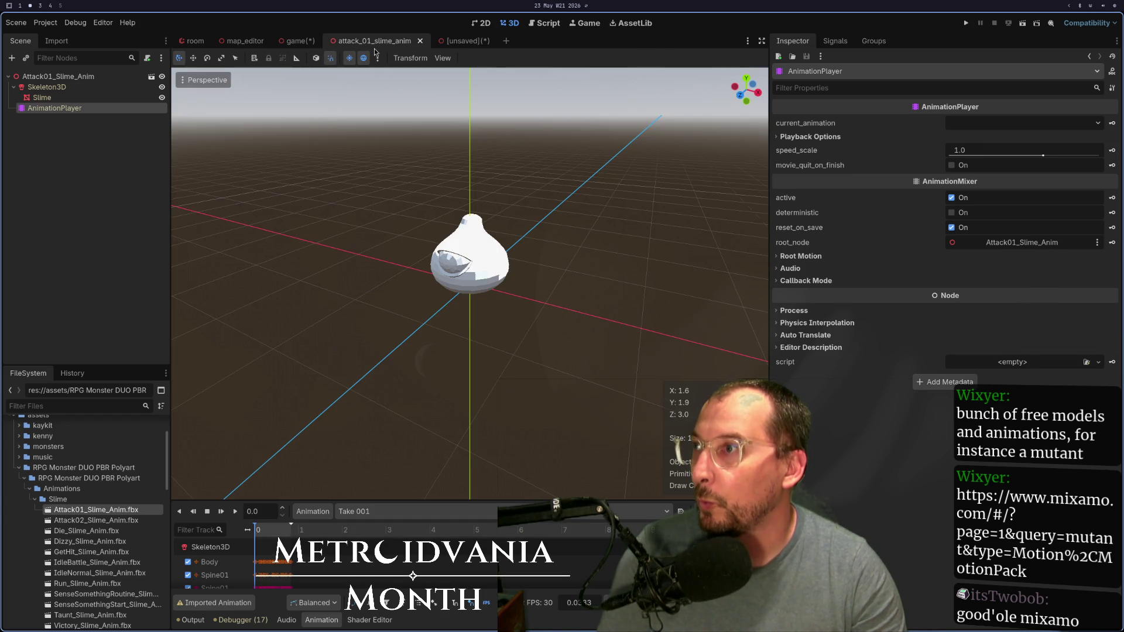
Step: Inspect the attack scene's [Global] animation library and its Take 001 animation in Manage Animations
click(324, 512)
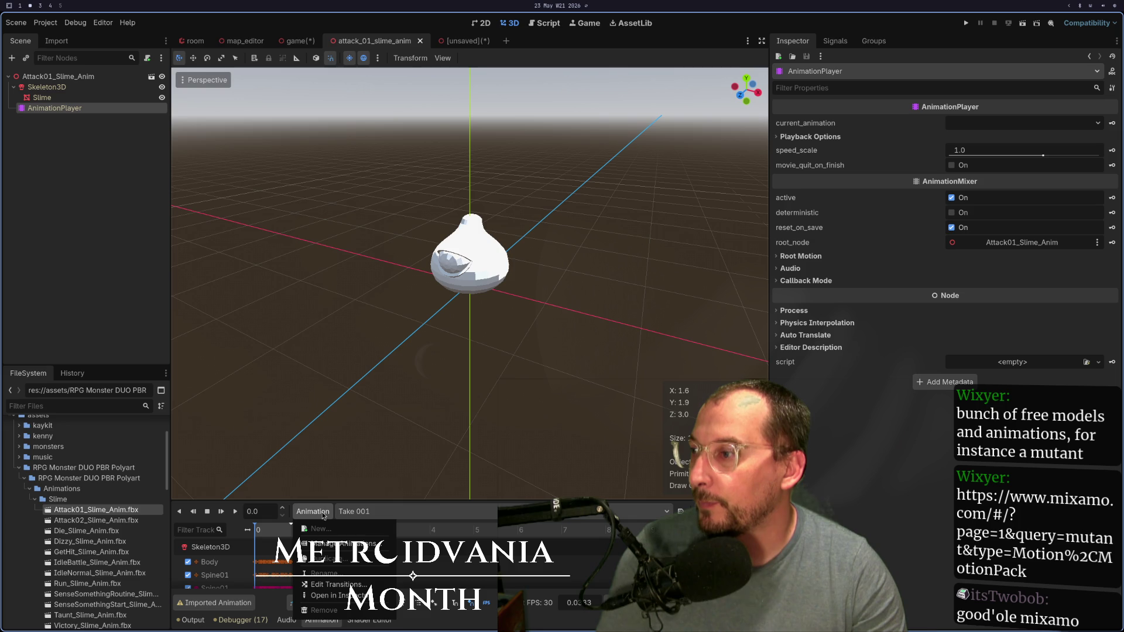
click(373, 544)
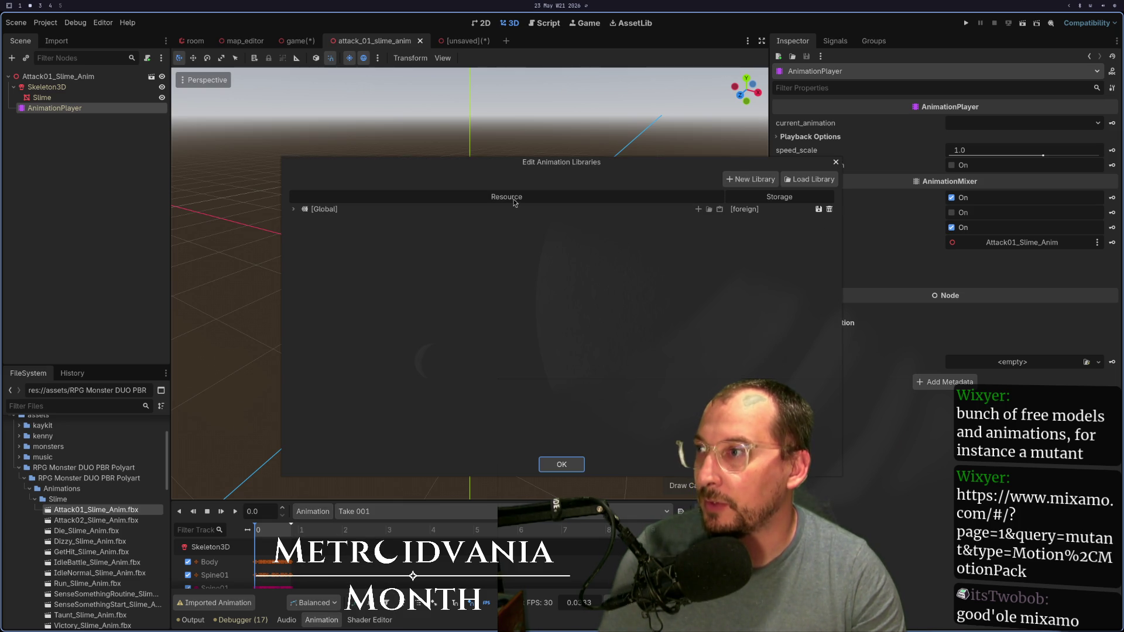
double_click(475, 209)
click(291, 210)
click(291, 210)
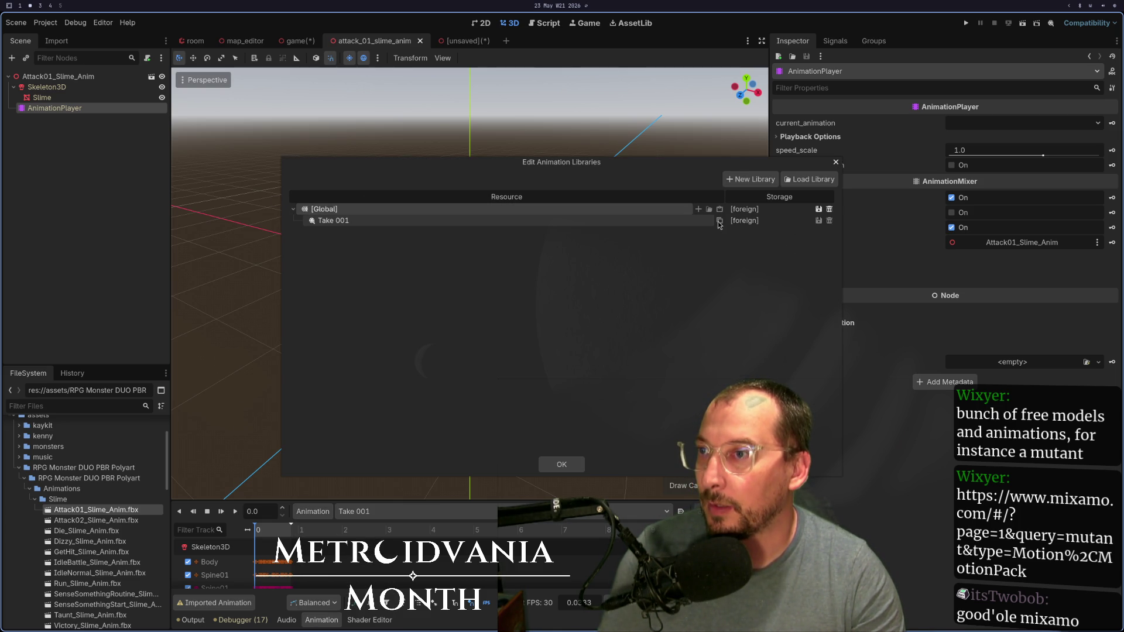
click(616, 224)
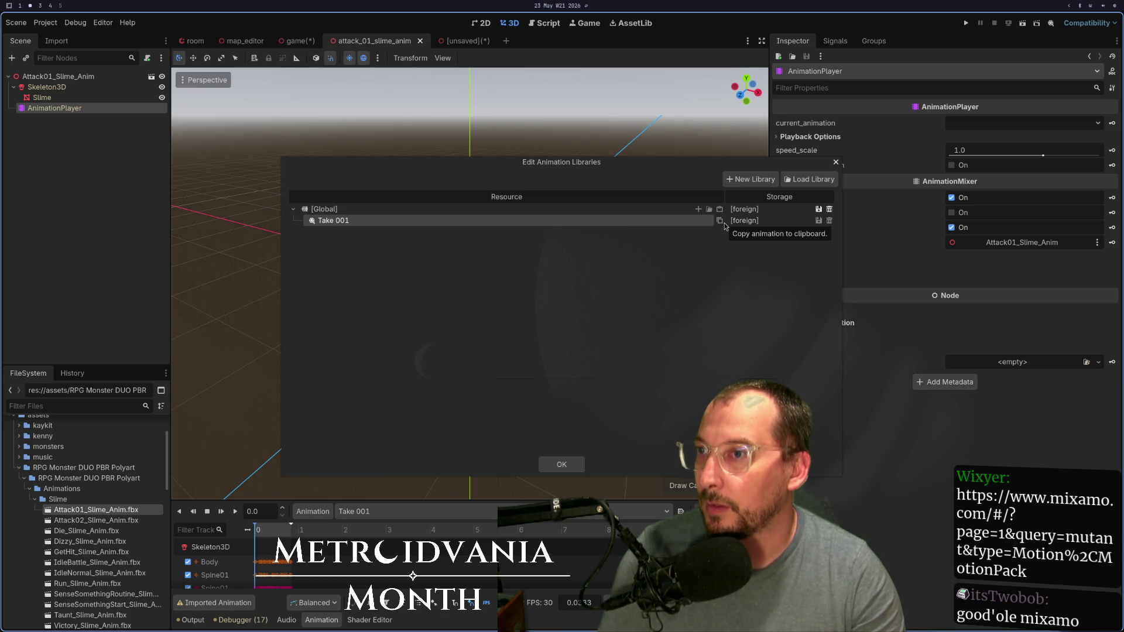
click(561, 466)
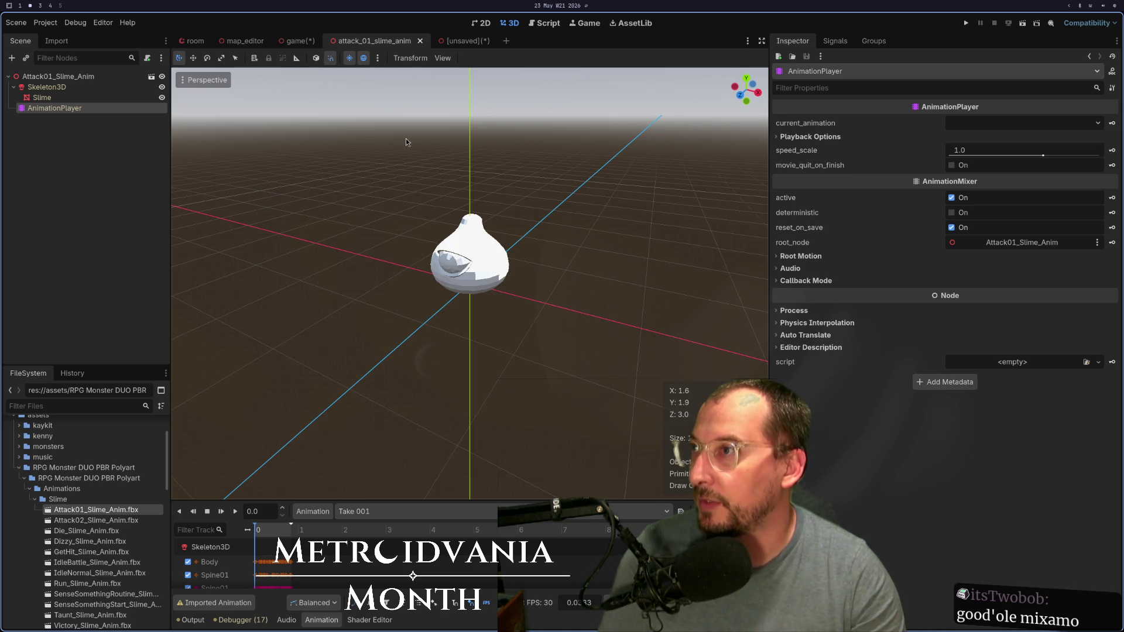
Step: After Save As fails with an error, make the [Global] library unique and confirm with OK
click(324, 513)
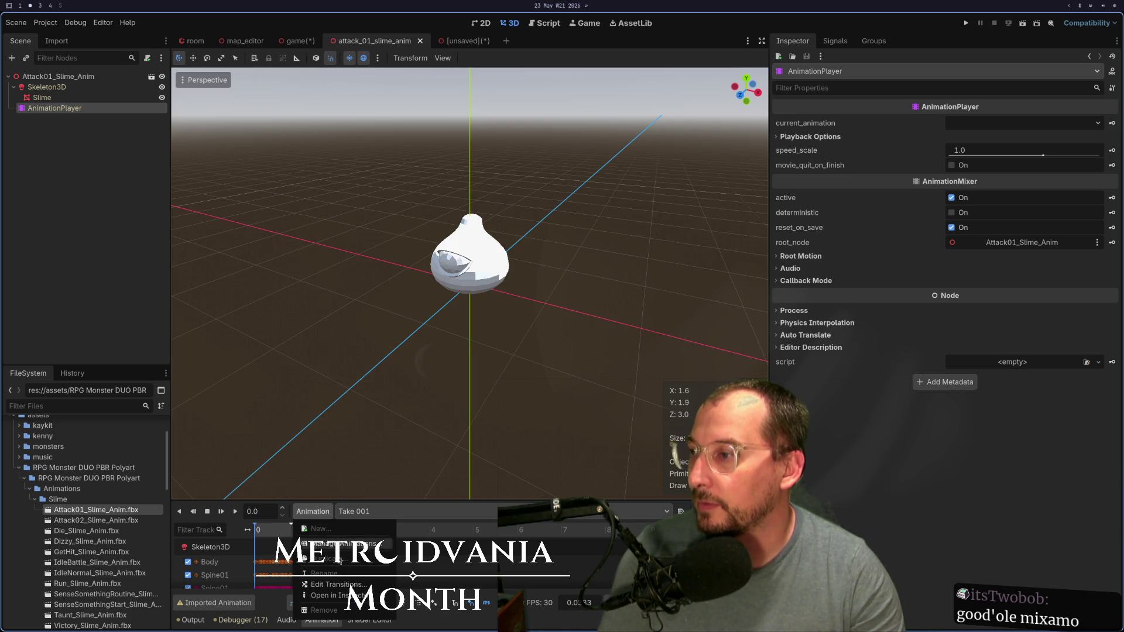
click(323, 545)
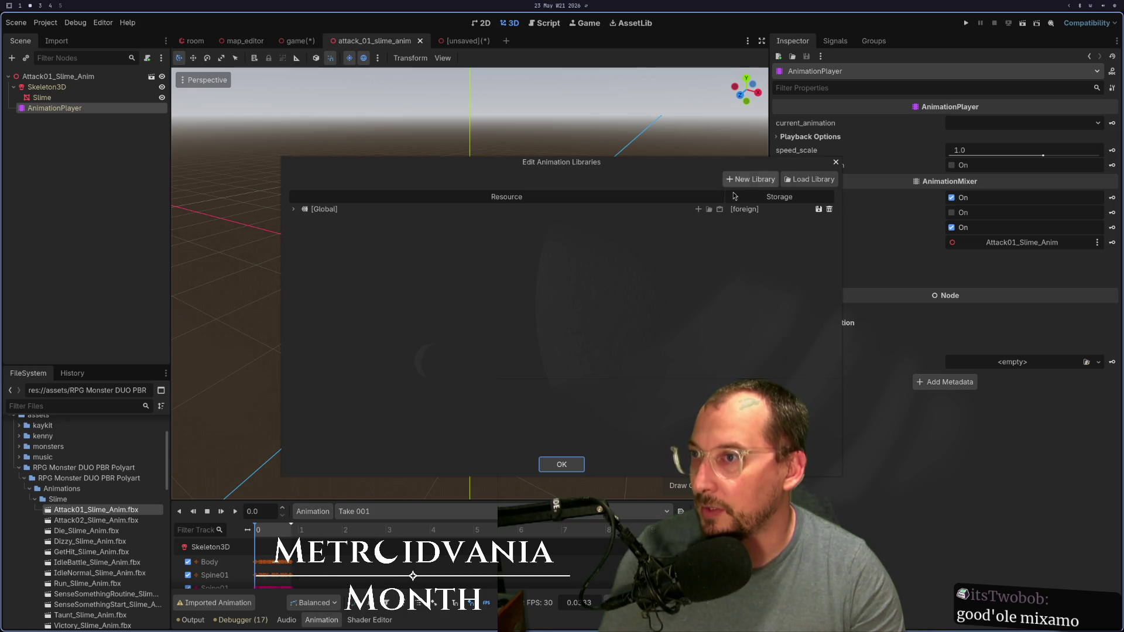
double_click(336, 214)
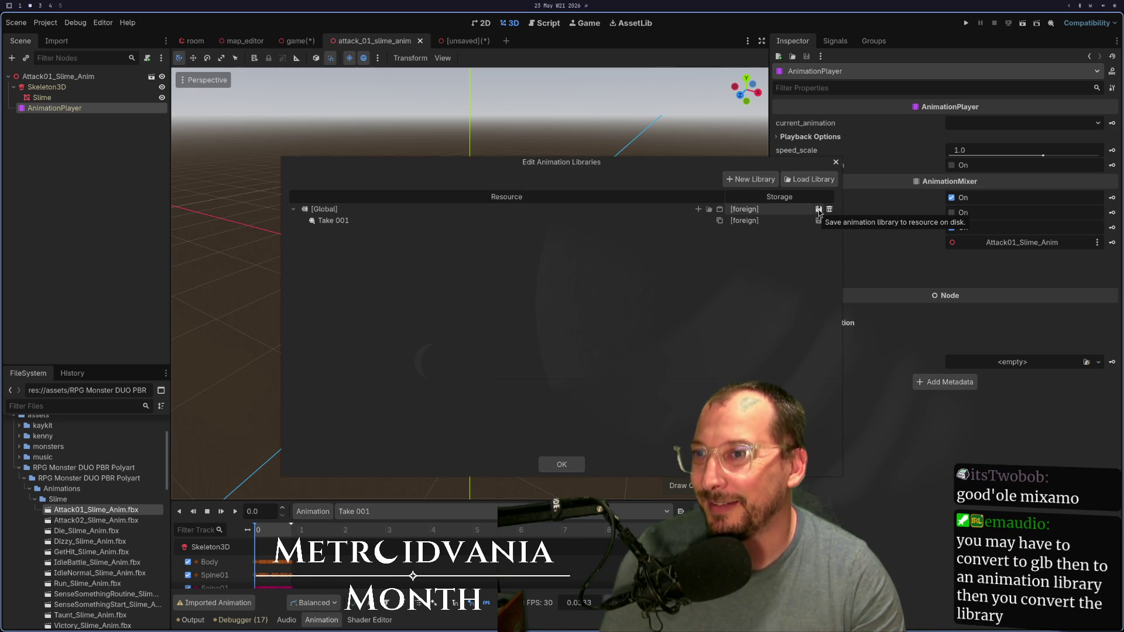
click(818, 209)
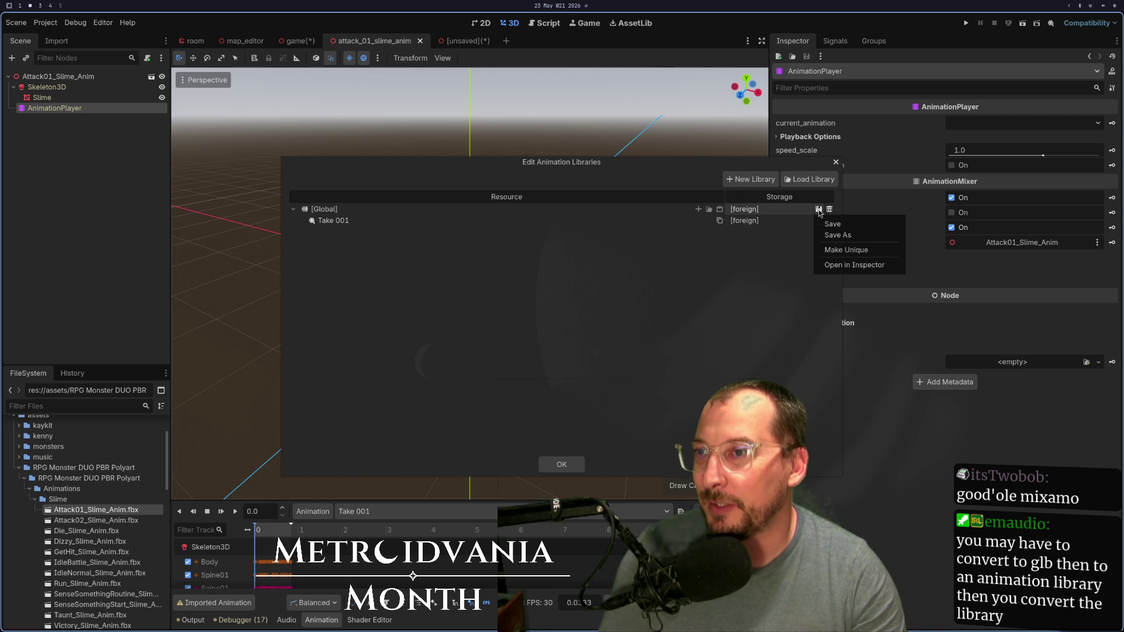
click(837, 234)
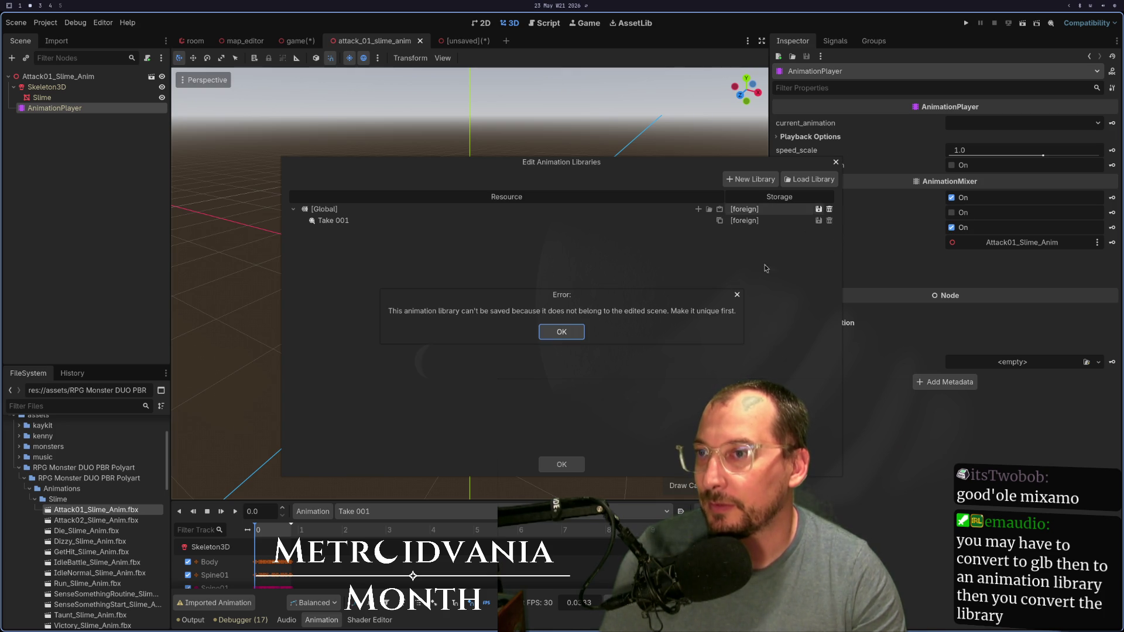
click(562, 341)
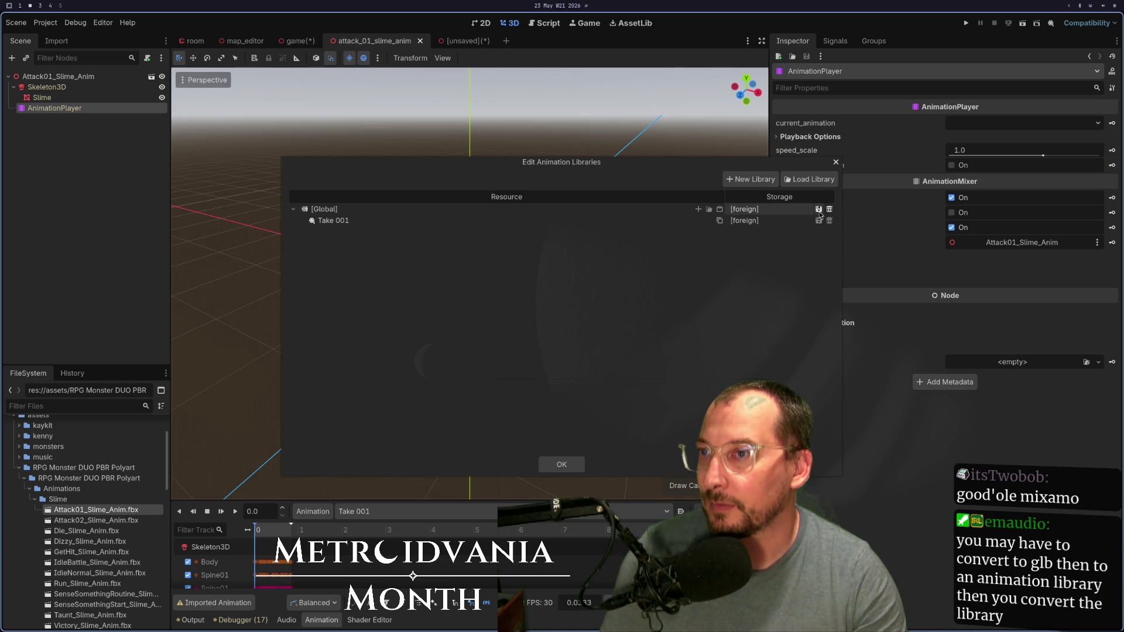
click(818, 209)
click(829, 251)
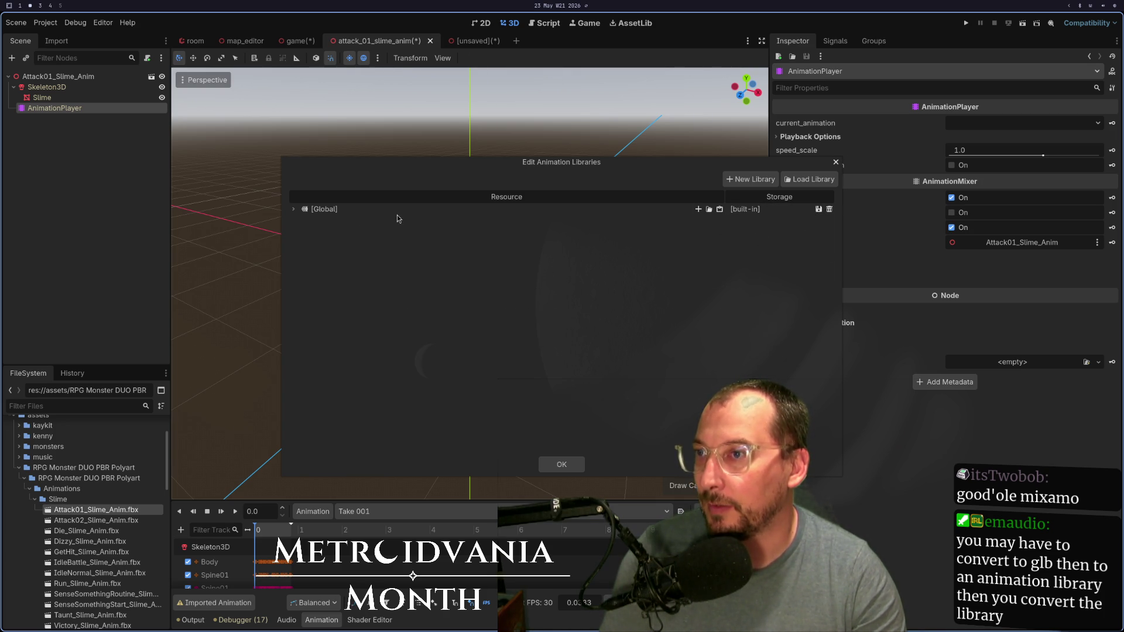
click(294, 210)
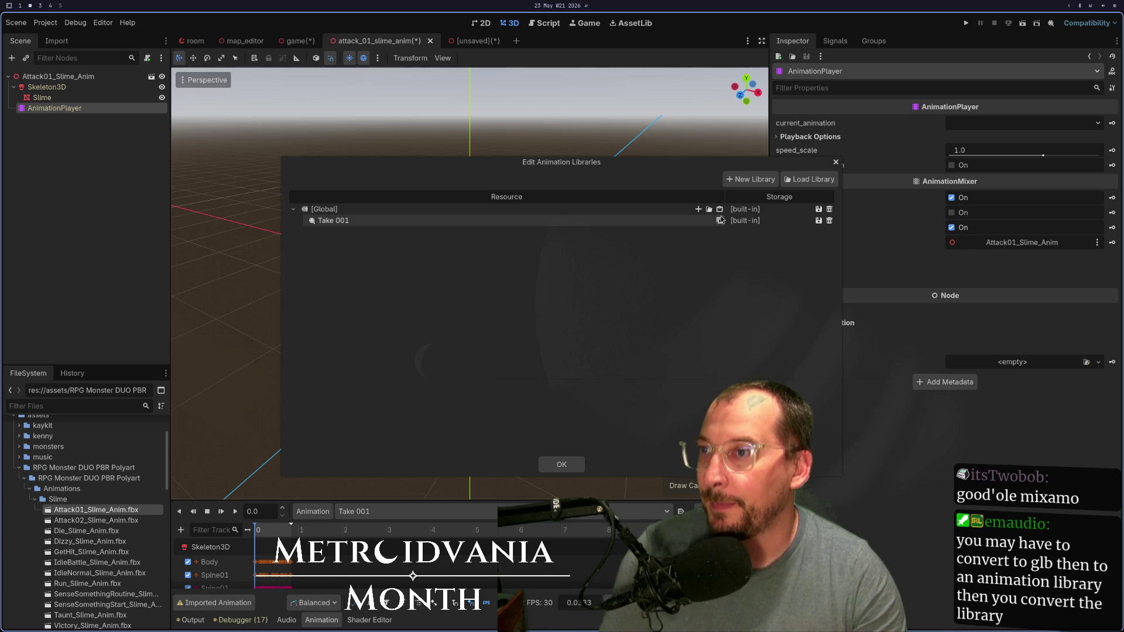
click(571, 465)
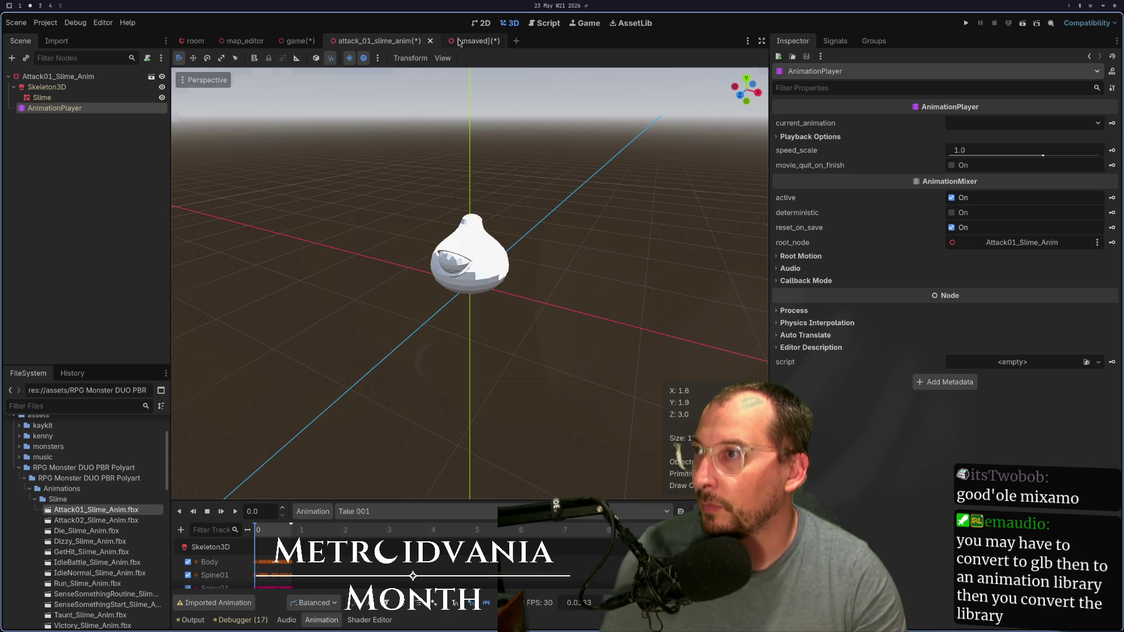
Step: In the red slime scene, open the animation libraries and select the slime_animations library
click(460, 41)
click(303, 512)
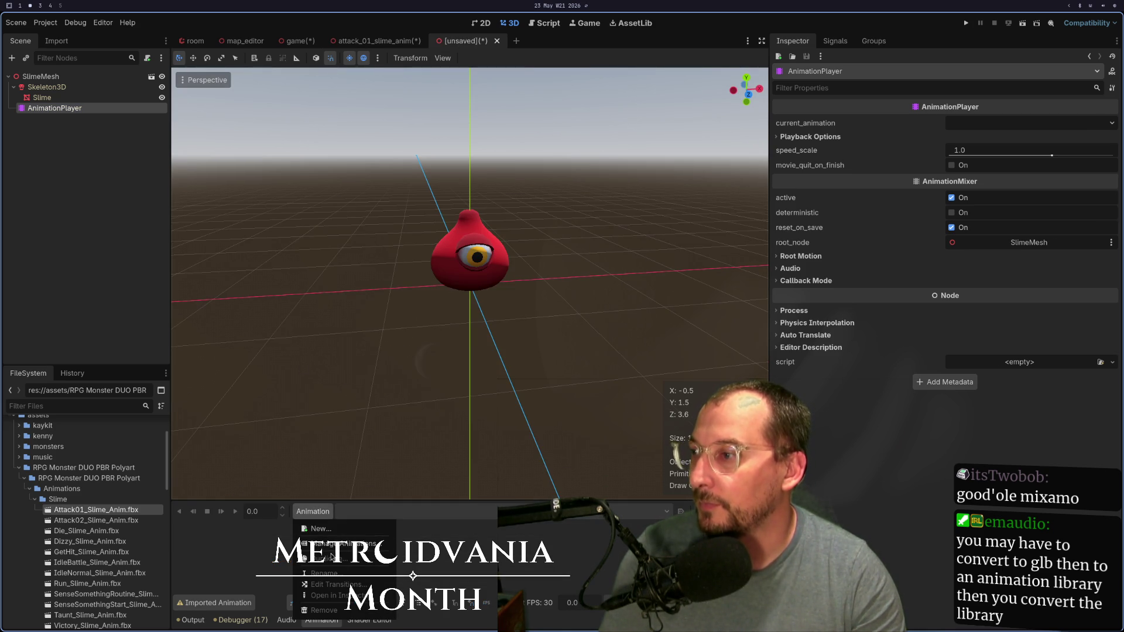
click(342, 544)
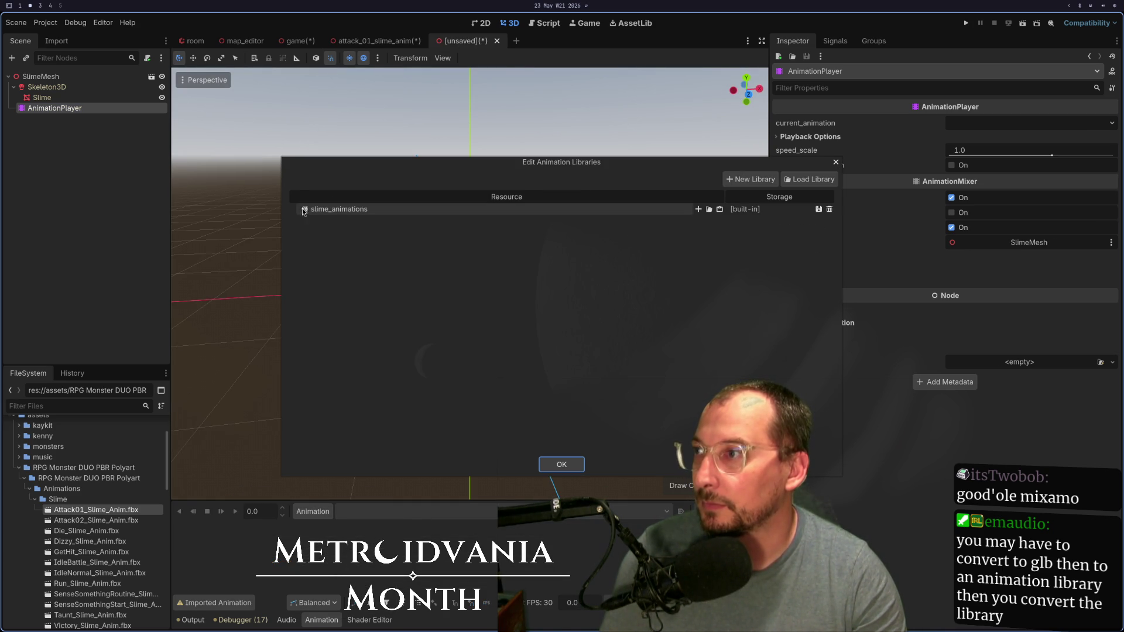
click(664, 211)
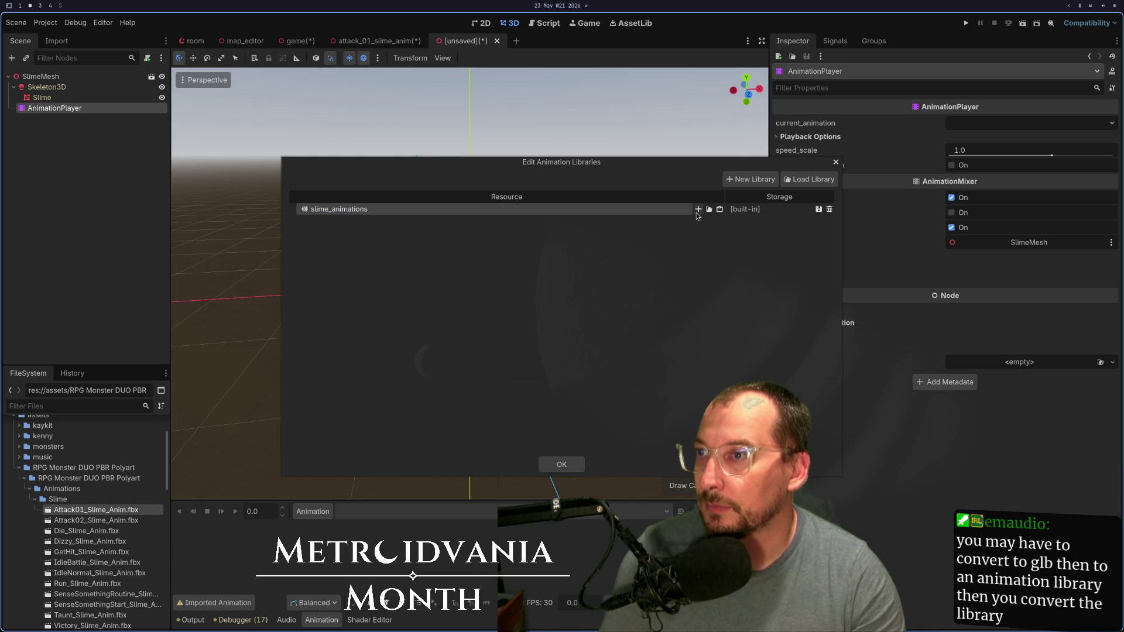
click(698, 210)
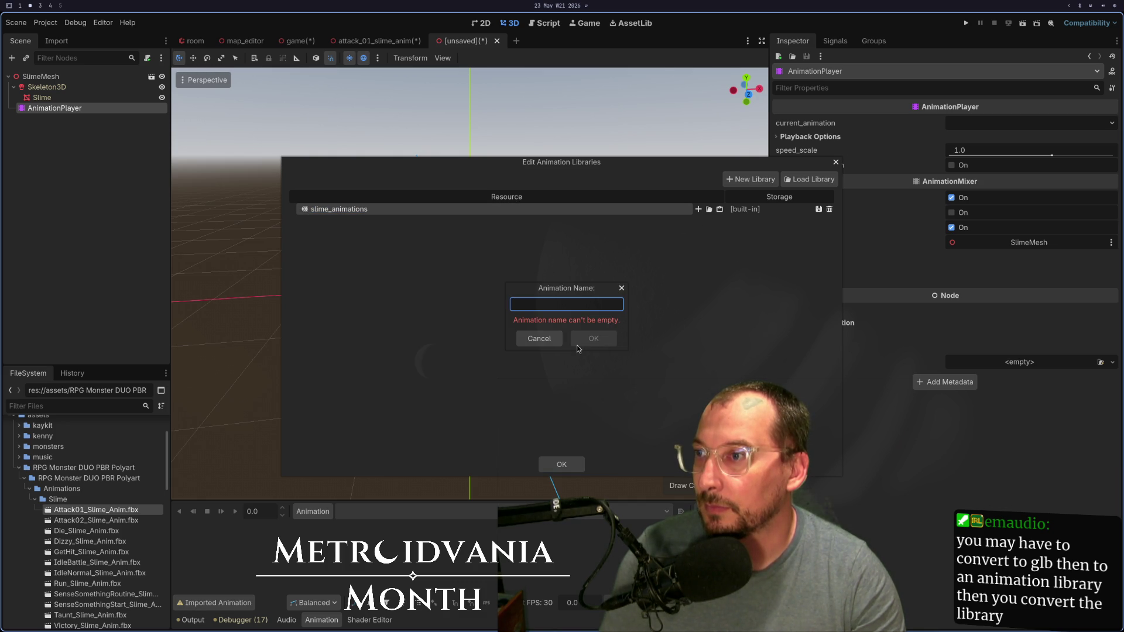
click(539, 339)
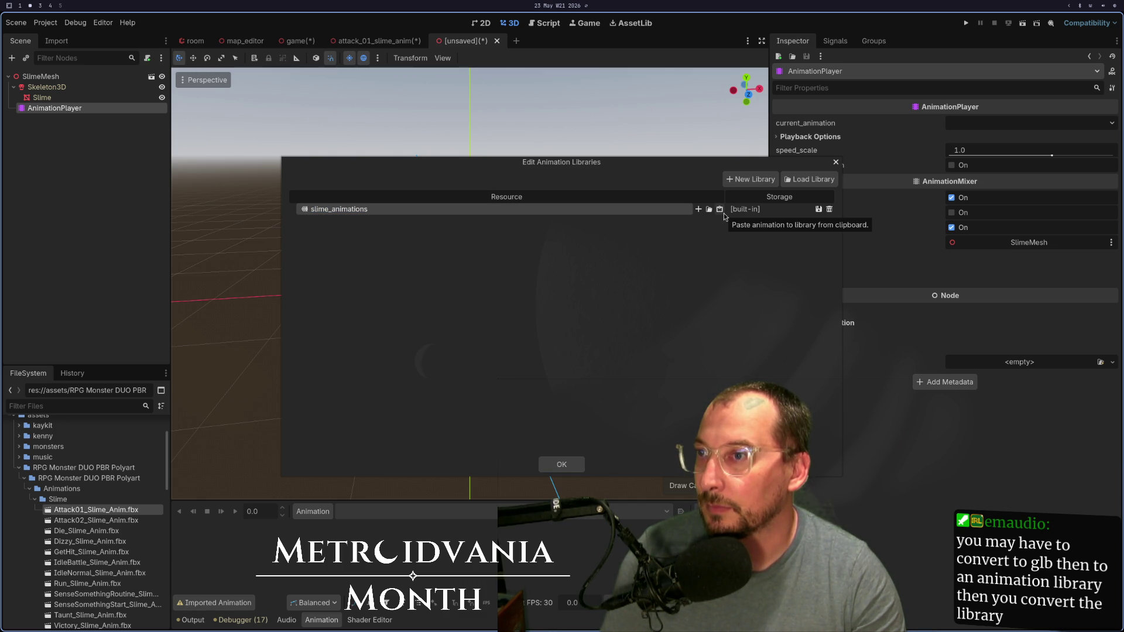
Step: Paste Take 001 into slime_animations, confirm, and play it on the slime
click(724, 214)
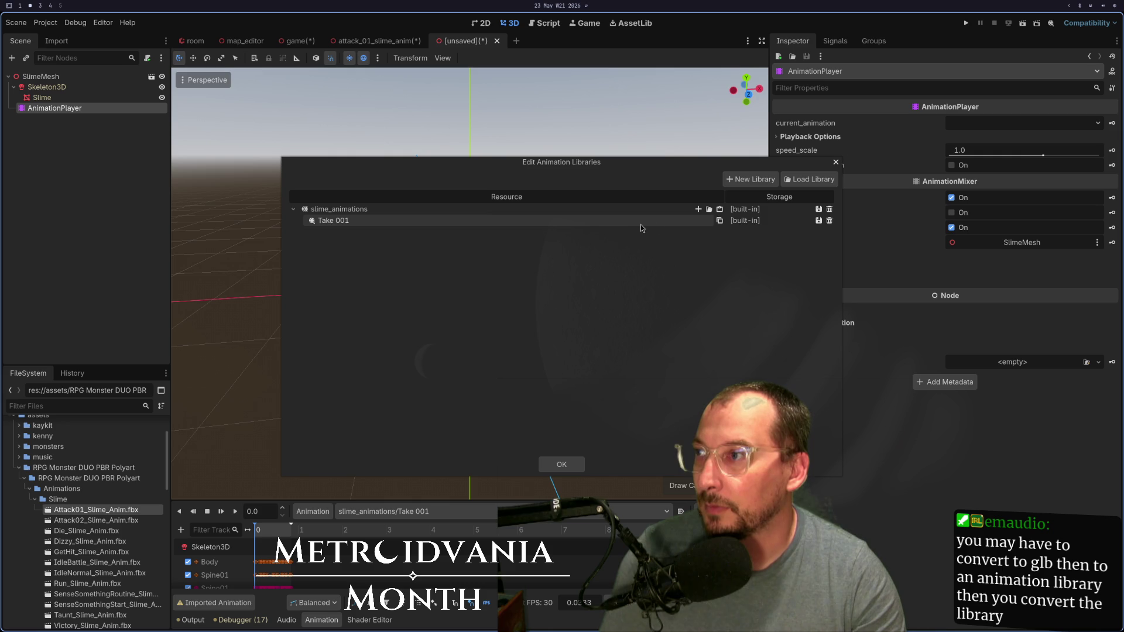
click(557, 465)
click(238, 509)
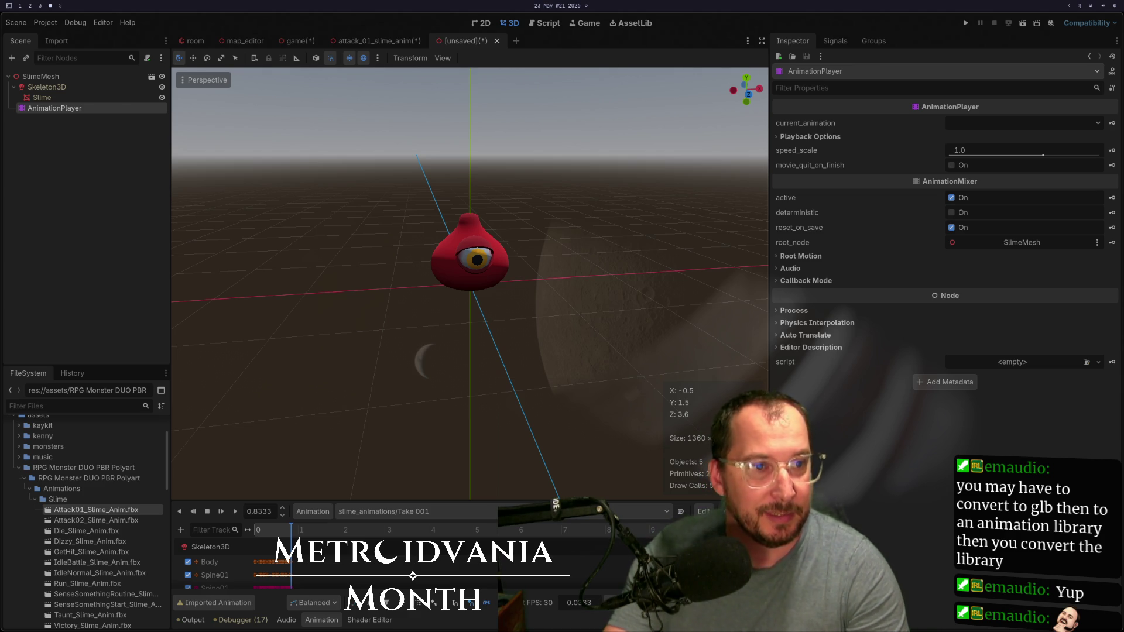
key(super+2)
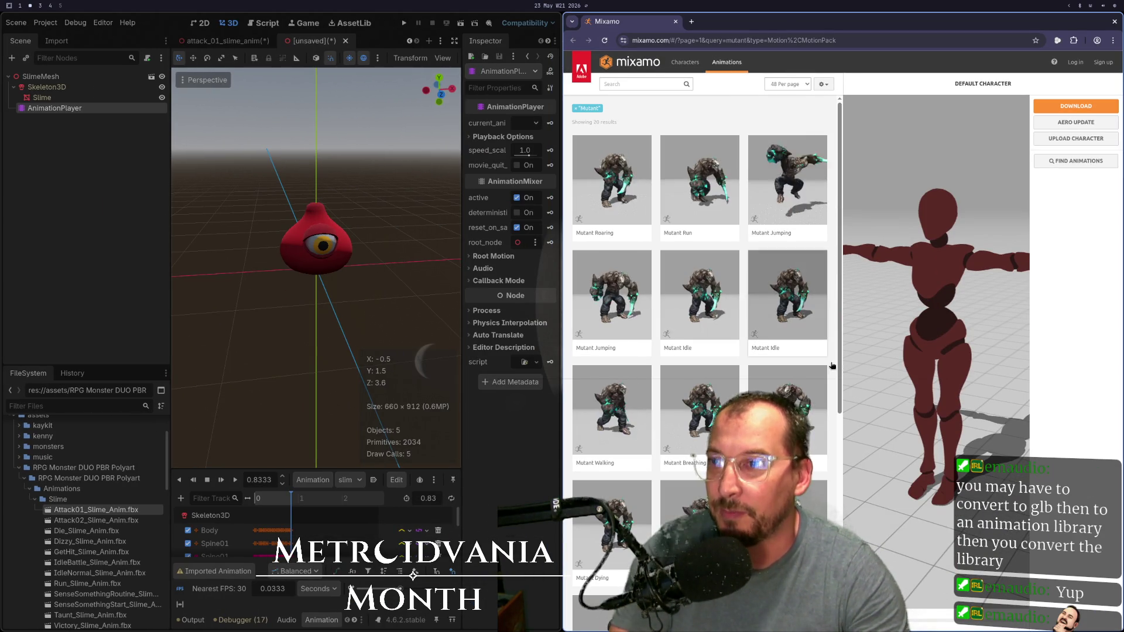
Step: Scroll through Mixamo's Mutant animation results and the Mixamo home page
scroll(761, 340, down, 5)
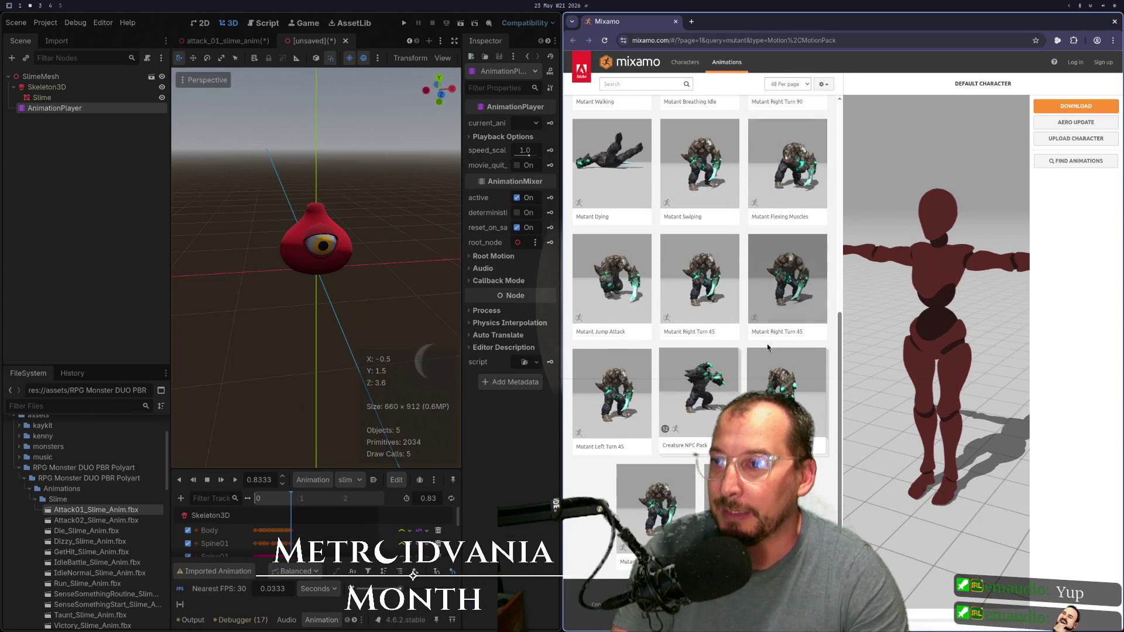
scroll(768, 343, up, 5)
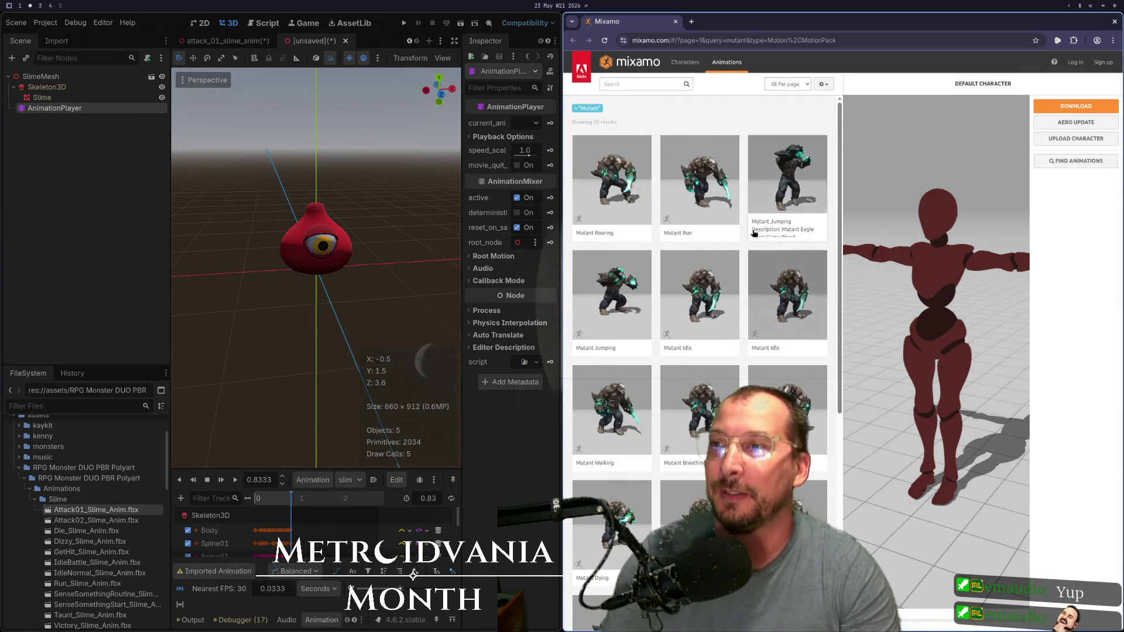
scroll(738, 310, down, 6)
scroll(691, 303, up, 6)
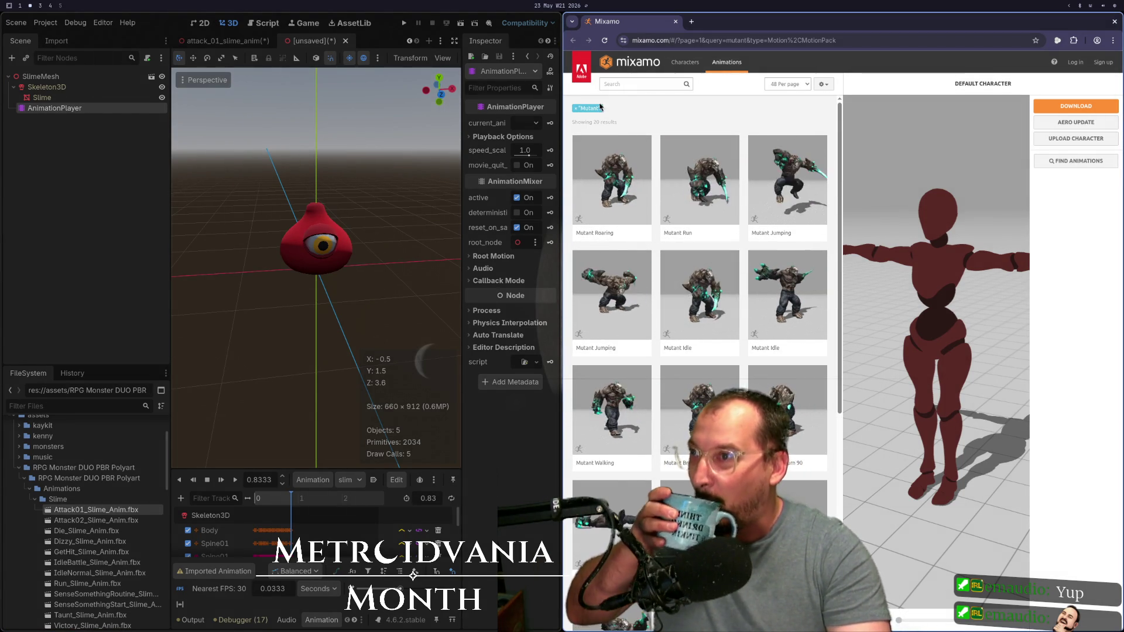
click(693, 63)
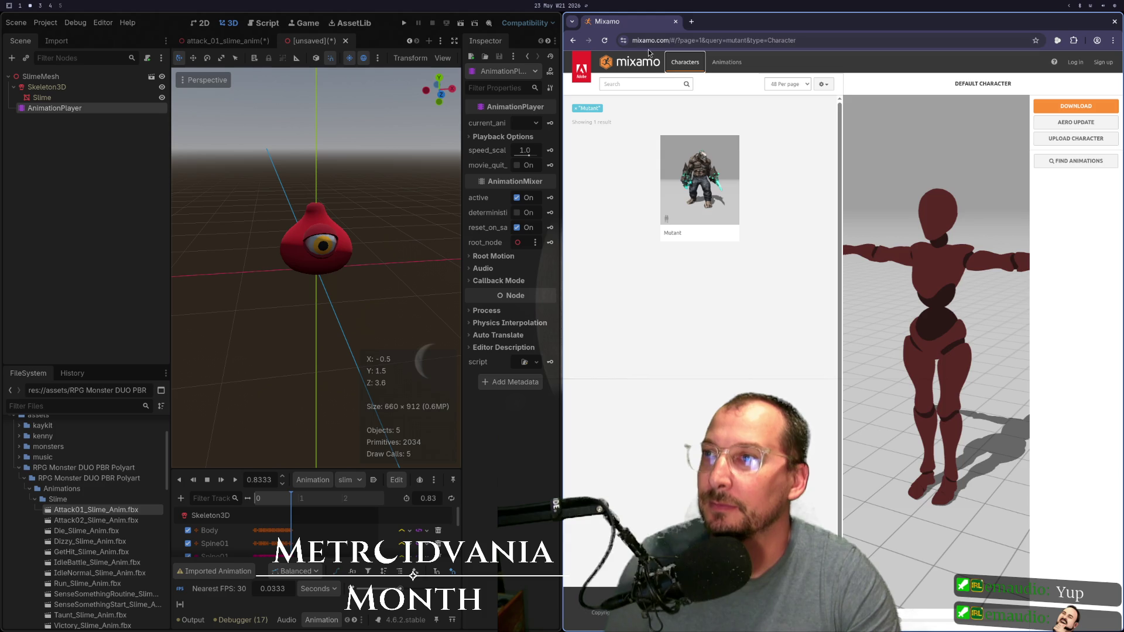
click(648, 63)
scroll(818, 242, down, 5)
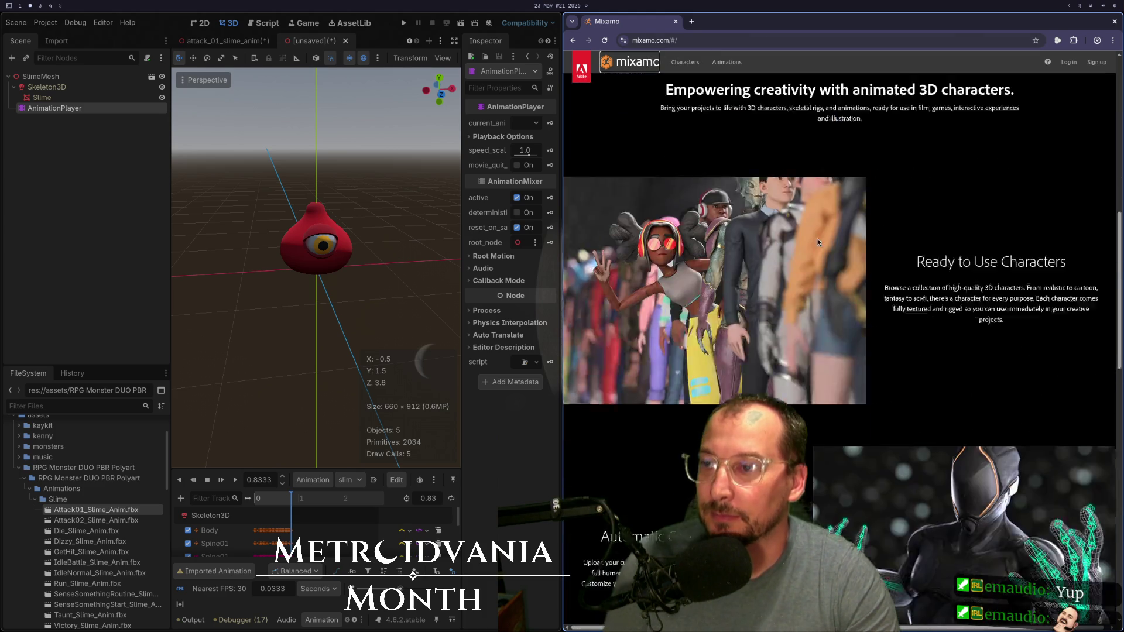
scroll(818, 242, down, 10)
scroll(818, 243, up, 3)
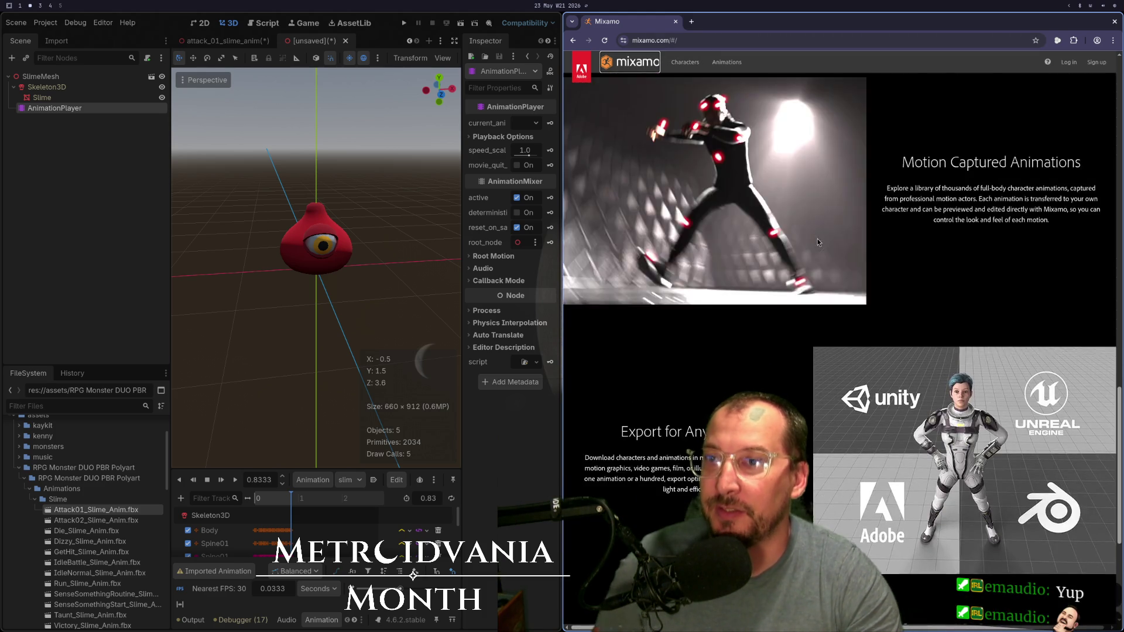
scroll(818, 243, up, 10)
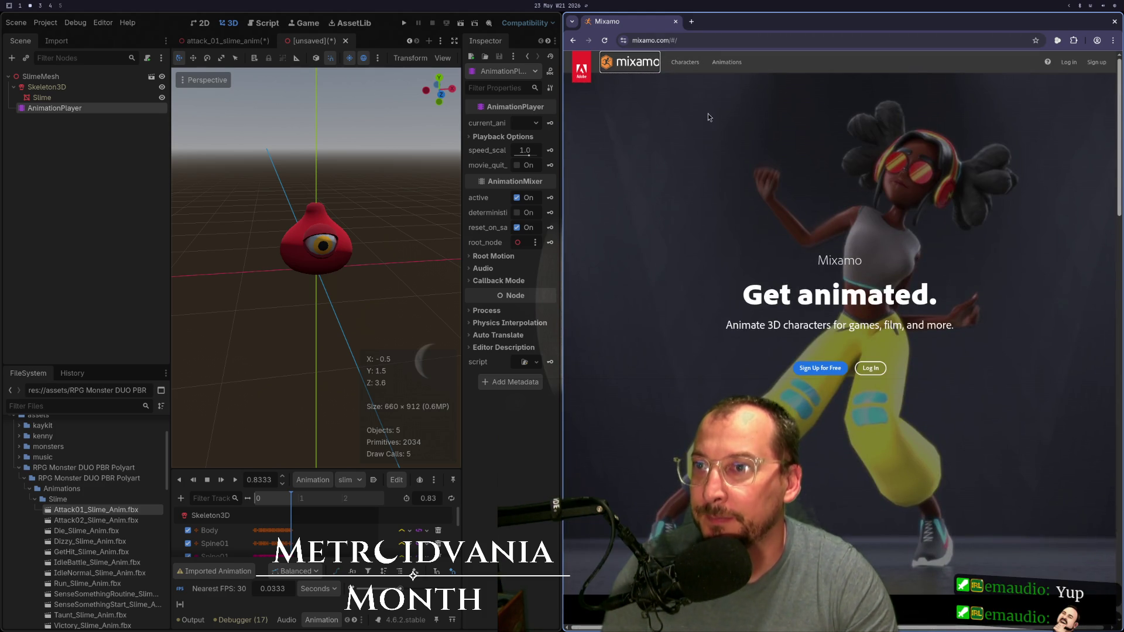
Step: Browse the Mixamo character catalogue to page 3, then close the Mixamo browser
click(704, 68)
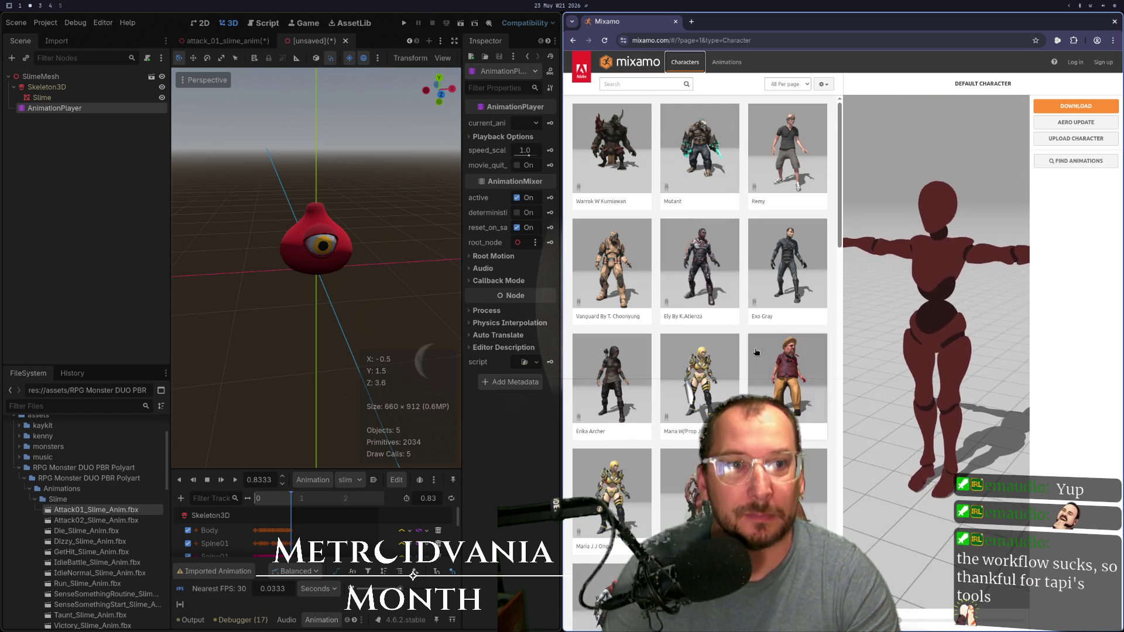
scroll(756, 351, down, 3)
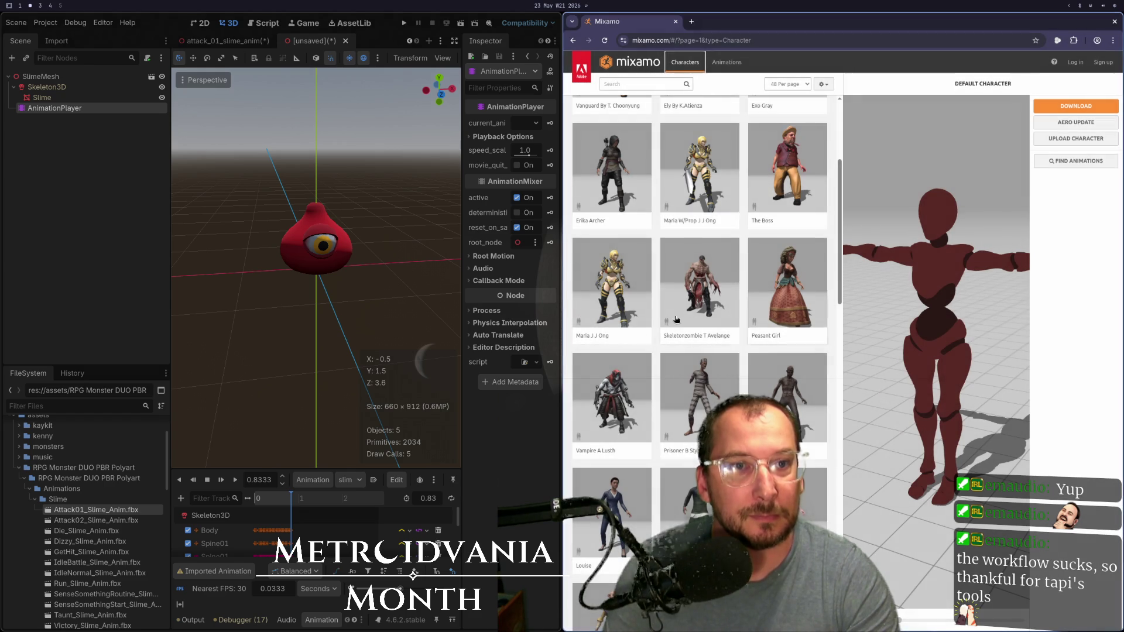
scroll(626, 339, down, 6)
scroll(627, 339, down, 10)
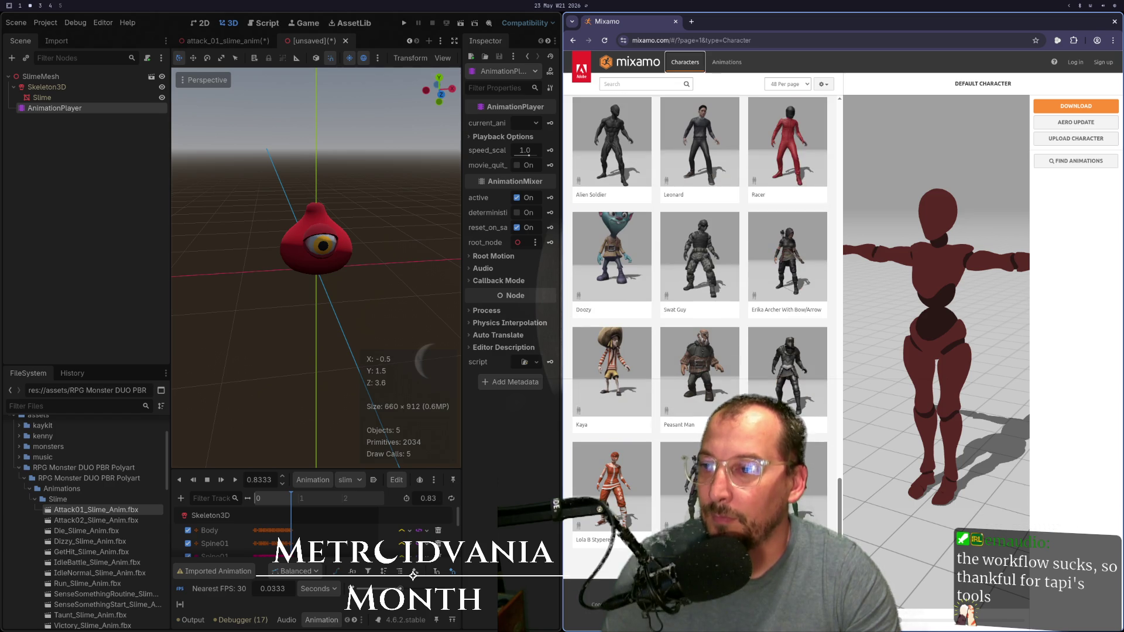
click(703, 585)
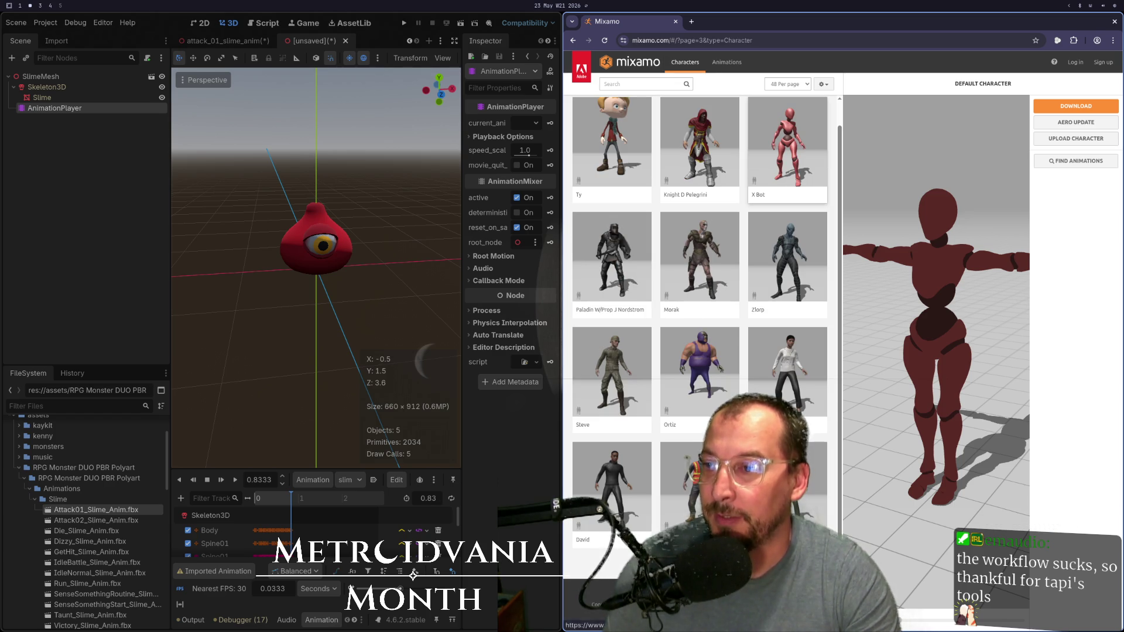
click(675, 22)
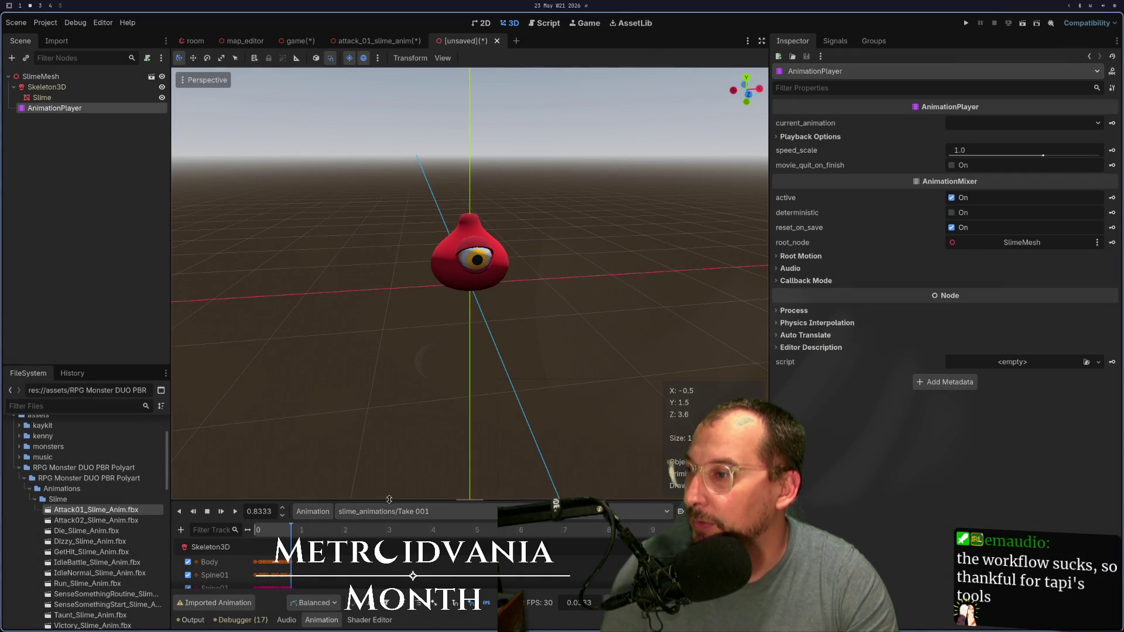
Step: Rename the slime's Take 001 animation to attack_01 through the Animation menu's Rename
click(313, 511)
click(328, 575)
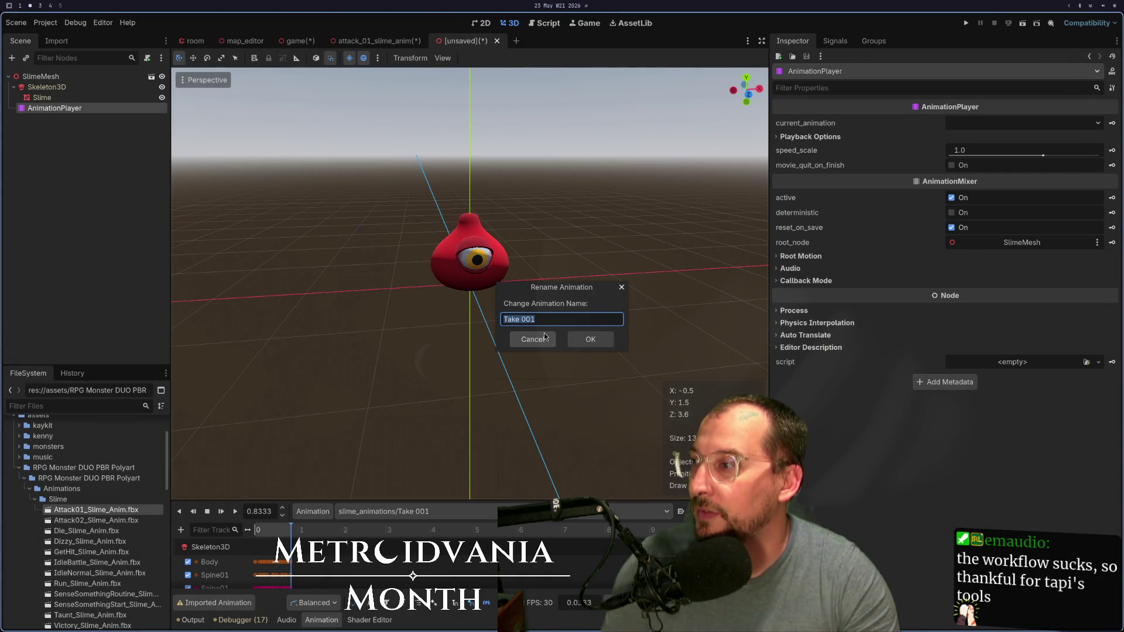
text(attack_)
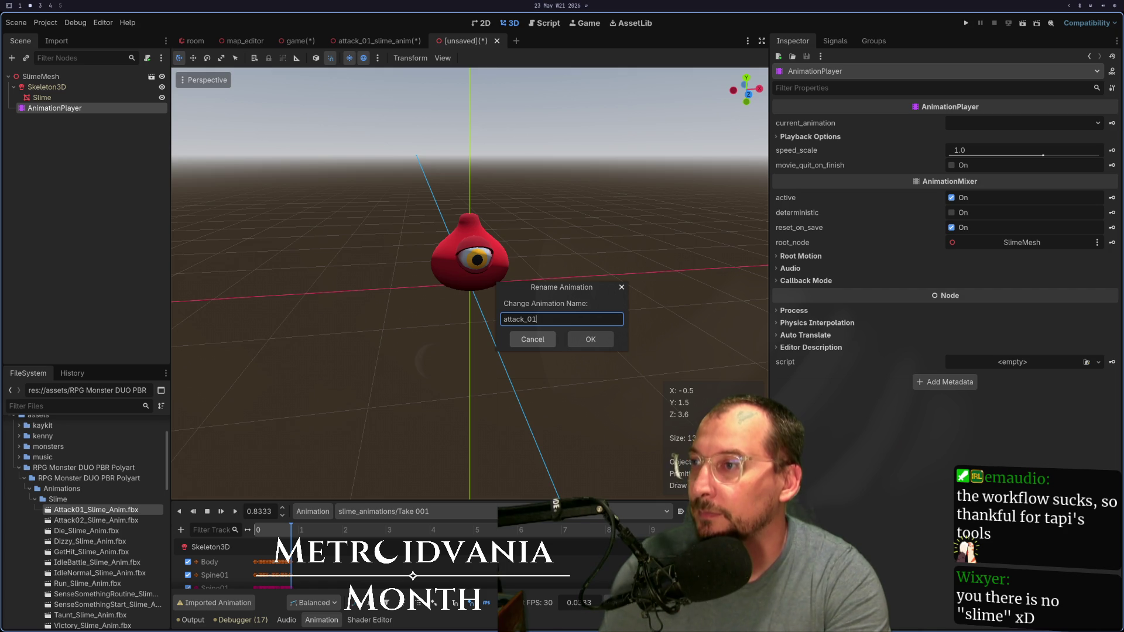
key(Return)
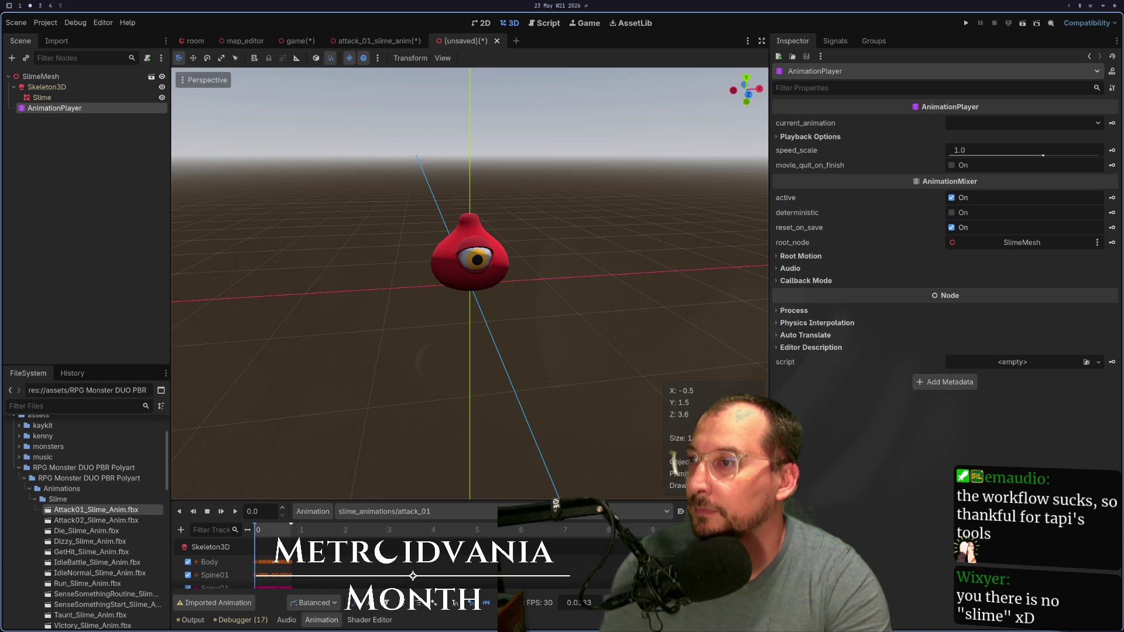
double_click(111, 521)
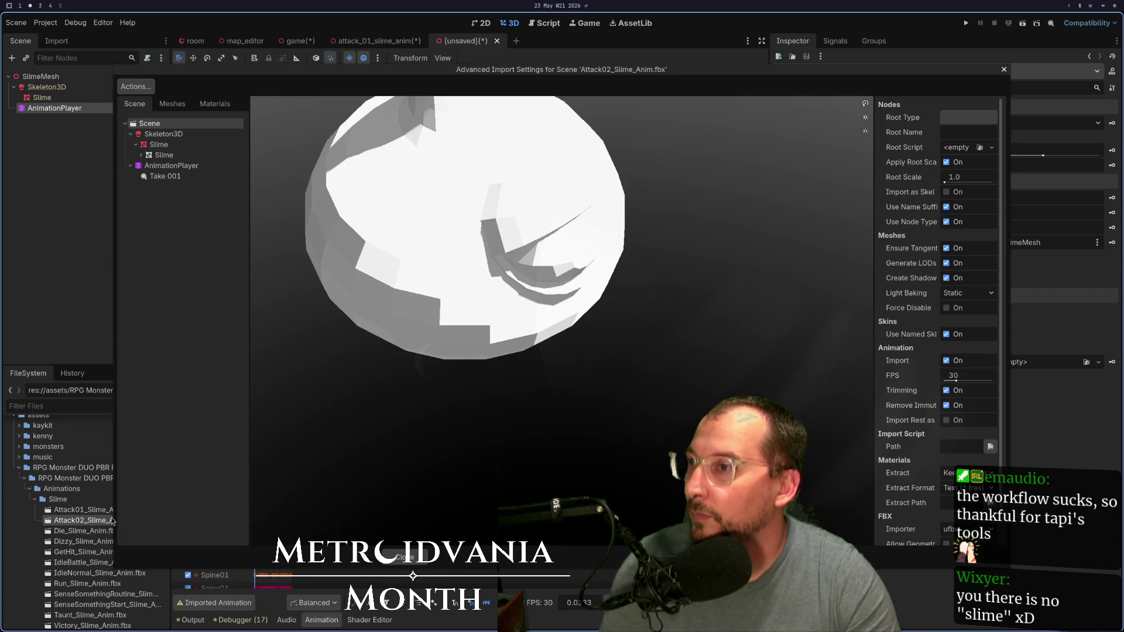
click(154, 176)
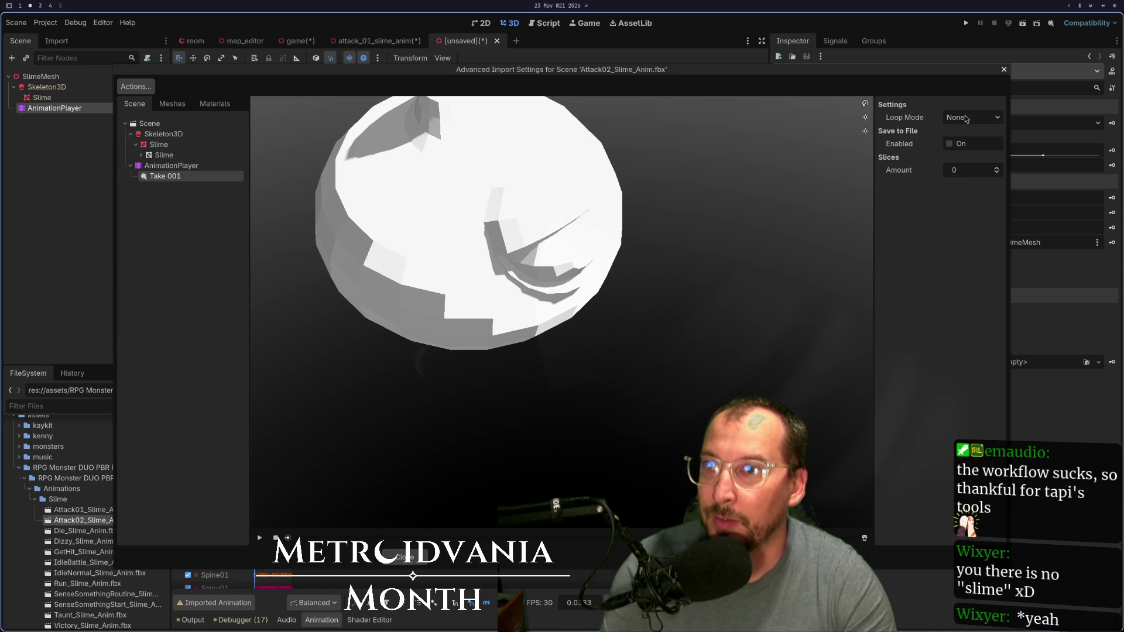
click(959, 144)
click(958, 144)
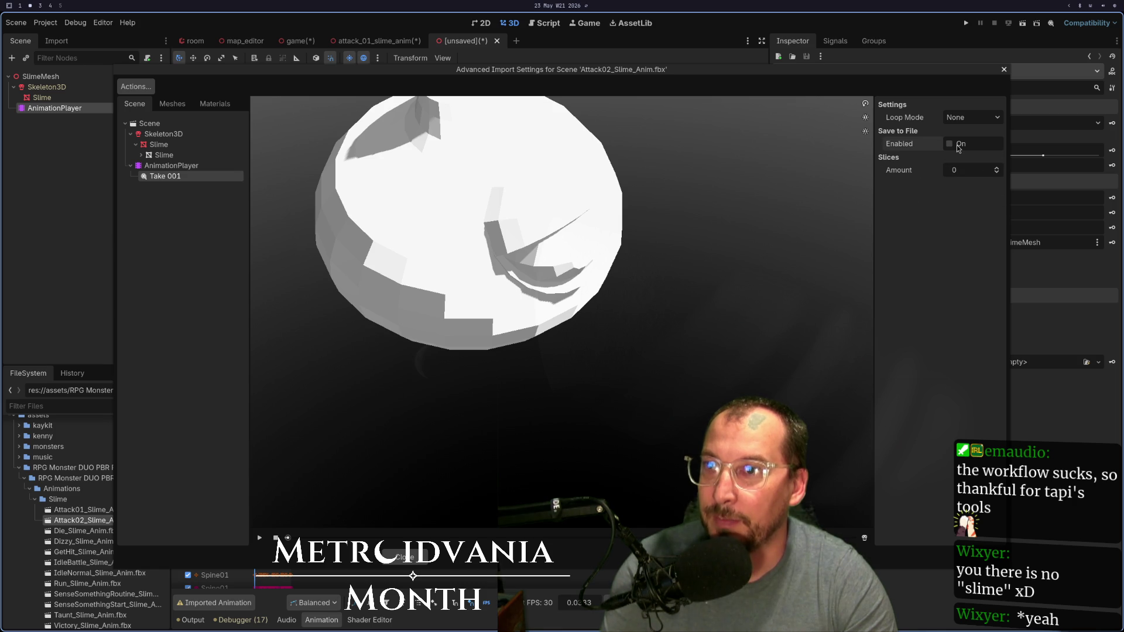
click(176, 156)
click(194, 177)
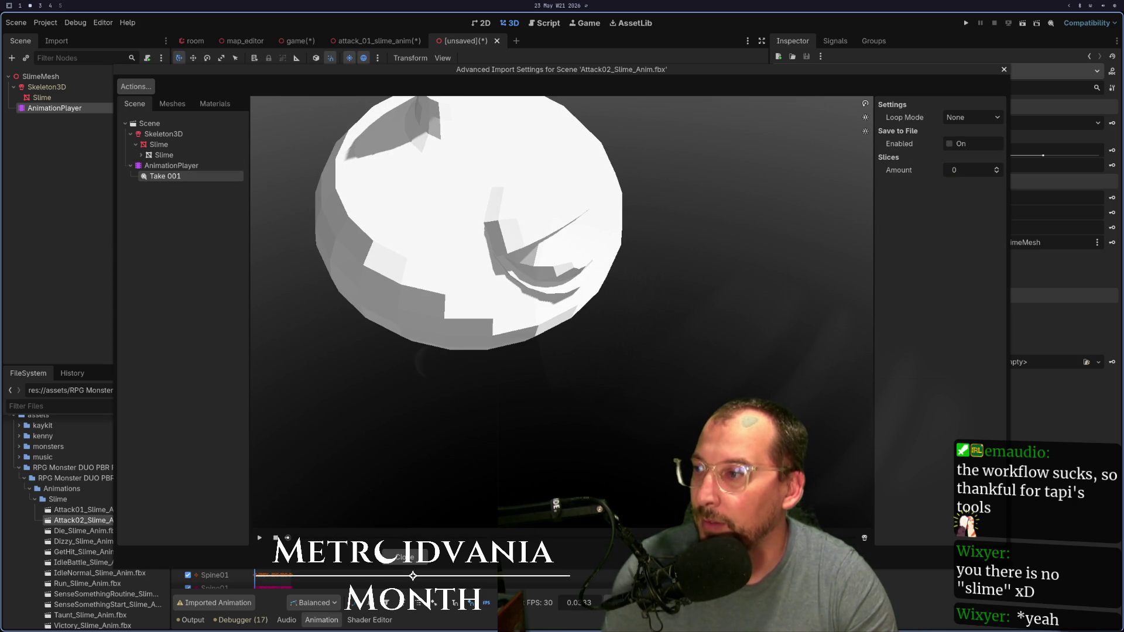
click(404, 557)
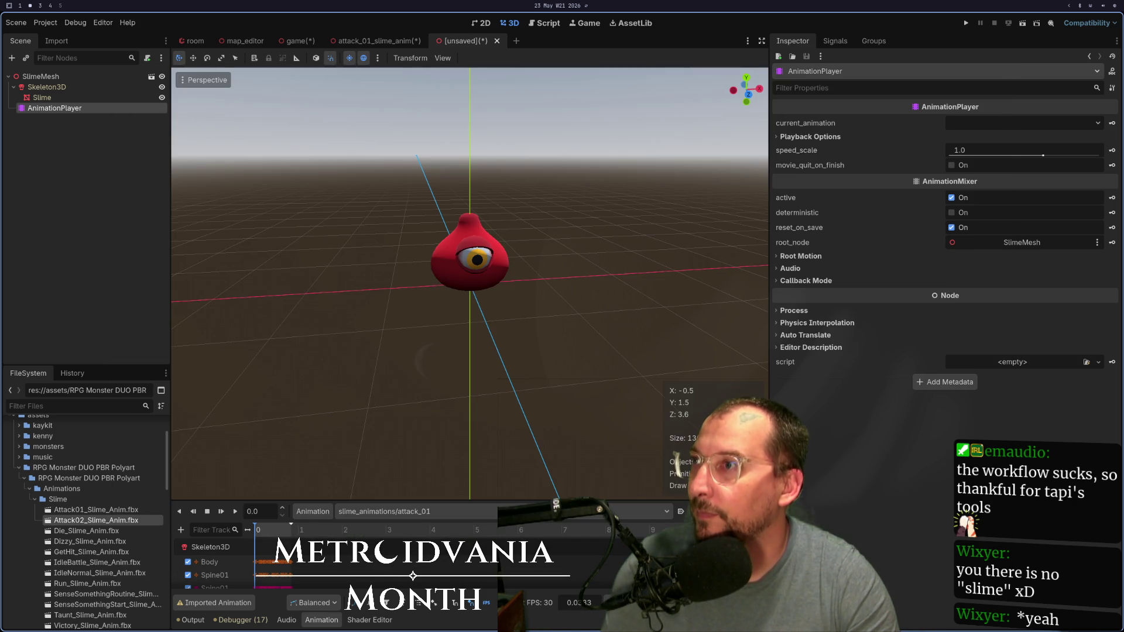
mouse_move(116, 521)
mouse_down()
mouse_move(265, 400)
mouse_move(415, 17)
mouse_move(583, 44)
mouse_up()
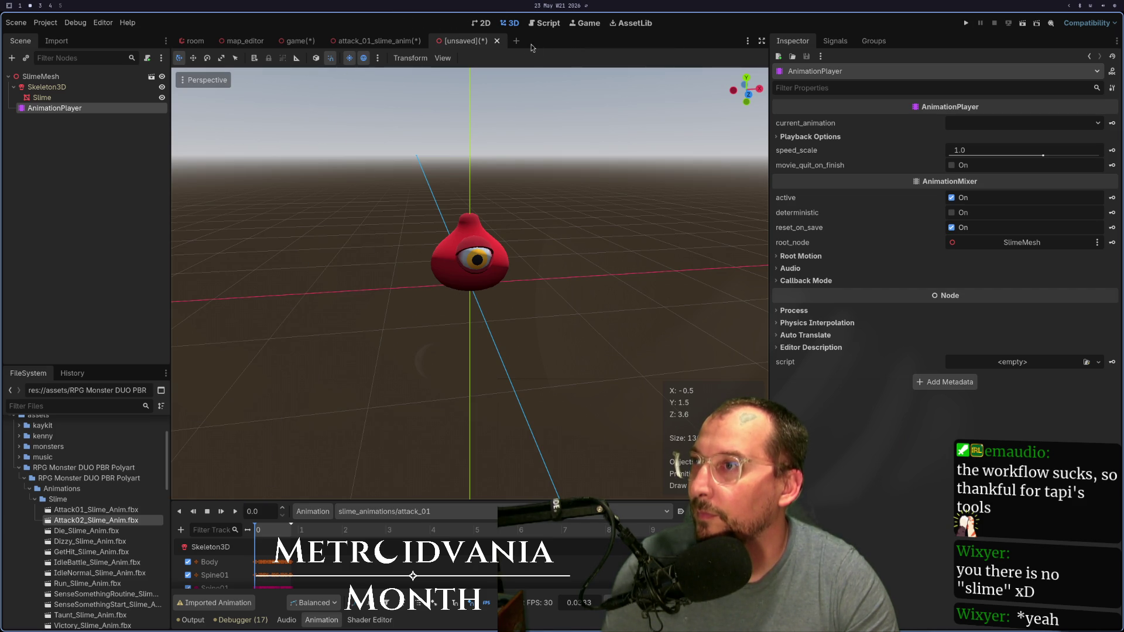
Step: Create a new scene inheriting Attack02_Slime_Anim.fbx and play its AnimationPlayer's Take 001
right_click(113, 521)
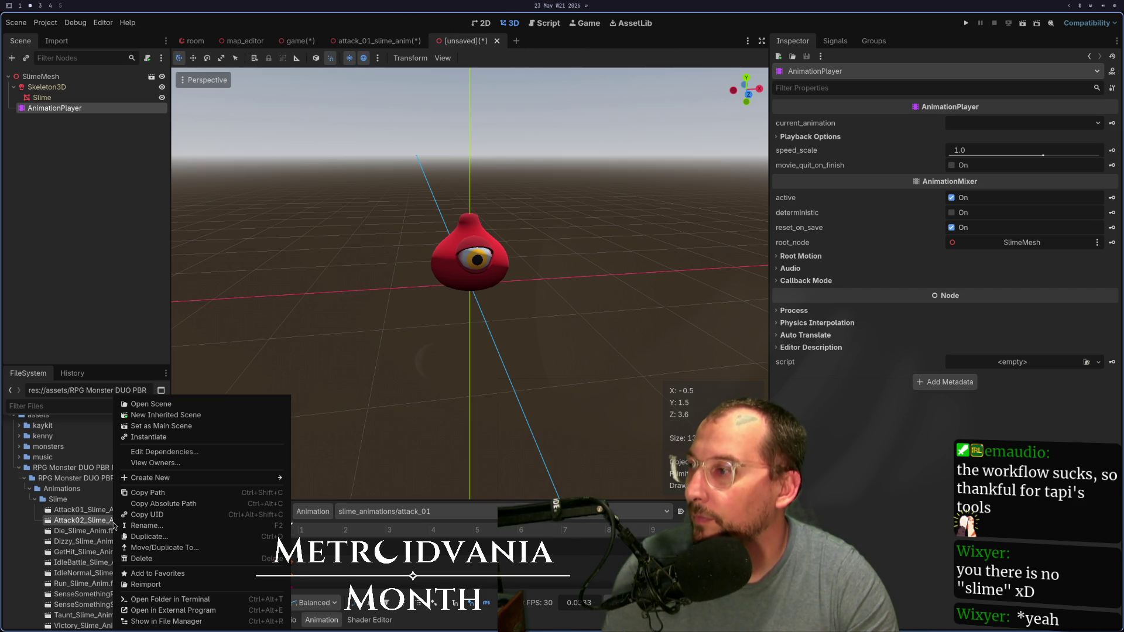
click(197, 415)
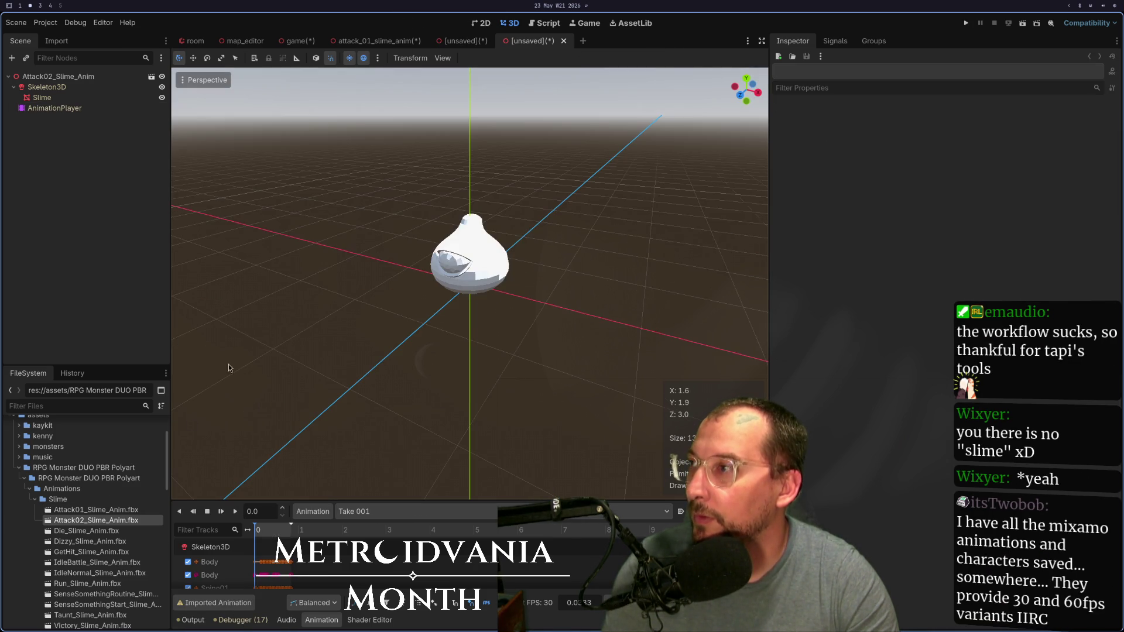
click(112, 109)
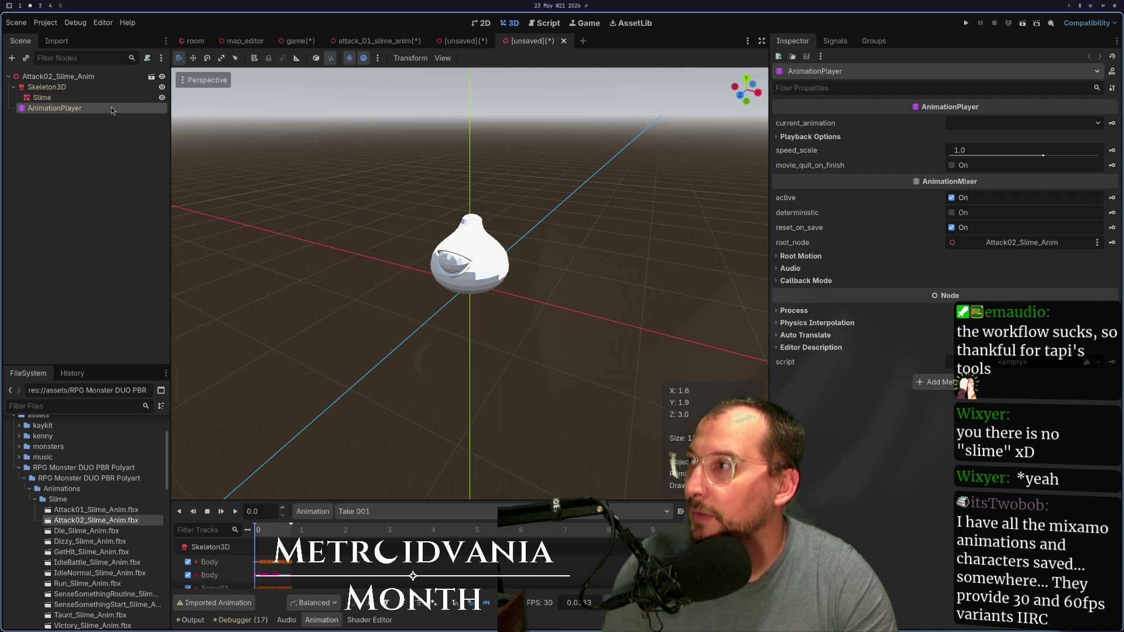
click(365, 516)
click(363, 529)
click(236, 514)
Step: Replay Take 001 and scrub through its poses back to the first frame
click(380, 513)
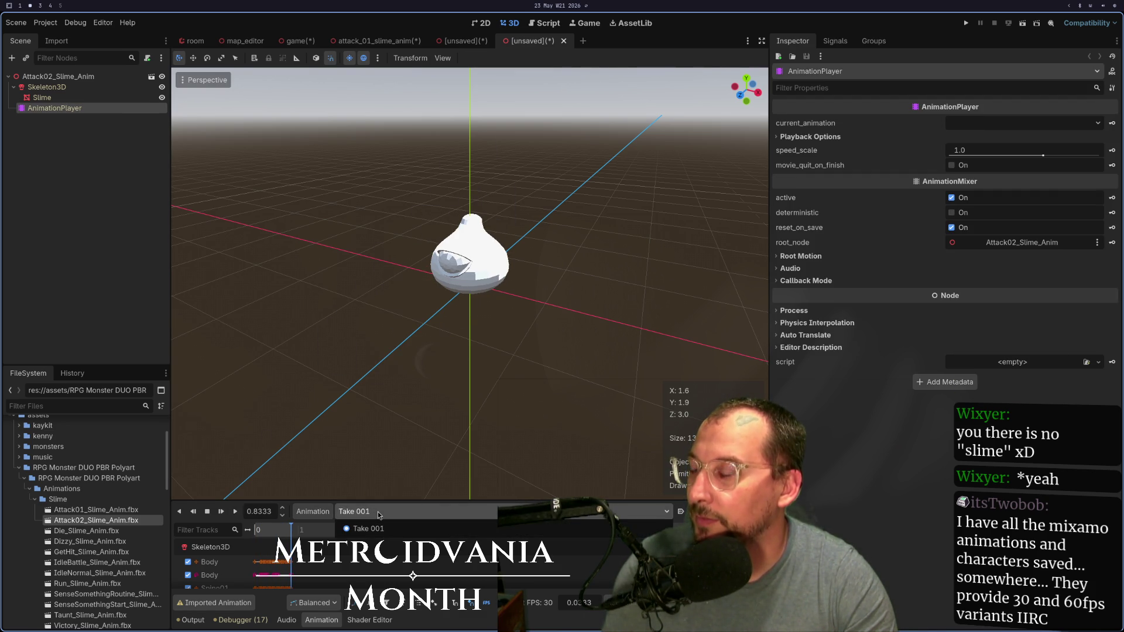
click(368, 529)
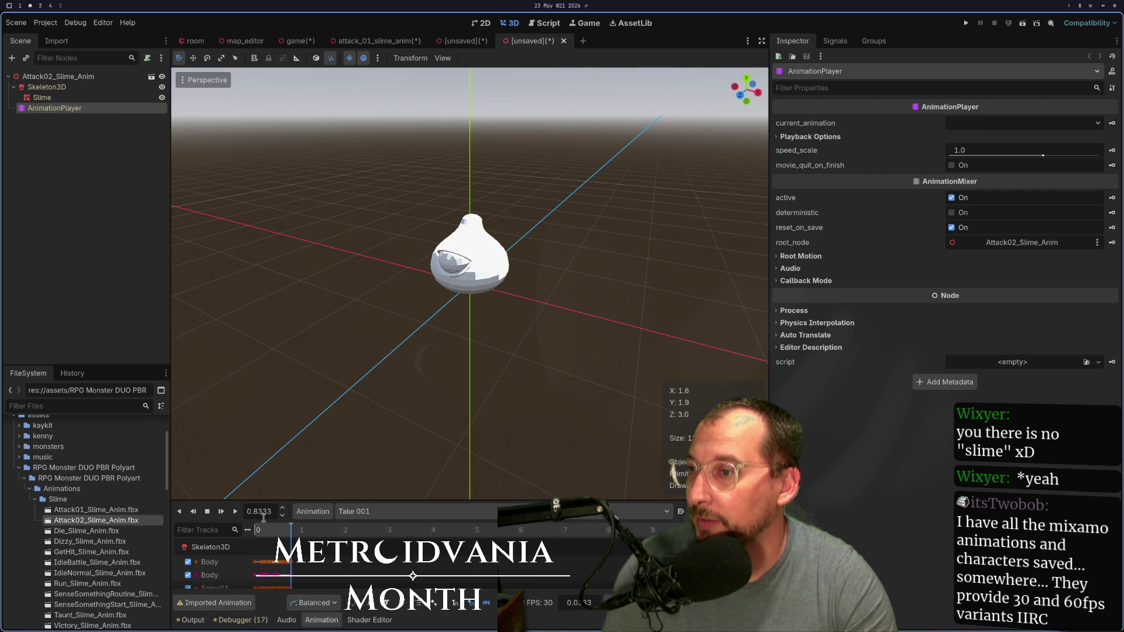
click(236, 511)
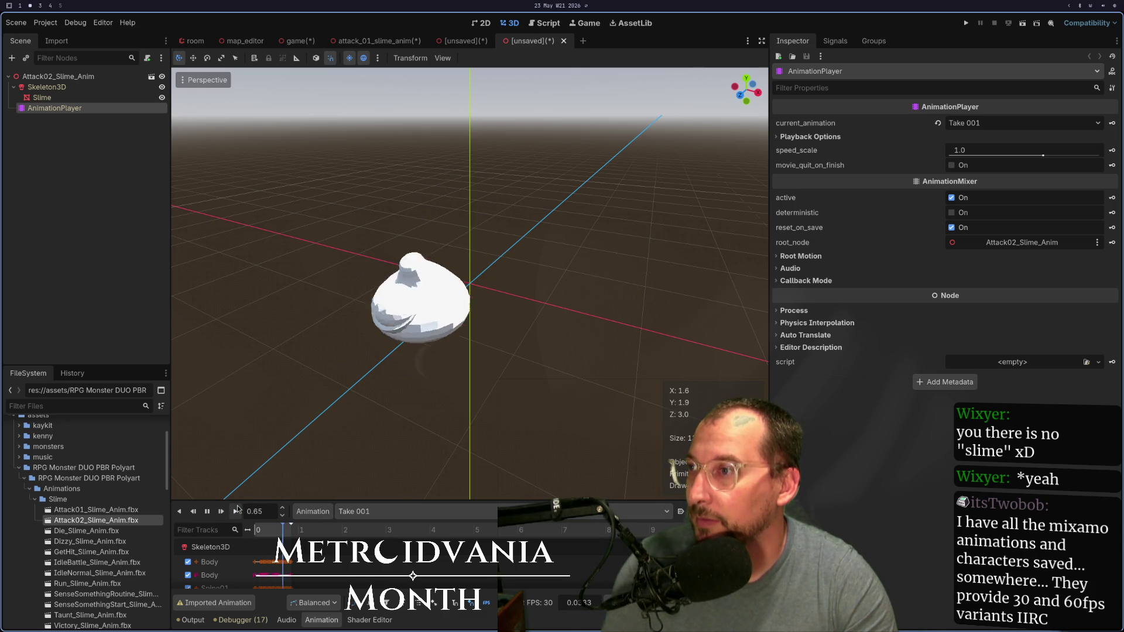
click(235, 512)
mouse_move(284, 531)
mouse_down()
mouse_move(274, 531)
mouse_move(302, 532)
mouse_up()
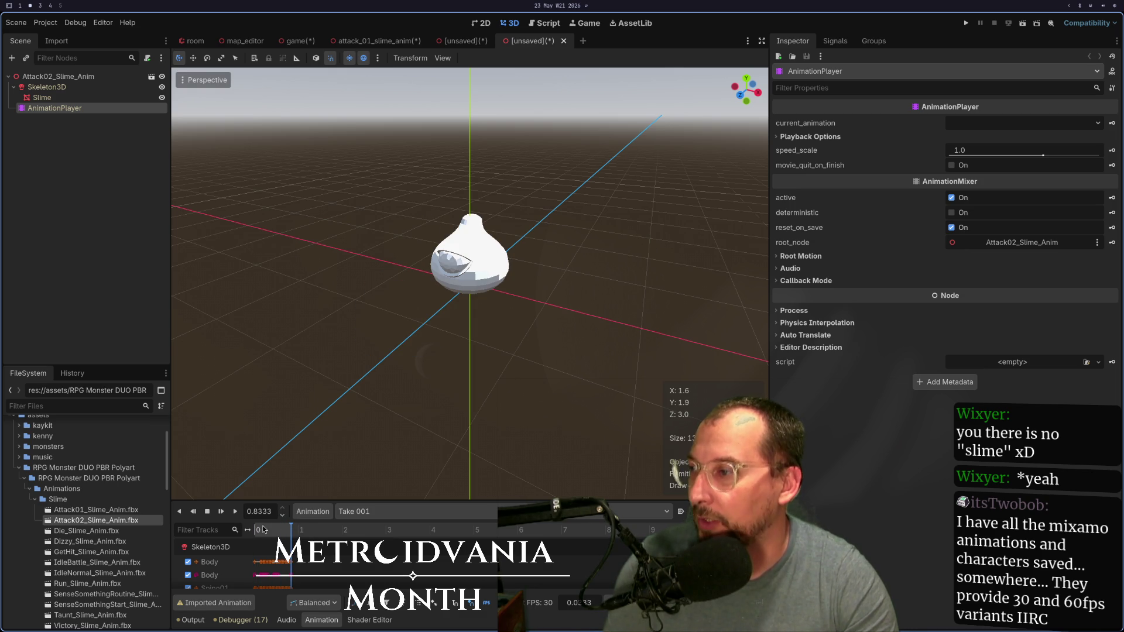
drag(275, 529, 255, 531)
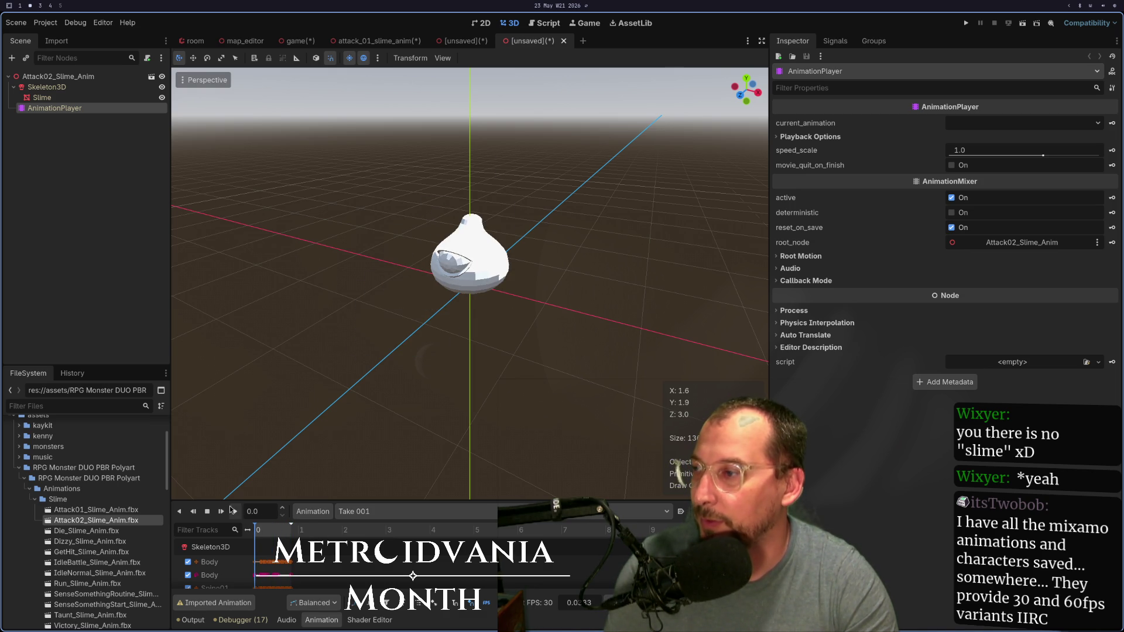
double_click(138, 511)
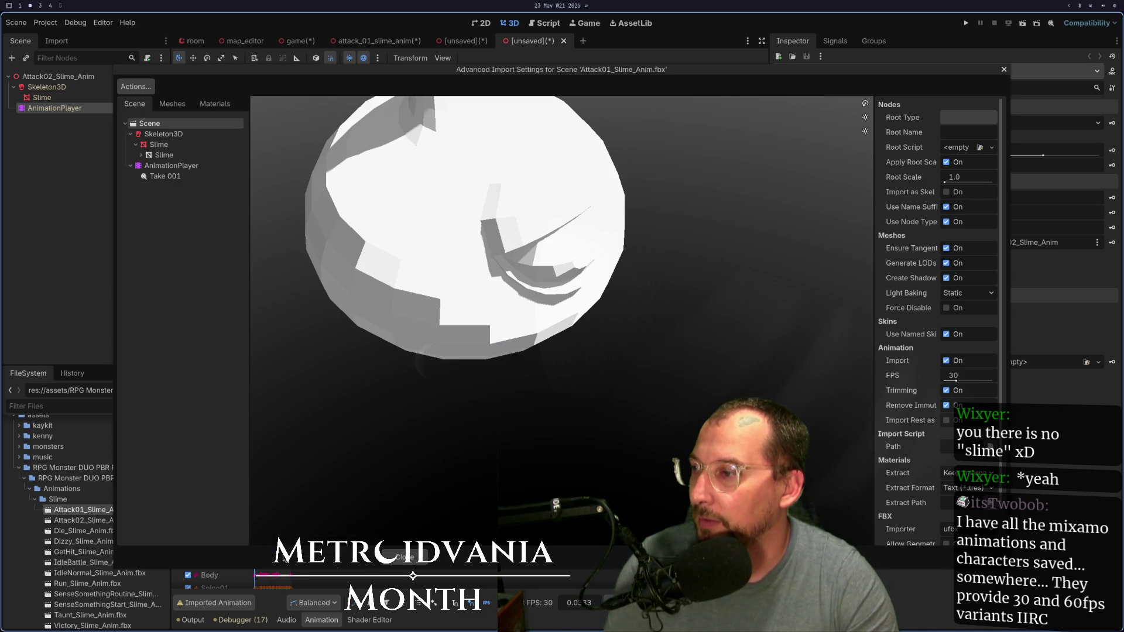
Step: Close the import dialog and make the [Global] library holding Take 001 unique (built-in)
click(409, 559)
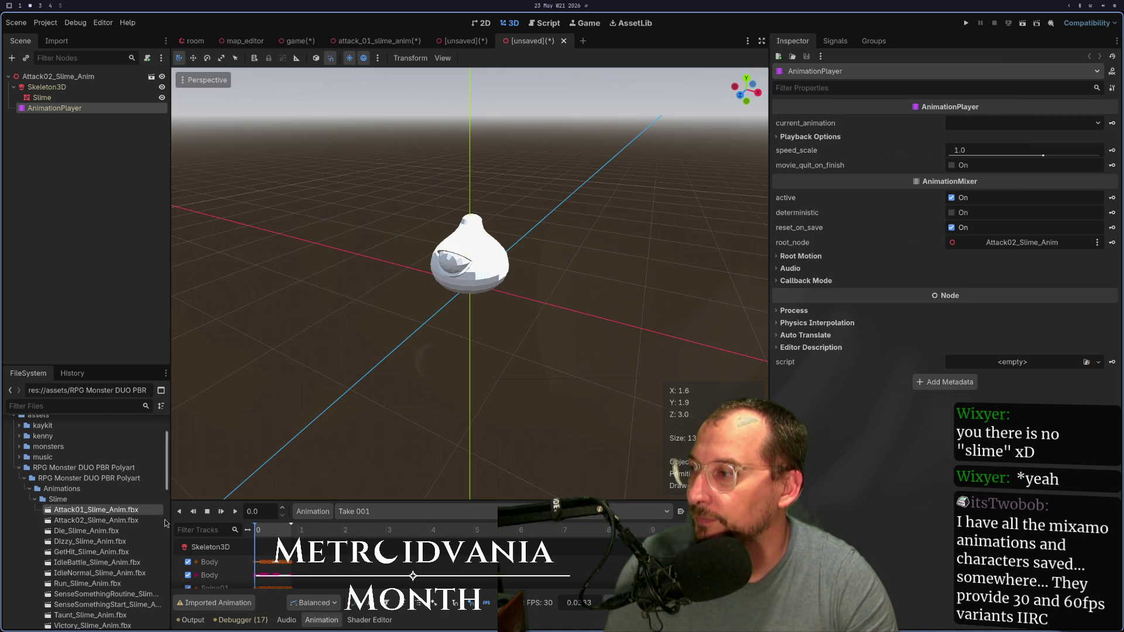
click(313, 512)
click(336, 543)
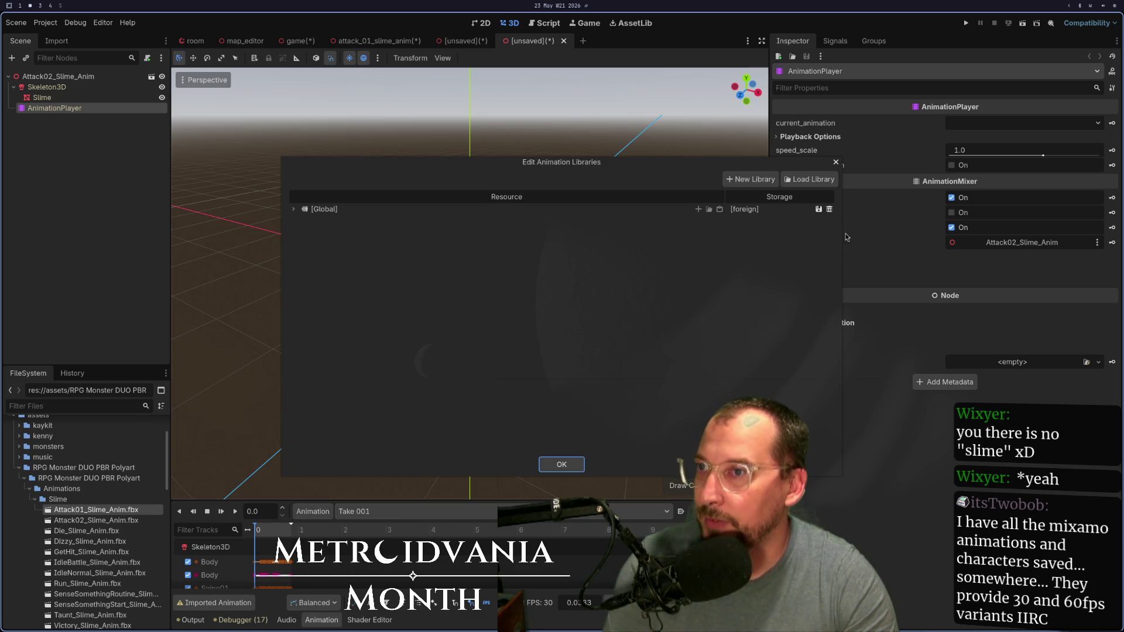
click(818, 209)
click(846, 250)
click(692, 212)
click(542, 209)
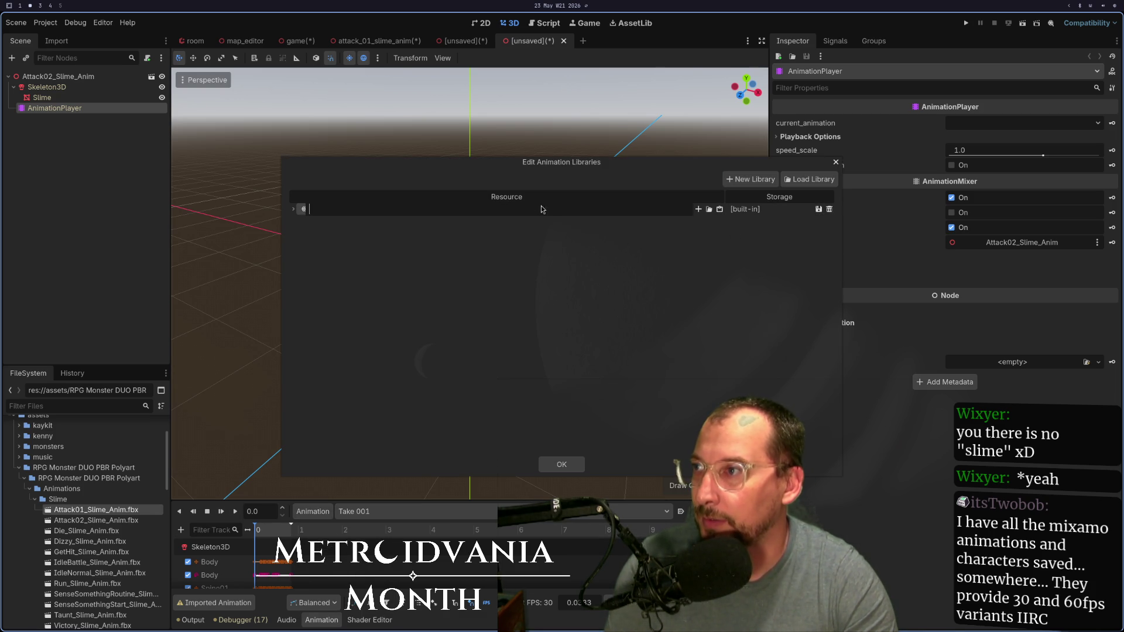
click(292, 209)
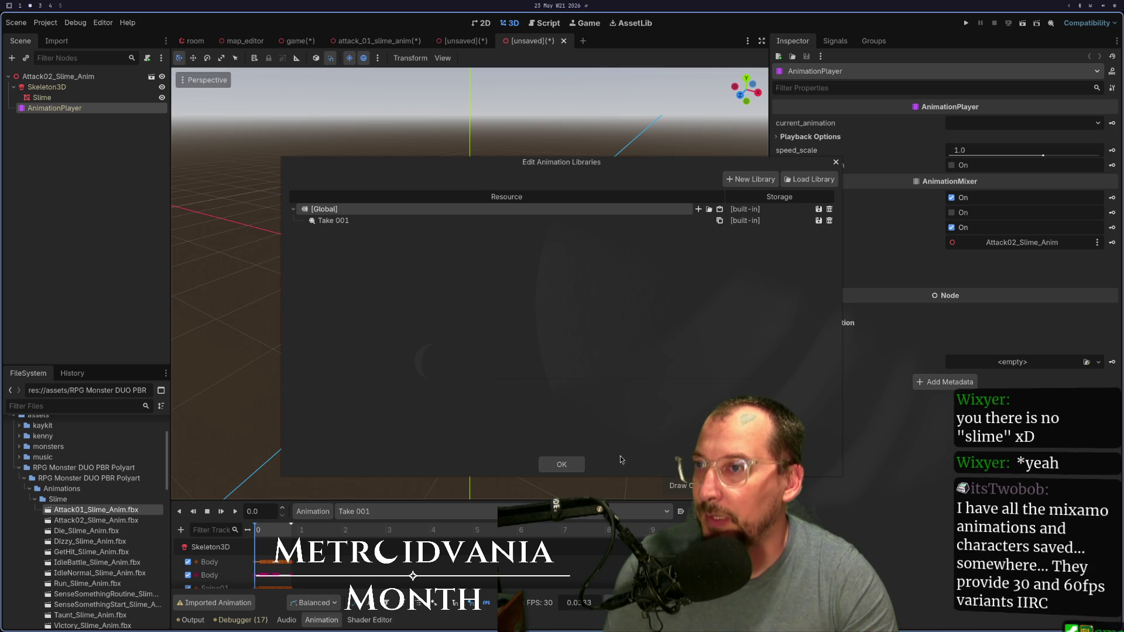
click(575, 465)
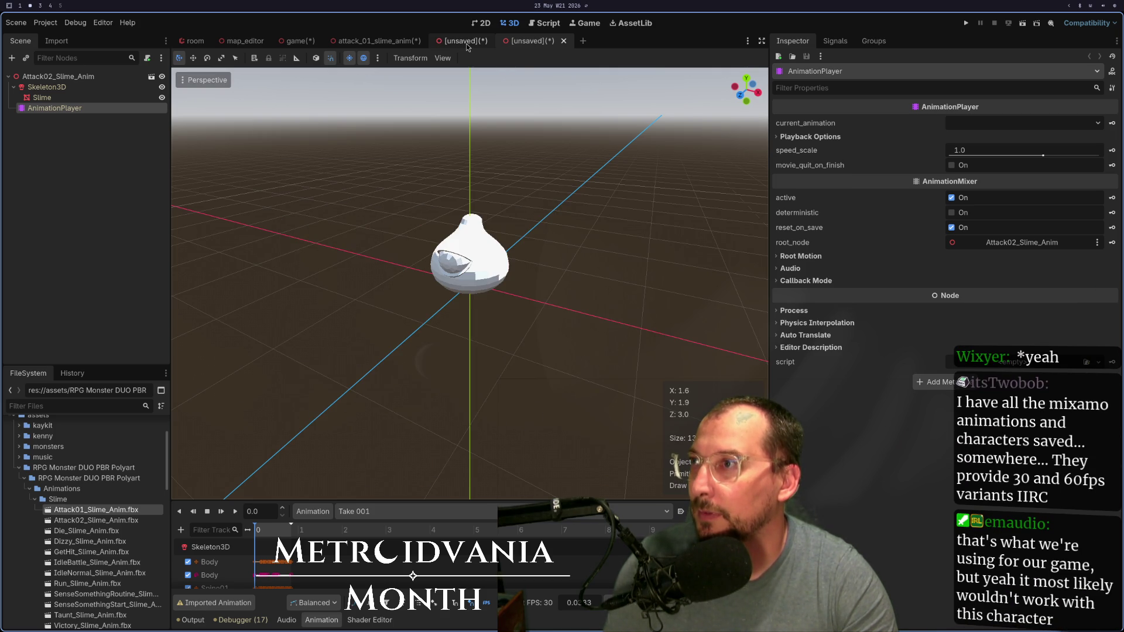
click(467, 43)
Step: Paste Take 001 into slime_animations in Manage Animations and rename it attack_02
click(304, 512)
click(319, 539)
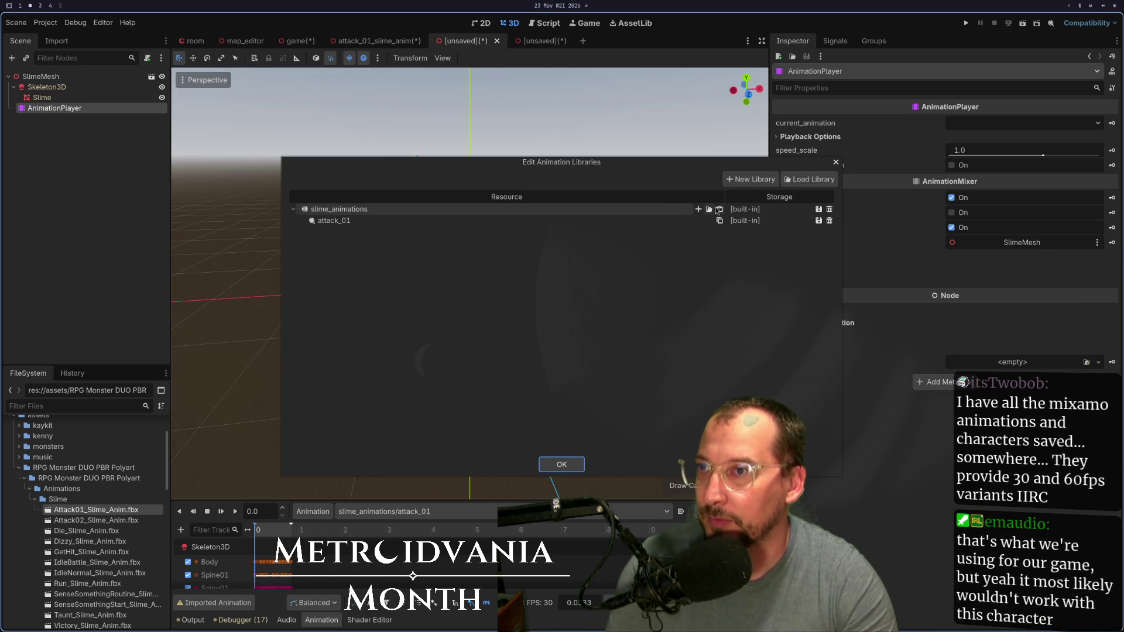
double_click(446, 226)
key(ctrl+a)
text(Tta)
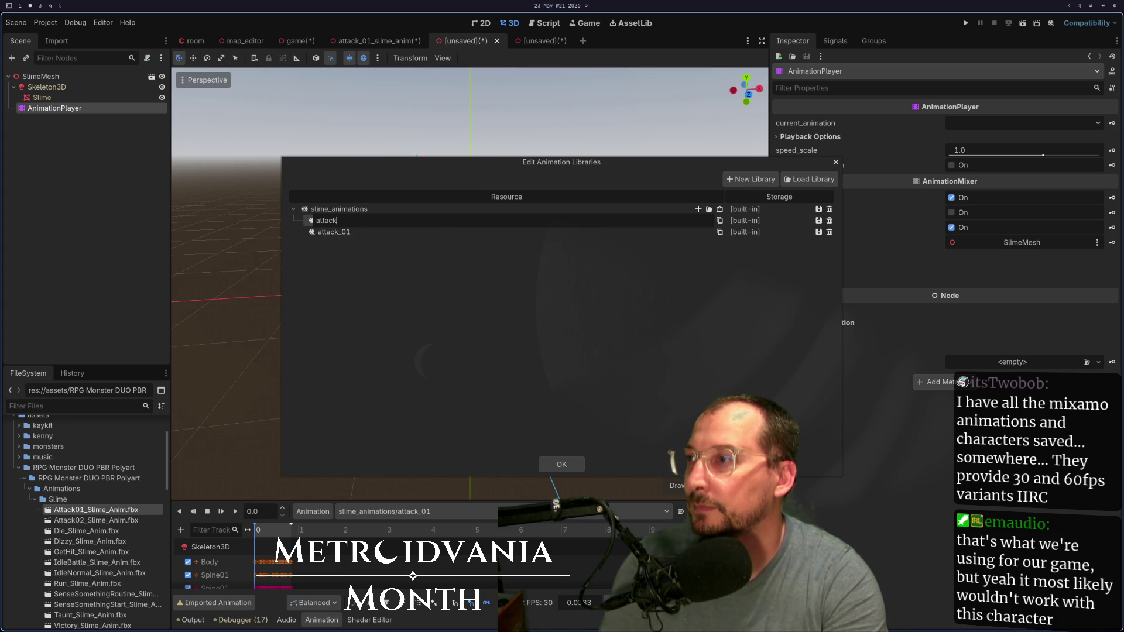
text(02)
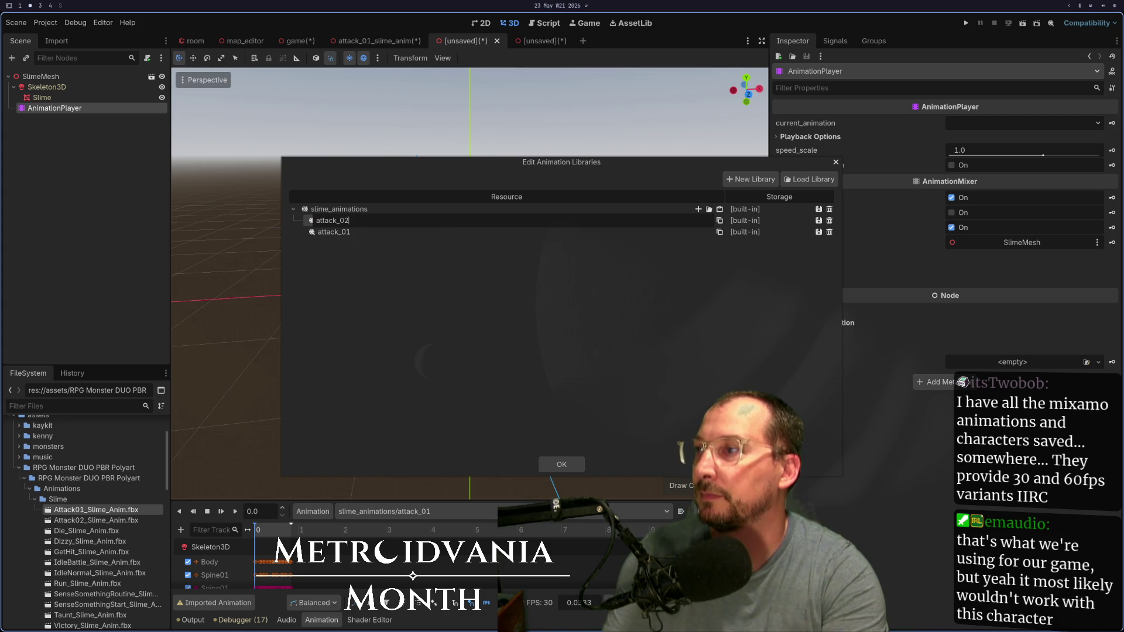
key(Return)
click(574, 468)
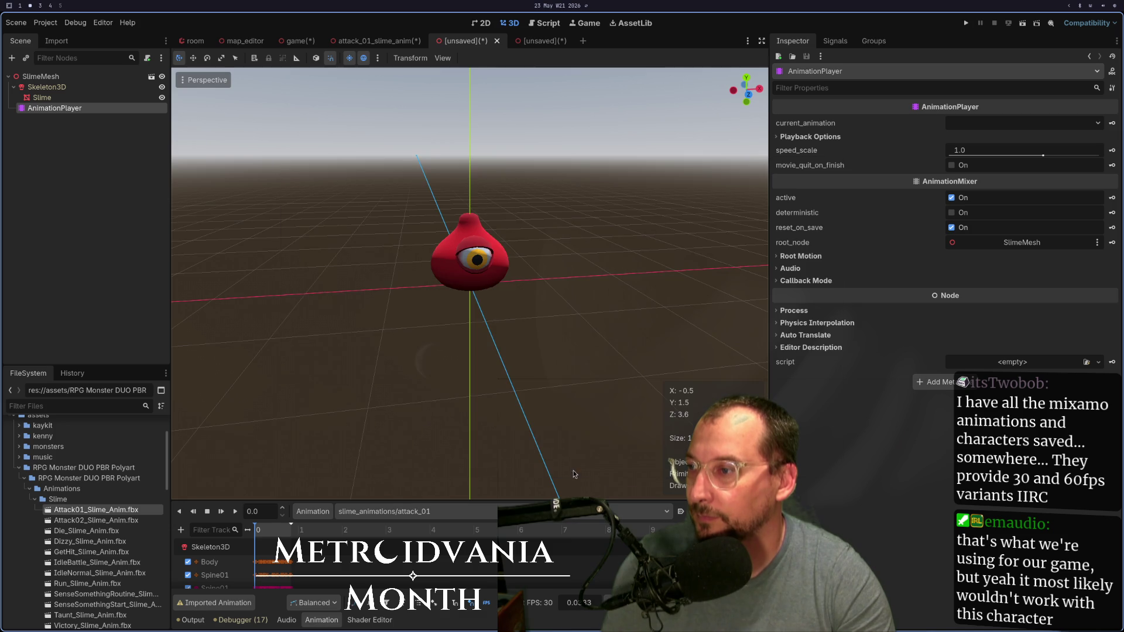
click(478, 511)
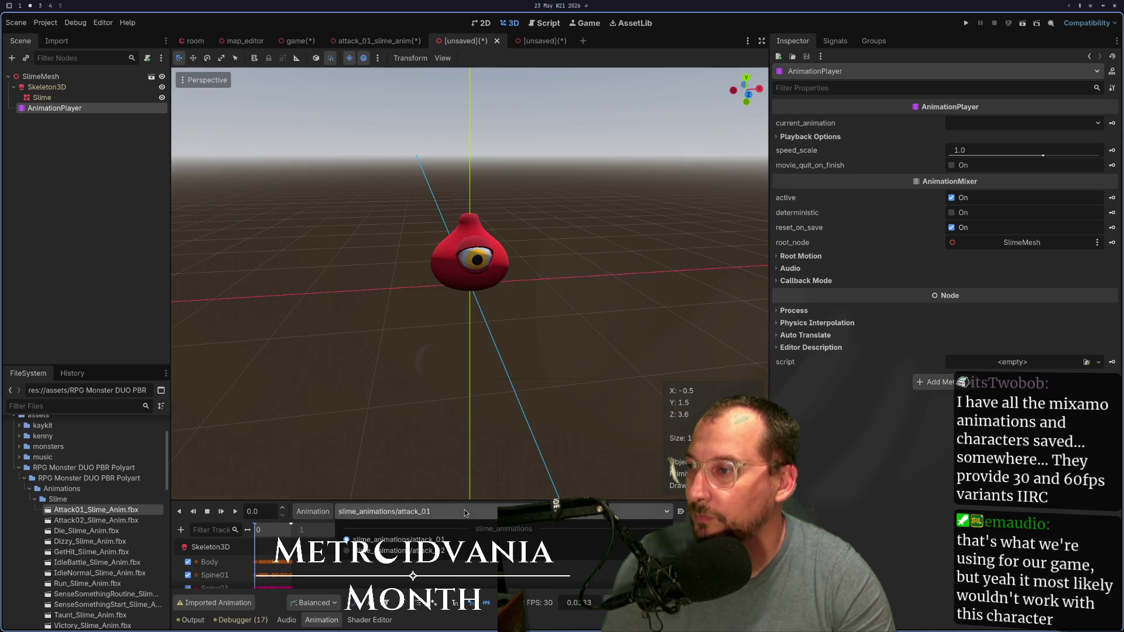
Step: Play attack_01, then load, play and scrub attack_02, and enlarge the animation panel
click(221, 515)
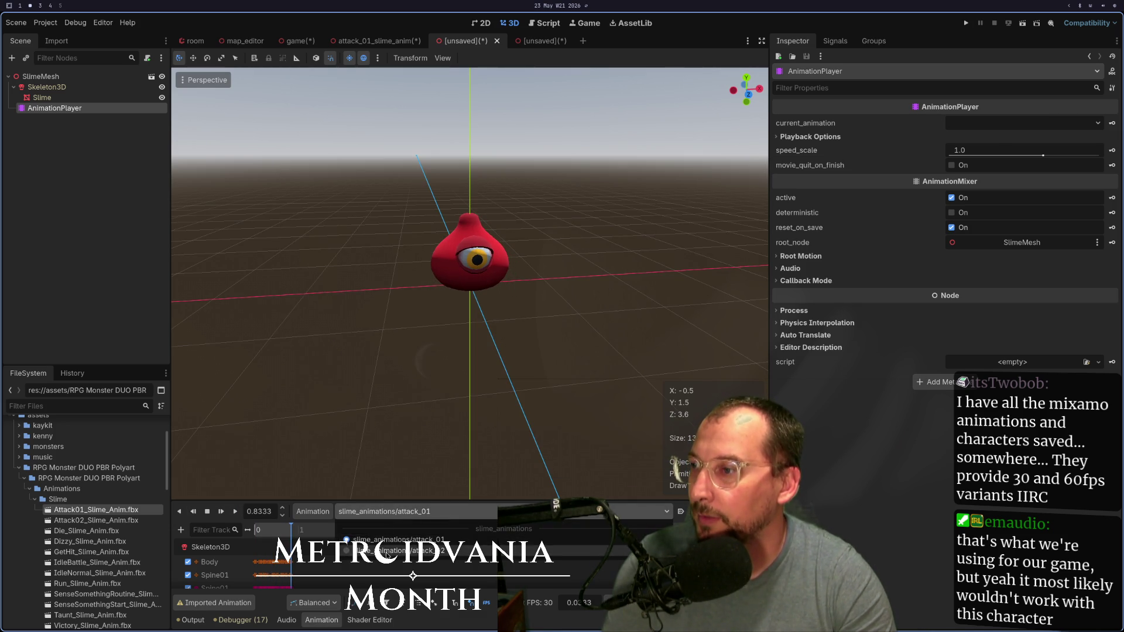
click(387, 551)
click(237, 513)
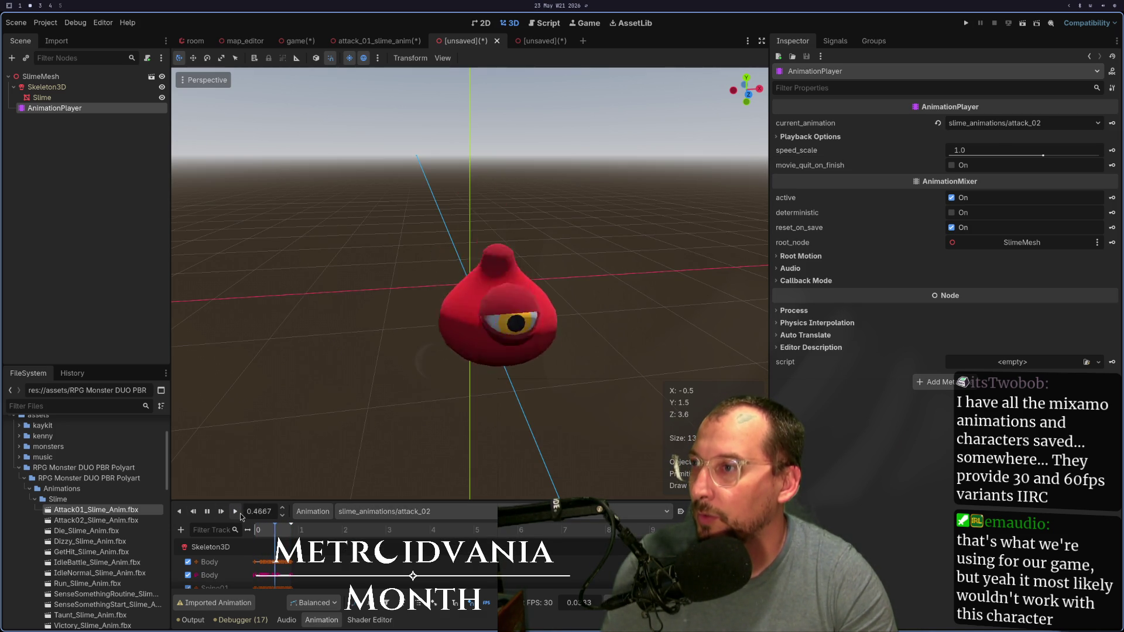
drag(254, 534, 299, 532)
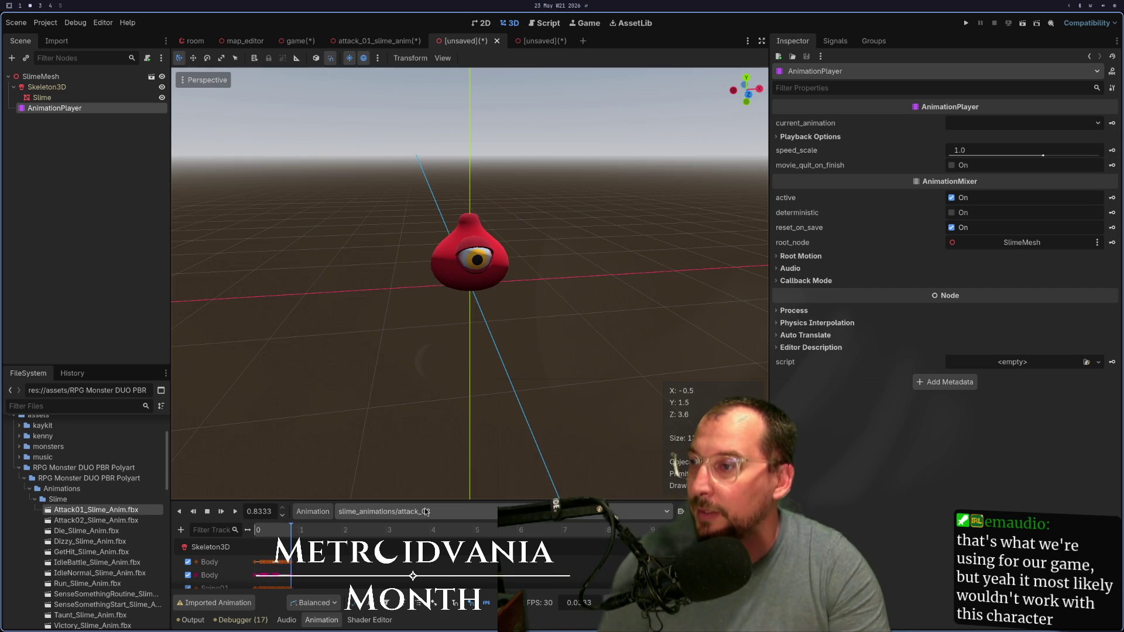
mouse_move(275, 530)
mouse_down()
mouse_move(230, 533)
mouse_move(286, 530)
mouse_move(255, 531)
mouse_up()
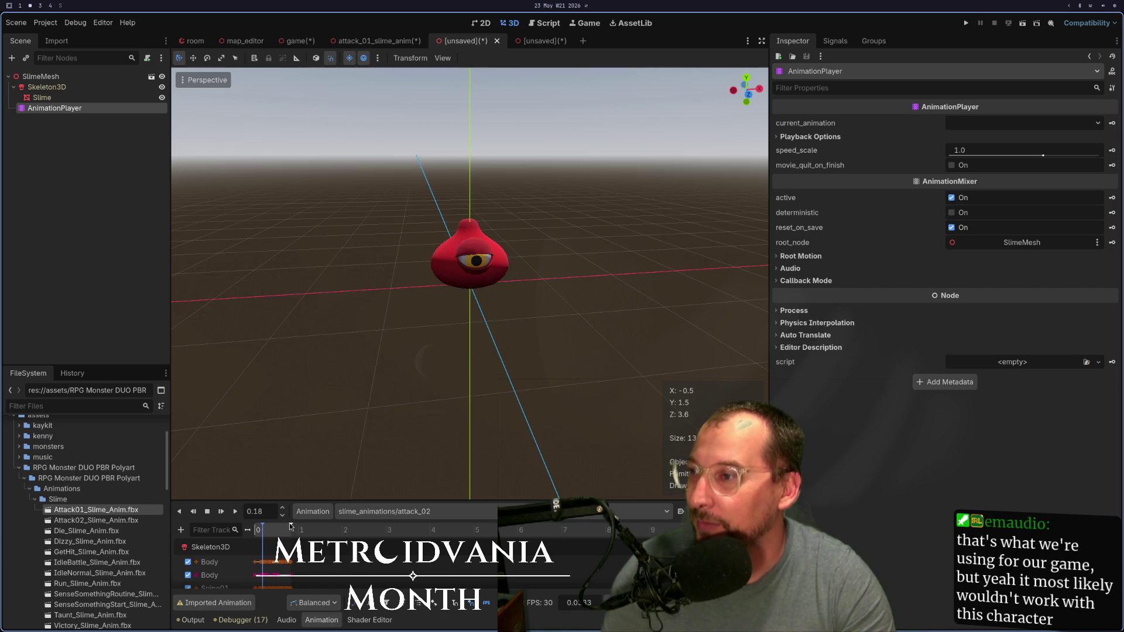
mouse_move(310, 498)
mouse_down()
mouse_move(293, 327)
mouse_move(275, 290)
mouse_move(263, 311)
mouse_up()
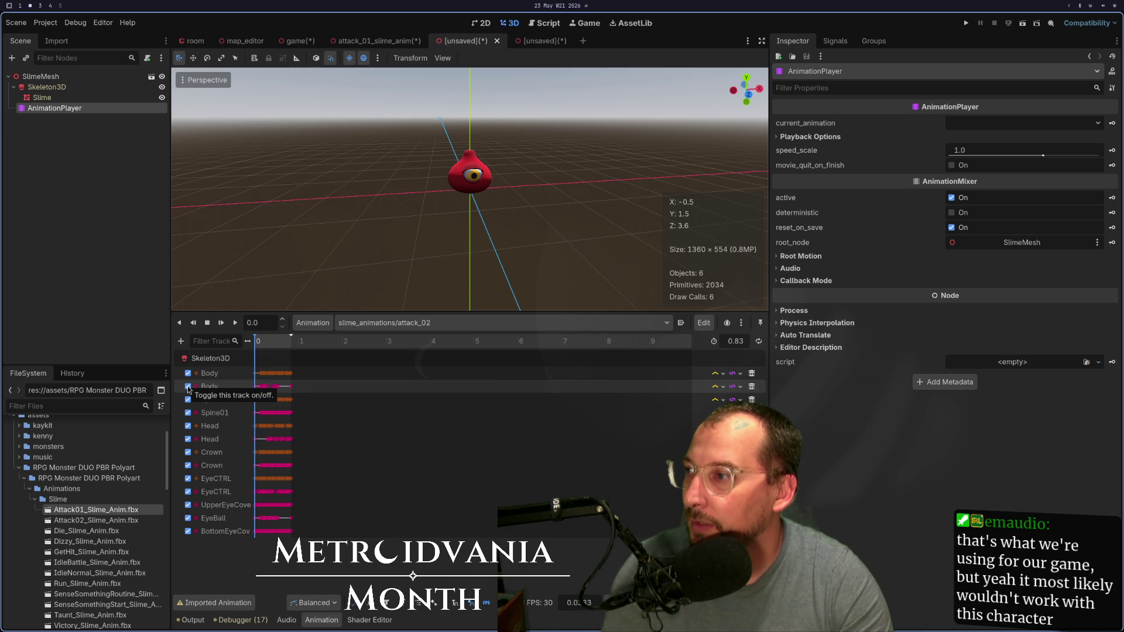
Step: Uncheck both Body tracks in attack_02, then scrub to 0.68 s and replay it
click(188, 387)
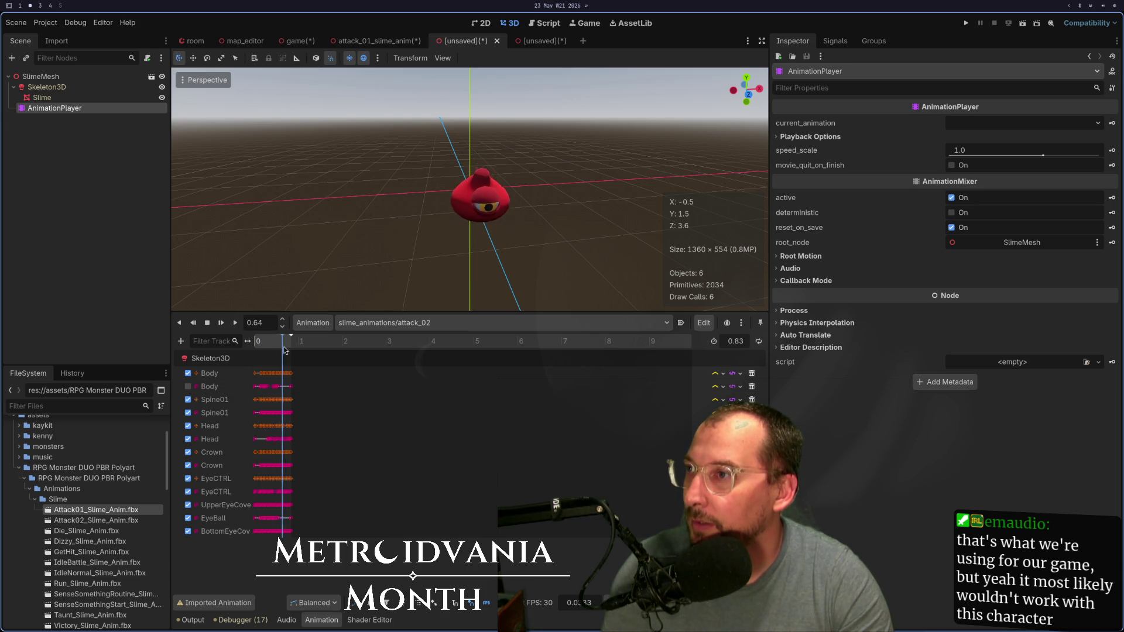
click(188, 373)
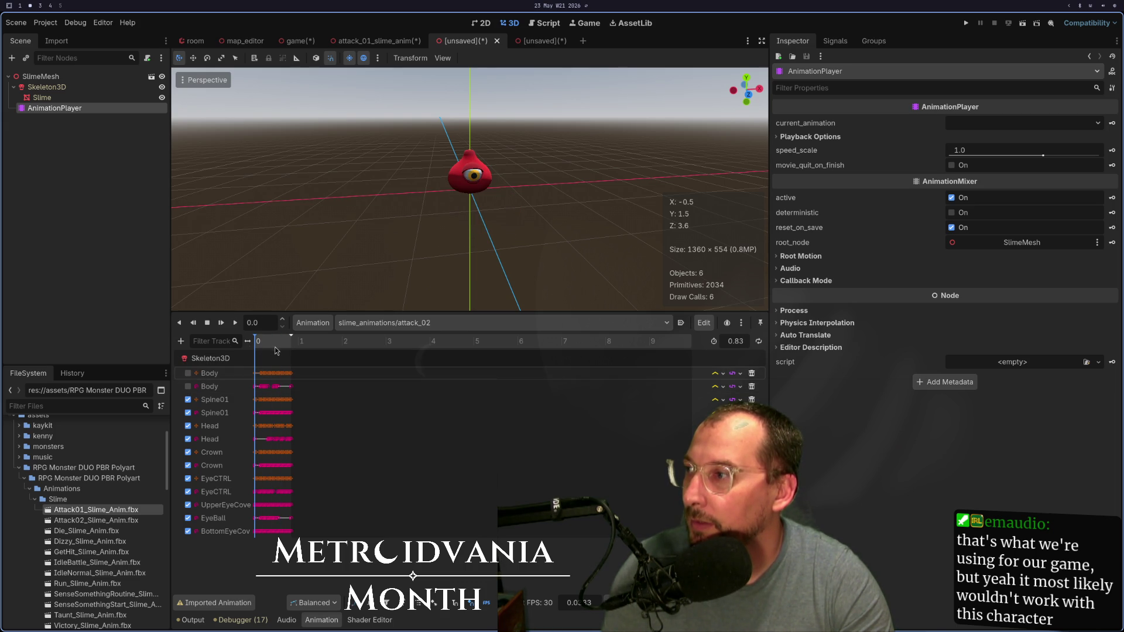
mouse_move(264, 347)
mouse_down()
mouse_move(284, 347)
mouse_move(233, 347)
mouse_move(305, 347)
mouse_move(250, 349)
mouse_up()
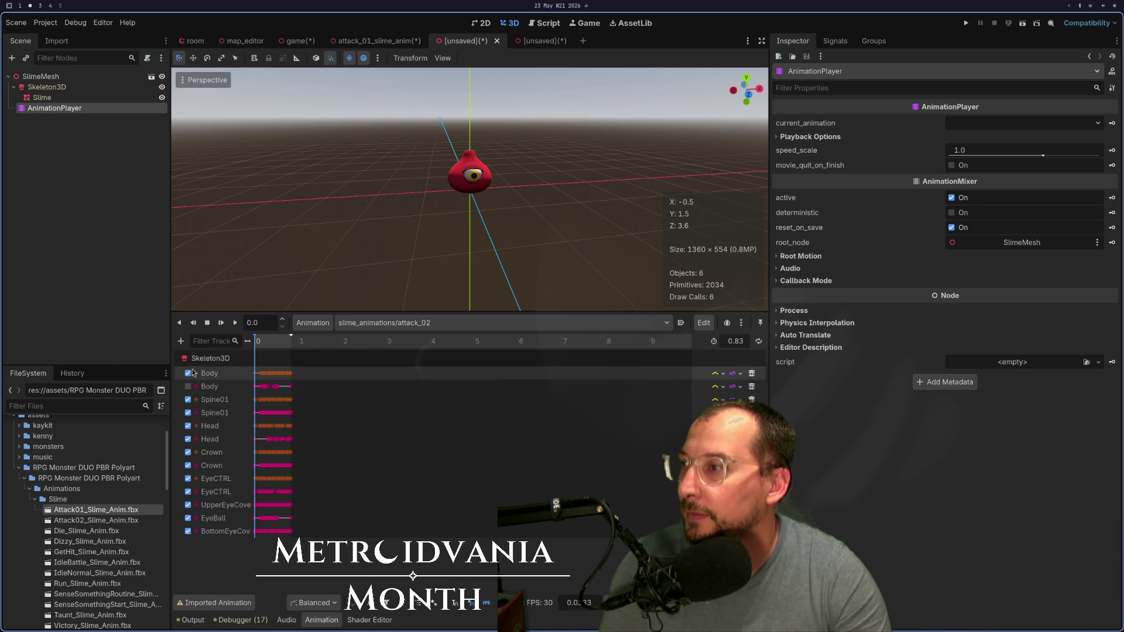
drag(261, 343, 293, 343)
click(236, 323)
click(236, 323)
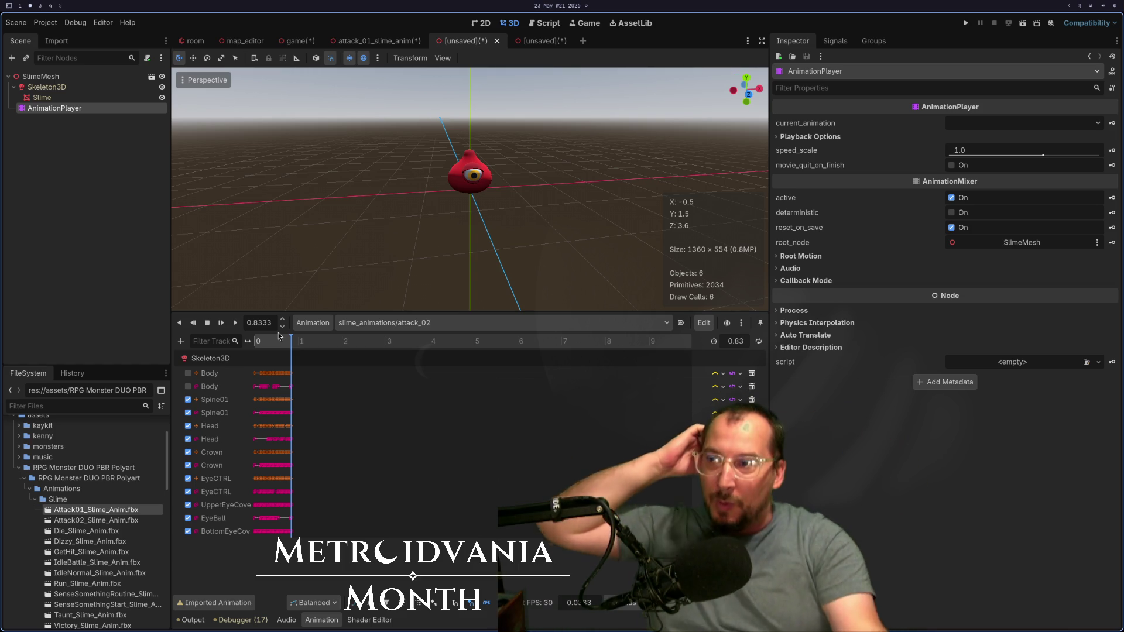
click(313, 323)
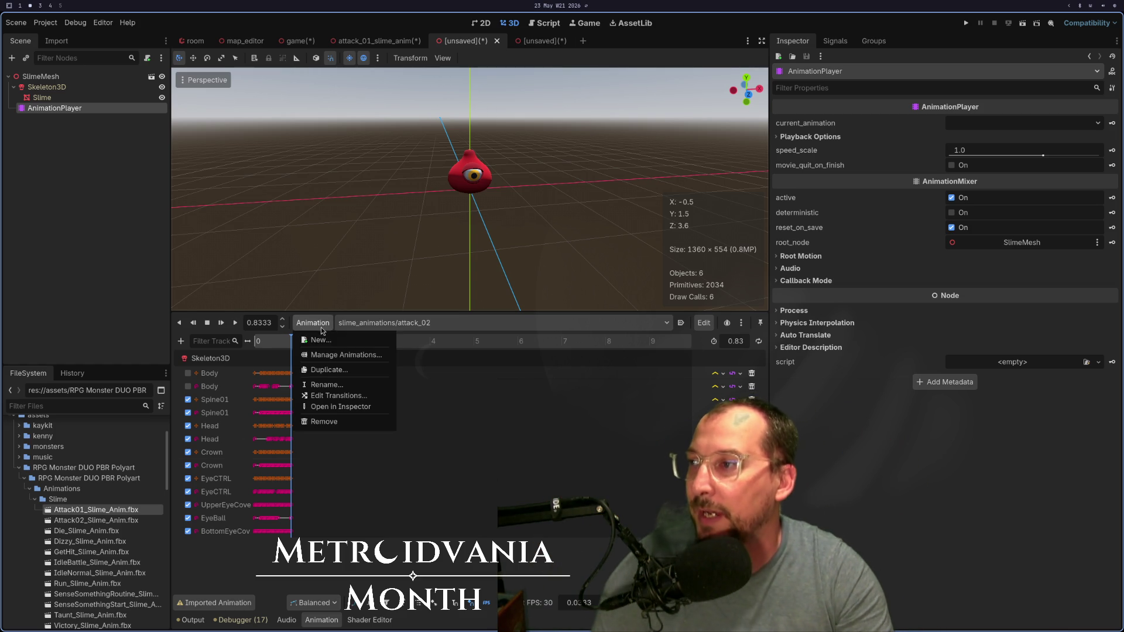
Step: Create a new_animation stored in a new [Global] library
click(381, 323)
click(312, 323)
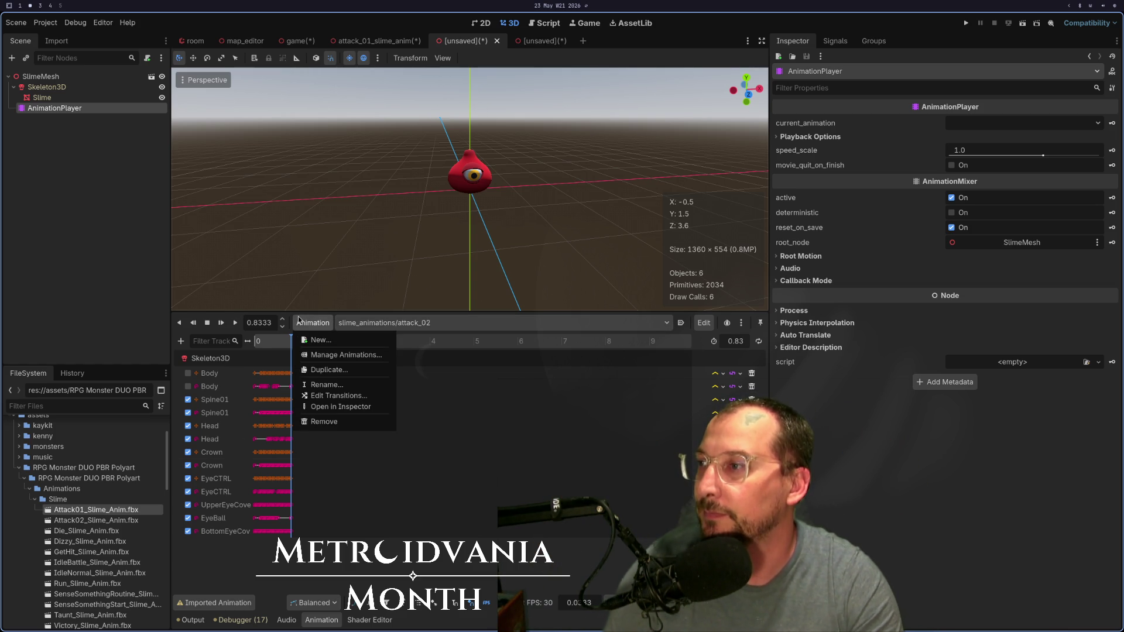
click(335, 341)
click(585, 322)
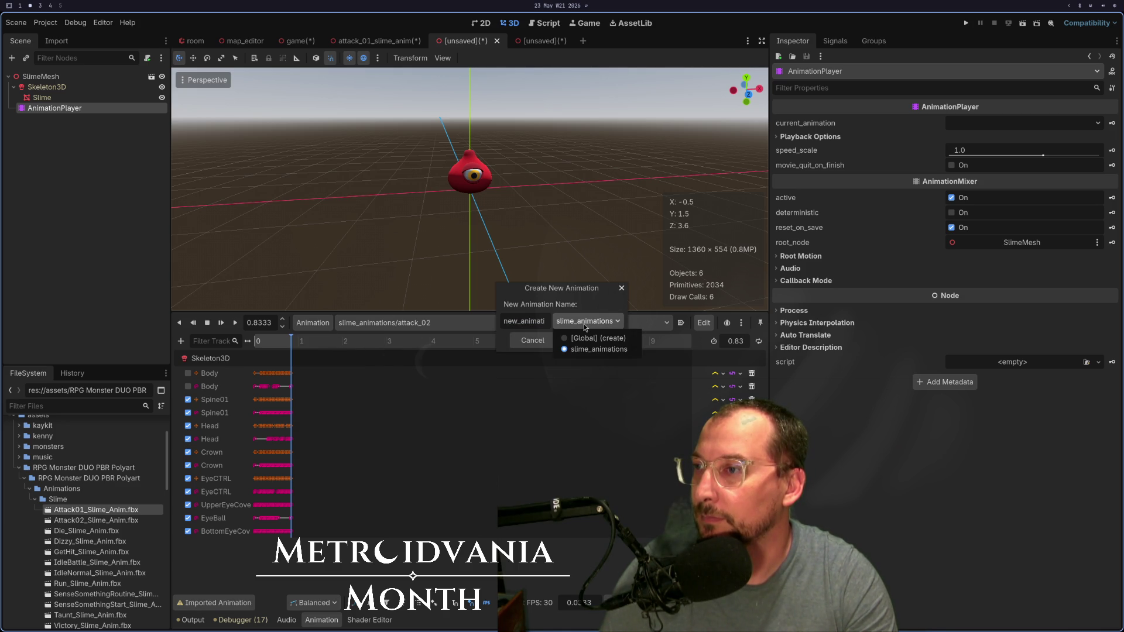
click(585, 325)
click(584, 327)
click(580, 338)
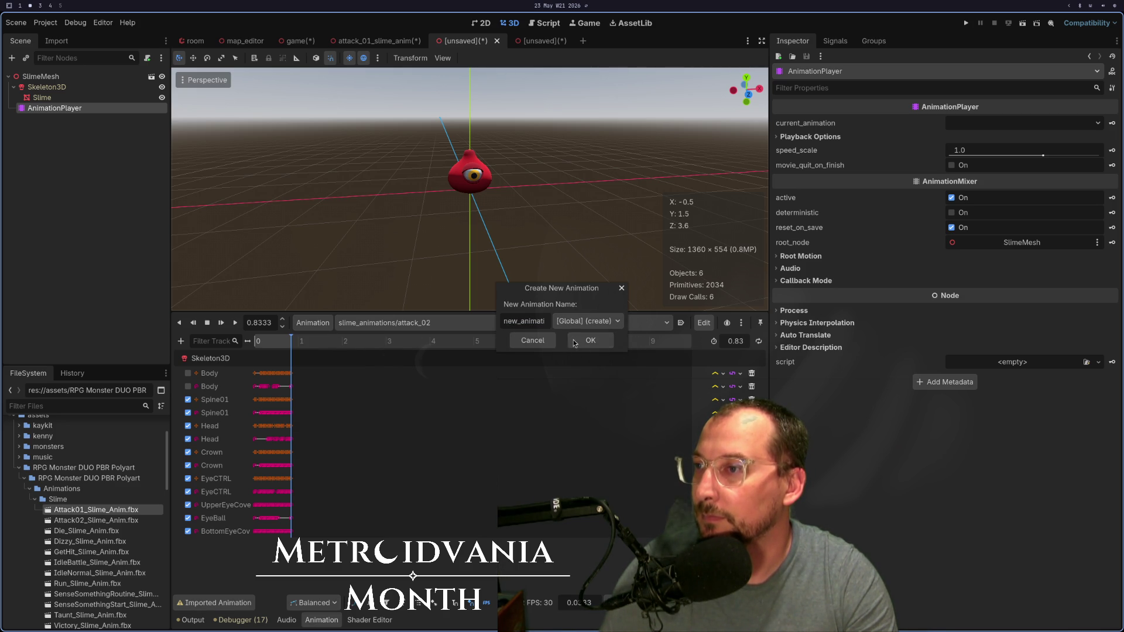
click(582, 341)
click(409, 327)
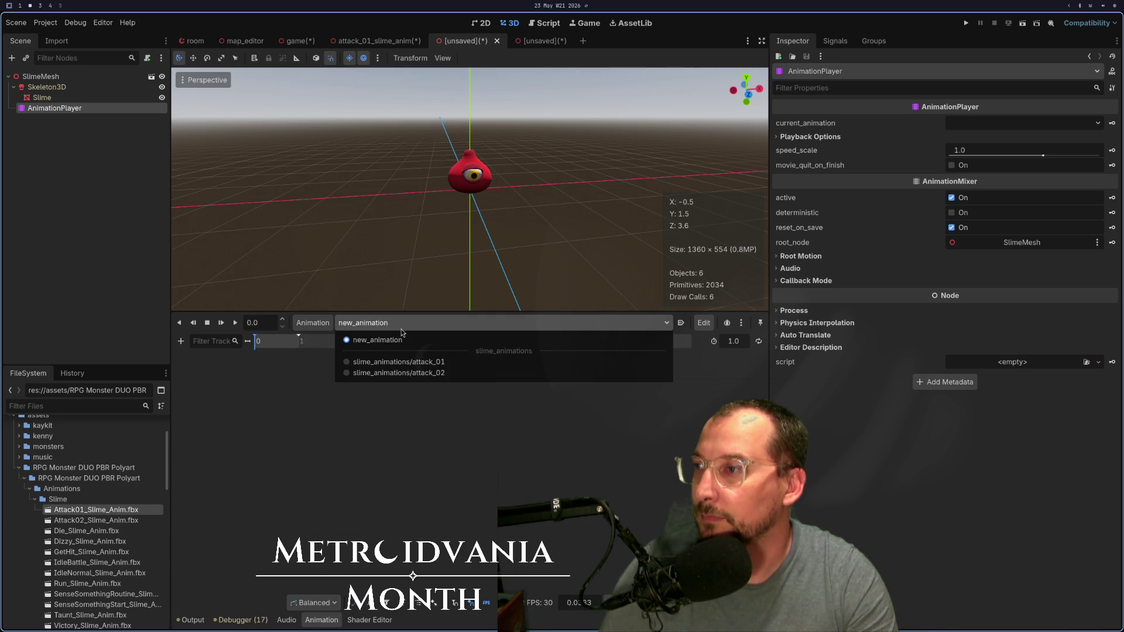
click(314, 323)
click(349, 360)
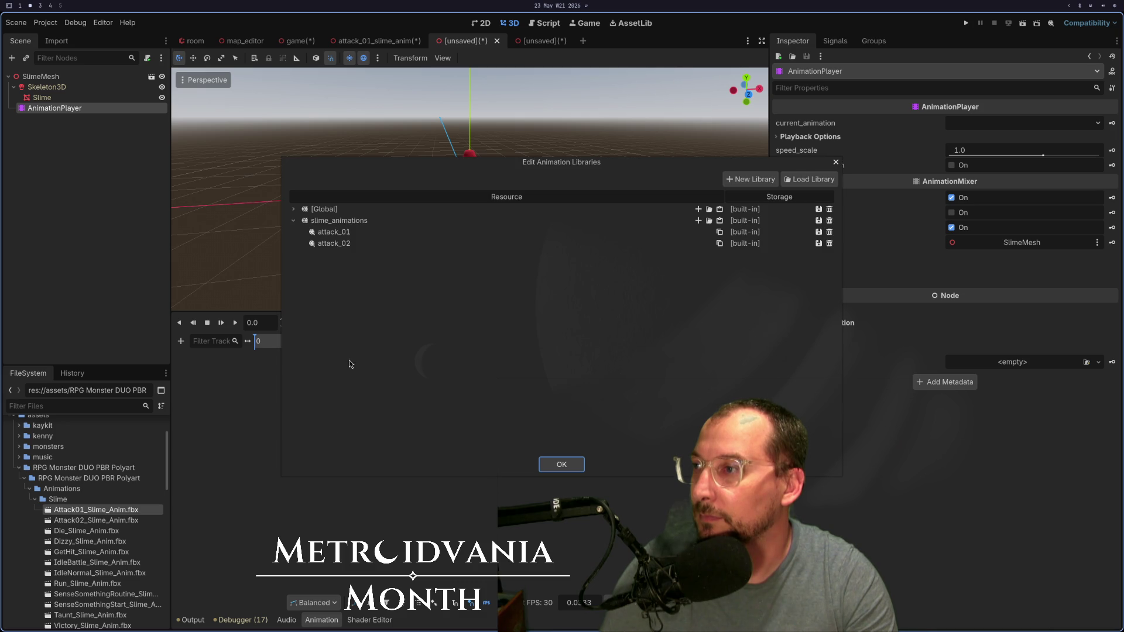
Step: Remove new_animation and the slime_animations library, and rename Take 001 to bounce
click(294, 210)
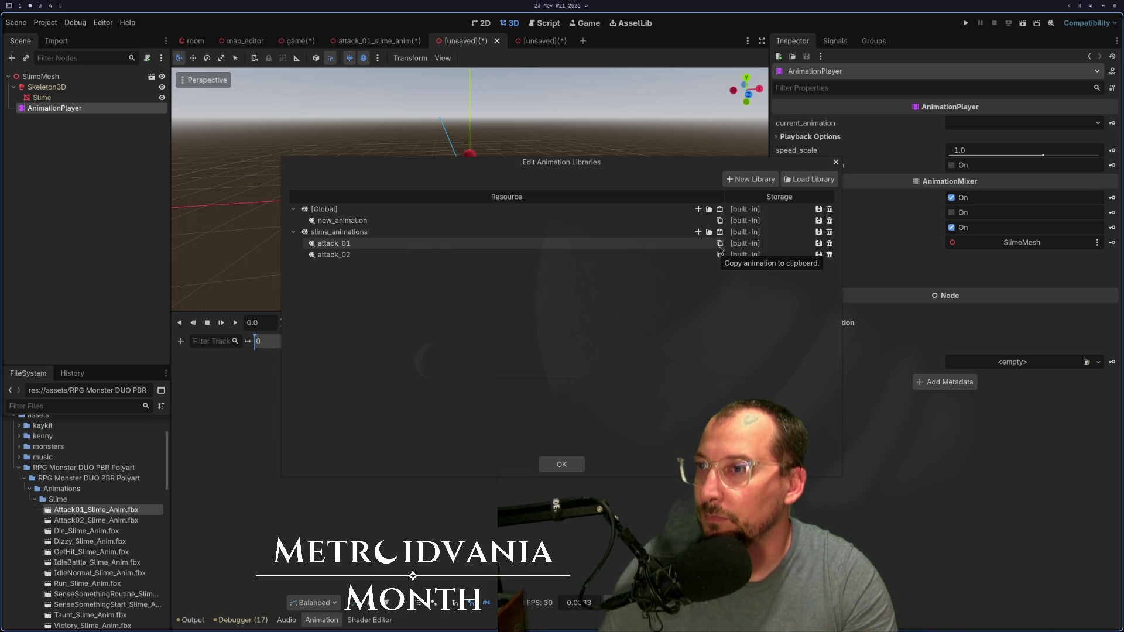
double_click(606, 223)
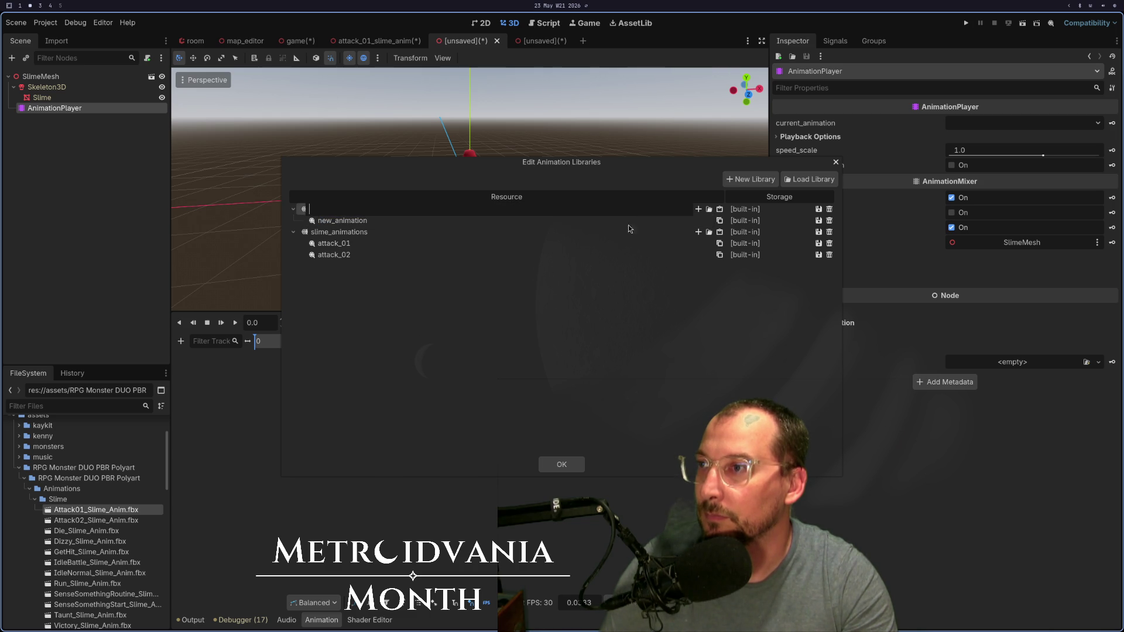
double_click(628, 238)
click(294, 209)
click(294, 209)
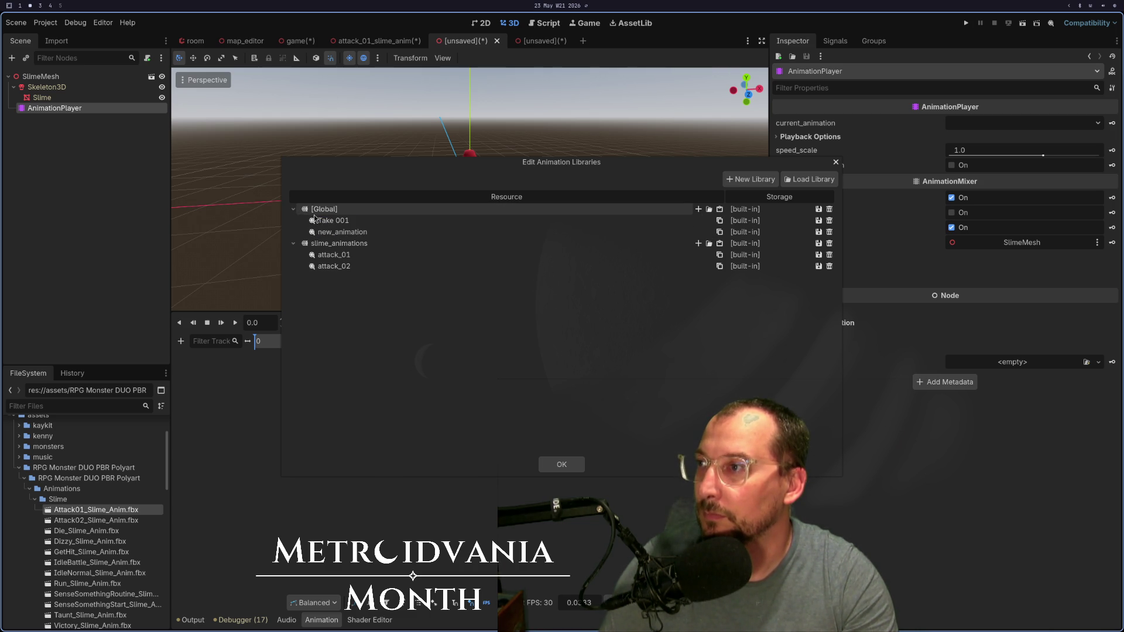
click(830, 233)
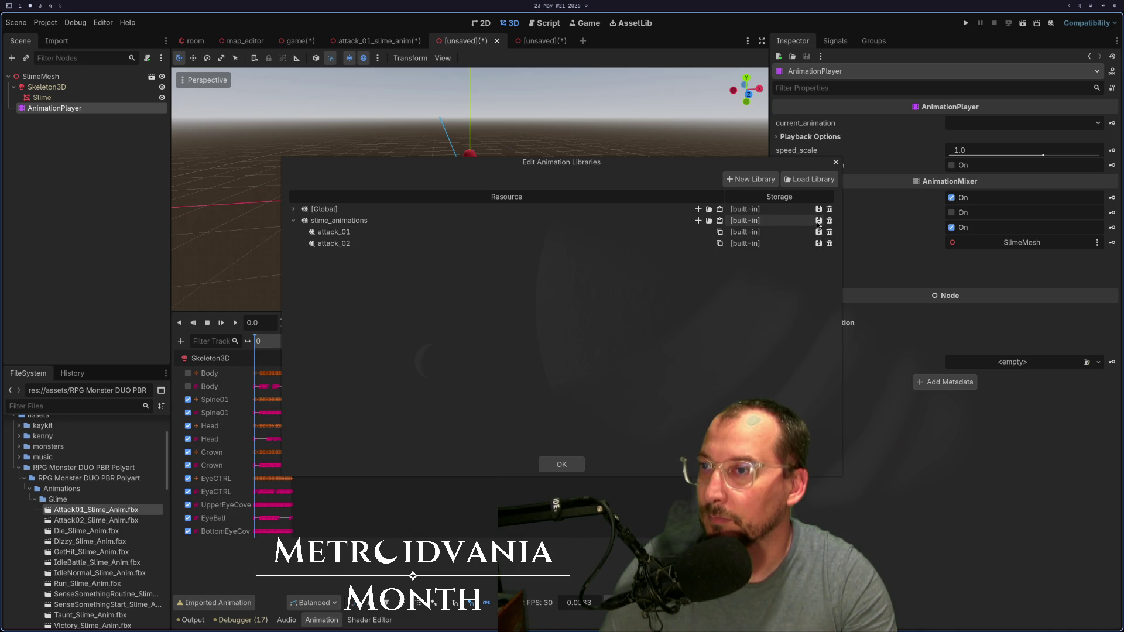
click(829, 220)
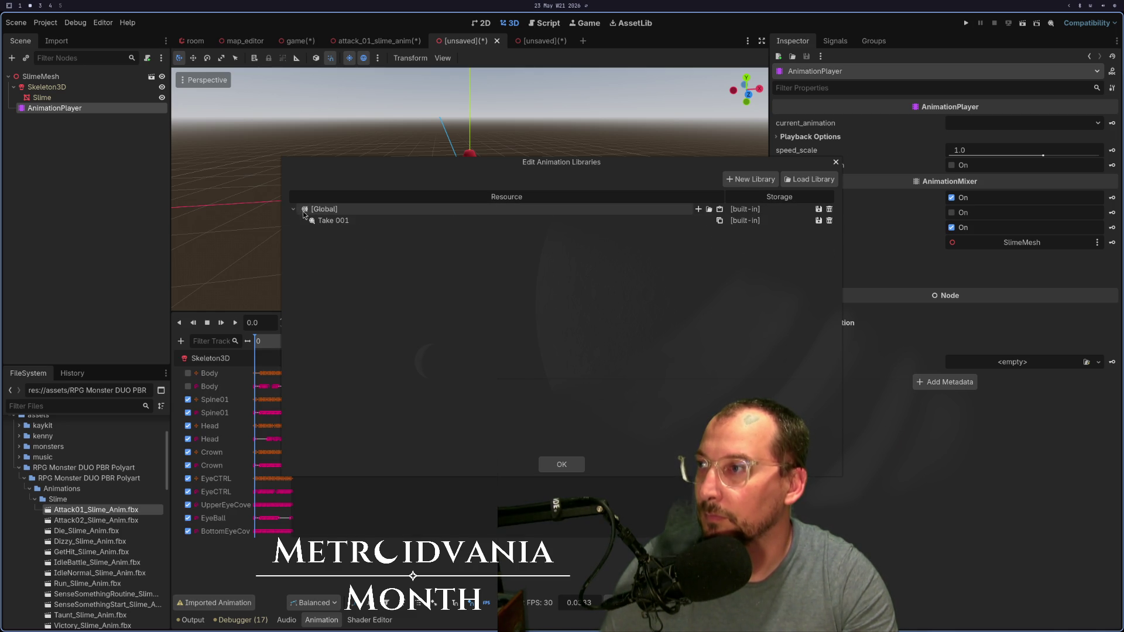
double_click(370, 221)
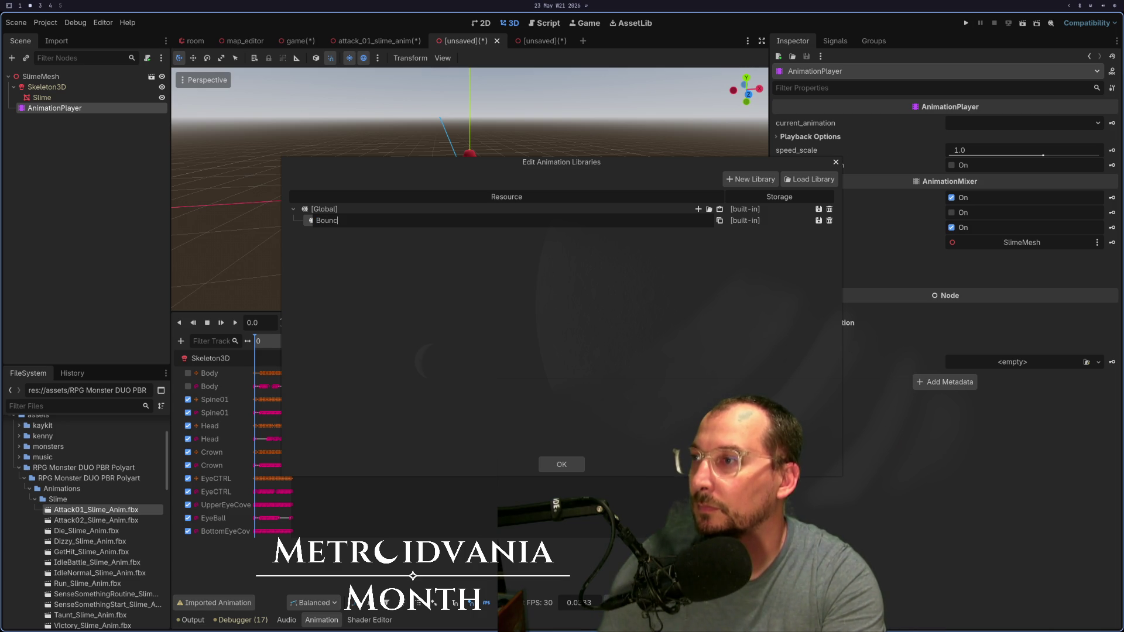
text(ce)
key(Return)
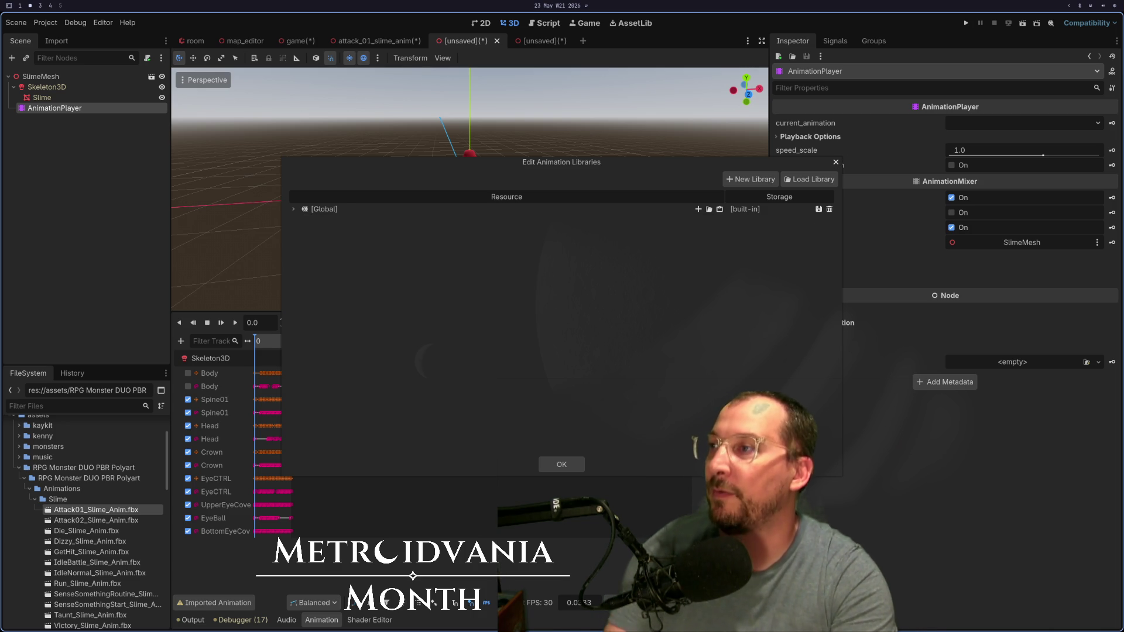
click(567, 470)
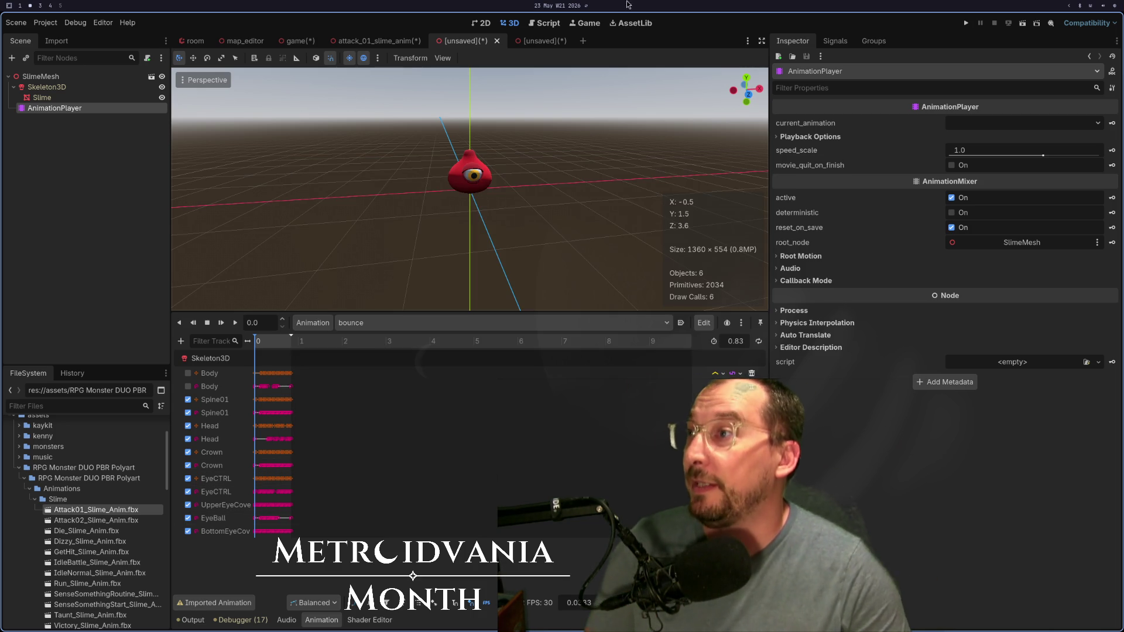
Step: Save the red slime scene as slime in a new scene/monsters folder
key(ctrl+s)
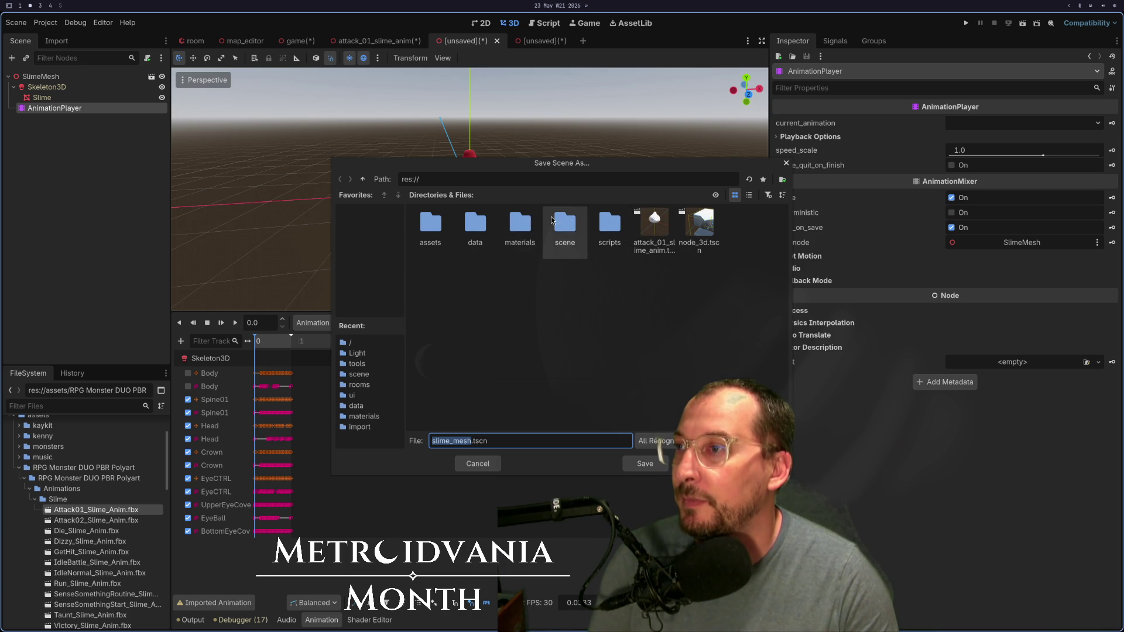
double_click(551, 220)
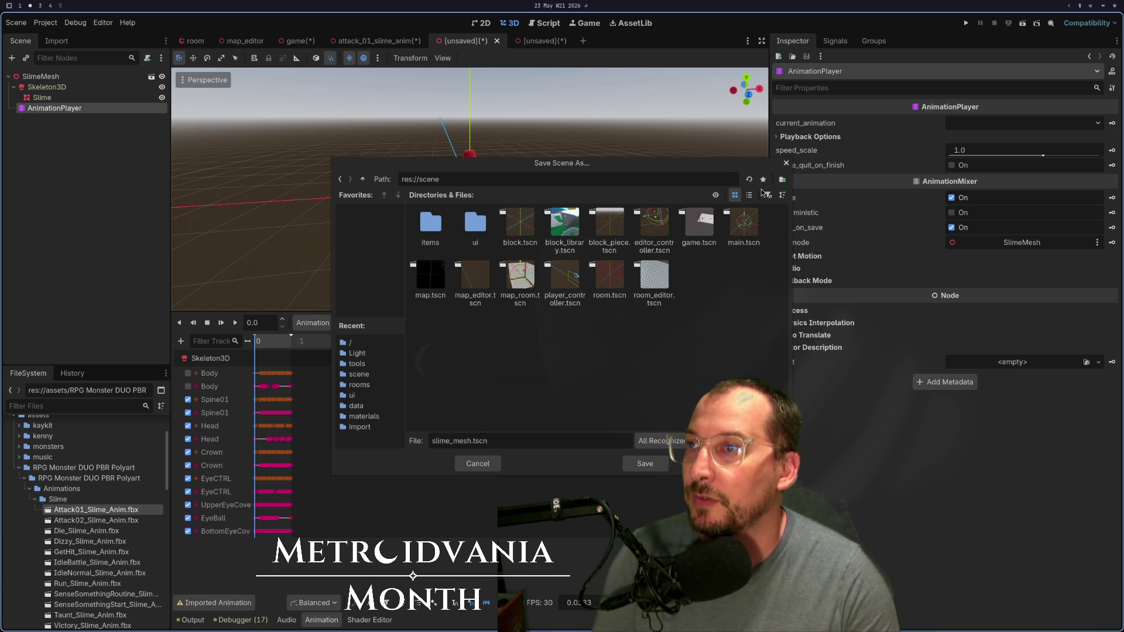
click(781, 179)
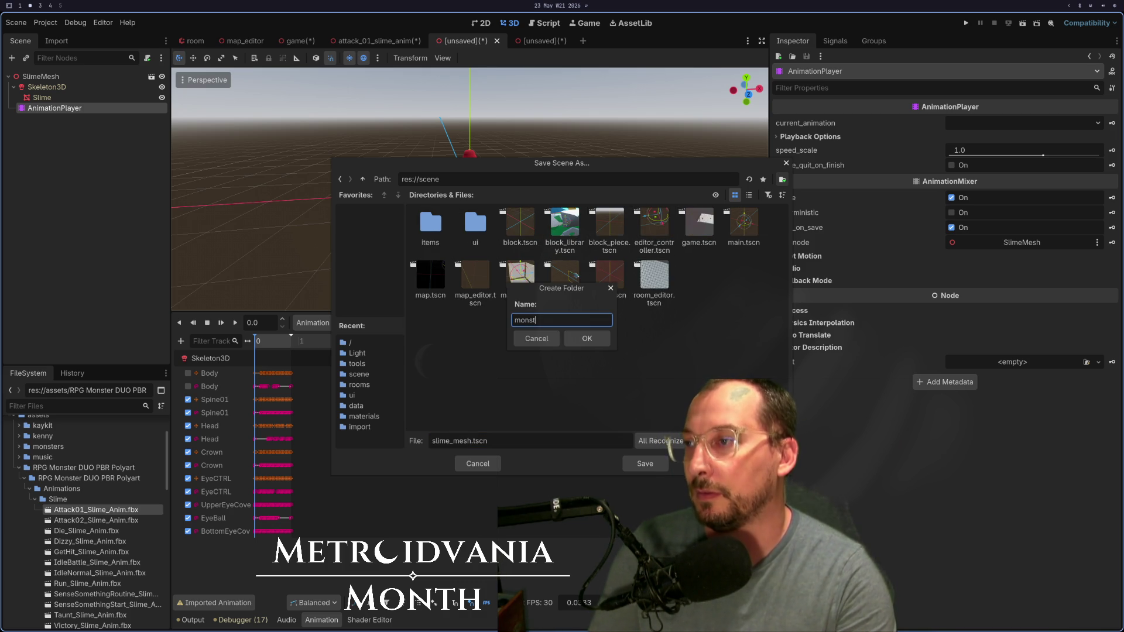
text(ers)
key(Return)
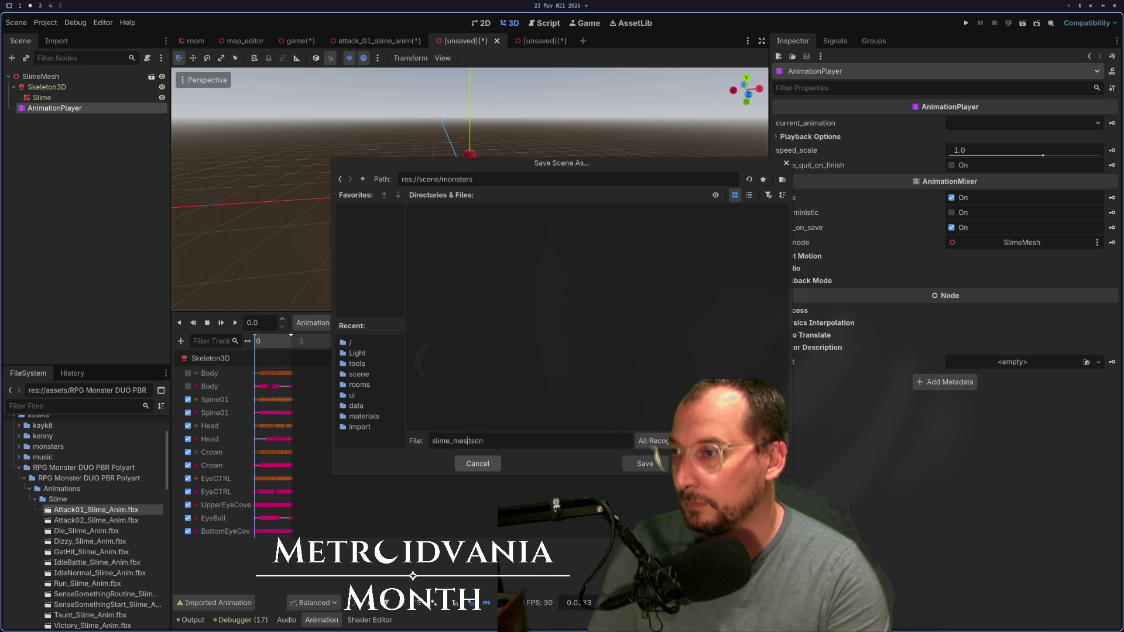
key(Return)
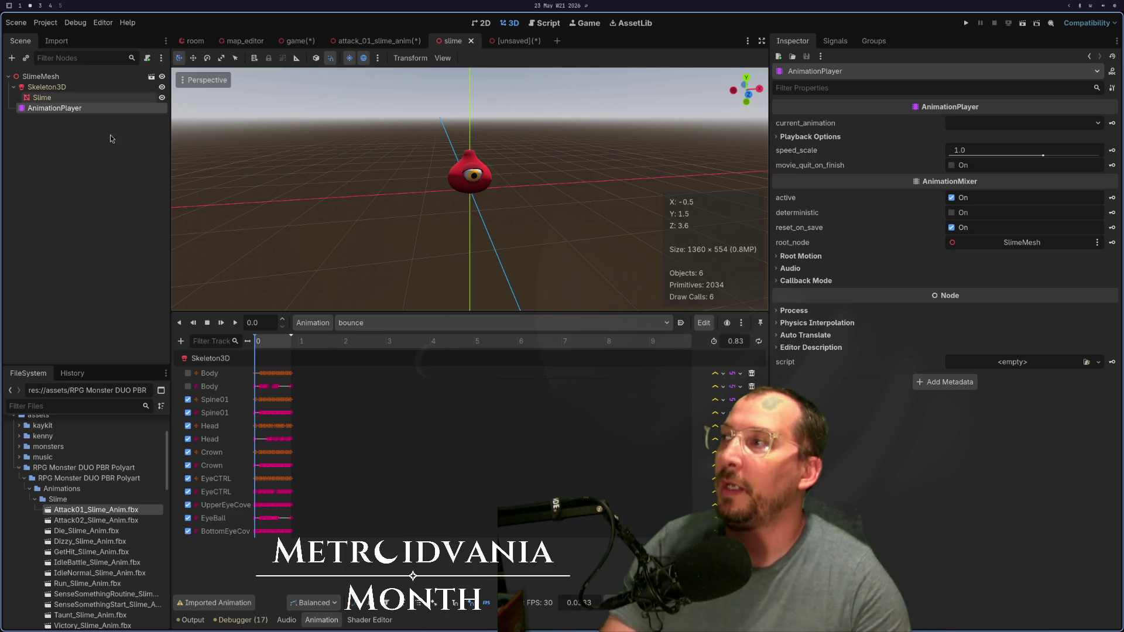
Step: Close the unsaved Attack02 and attack_01_slime_anim scenes without saving them
click(517, 41)
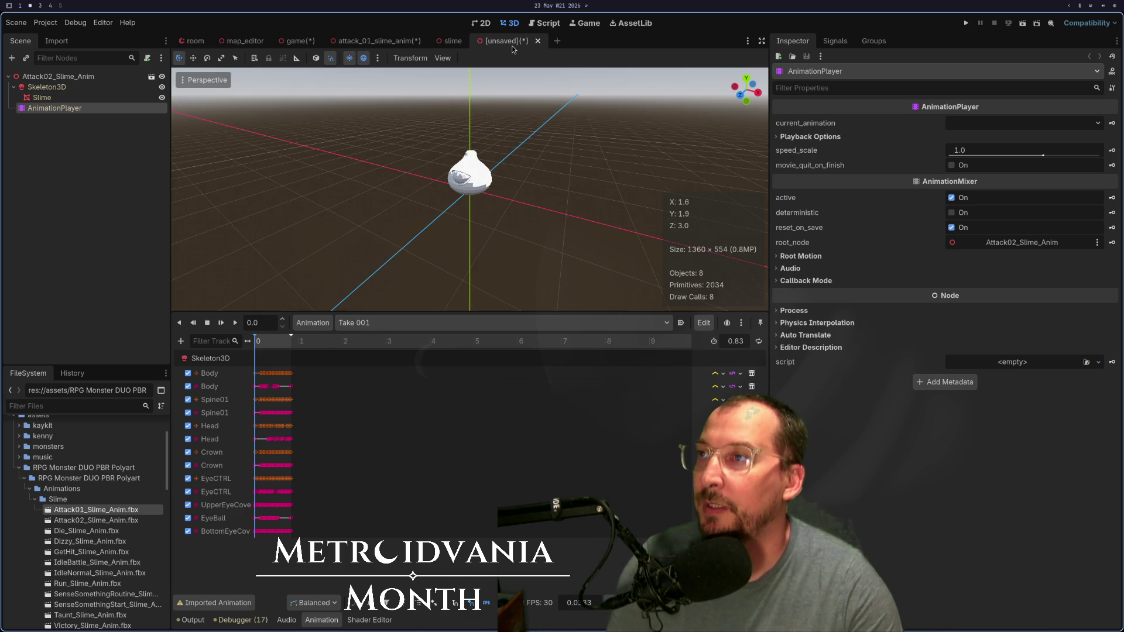
click(538, 41)
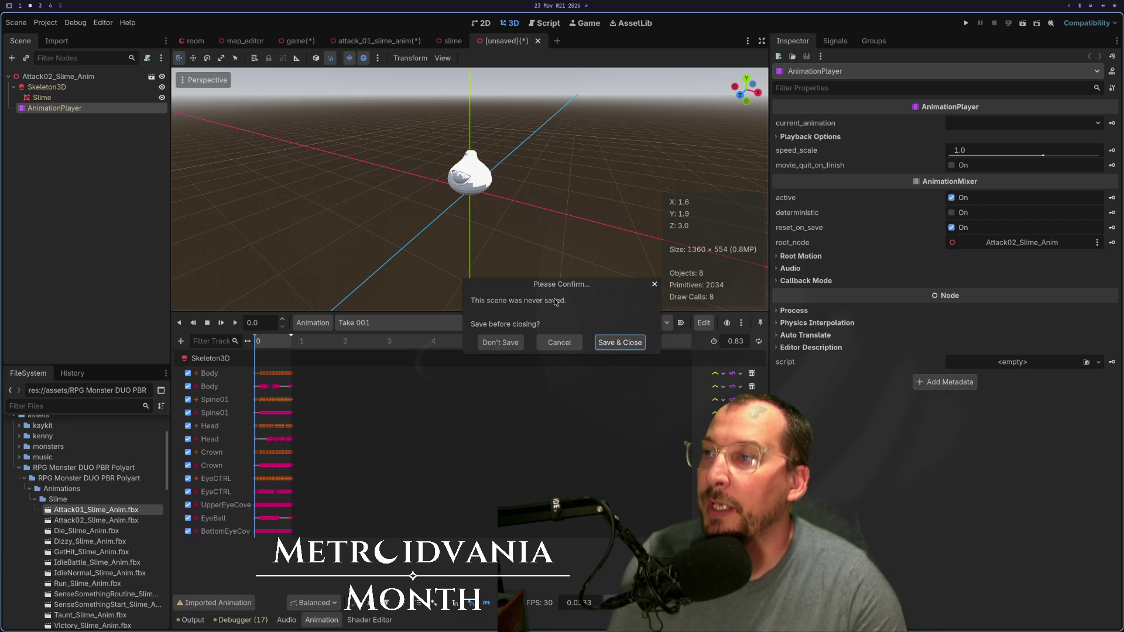
click(515, 342)
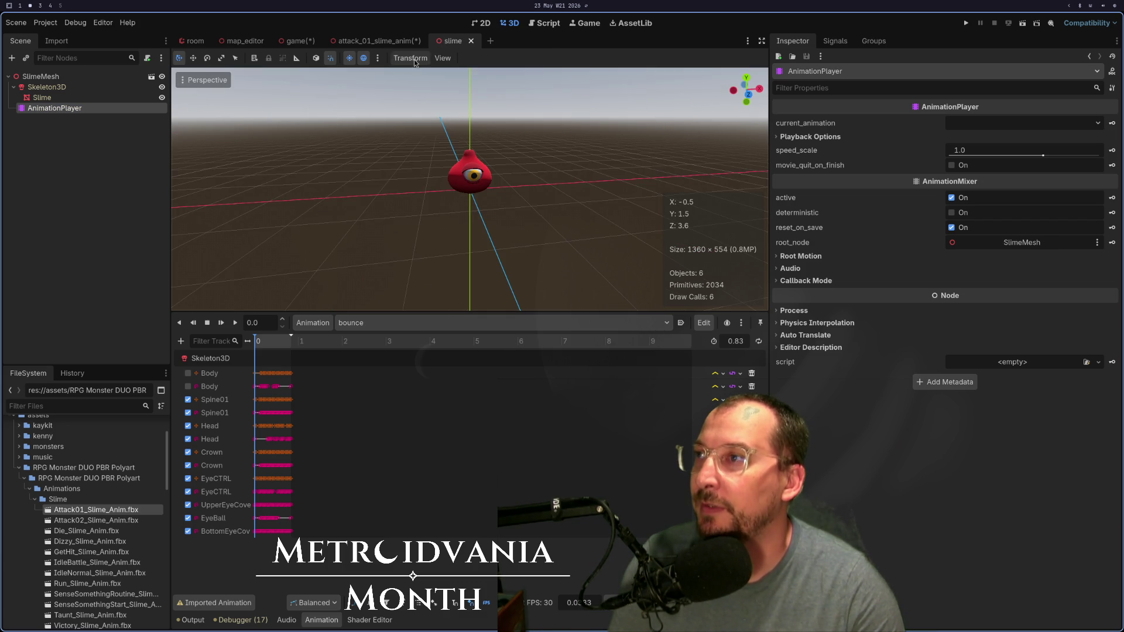
click(385, 42)
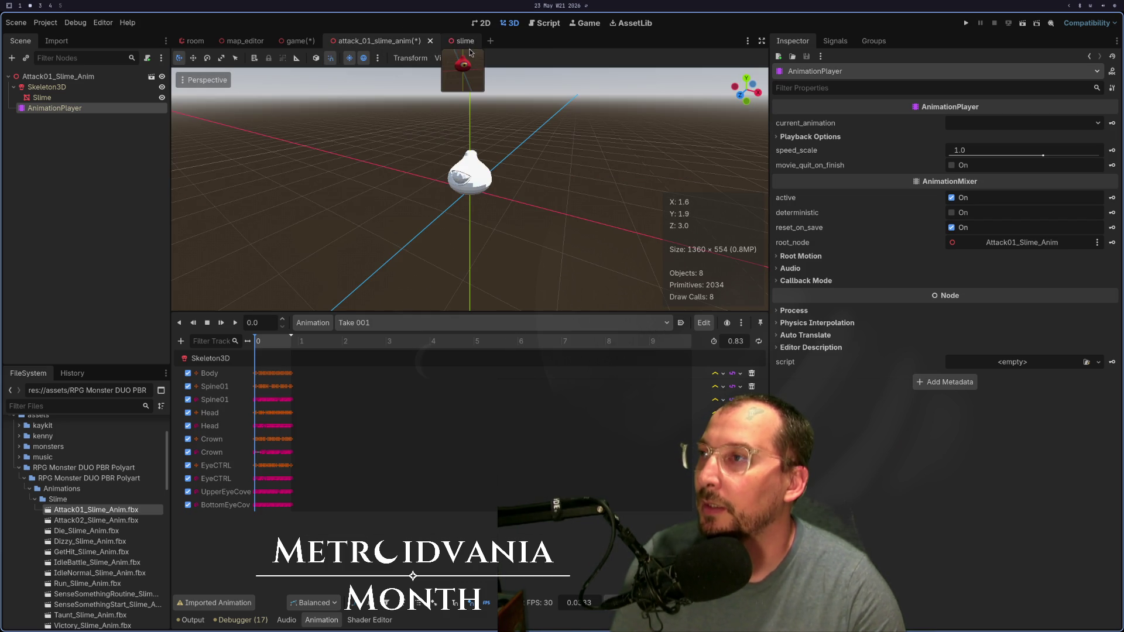
click(429, 41)
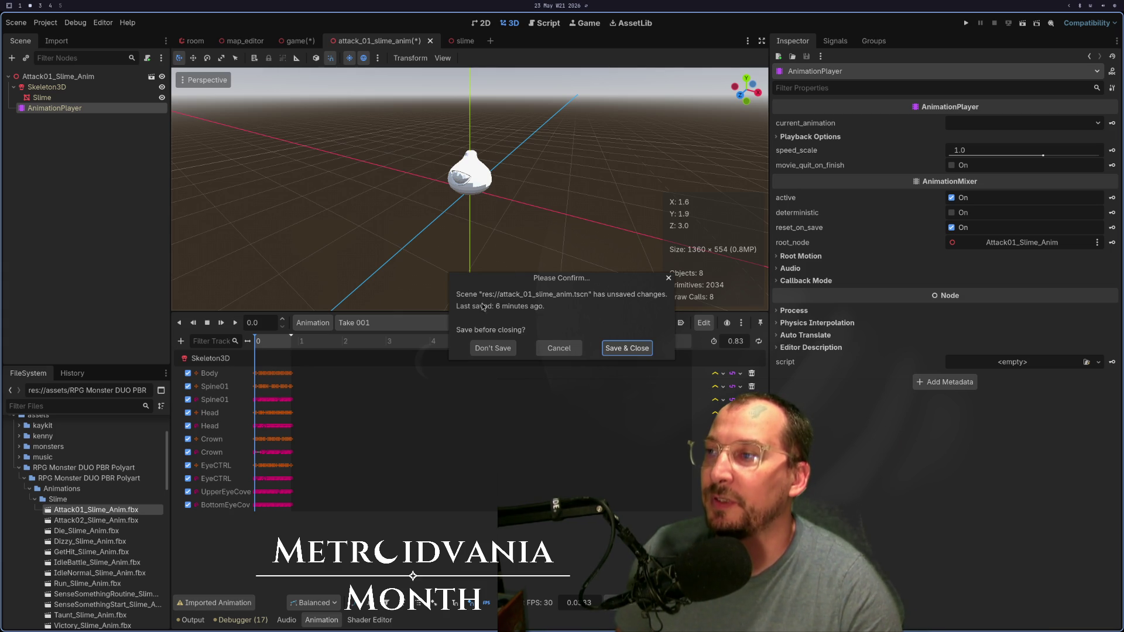
click(479, 348)
drag(362, 143, 106, 147)
click(88, 140)
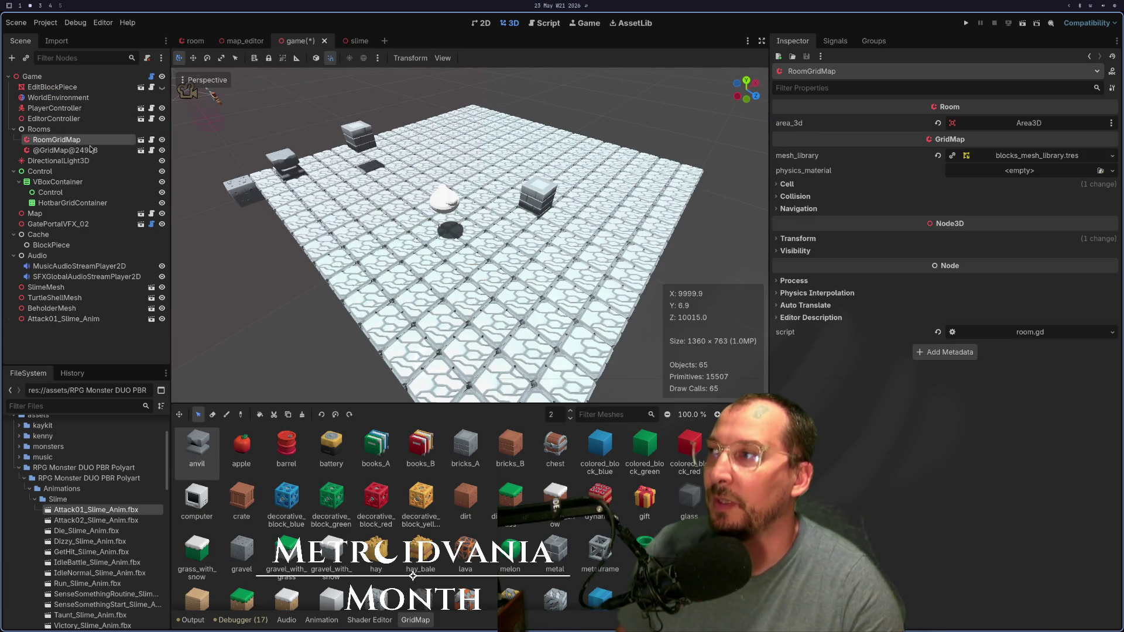
Step: Compare the slime and game scenes, then select WorldEnvironment to show its Ambient Light settings
drag(475, 225, 437, 209)
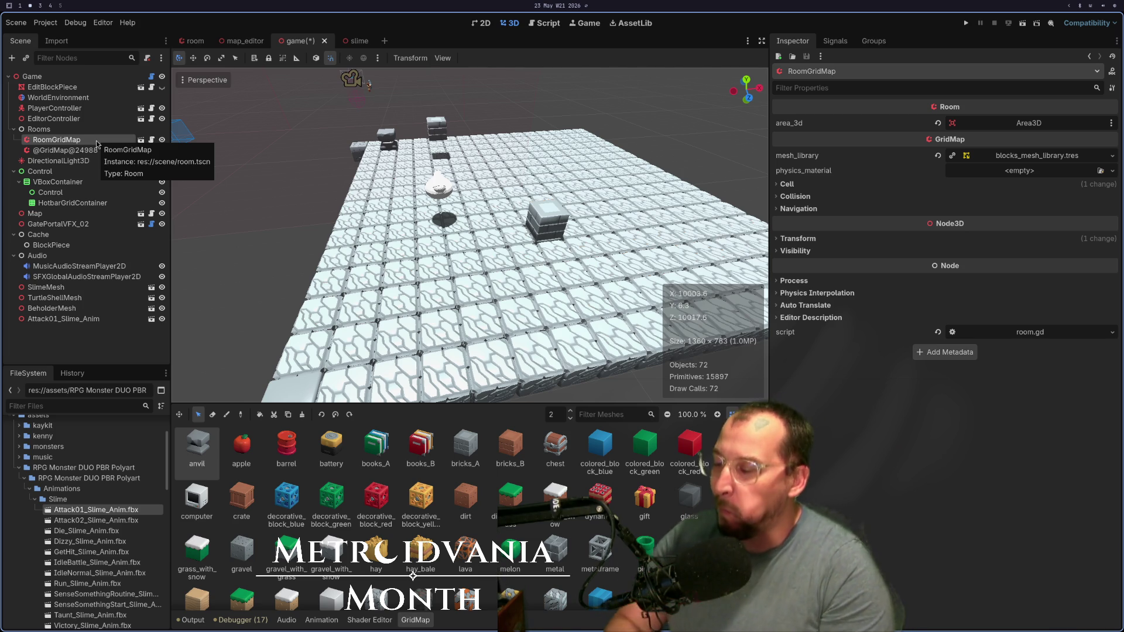
click(341, 40)
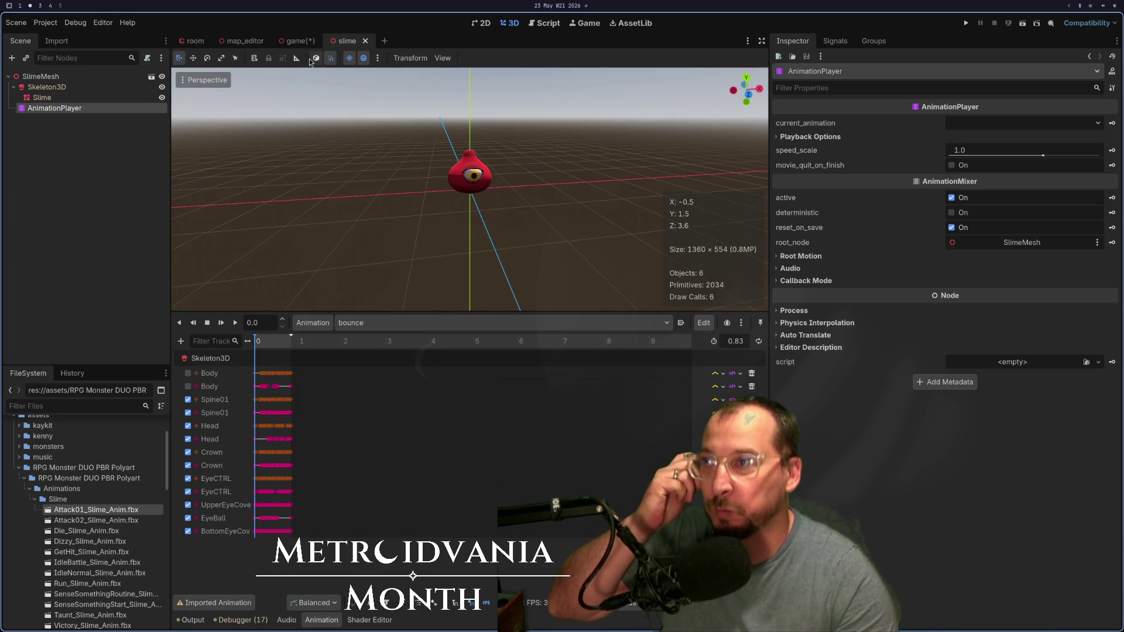
click(291, 42)
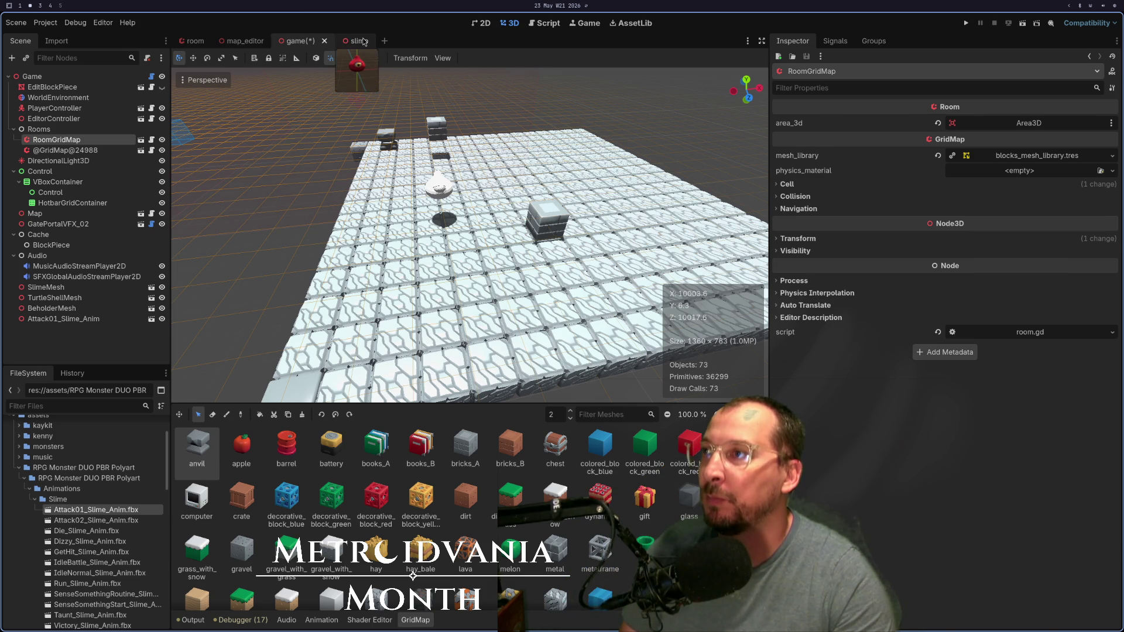
click(364, 41)
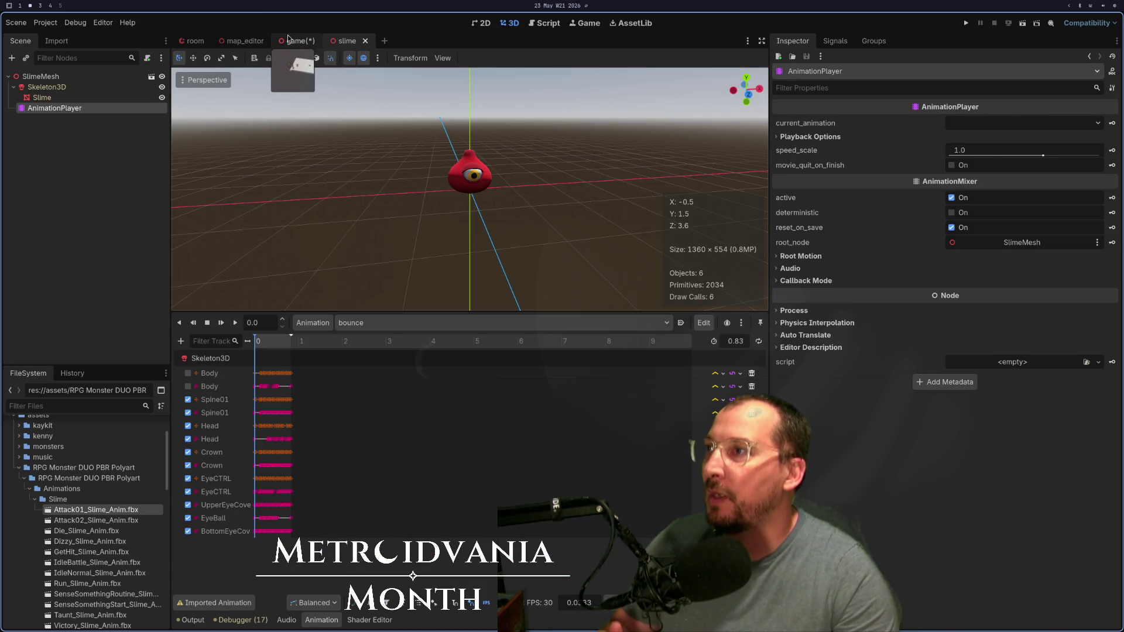
click(289, 40)
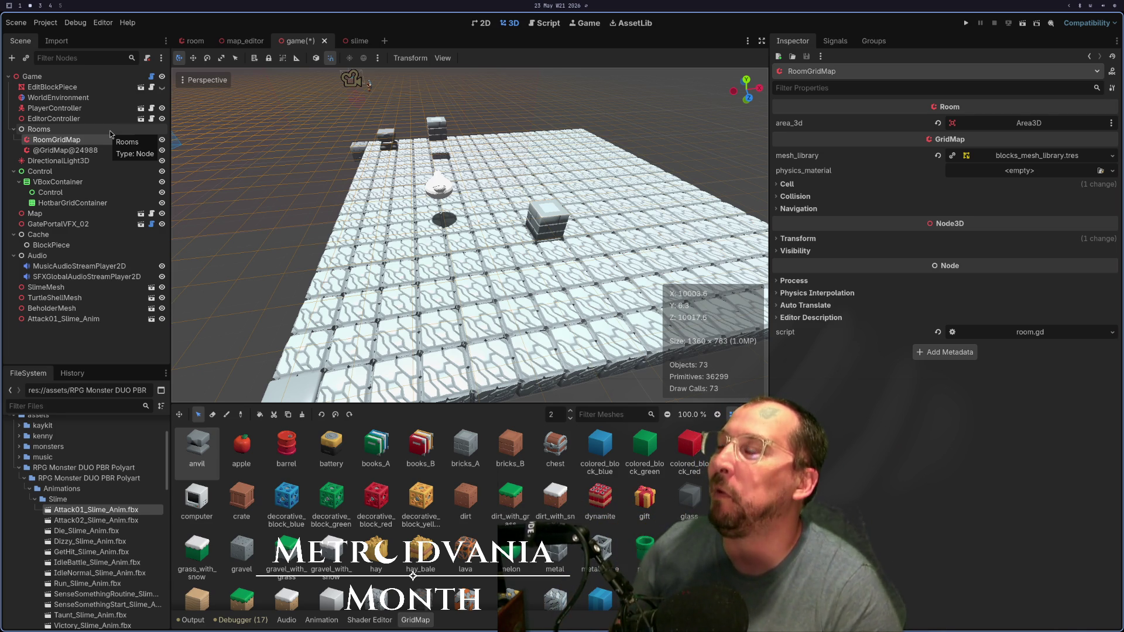
click(83, 99)
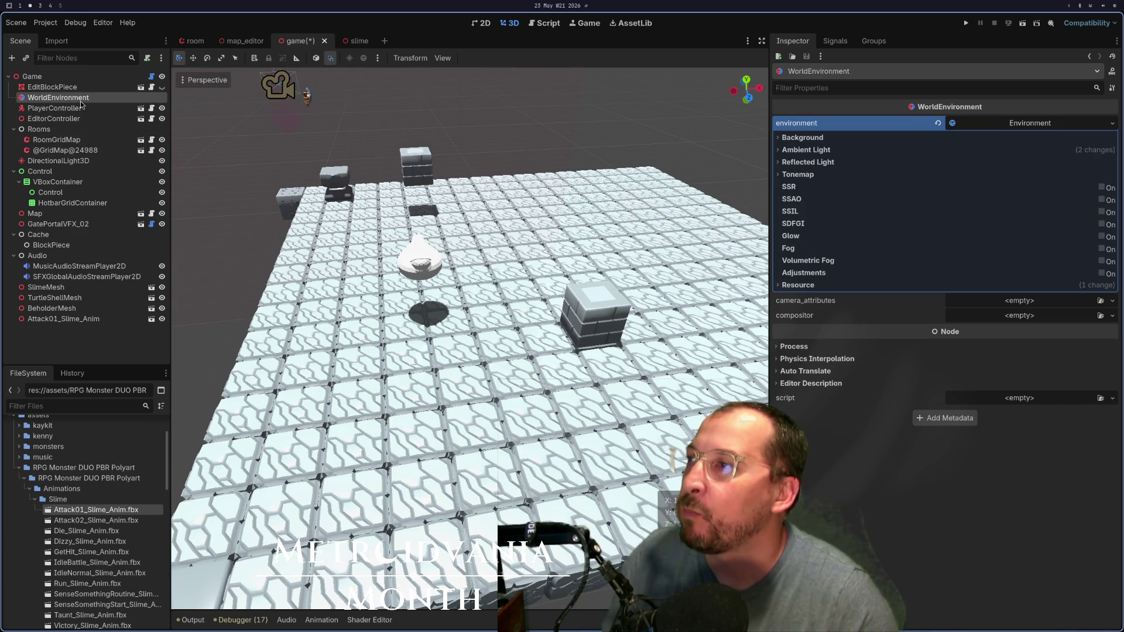
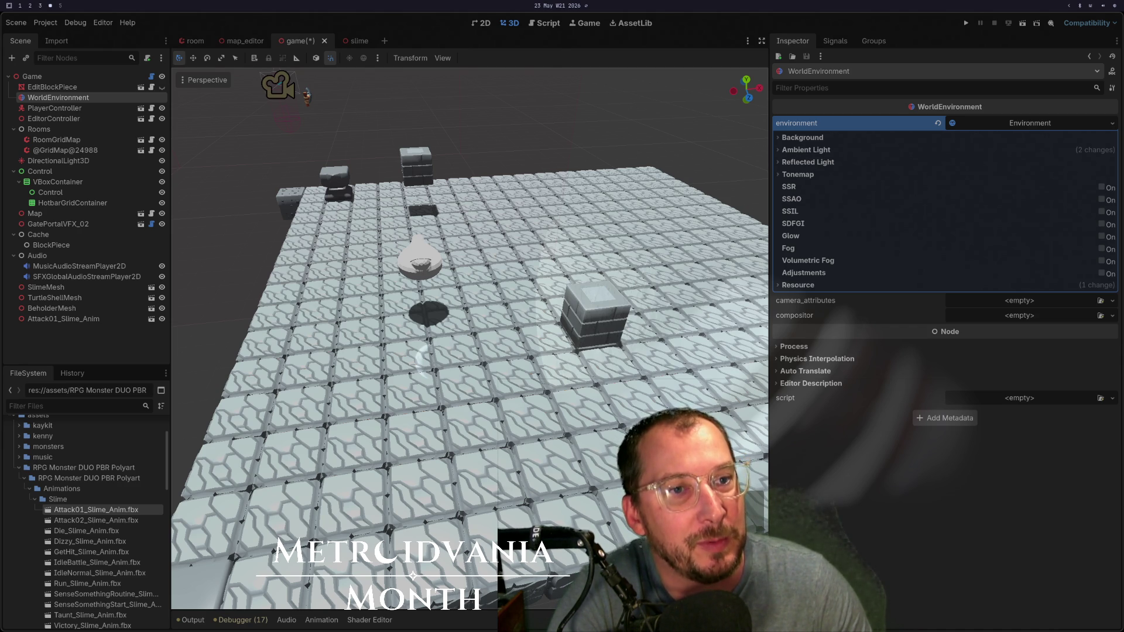
Step: Delete the Attack01_Slime_Anim node from the game scene
scroll(176, 150, down, 5)
scroll(176, 149, up, 5)
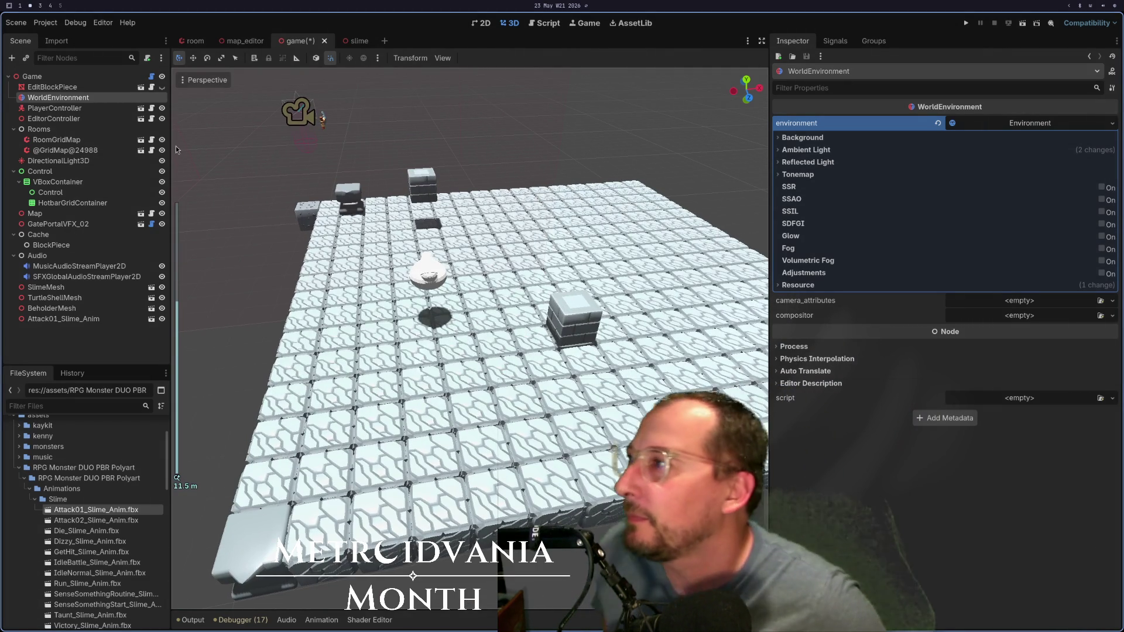
click(105, 309)
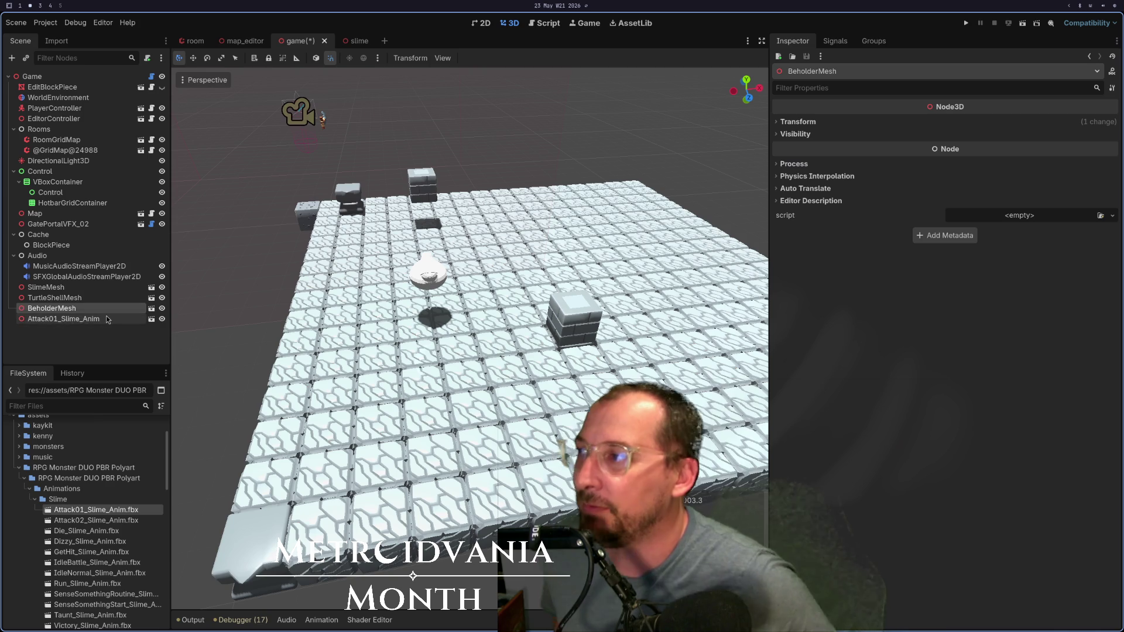
click(108, 319)
right_click(107, 319)
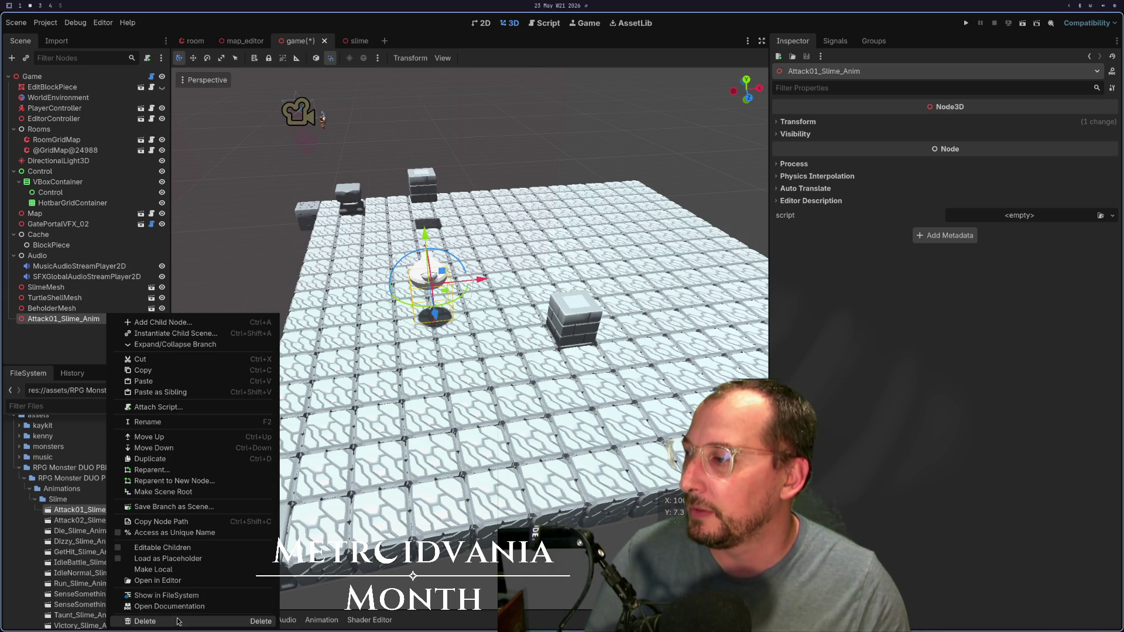
click(178, 622)
click(586, 329)
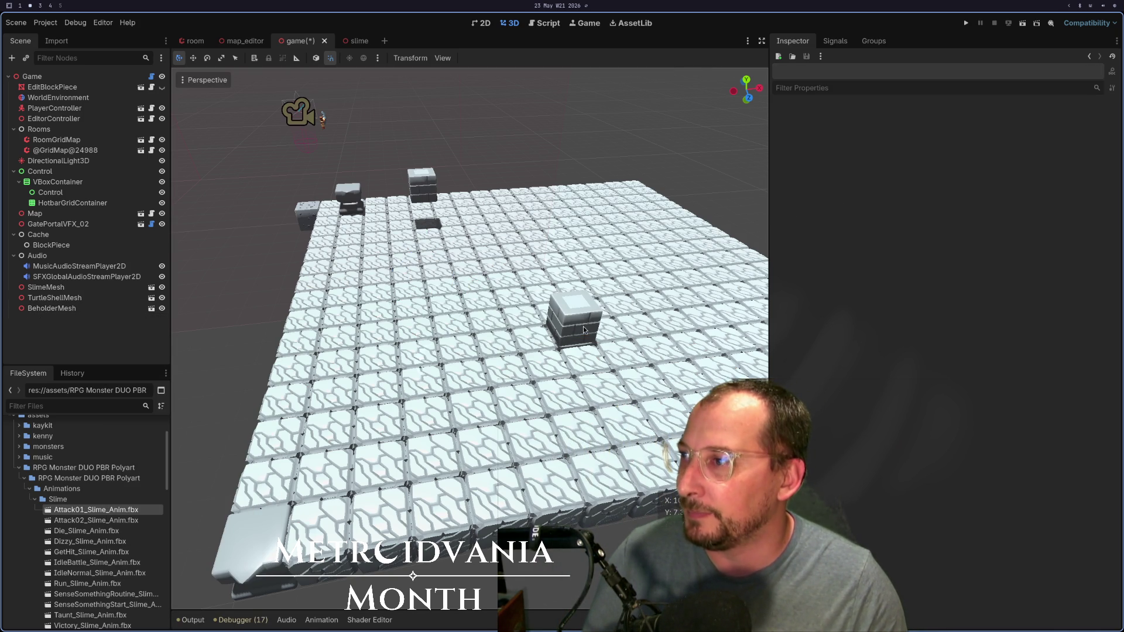
Step: Select BeholderMesh, TurtleShellMesh and SlimeMesh together and delete all three nodes
click(86, 311)
shift+click(90, 299)
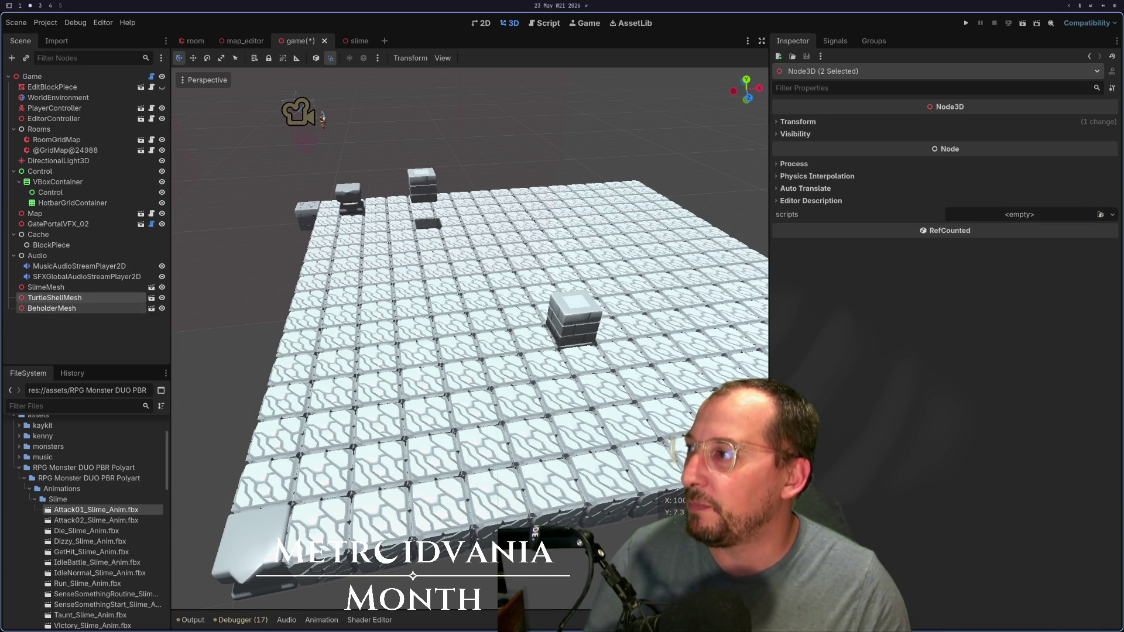
right_click(93, 302)
key(Escape)
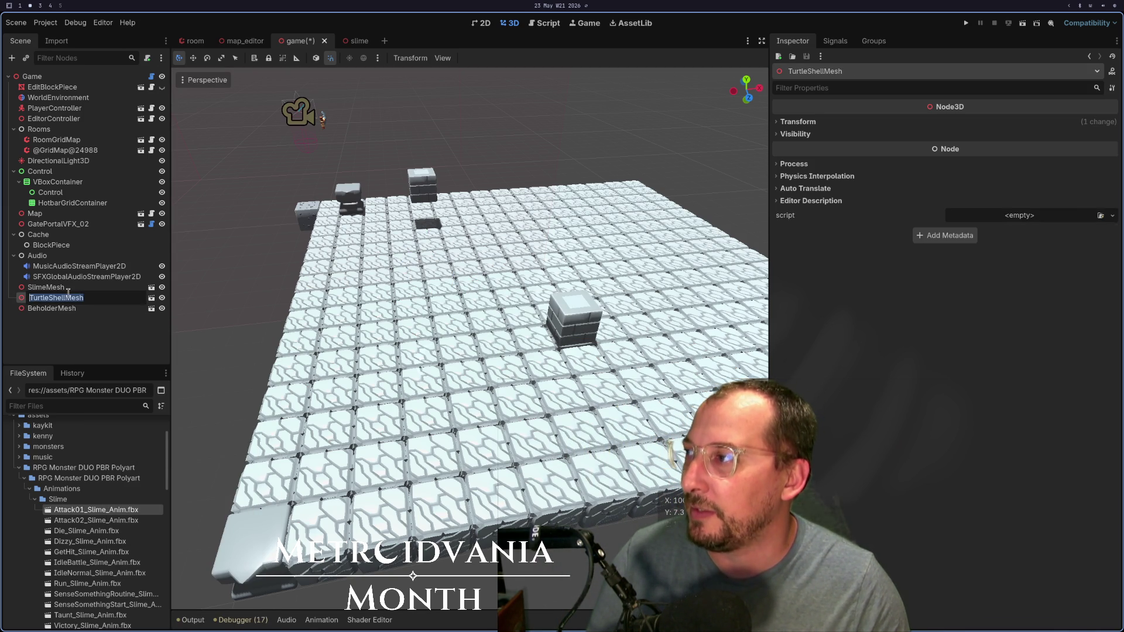
shift+click(70, 288)
right_click(79, 311)
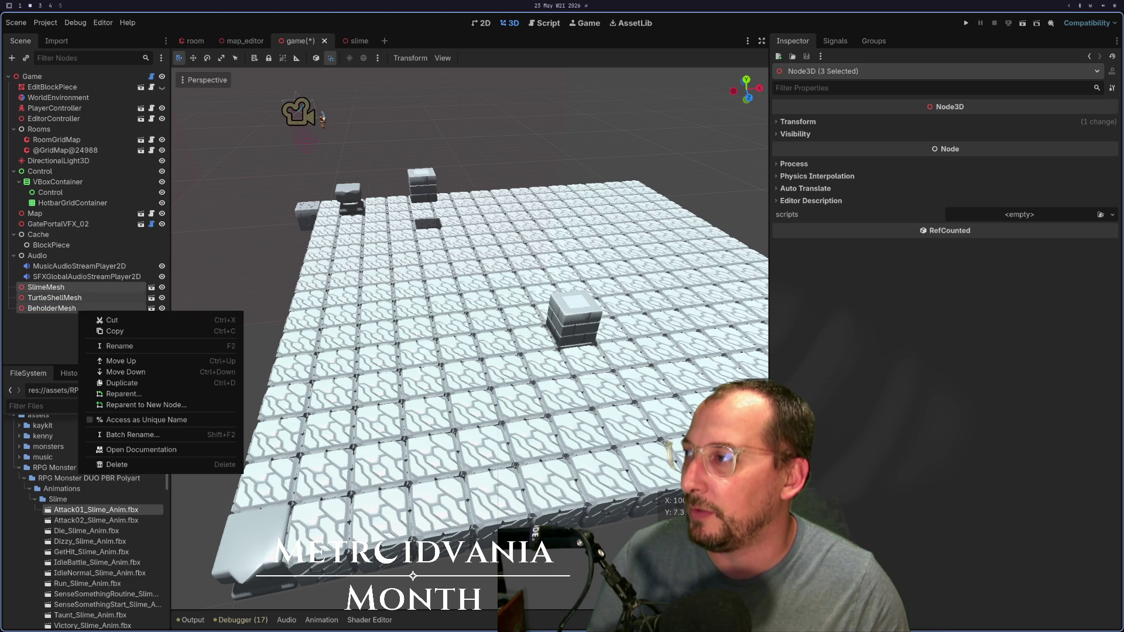
click(117, 464)
click(577, 335)
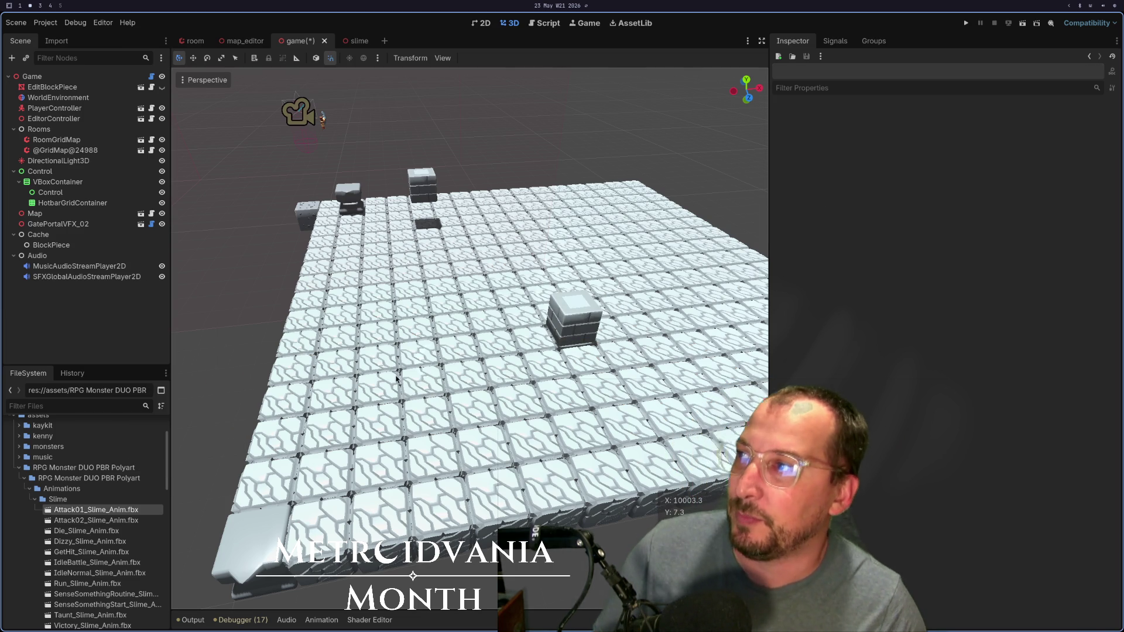
scroll(396, 380, down, 3)
scroll(410, 399, up, 4)
Step: Preview Attack01_TurtleShell_Anim.fbx's import settings, then close them and collapse the TurtleShell folder
mouse_move(423, 420)
mouse_down()
mouse_move(356, 358)
mouse_move(386, 346)
mouse_up()
click(35, 500)
click(35, 510)
double_click(68, 522)
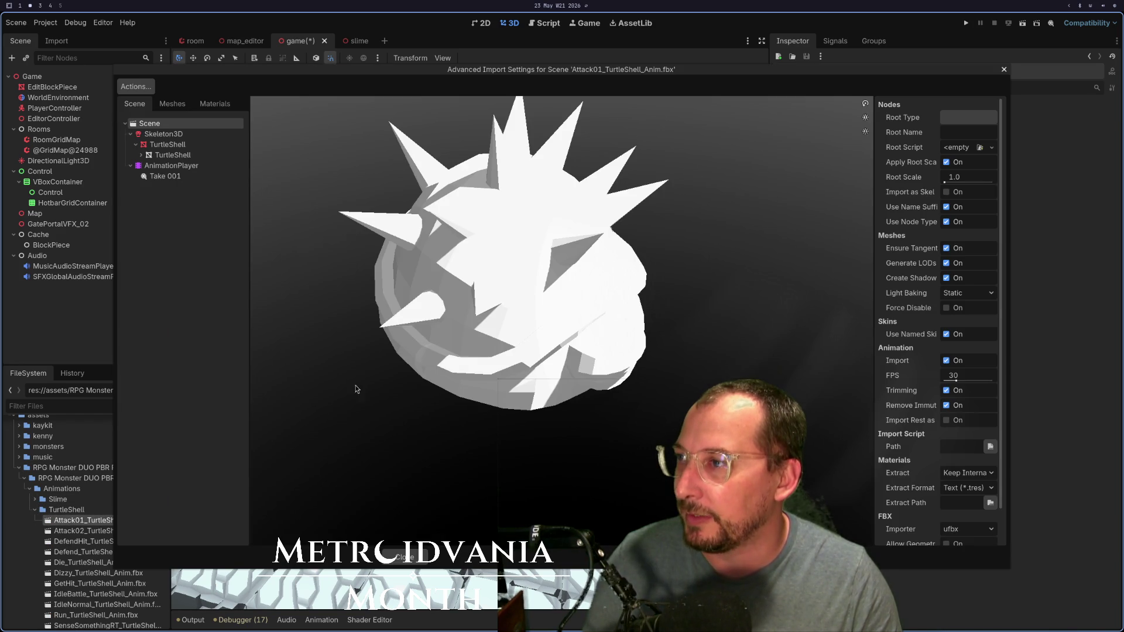
click(403, 555)
click(33, 511)
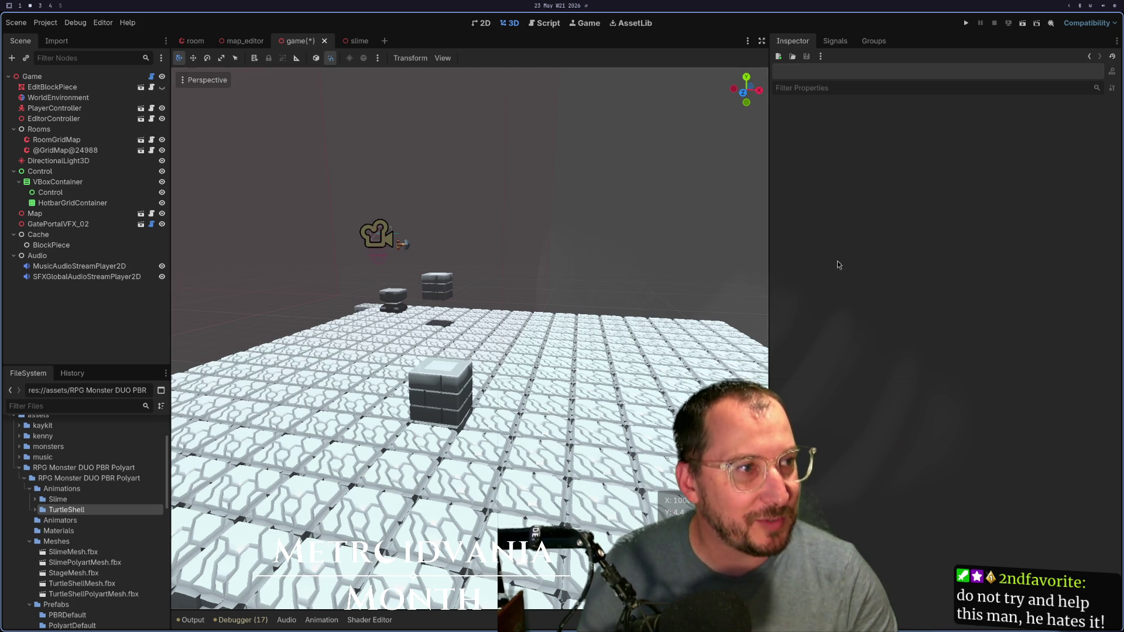
key(super+4)
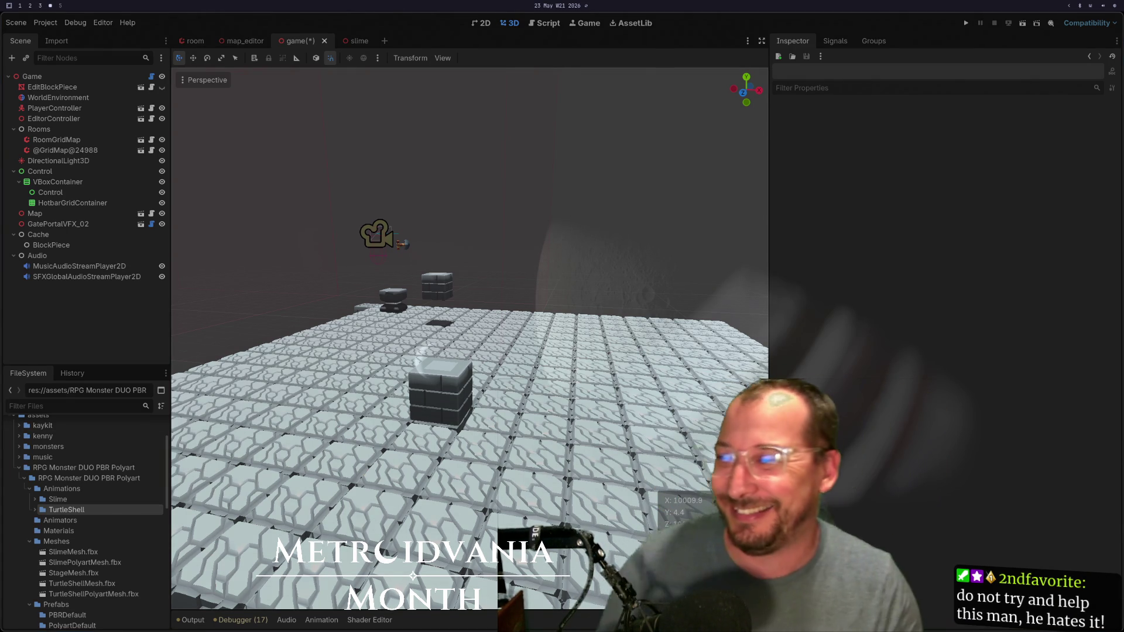
key(super+2)
mouse_move(504, 269)
mouse_down()
mouse_move(568, 335)
mouse_move(553, 255)
mouse_move(387, 303)
mouse_move(455, 365)
mouse_move(408, 380)
mouse_move(513, 322)
mouse_move(539, 281)
mouse_up()
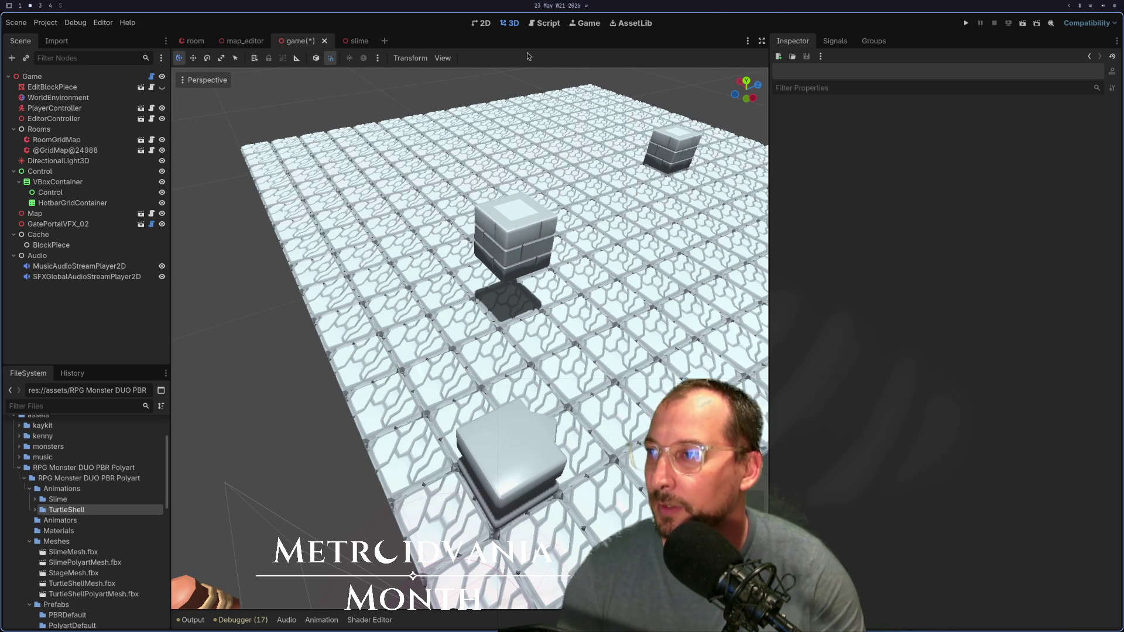
mouse_move(368, 375)
mouse_down()
mouse_move(312, 316)
mouse_move(299, 331)
mouse_up()
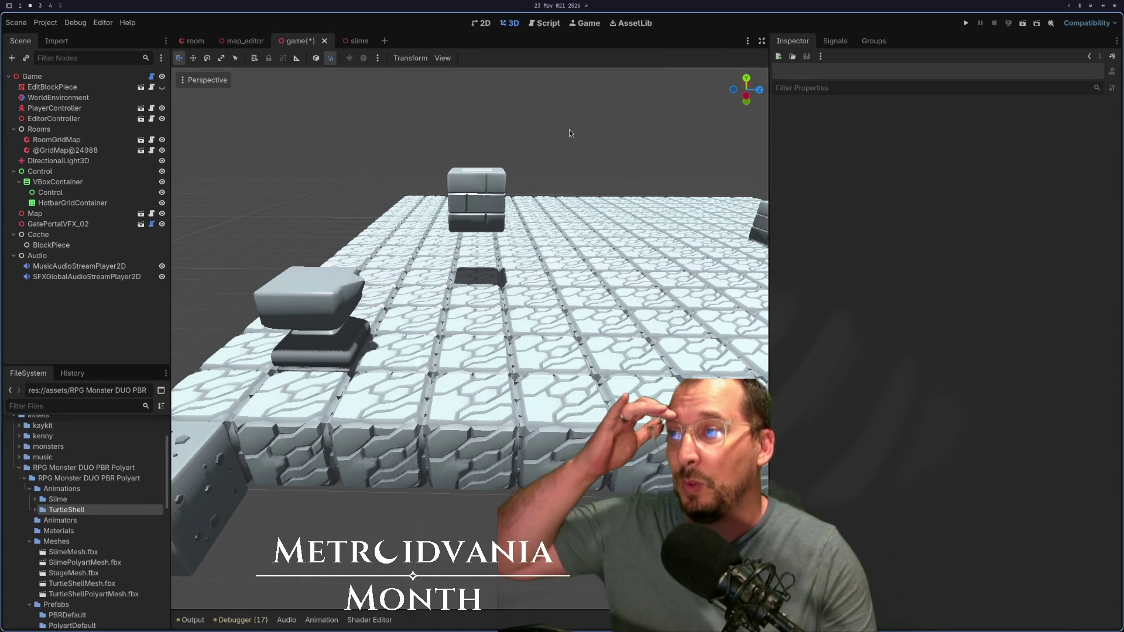
scroll(393, 264, down, 5)
mouse_move(393, 265)
mouse_down()
mouse_move(458, 224)
mouse_move(484, 244)
mouse_up()
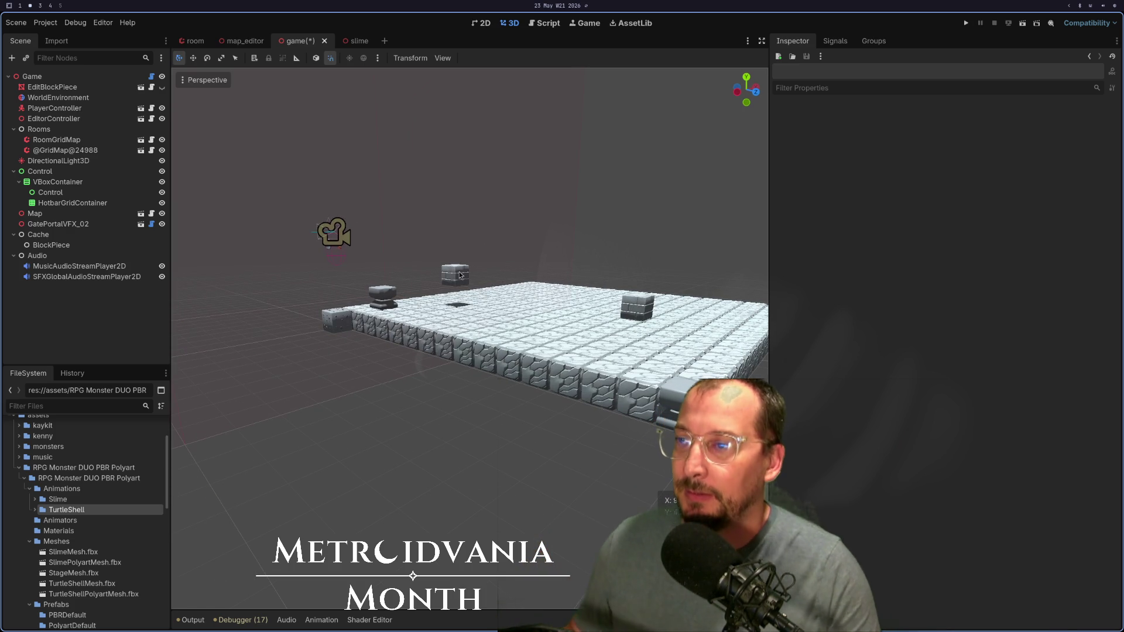
mouse_move(396, 266)
mouse_down()
mouse_move(577, 362)
mouse_move(510, 383)
mouse_up()
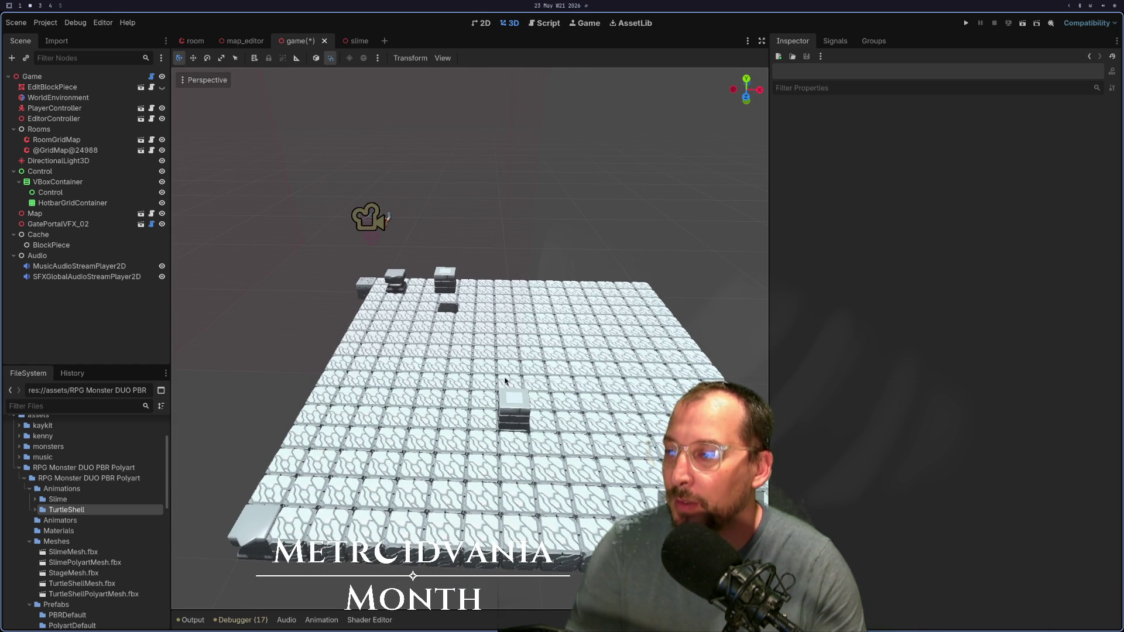
key(super+1)
key(super+2)
key(super+1)
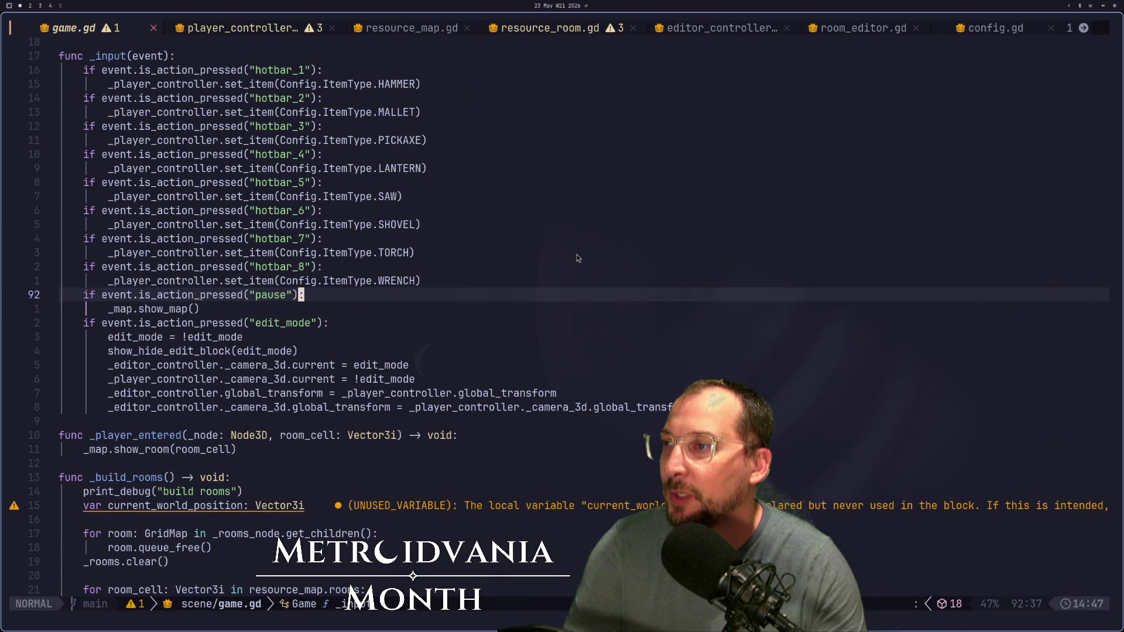
key(super+2)
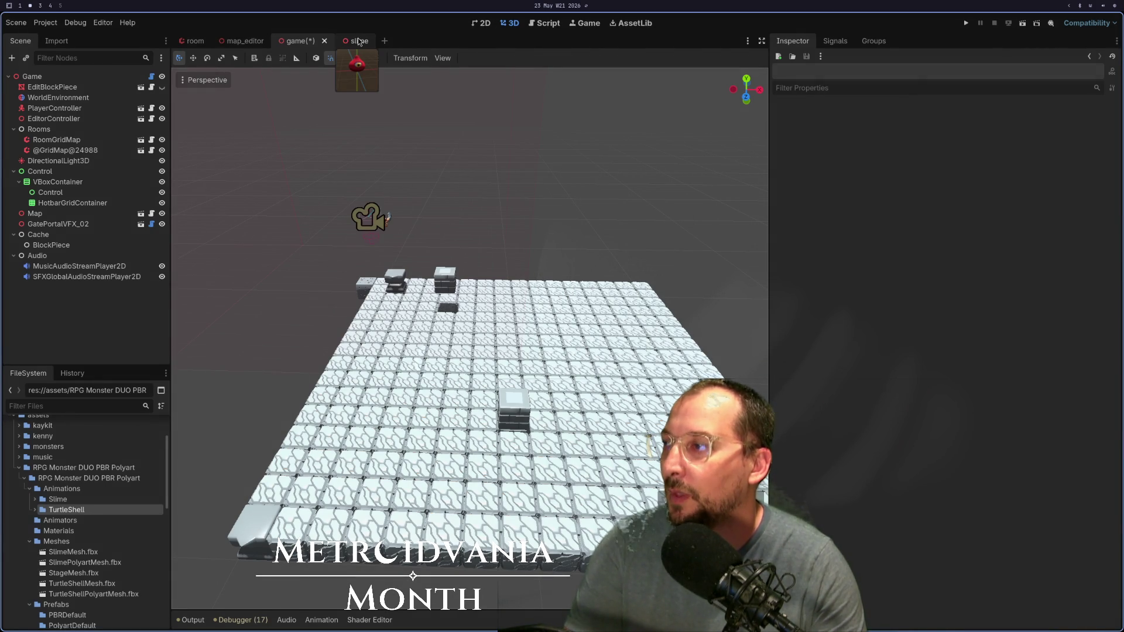
Step: Filter the project files for mesh and preview, then close, StageMesh.fbx's import settings
scroll(41, 521, down, 5)
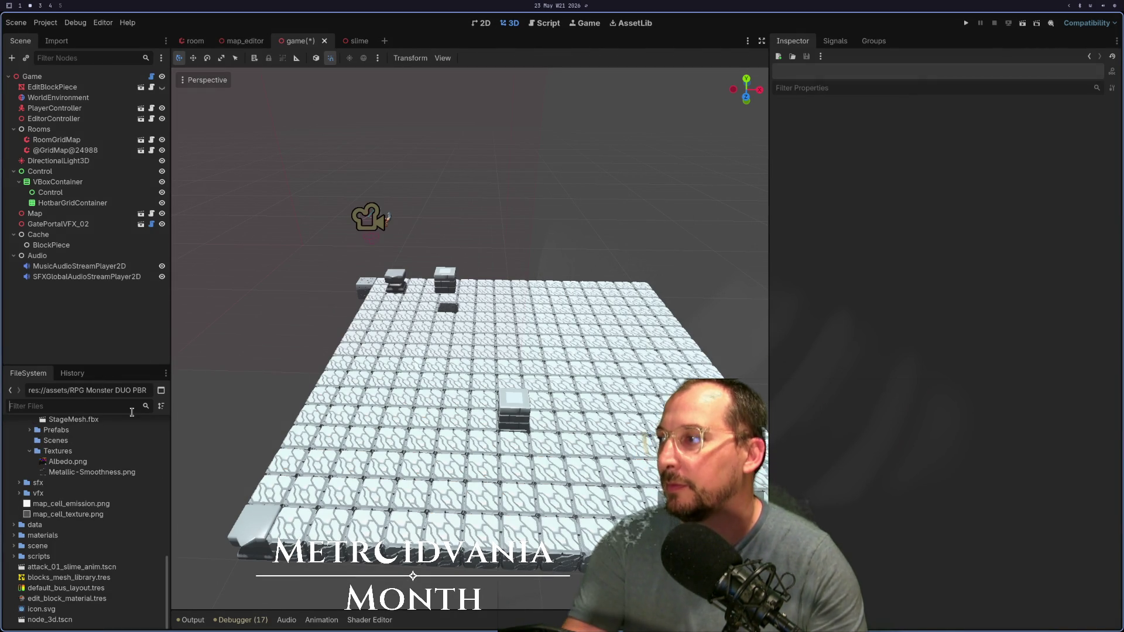
click(75, 406)
text(j)
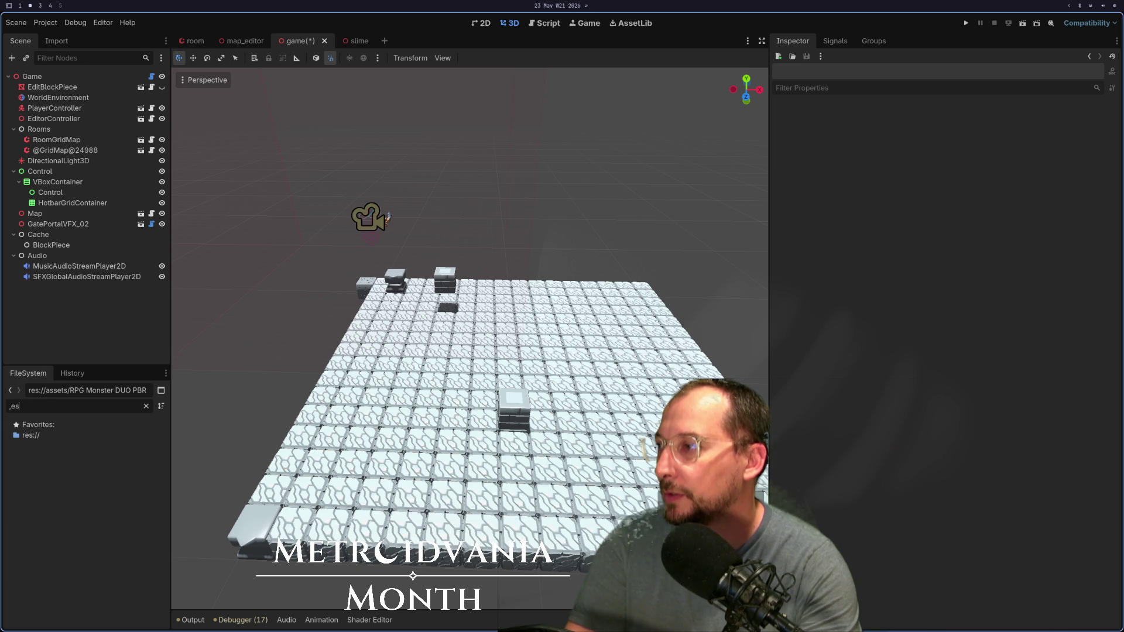
text(mesh)
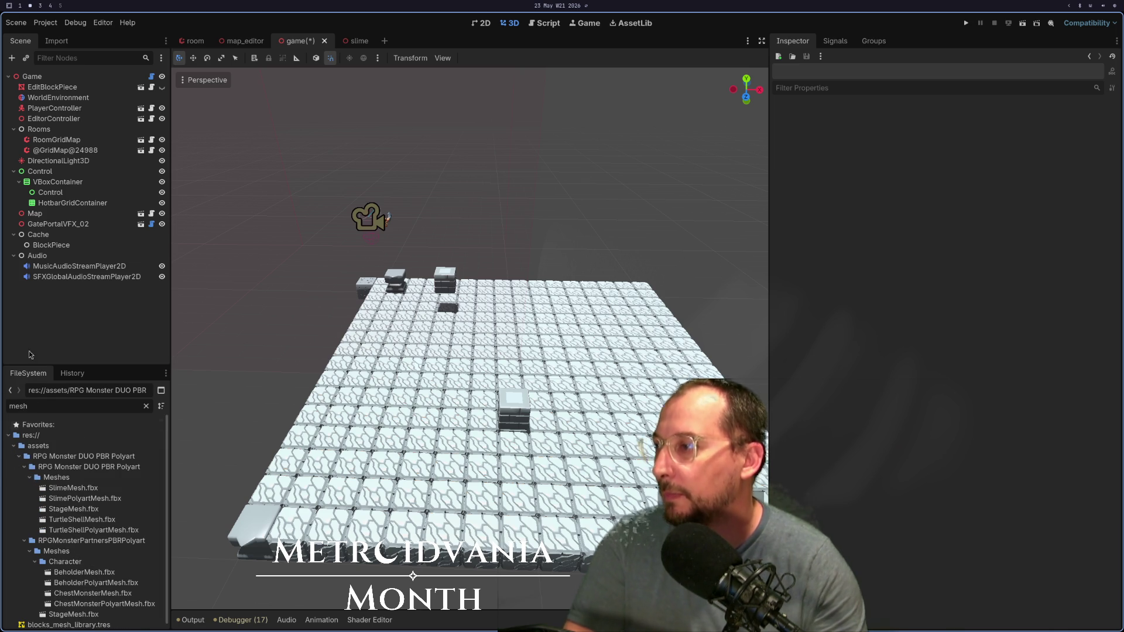
scroll(50, 484, down, 1)
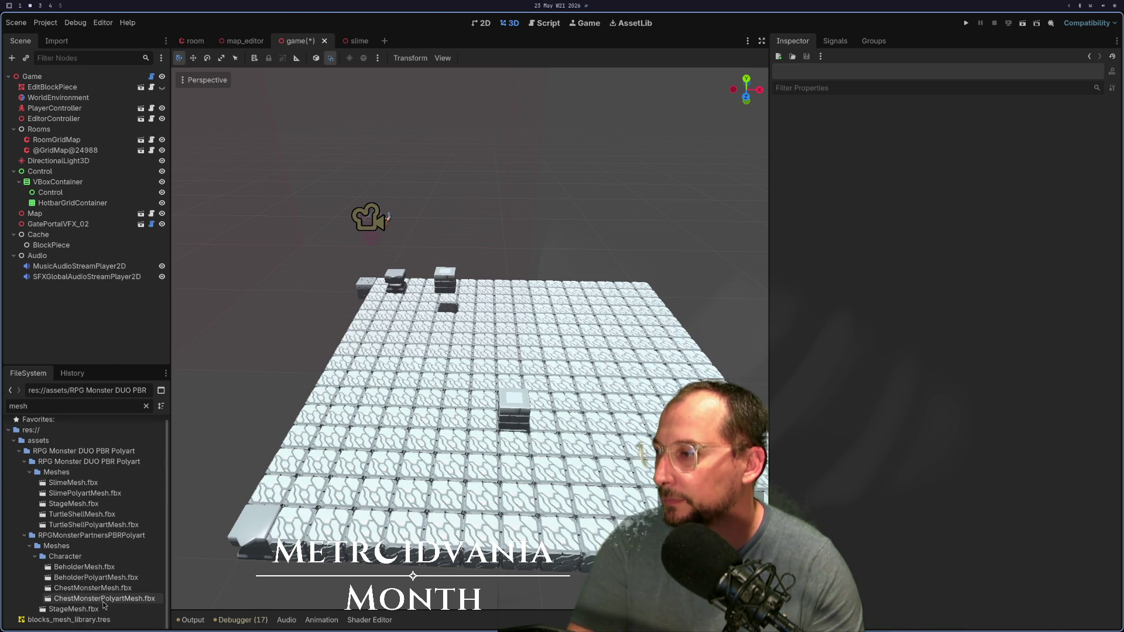
double_click(83, 608)
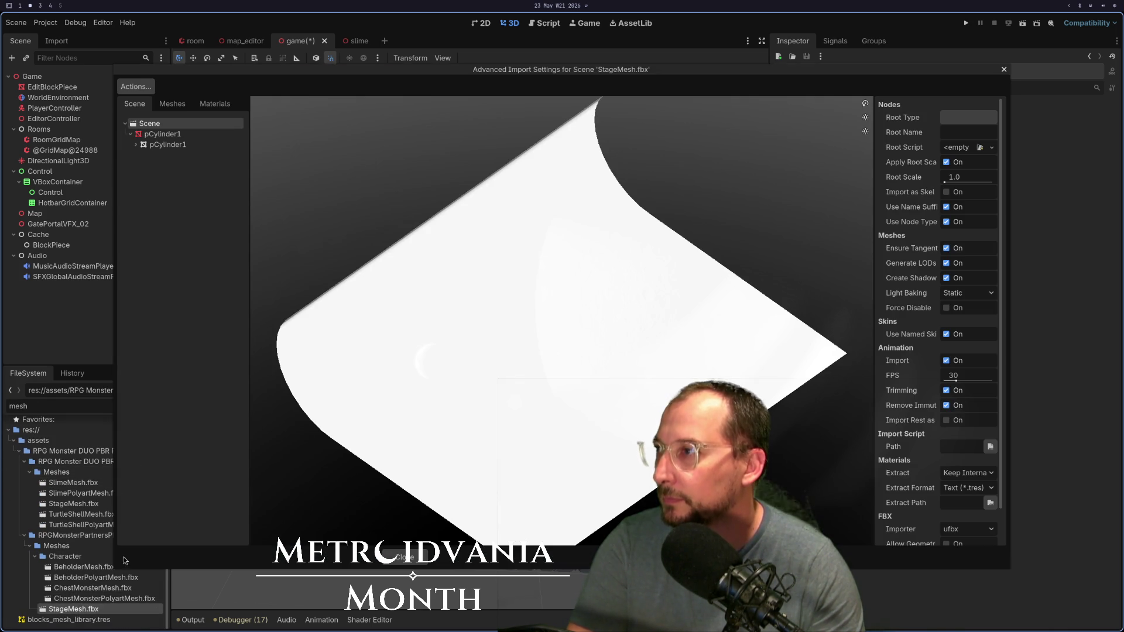
click(407, 558)
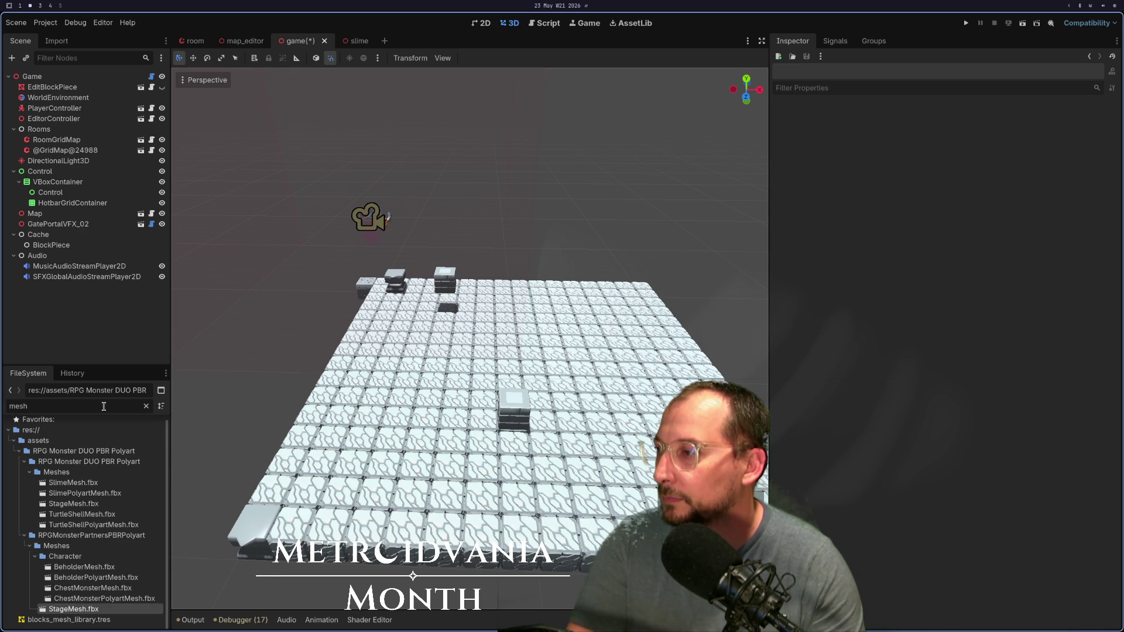
Step: Change the file filter to 'block' and open block_library.tscn
text(bl)
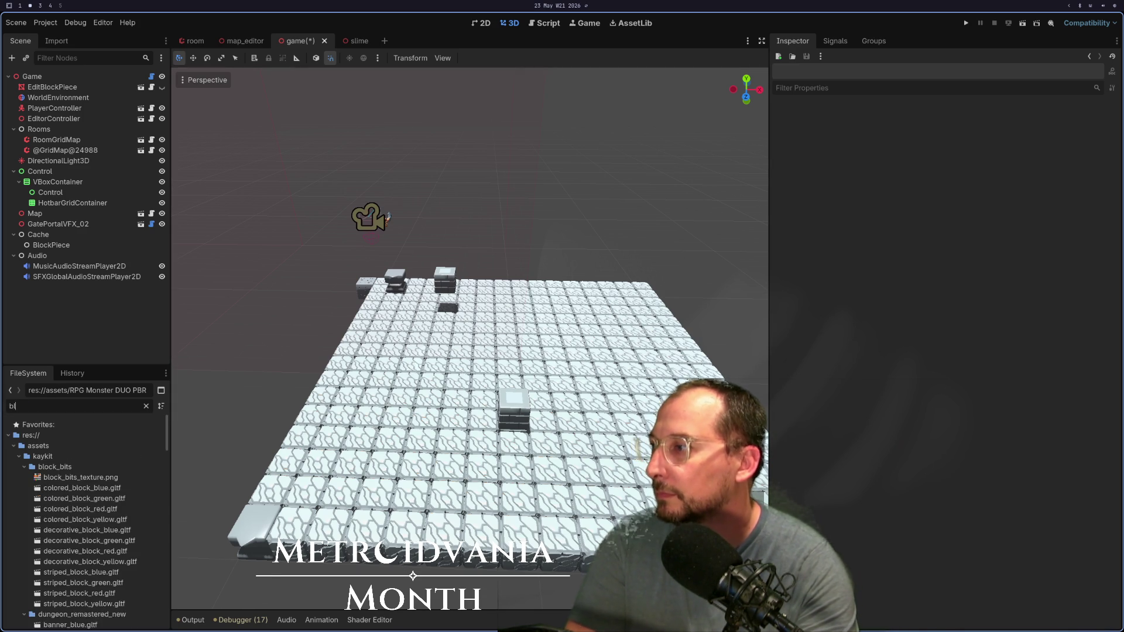
text(ocks)
key(BackSpace)
scroll(30, 443, down, 5)
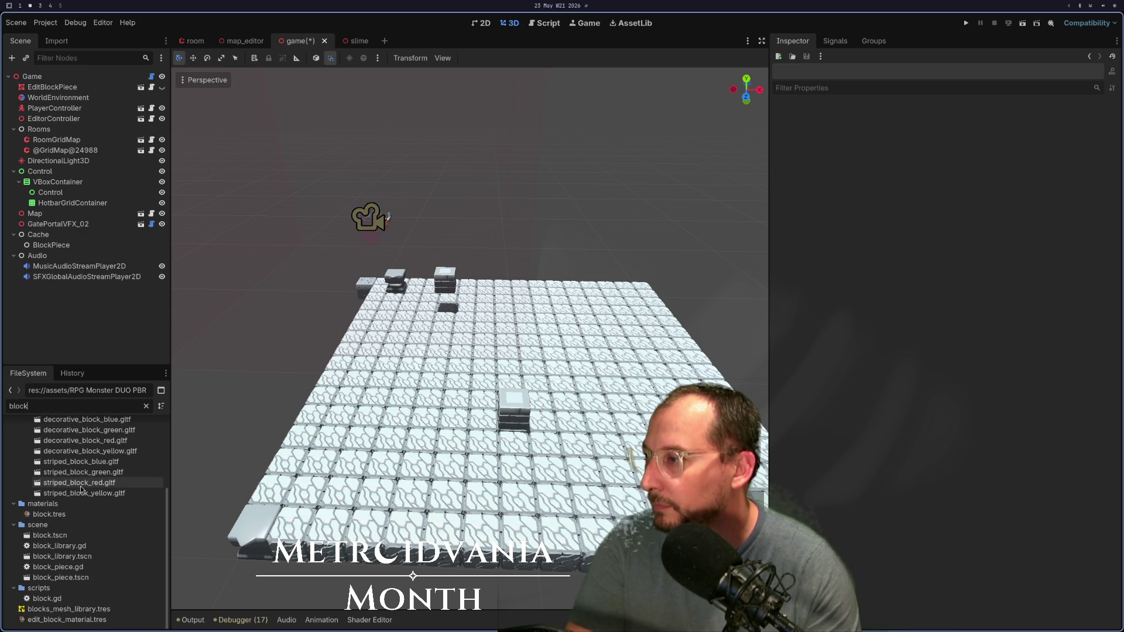
double_click(89, 556)
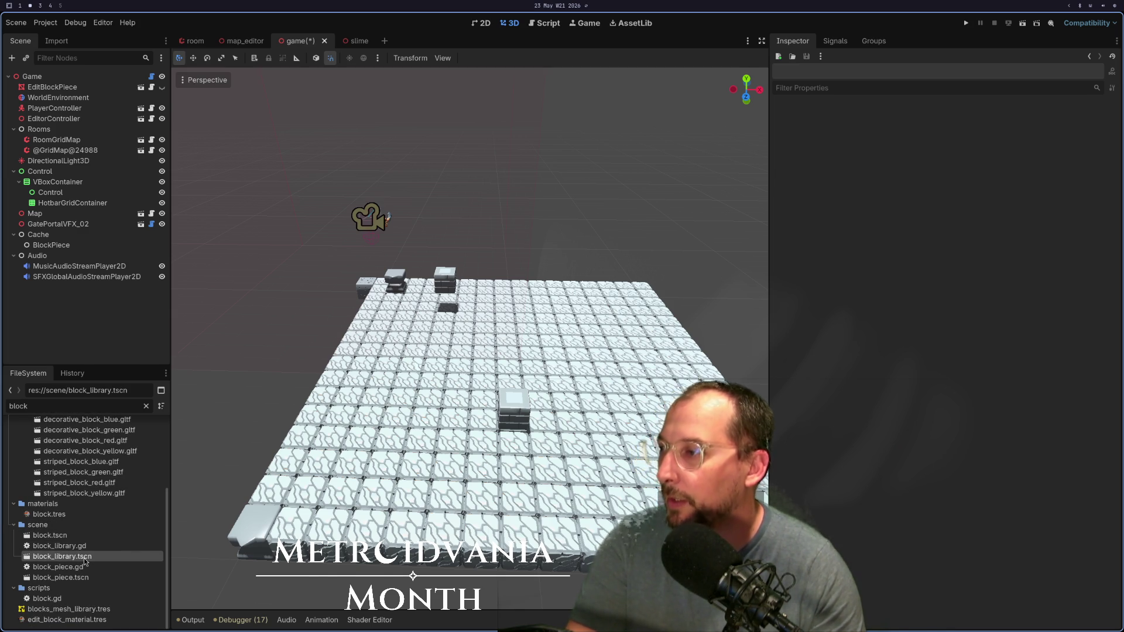
click(549, 467)
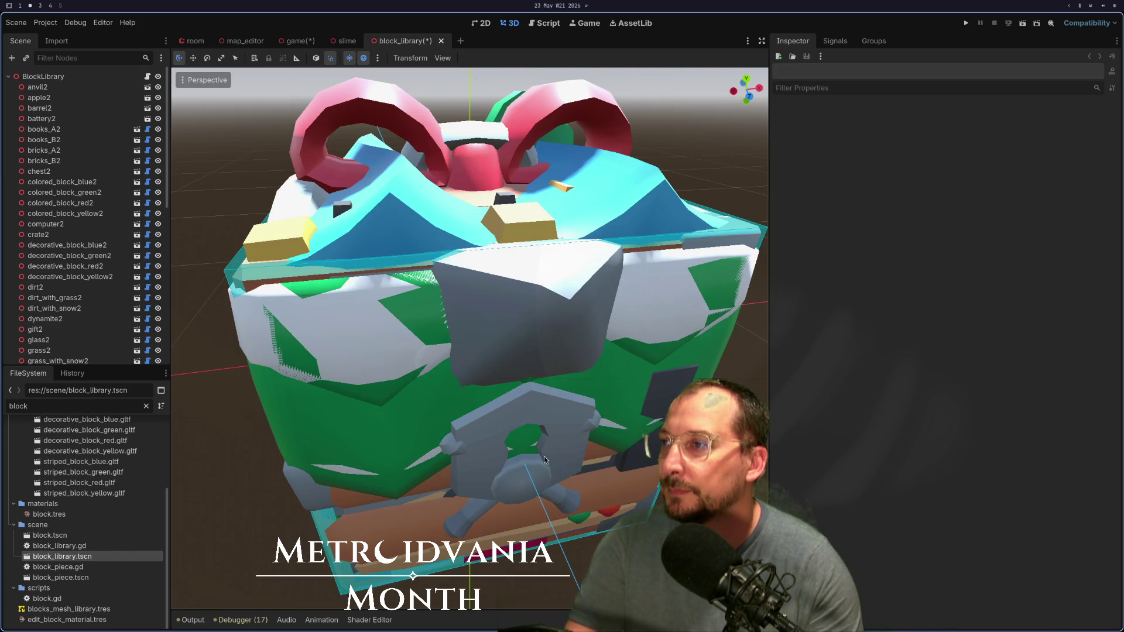
scroll(312, 267, down, 8)
scroll(42, 145, down, 10)
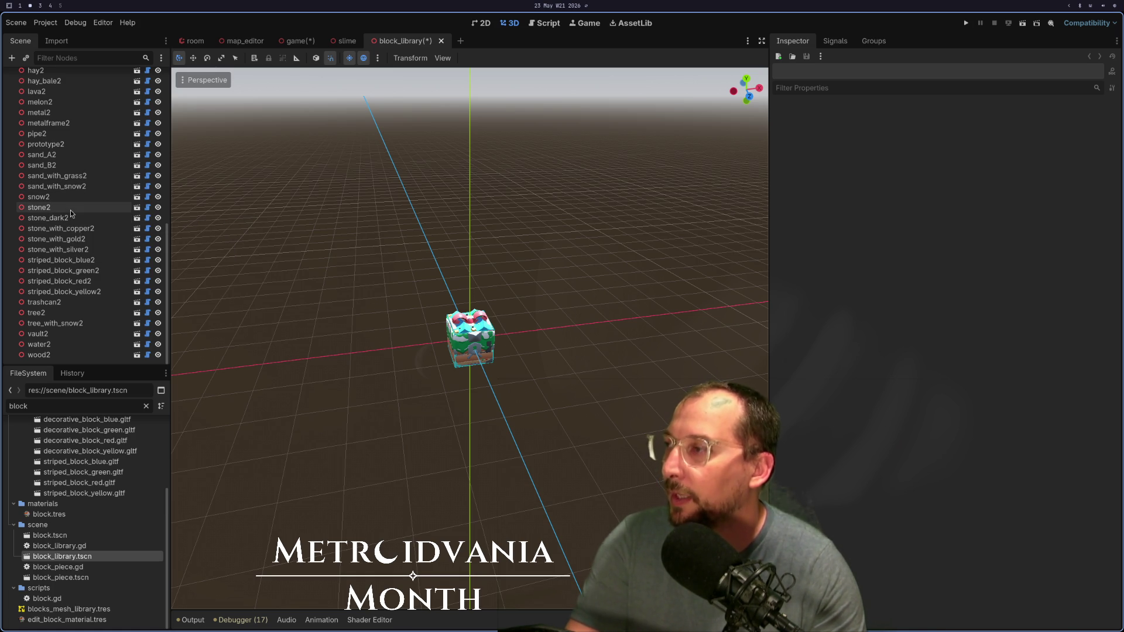
key(super+1)
key(super+2)
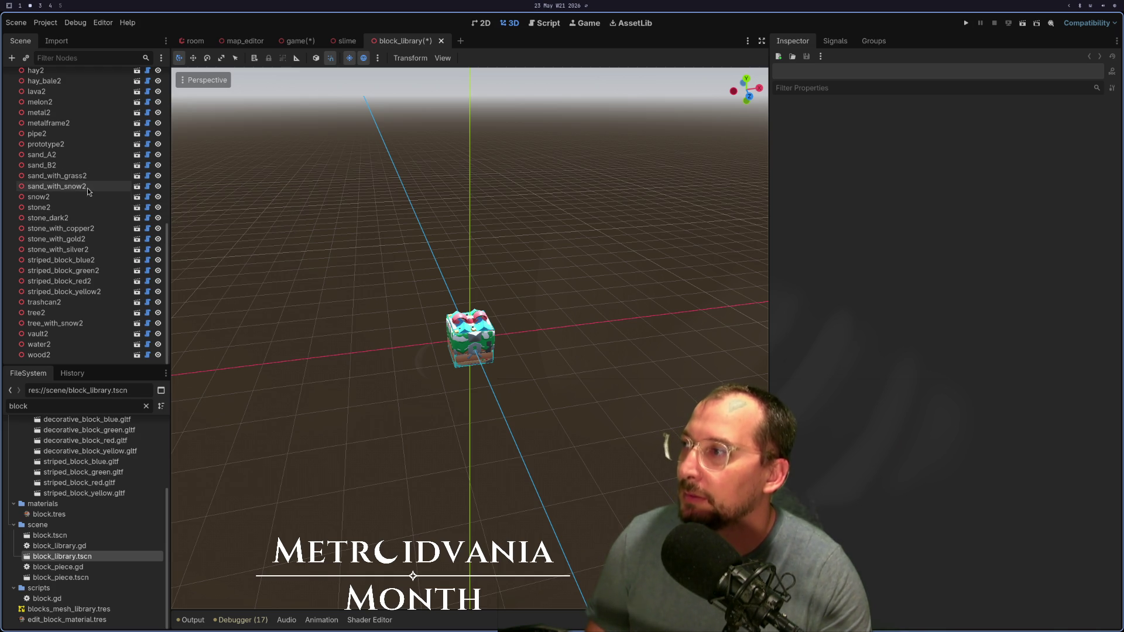
key(super+1)
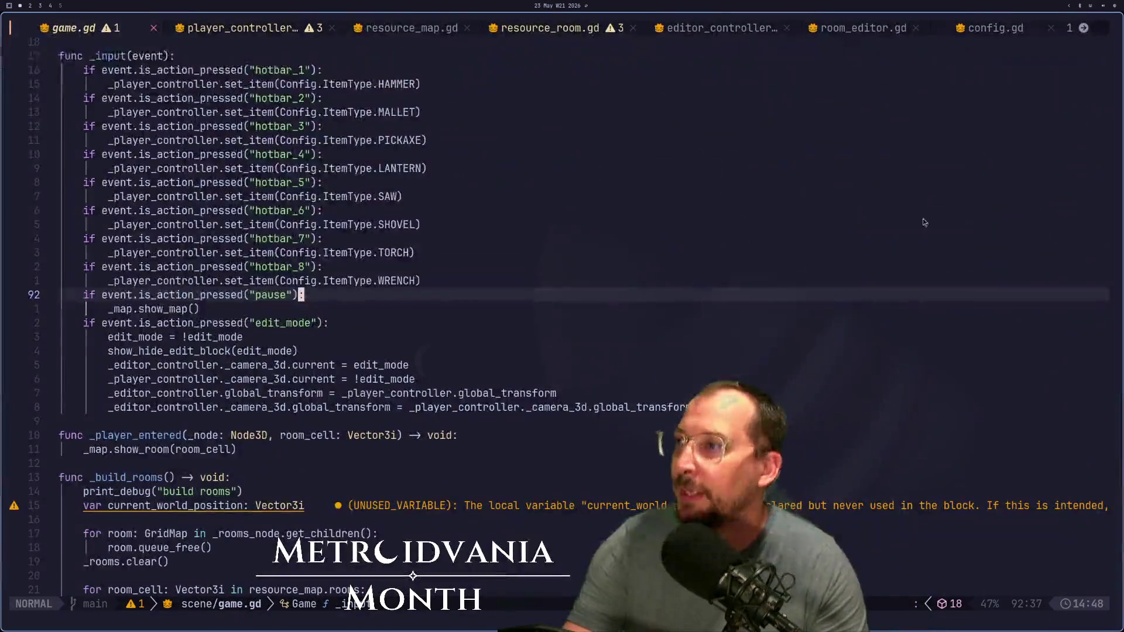
key(super+2)
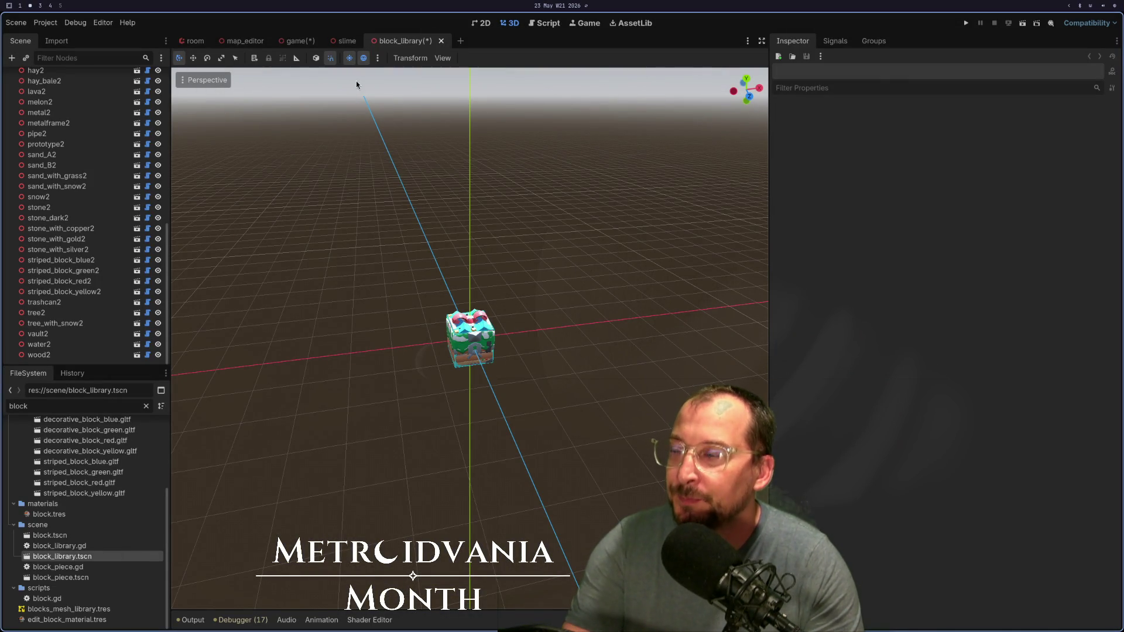
Step: Return to the Game scene tab and orbit the view around the tiled floor
click(291, 41)
mouse_move(493, 262)
mouse_down()
mouse_move(645, 276)
mouse_move(422, 391)
mouse_move(402, 315)
mouse_move(325, 299)
mouse_move(396, 319)
mouse_move(422, 368)
mouse_move(455, 354)
mouse_move(417, 353)
mouse_move(442, 370)
mouse_up()
scroll(396, 320, up, 3)
scroll(396, 325, down, 5)
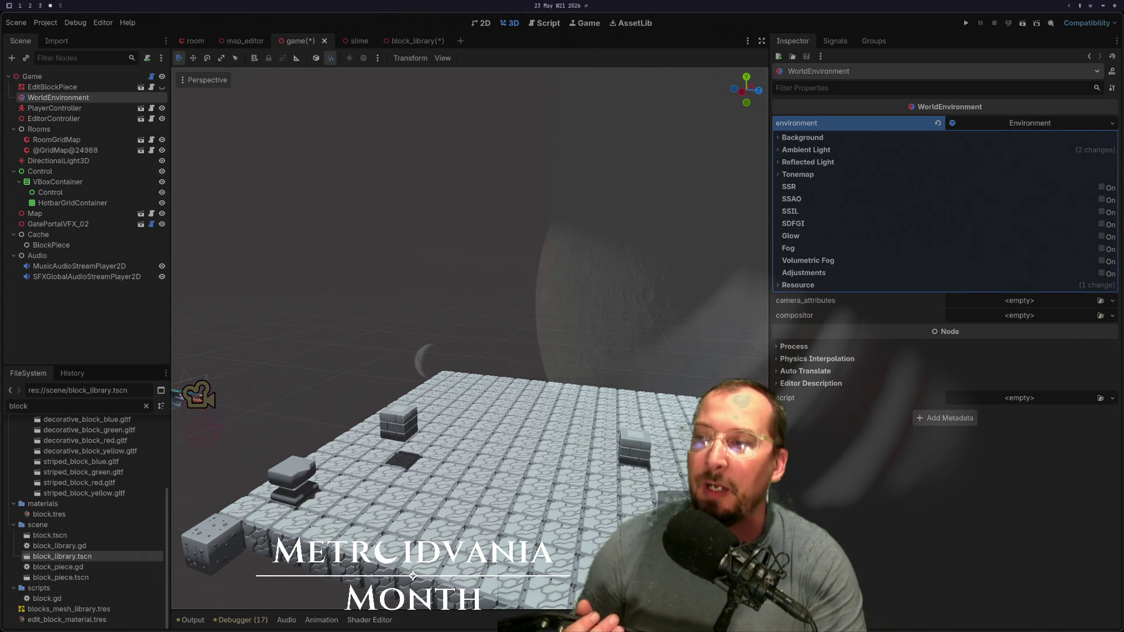
Step: Zoom out and orbit the game viewport to look down on the whole block floor
key(super+2)
scroll(602, 435, down, 3)
scroll(602, 433, up, 6)
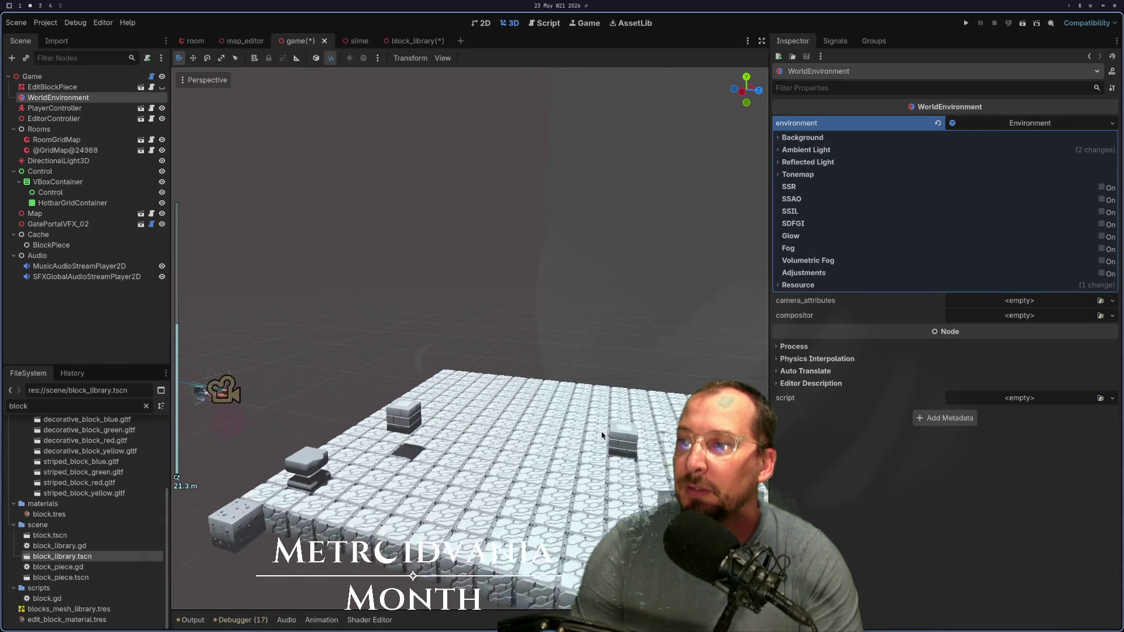
scroll(602, 433, down, 4)
scroll(504, 431, down, 3)
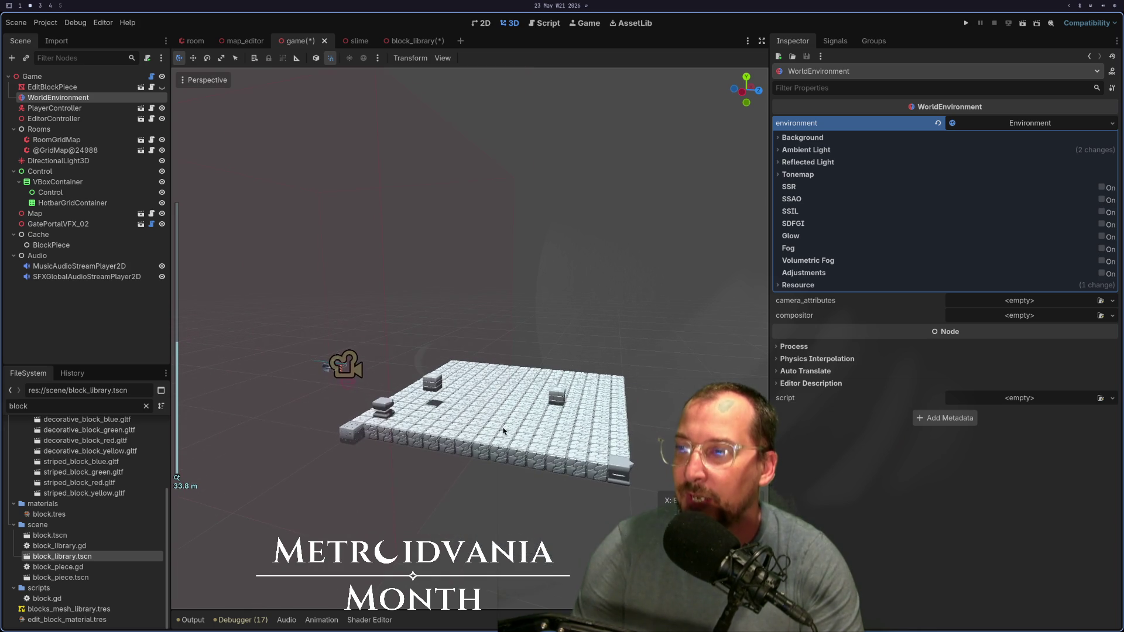
mouse_move(441, 448)
mouse_down()
mouse_move(511, 422)
mouse_move(428, 382)
mouse_up()
scroll(447, 458, down, 4)
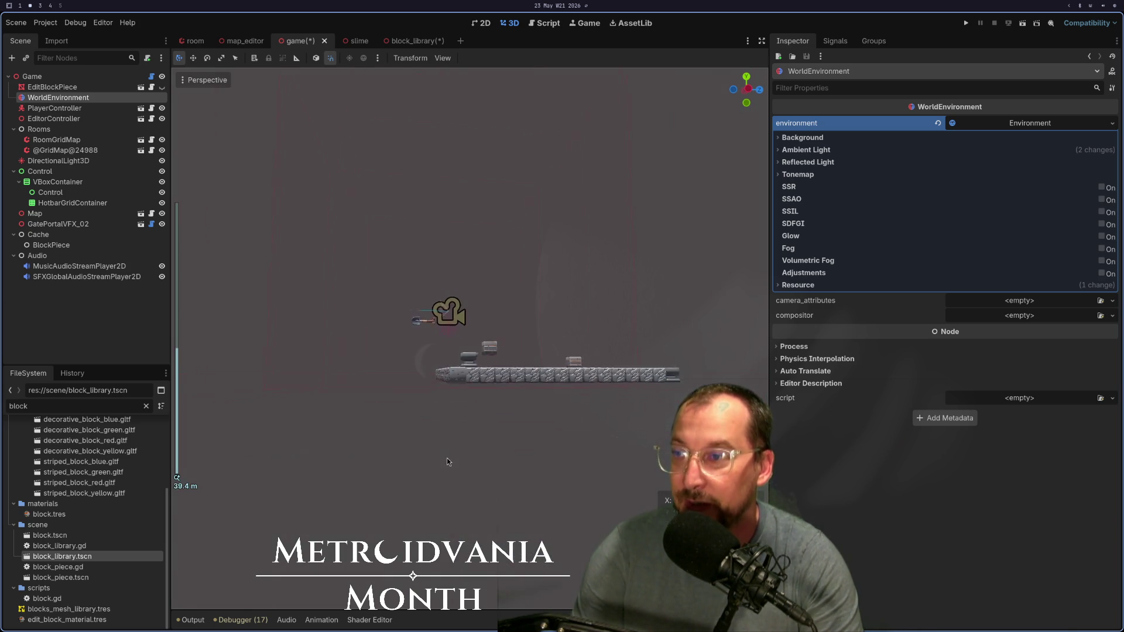
scroll(442, 432, up, 4)
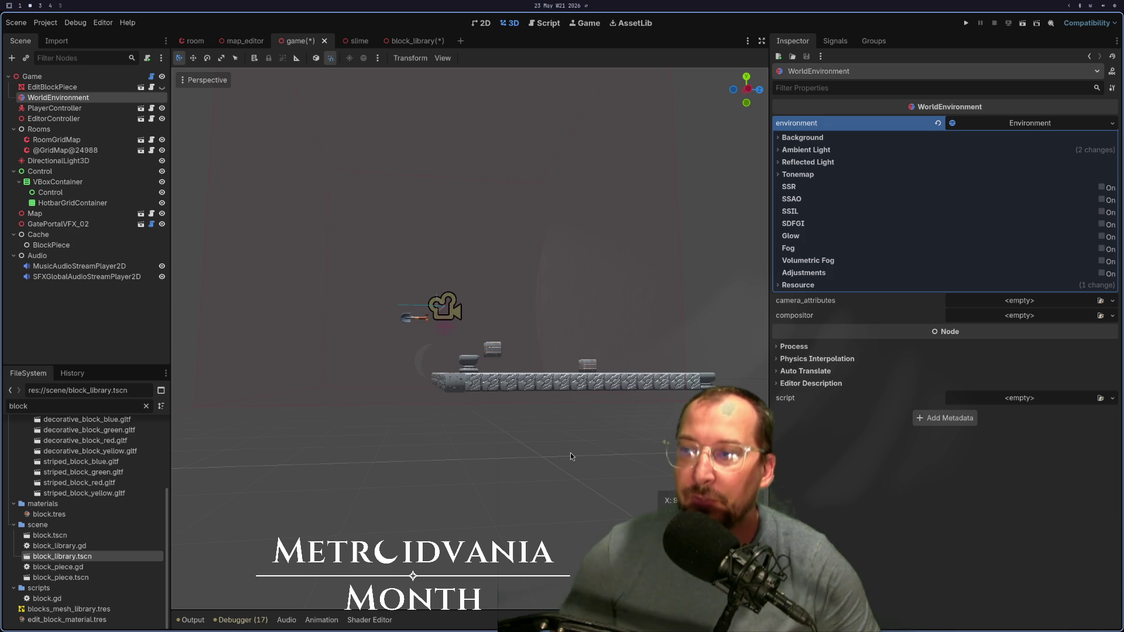
scroll(534, 423, down, 3)
mouse_move(599, 396)
mouse_down()
mouse_move(563, 409)
mouse_move(545, 393)
mouse_up()
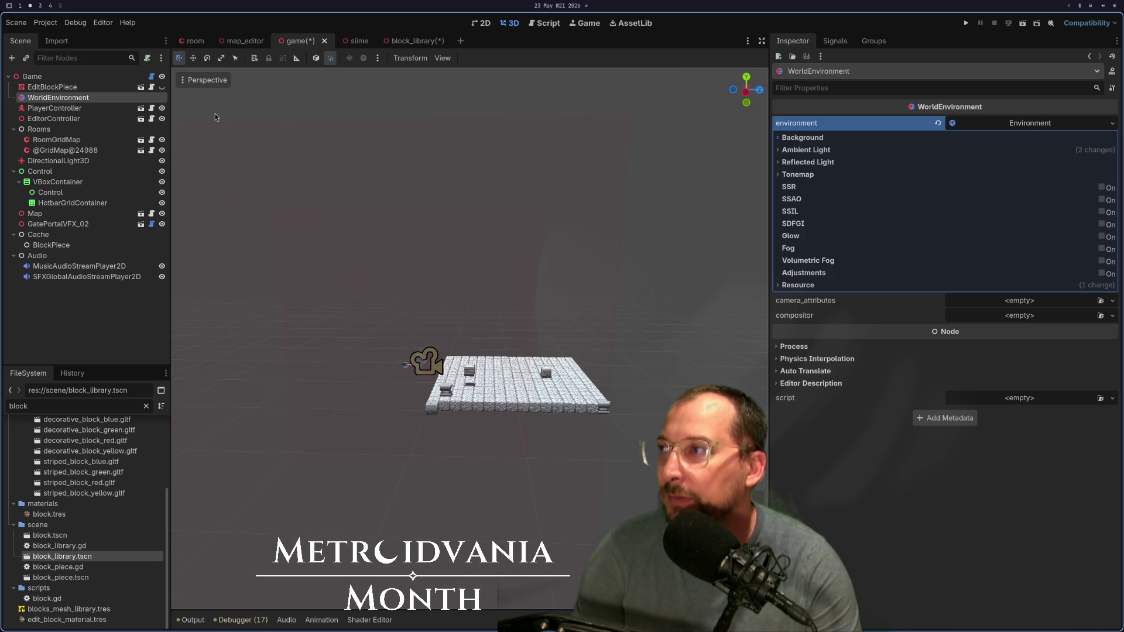
key(super+space)
Step: Launch Godot from the app launcher and open the Toobin Clone project for editing
text(t)
key(BackSpace)
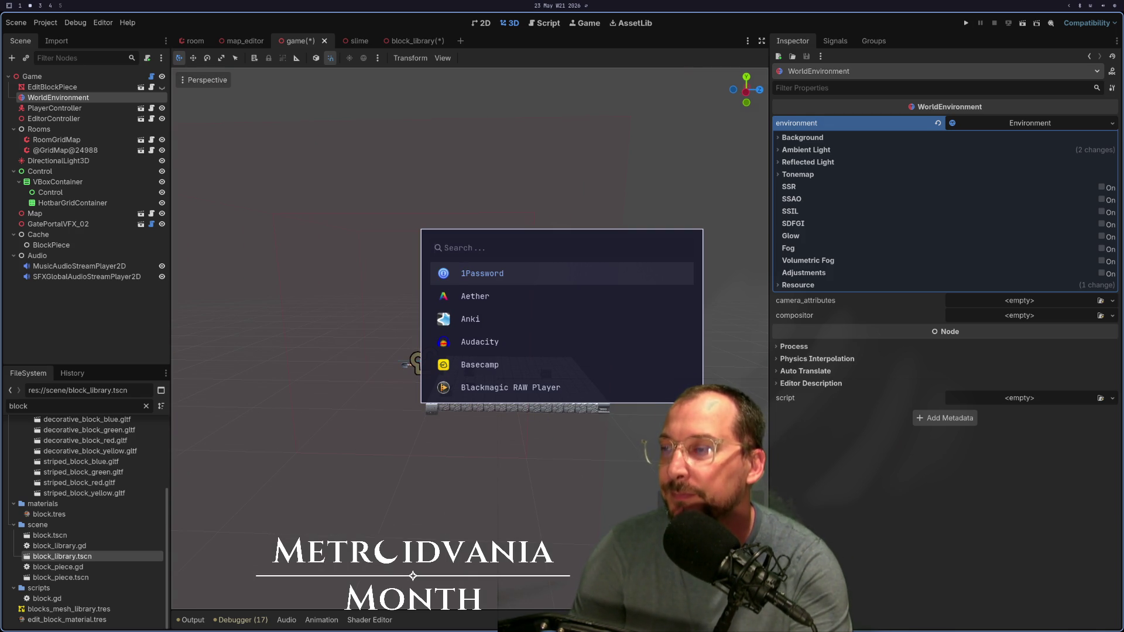
text(god)
key(Return)
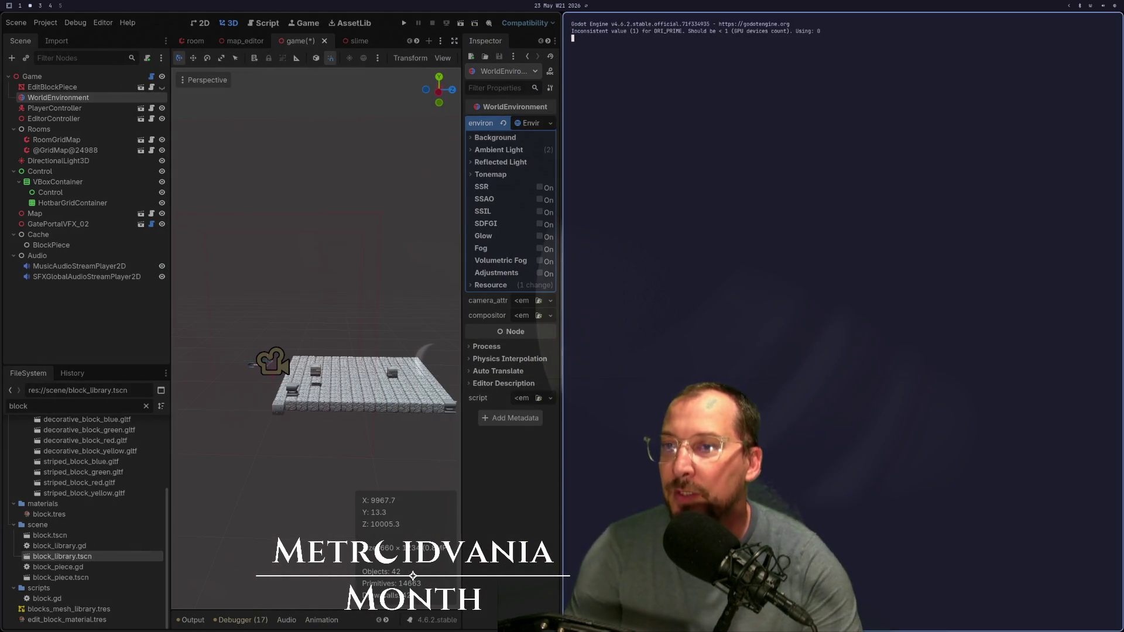
click(1031, 419)
click(1075, 381)
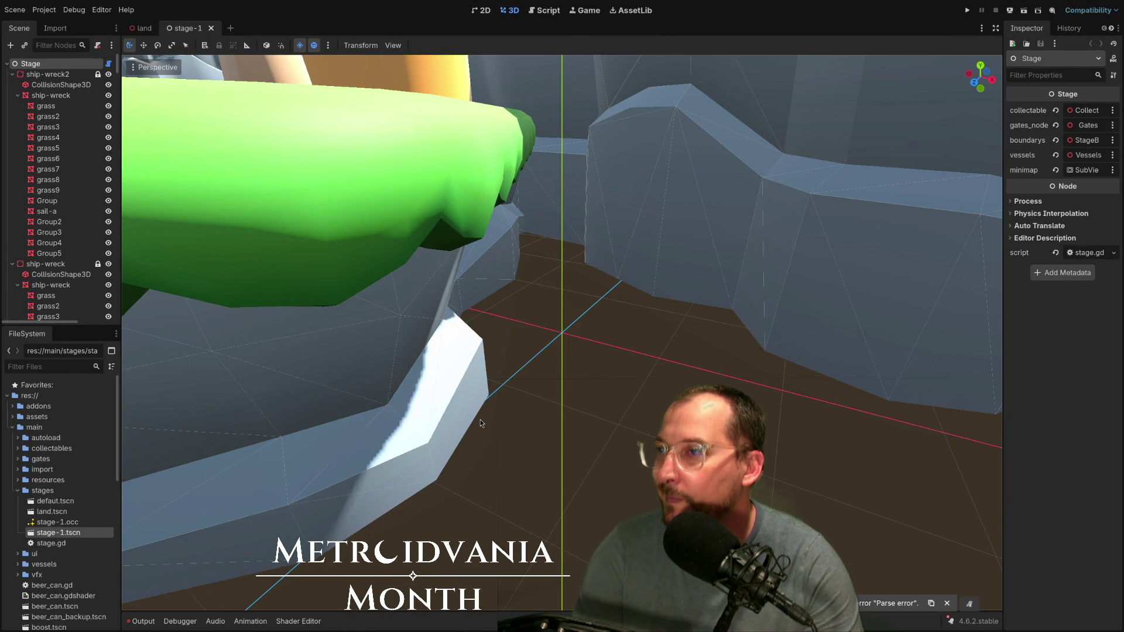
Step: Filter the FileSystem for 'water' and select the water.gd script
scroll(130, 488, down, 5)
scroll(319, 351, down, 10)
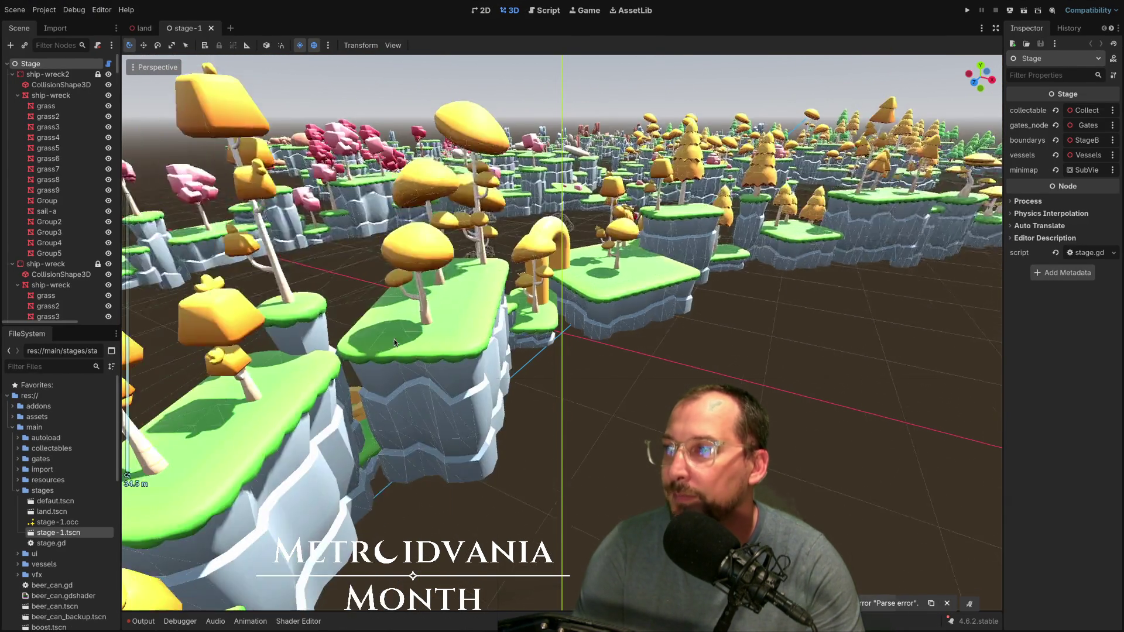
text(water)
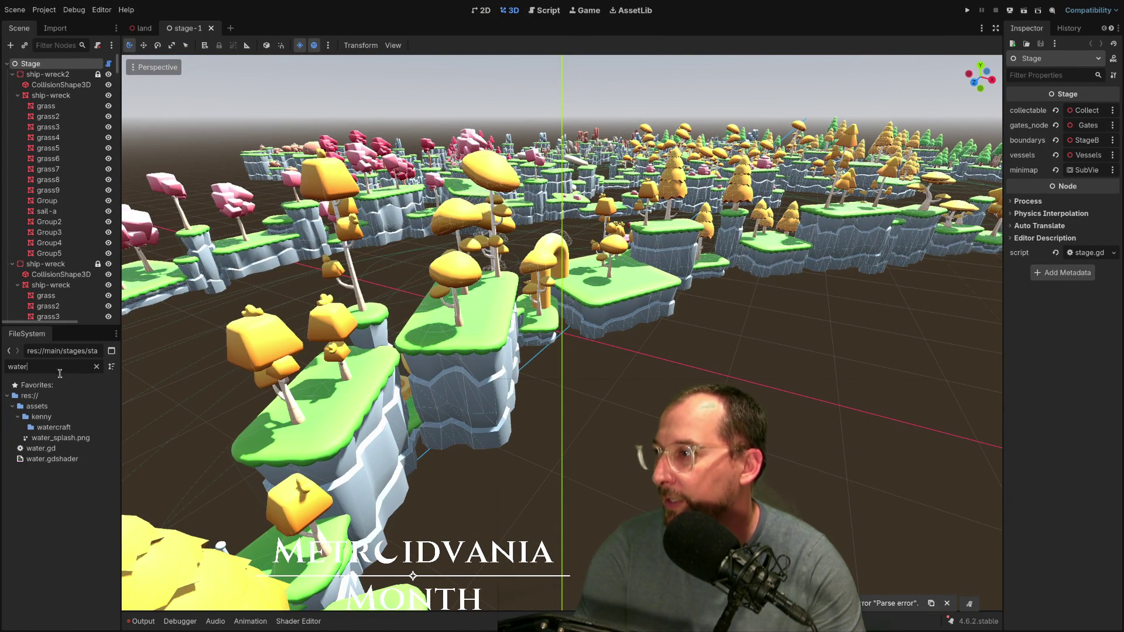
click(62, 452)
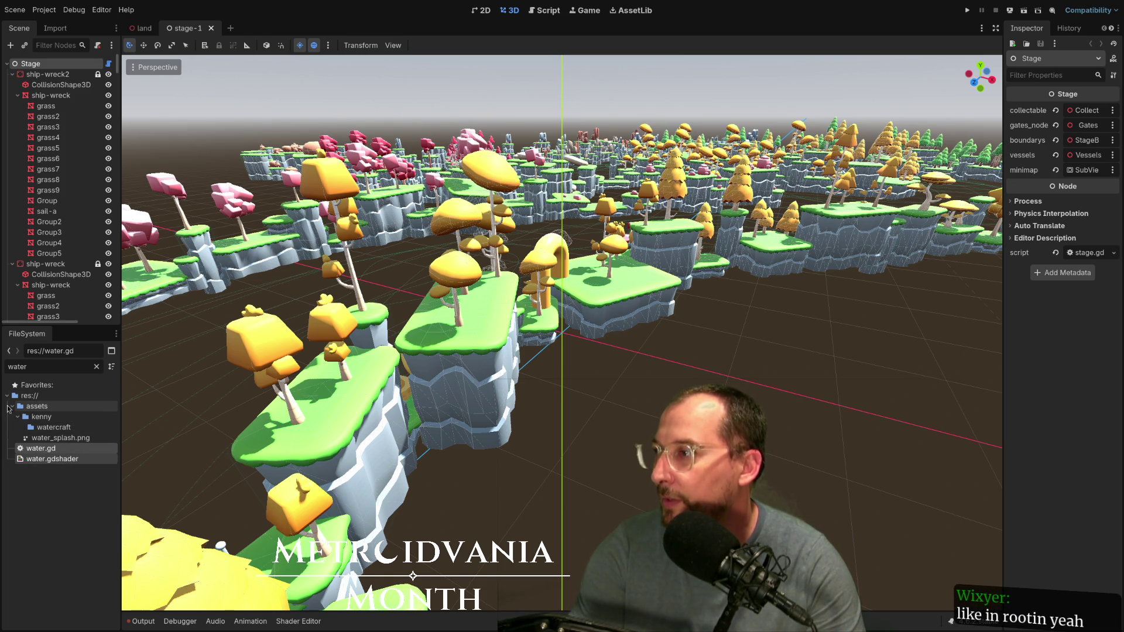
click(13, 406)
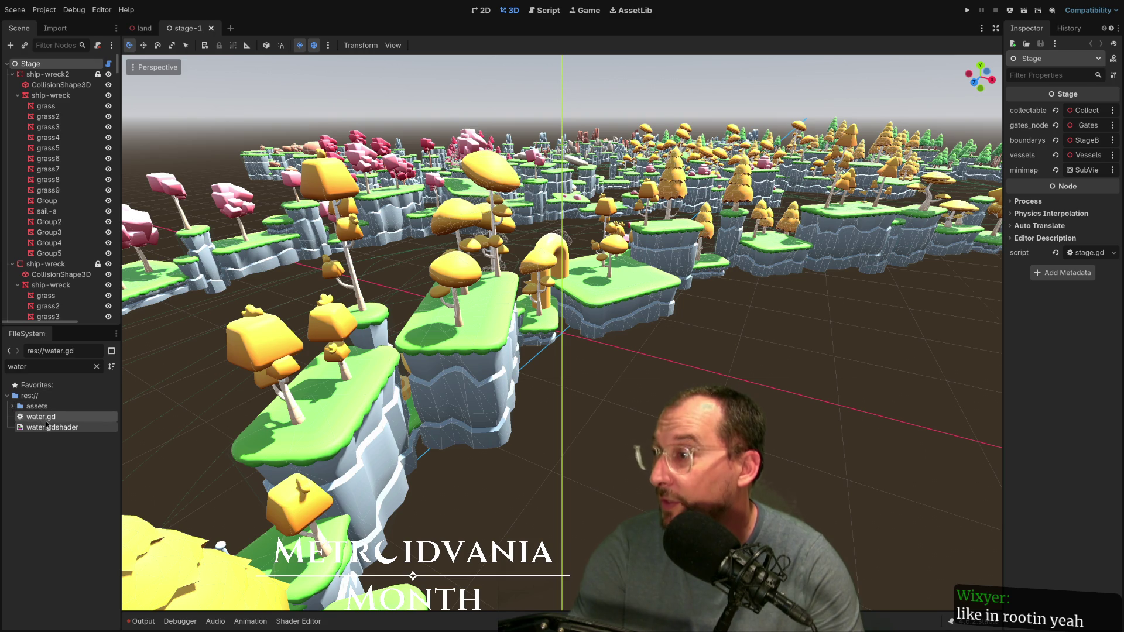
key(alt+Tab)
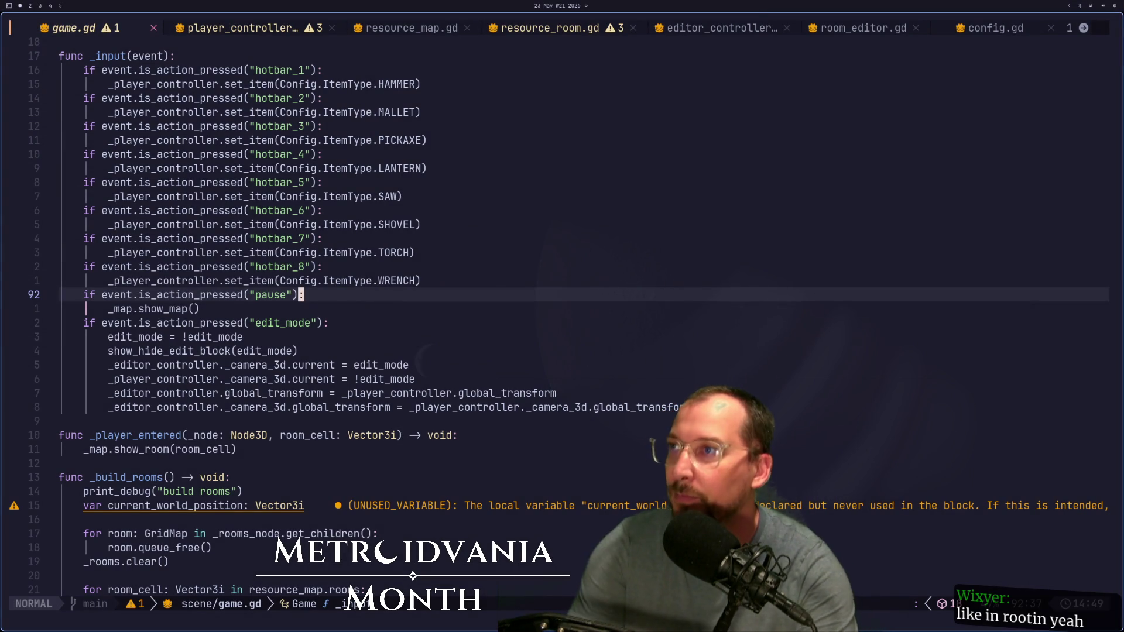
Step: In a new terminal, copy ~/Code/toobin/water.gd into the current project
key(super+Return)
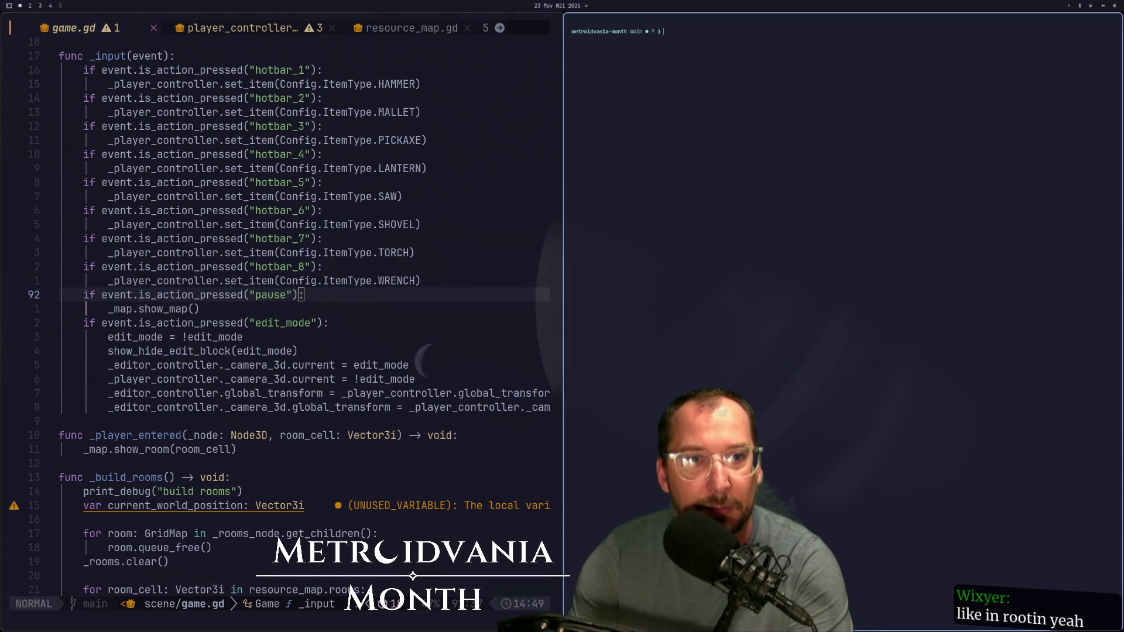
text(c)
key(BackSpace)
key(BackSpace)
text(p )
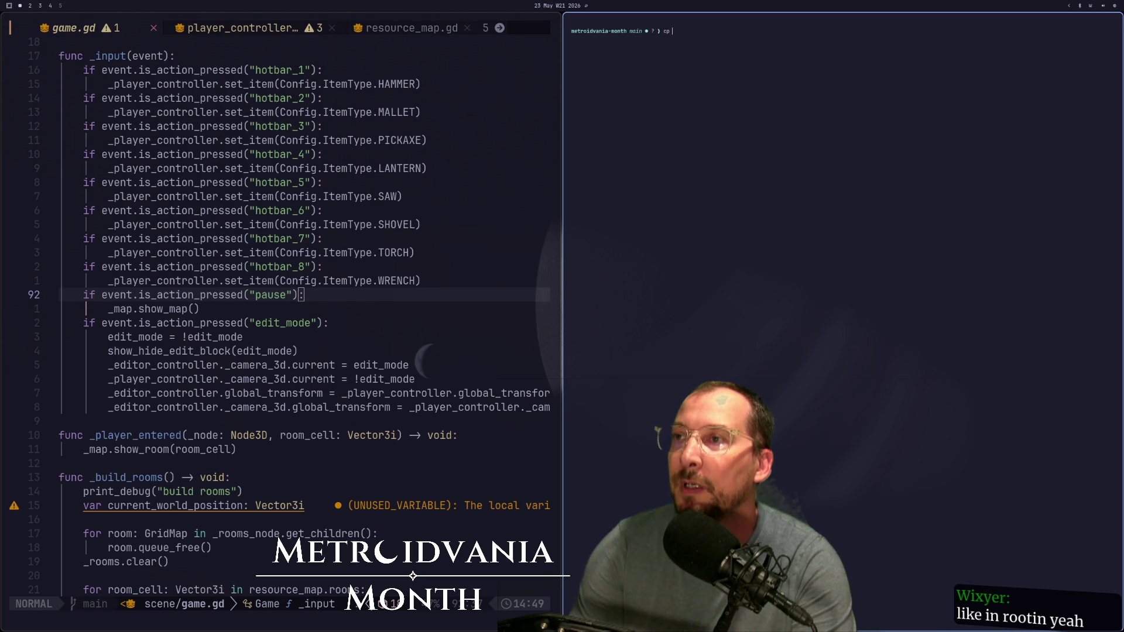
text(~/Code/t)
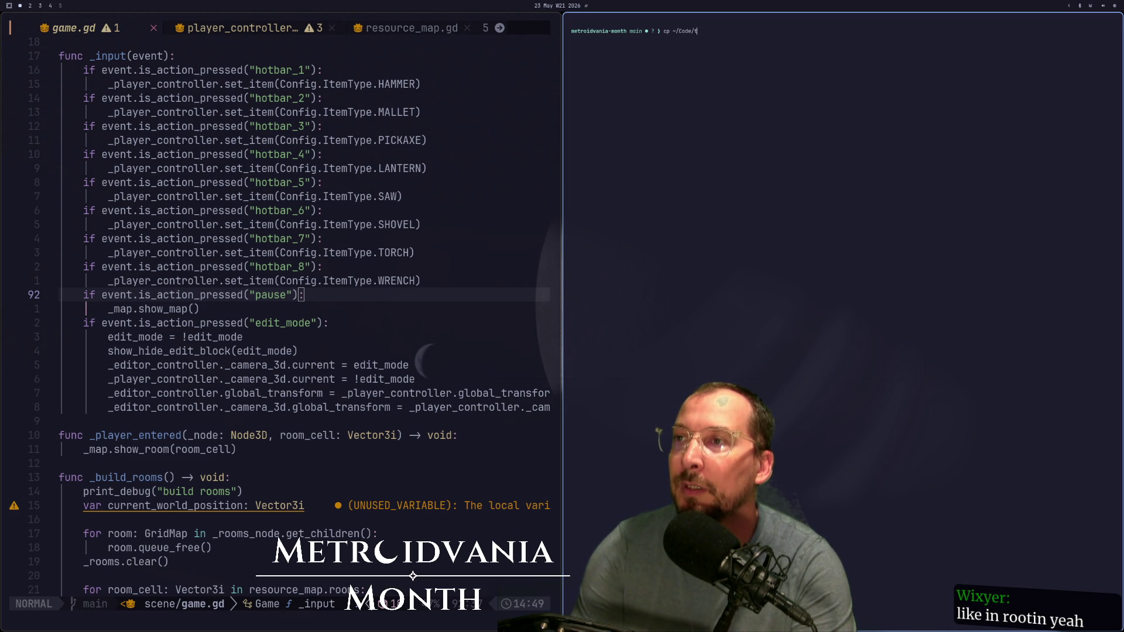
key(Tab)
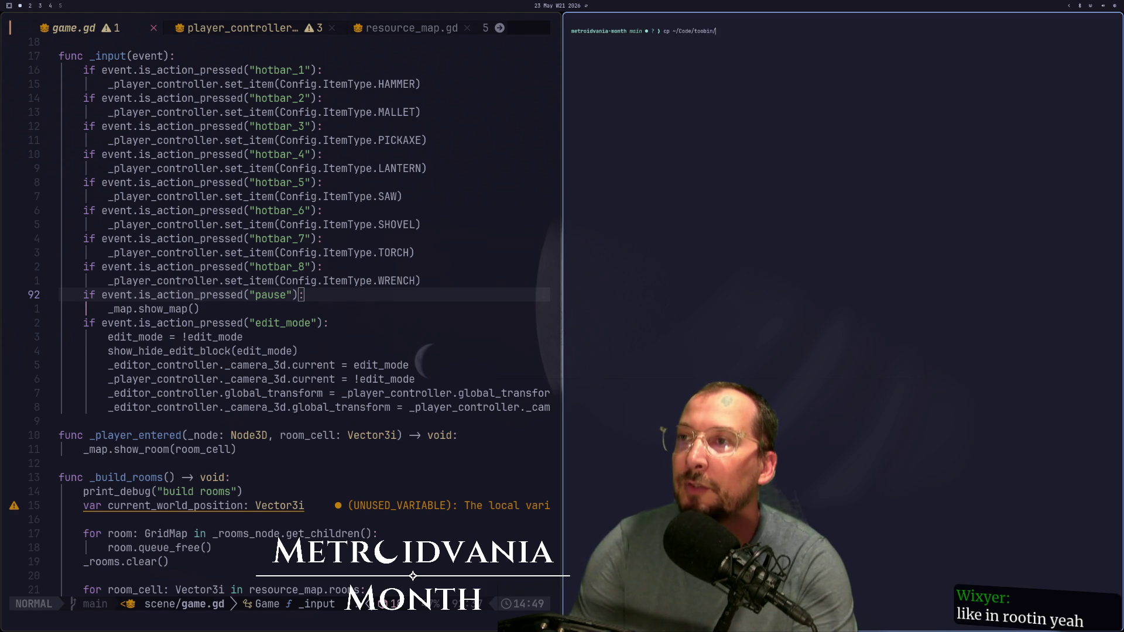
text(wat)
key(Tab)
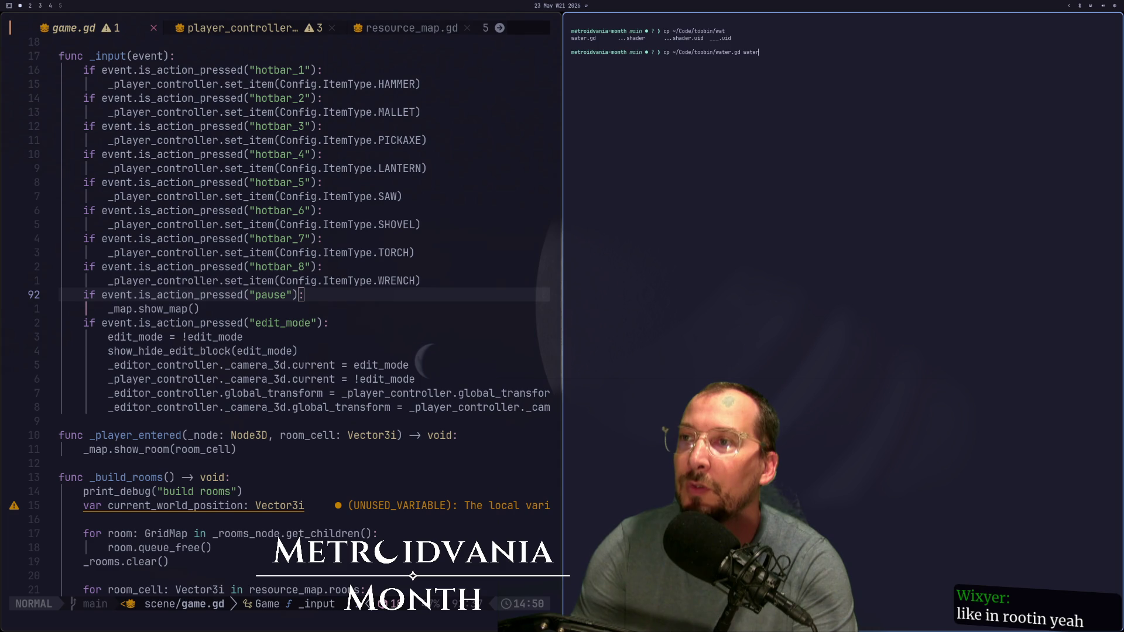
text(gd)
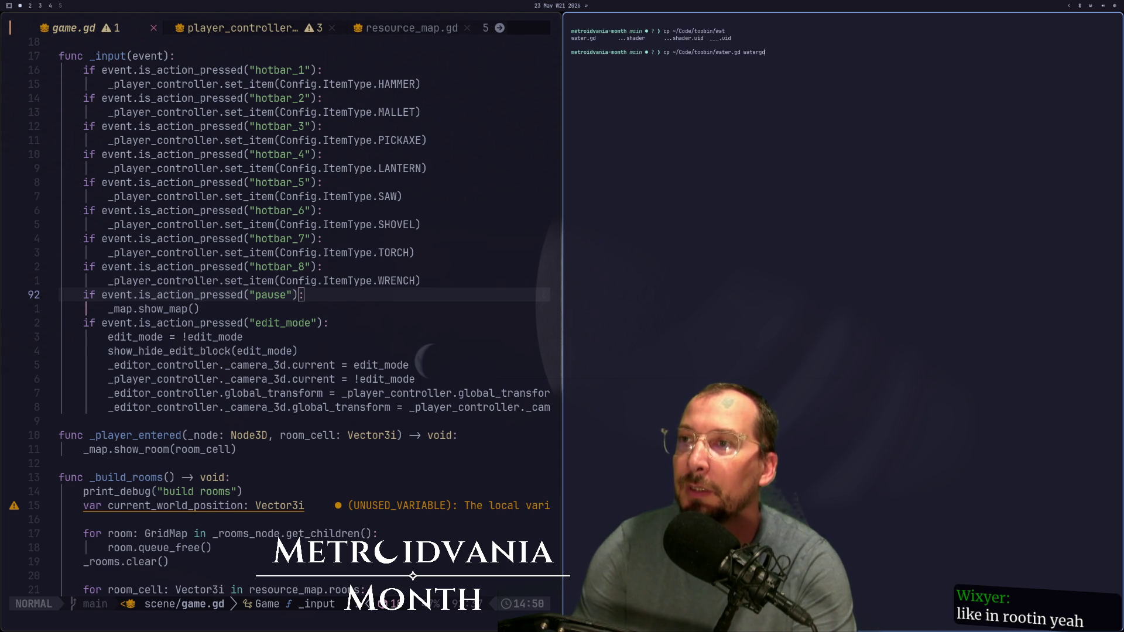
key(Return)
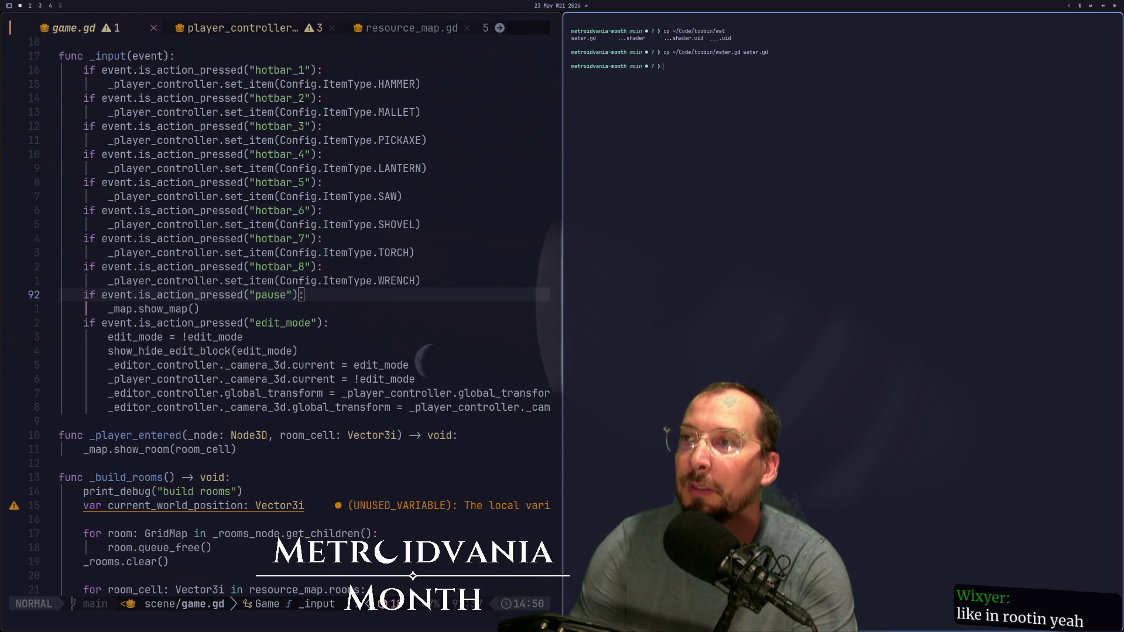
Step: Copy ~/Code/toobin/water.gdshader into the project as water.gdshader
key(Up)
key(BackSpace)
key(BackSpace)
key(BackSpace)
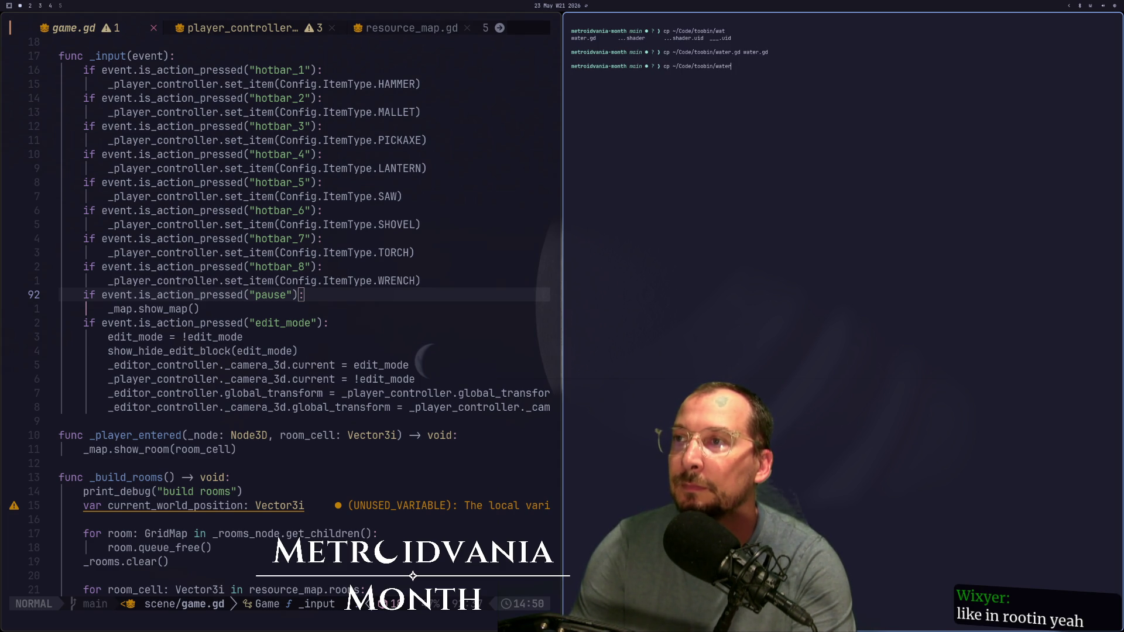
key(Tab)
text(.gdshader.uid)
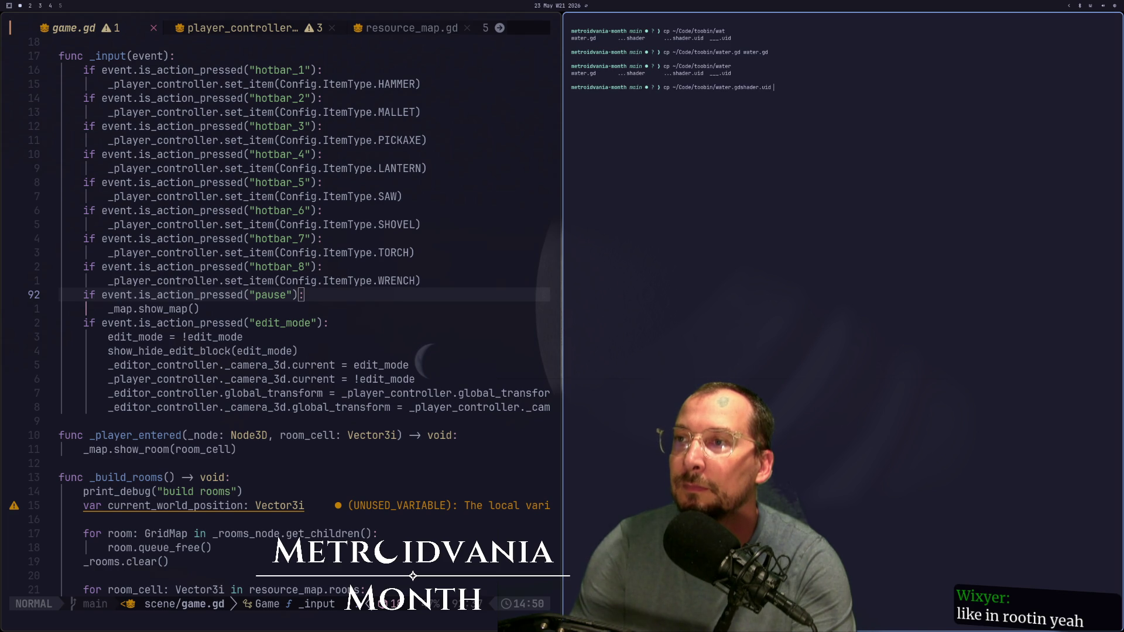
key(Tab)
text(water.gdshader)
key(Return)
key(super+2)
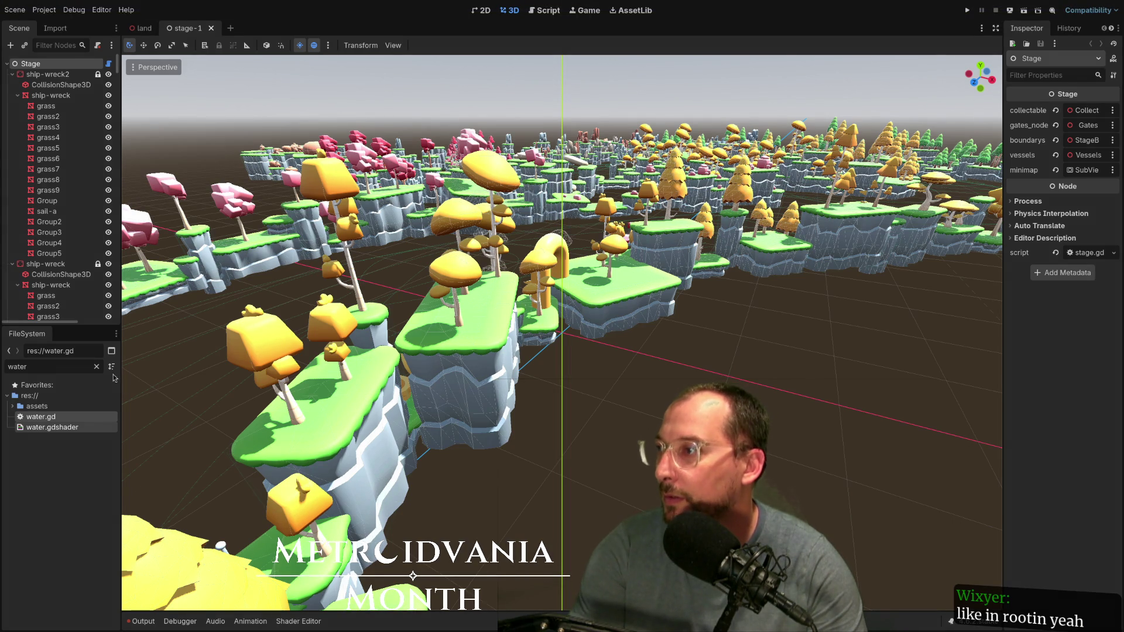
Step: Tile the two Godot windows side by side and filter the FileSystem for 'water'
key(super+f)
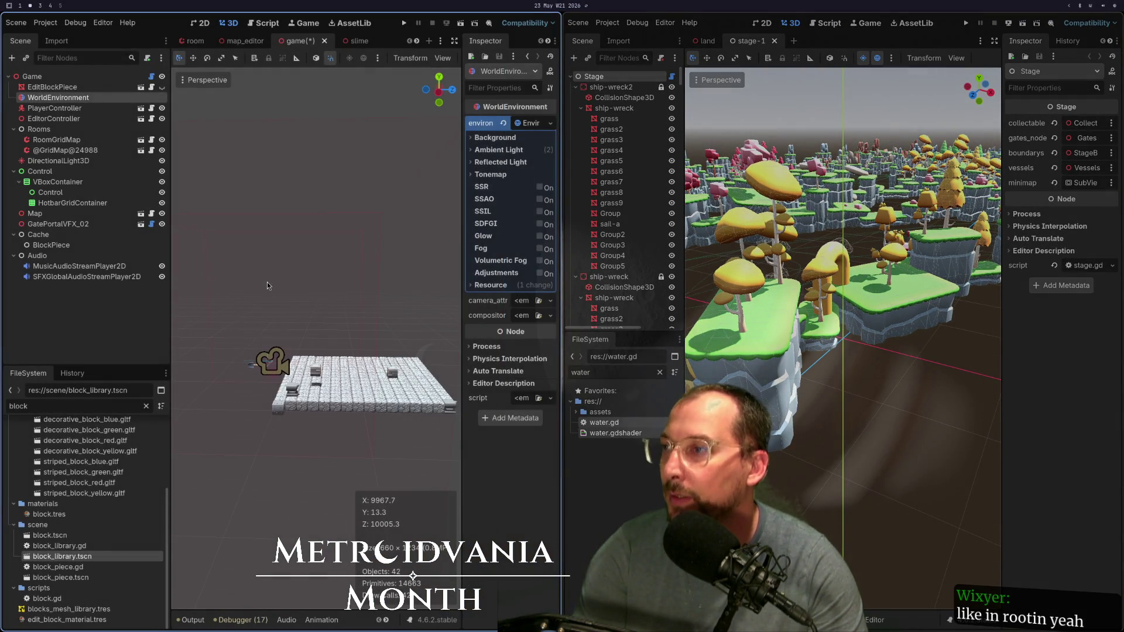
click(146, 406)
text(watr)
key(ctrl+a)
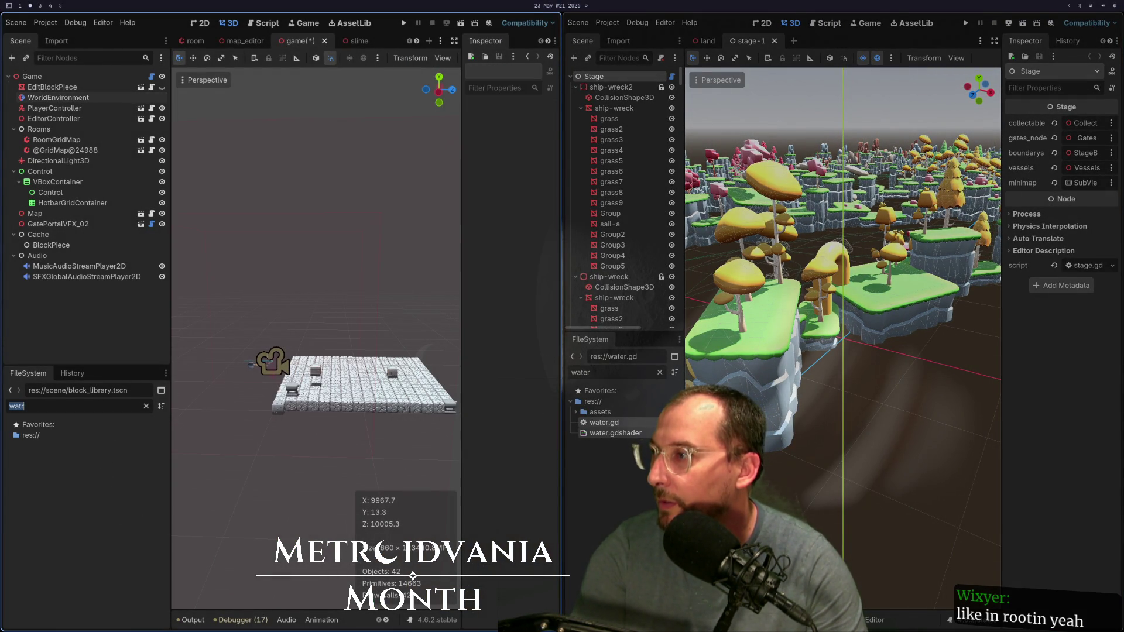
text(water)
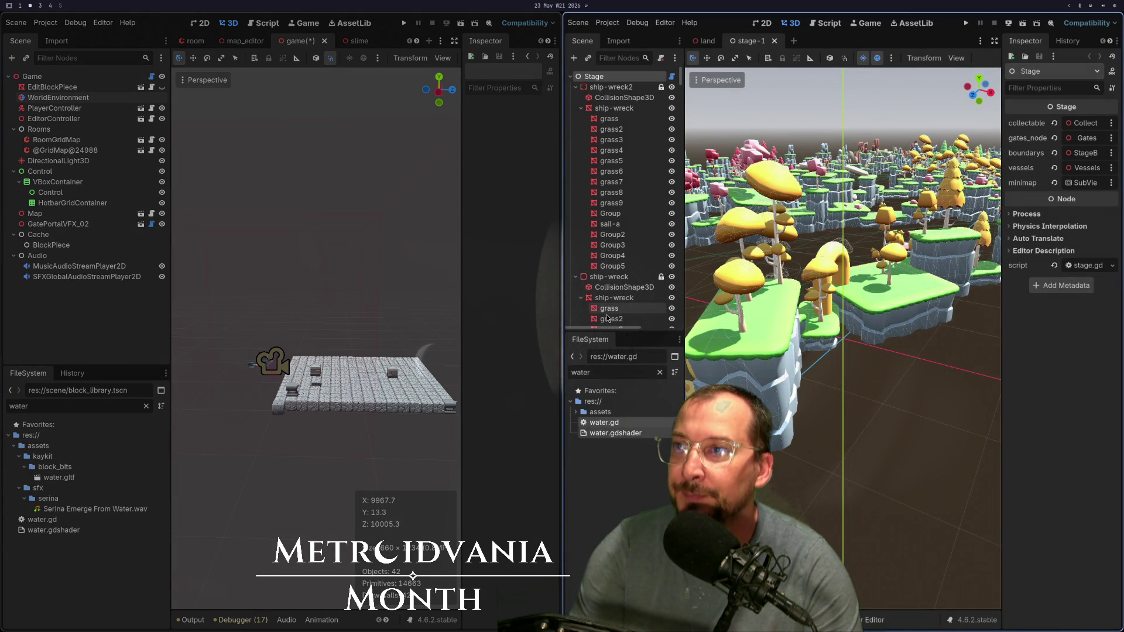
Step: Open res://main/game.tscn despite missing dependencies and dismiss the corrupt-scene alert
double_click(607, 370)
text(game)
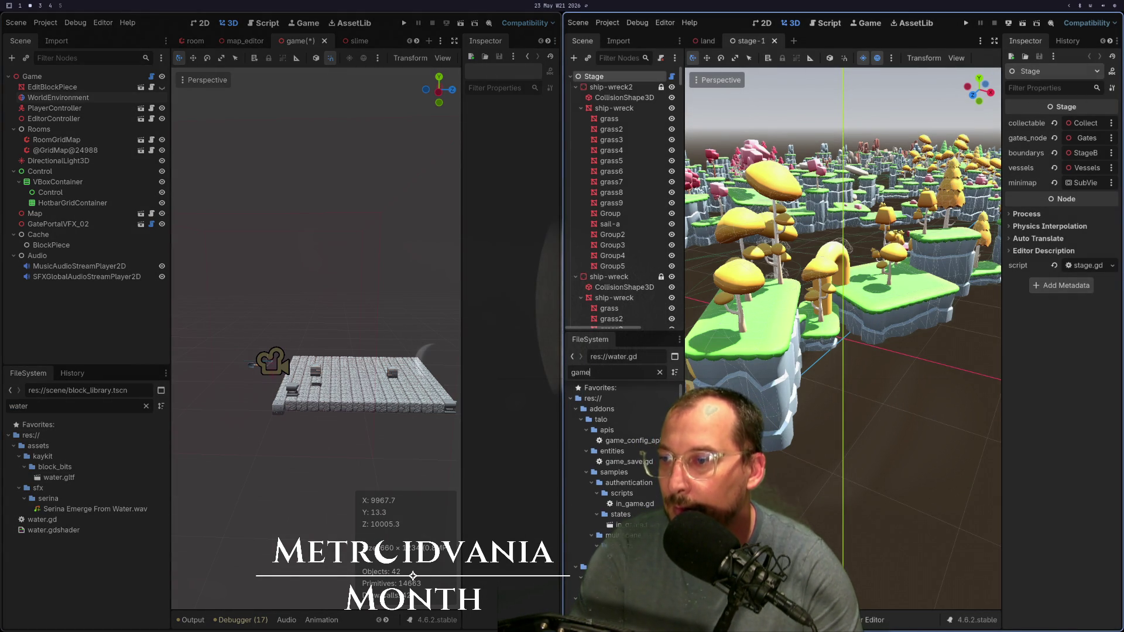
key(Return)
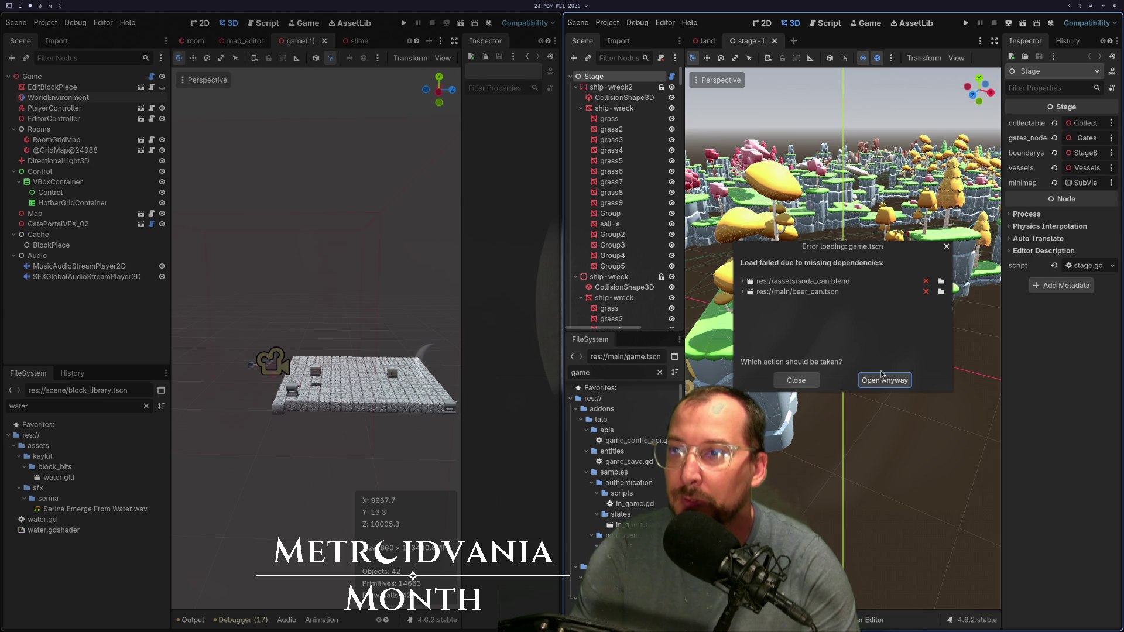
click(884, 380)
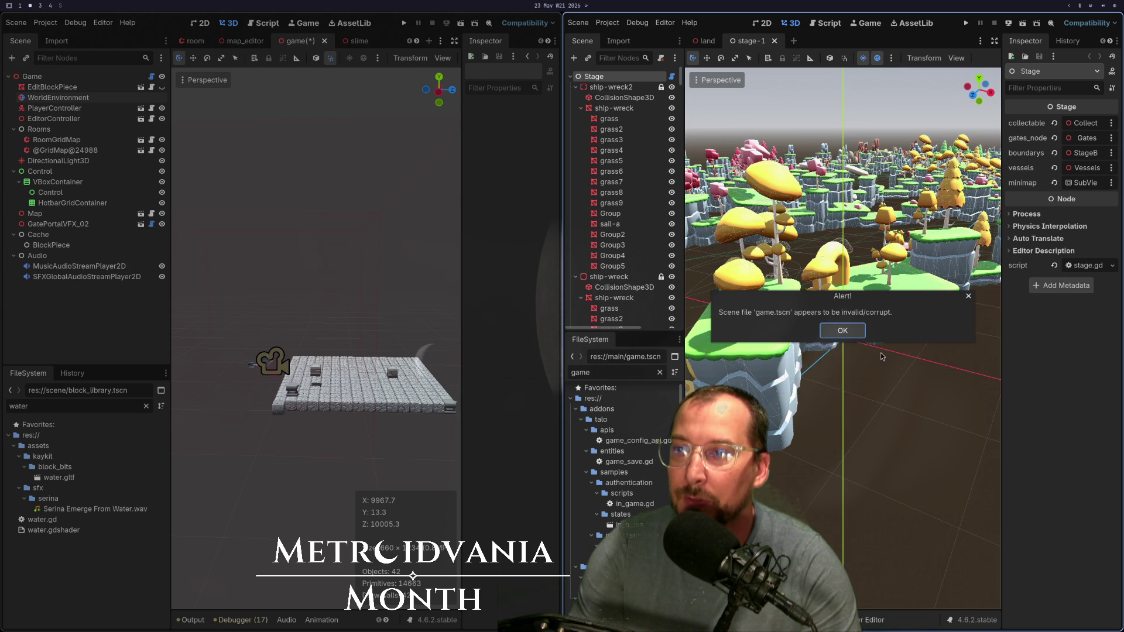
click(846, 332)
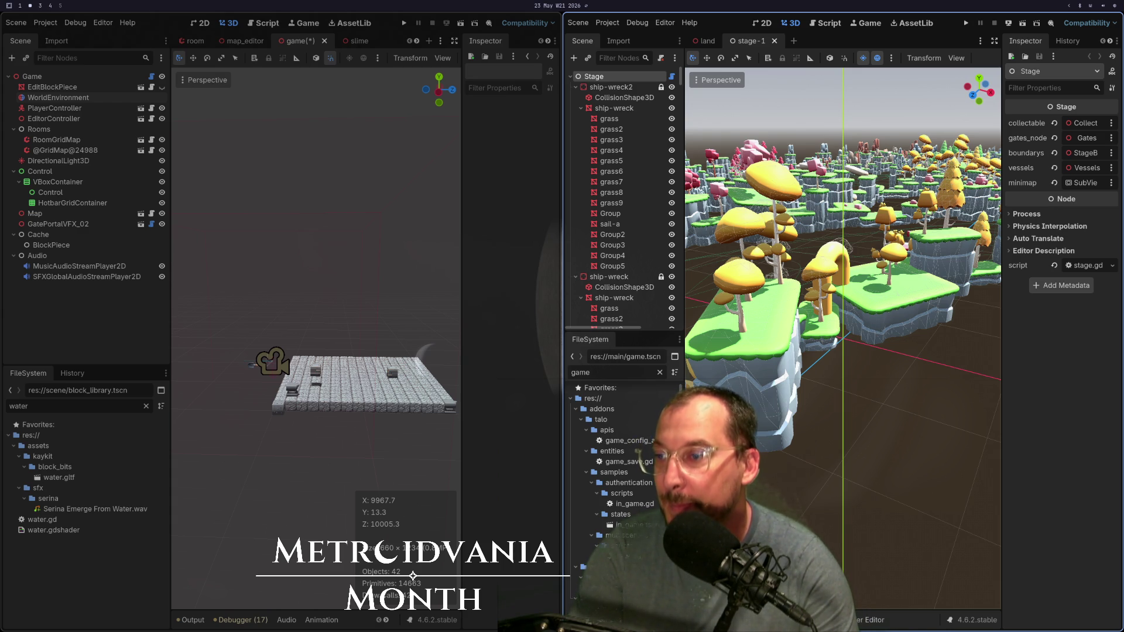
key(super+1)
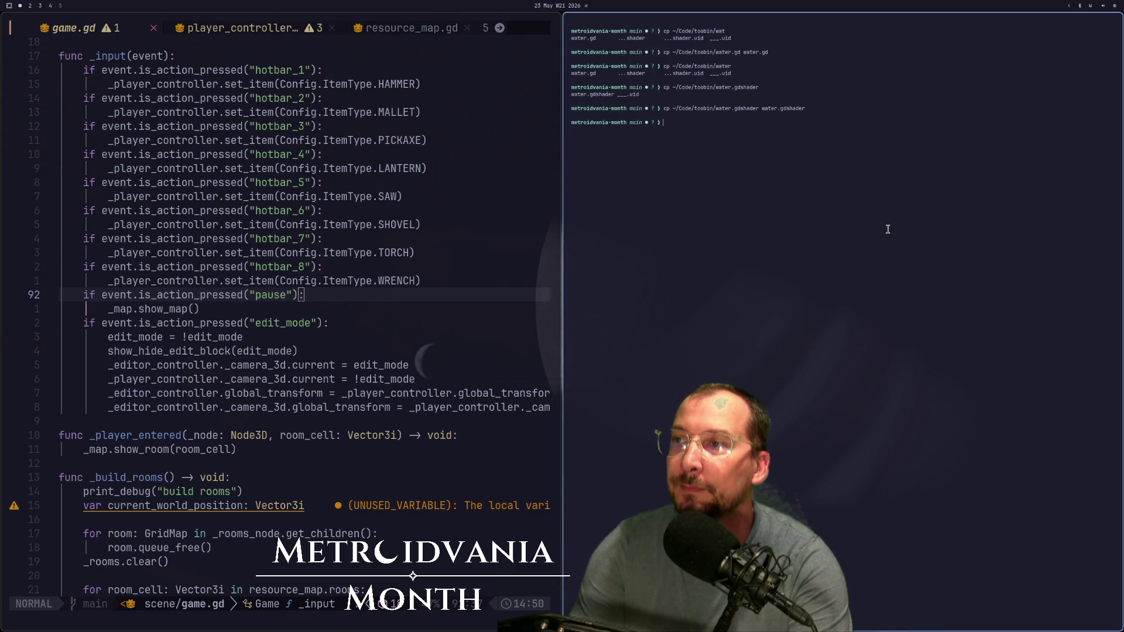
Step: Tab-complete the cd path in the terminal to ~/Code/toobin/main/
text(cd~/Code/)
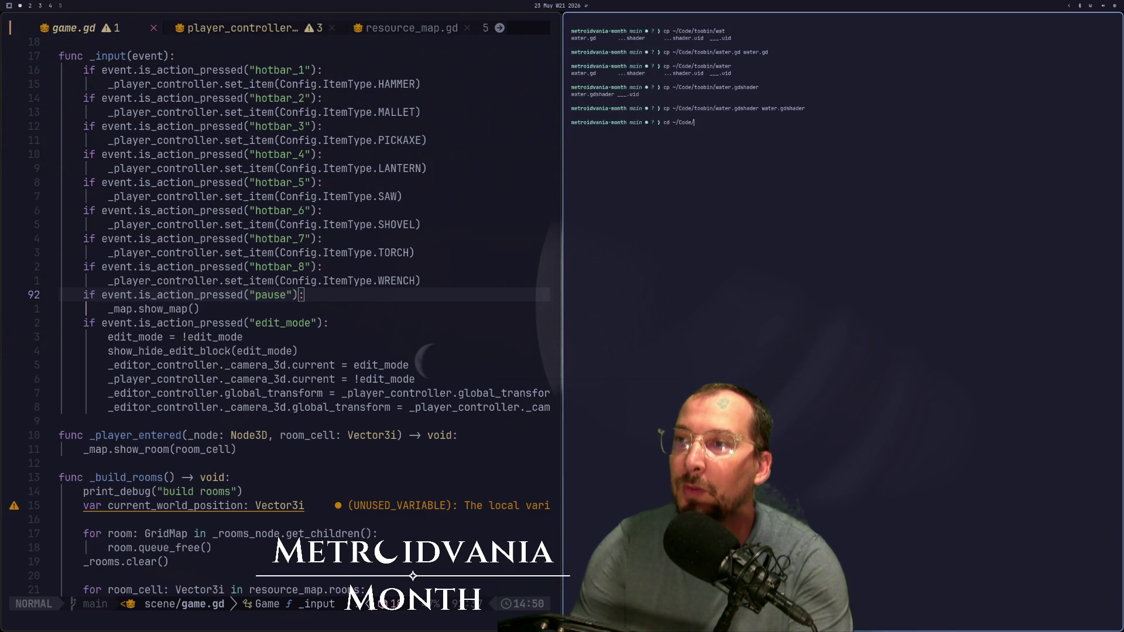
text(toobin/s)
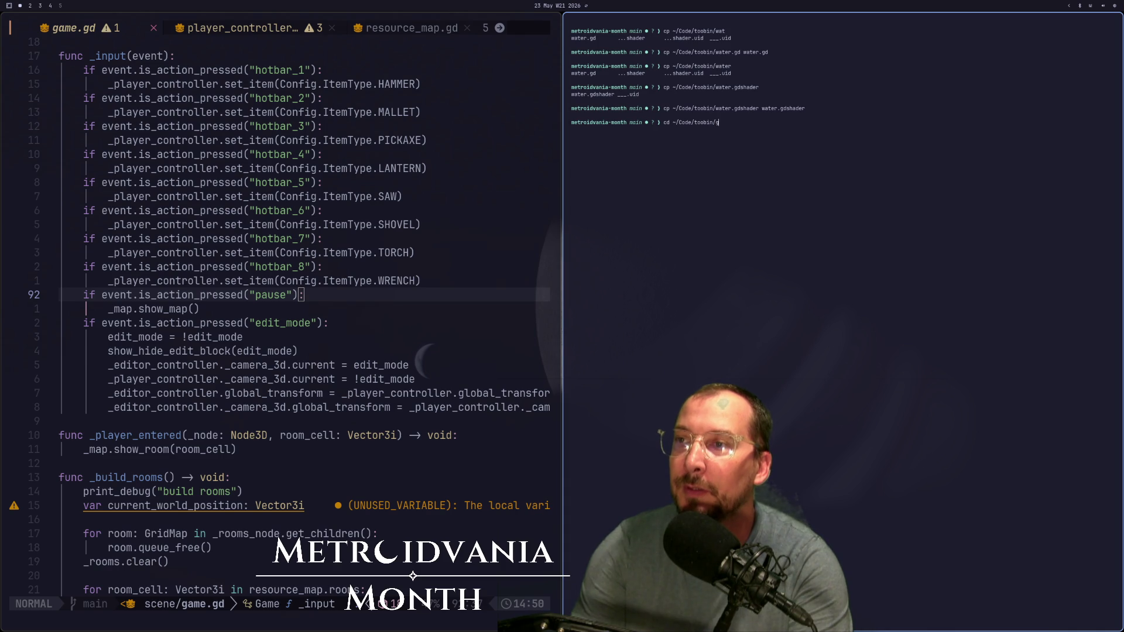
text(c)
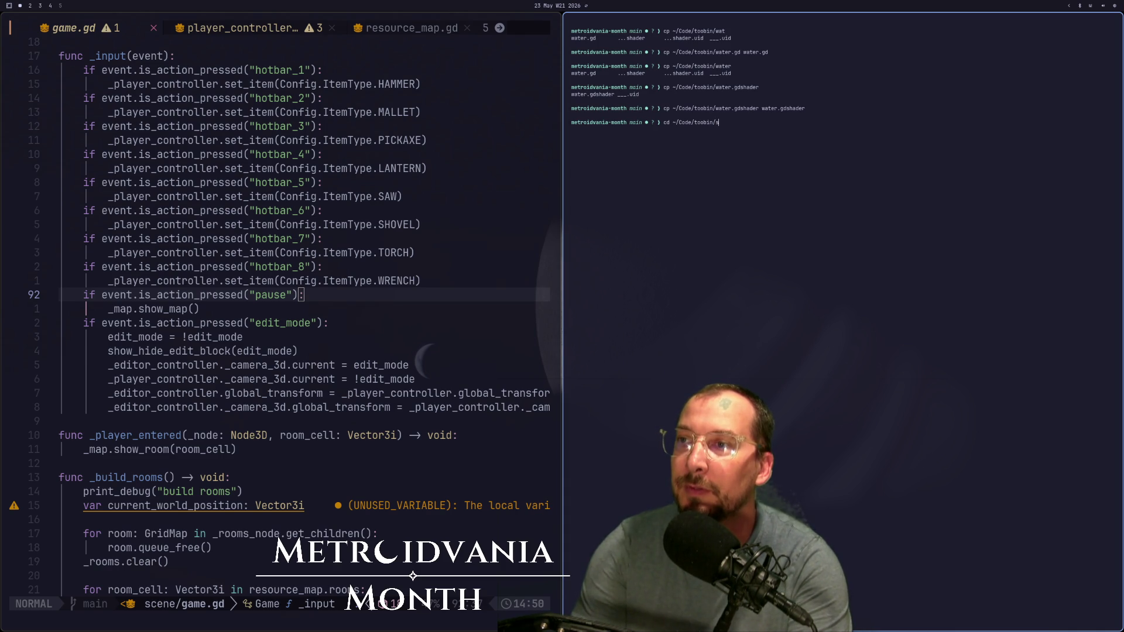
key(BackSpace)
key(BackSpace)
key(Tab)
text(a)
key(Tab)
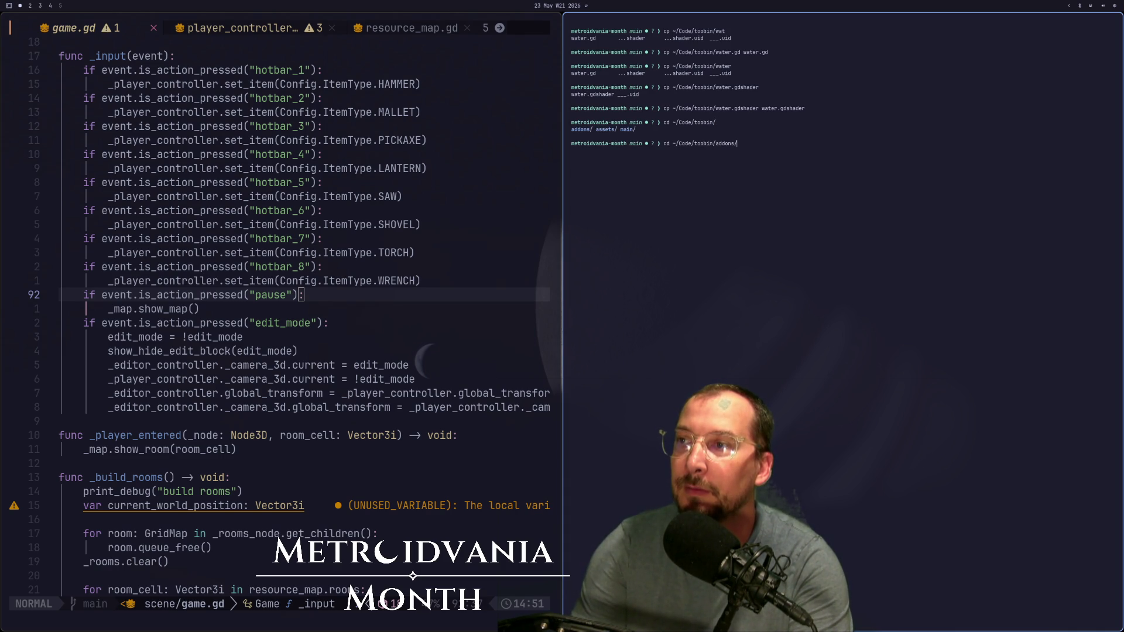
key(BackSpace)
key(BackSpace)
key(BackSpace)
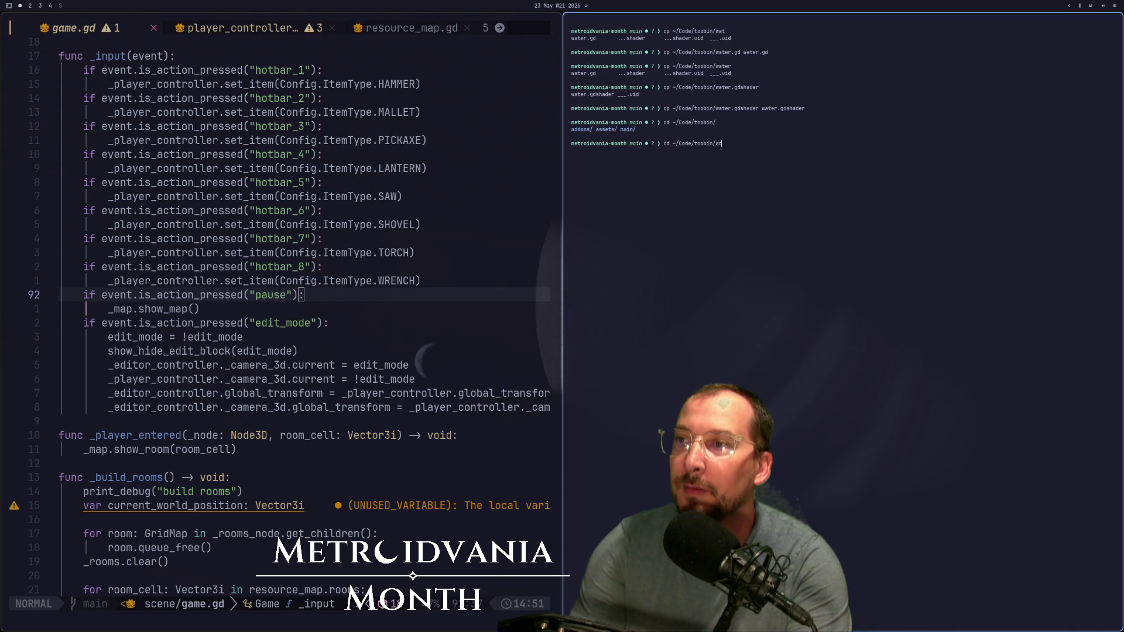
text(m)
key(Tab)
Step: List the main folder's subfolders, try the autoload folder, then return to the Godot editors
text(game)
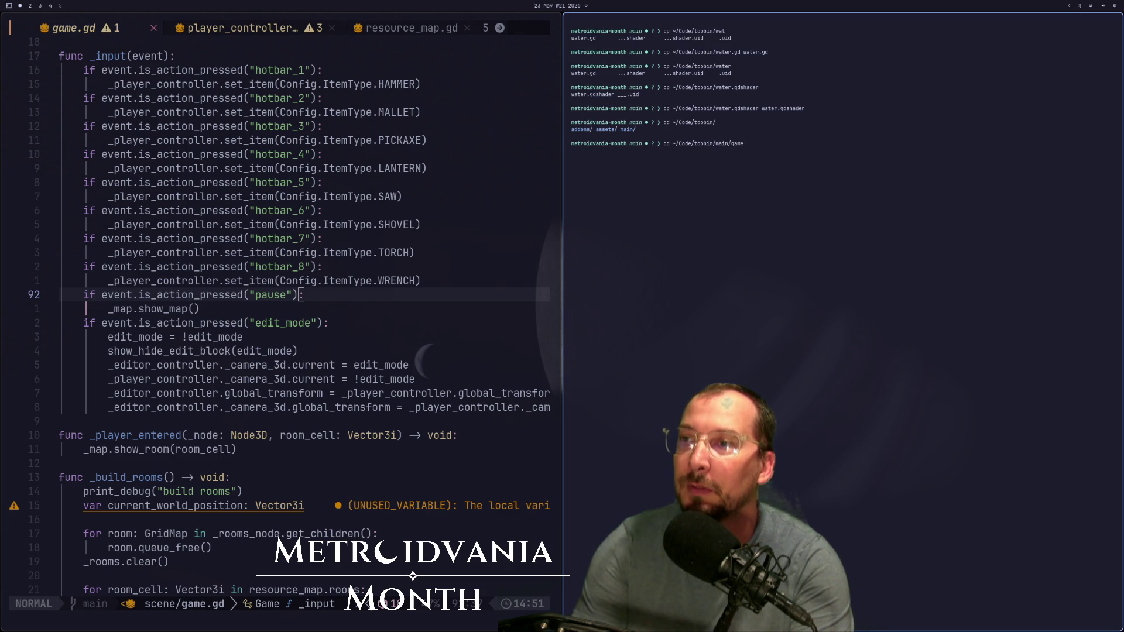
key(BackSpace)
key(BackSpace)
key(BackSpace)
key(Tab)
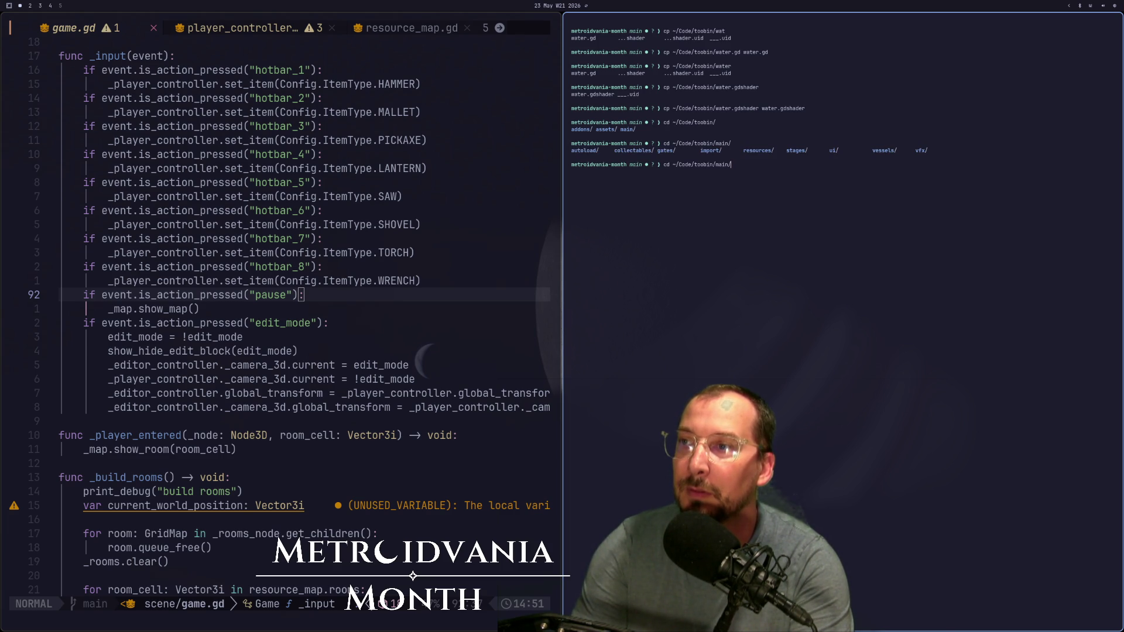
text(au)
key(Tab)
text(g)
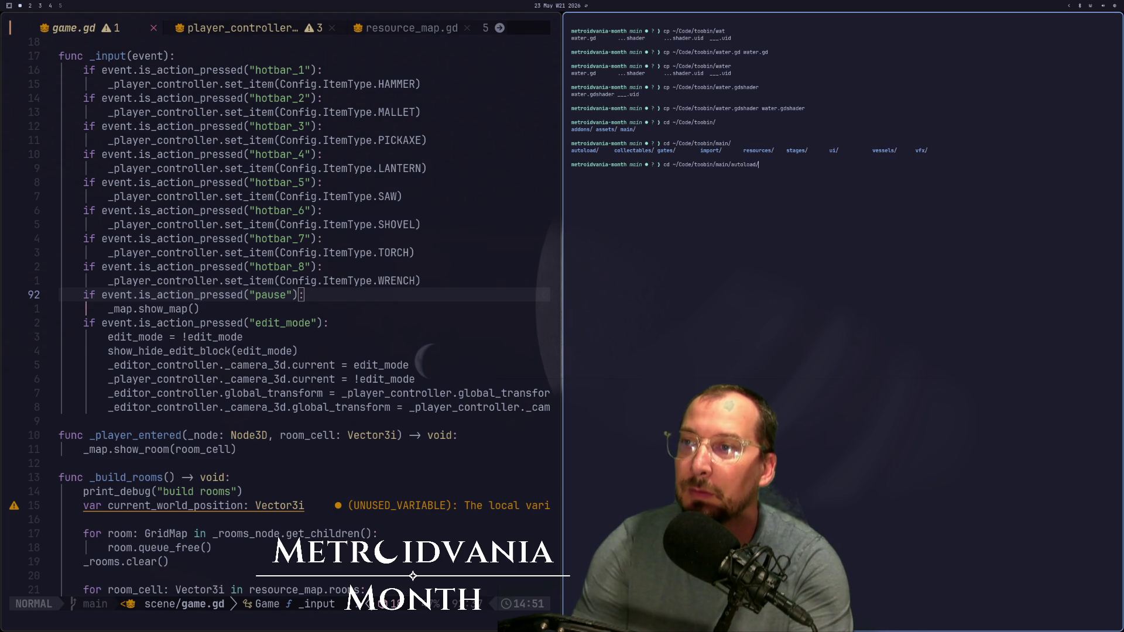
key(super+3)
key(super+2)
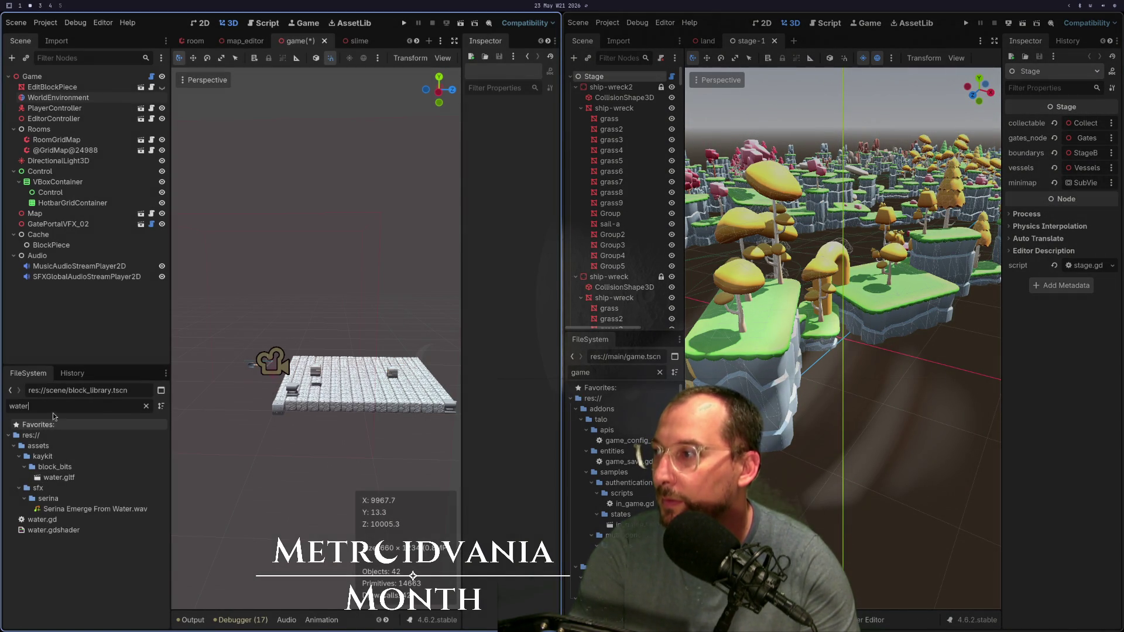
Step: Select the left FileSystem's 'water' filter, then change the terminal into ~/Code/toobin/main/
double_click(54, 407)
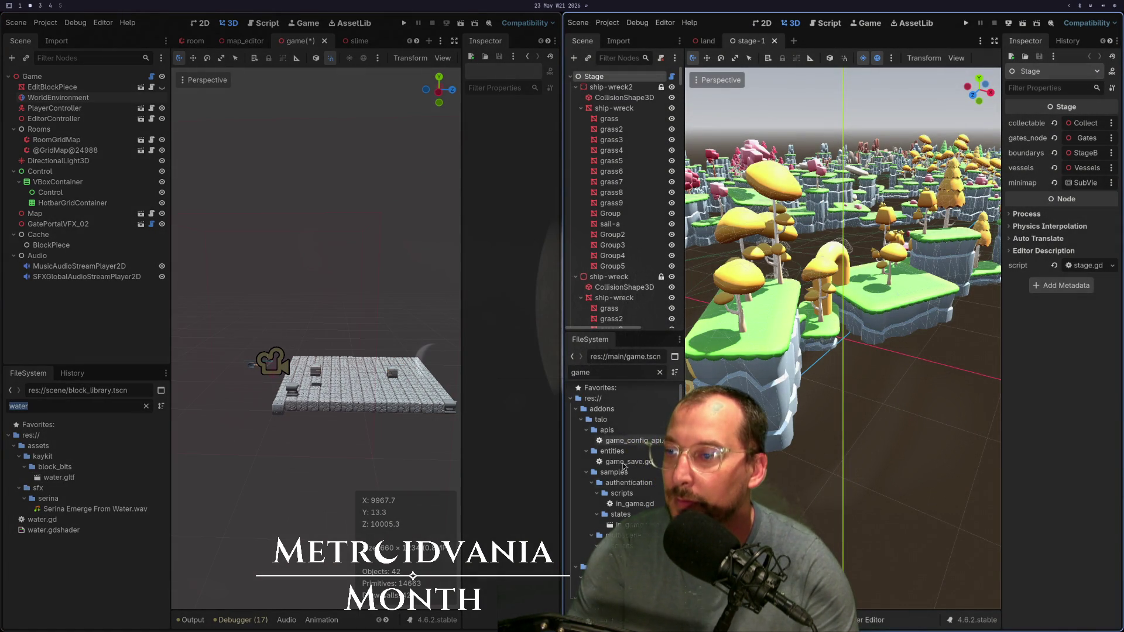
key(super+1)
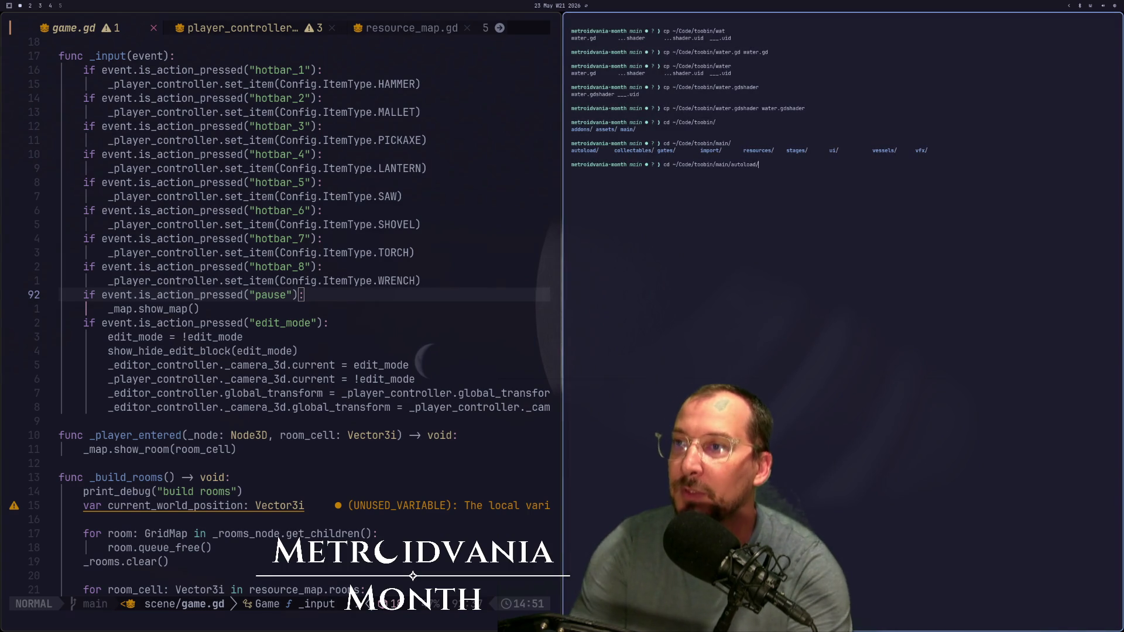
key(BackSpace)
key(BackSpace)
key(BackSpace)
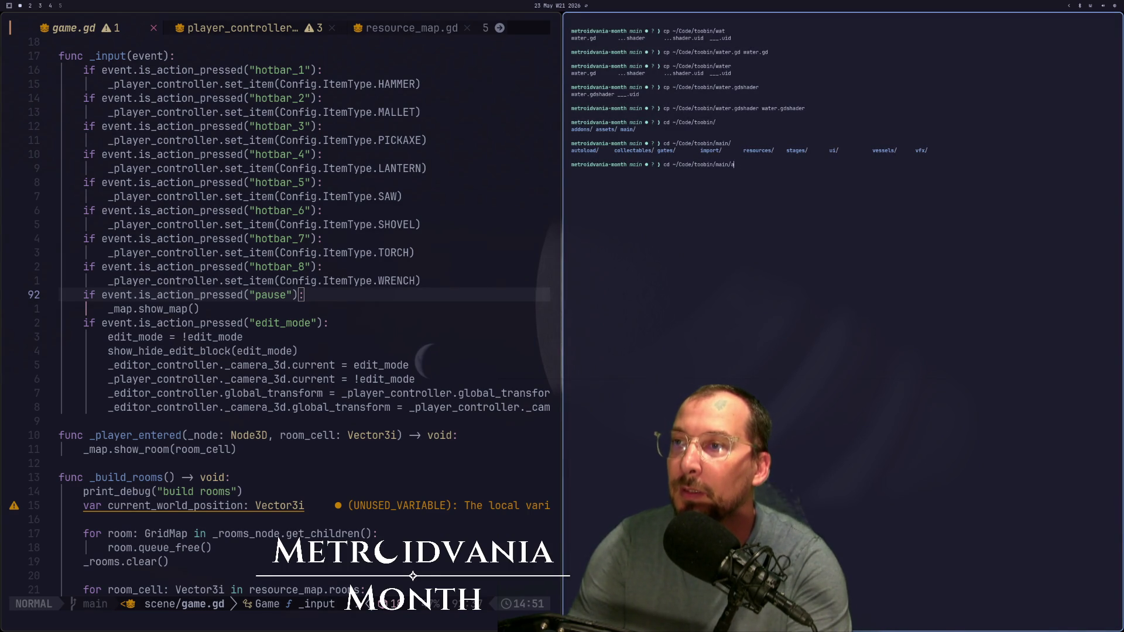
key(Return)
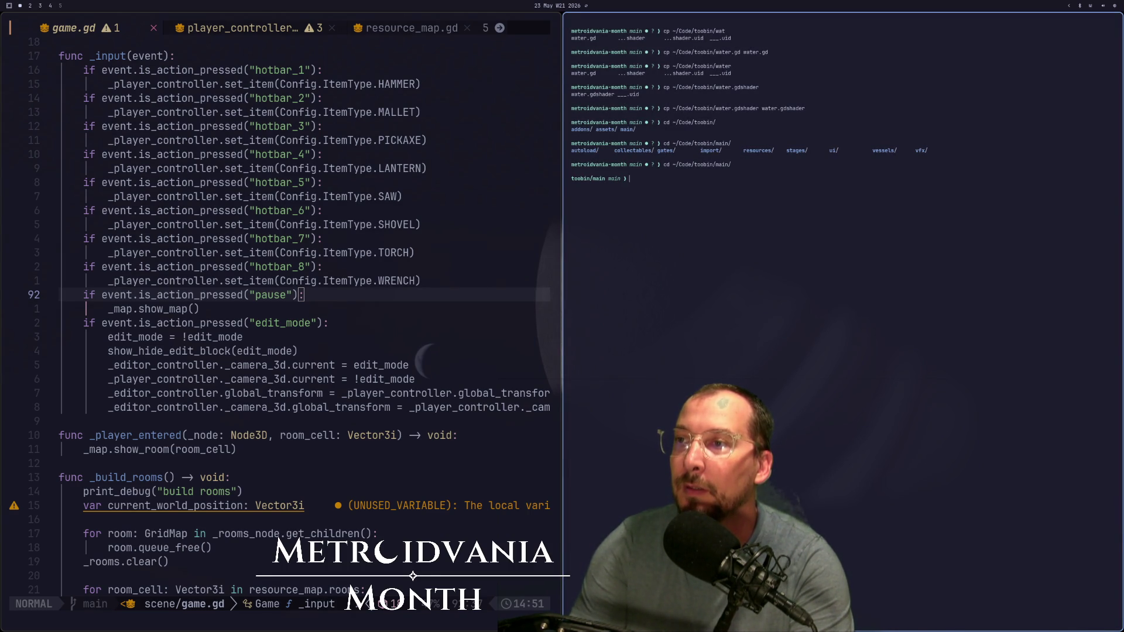
text(cd ..)
Step: Launch Neovim in the toobin project folder and open main/game.gd from the Neo-tree file tree
key(Return)
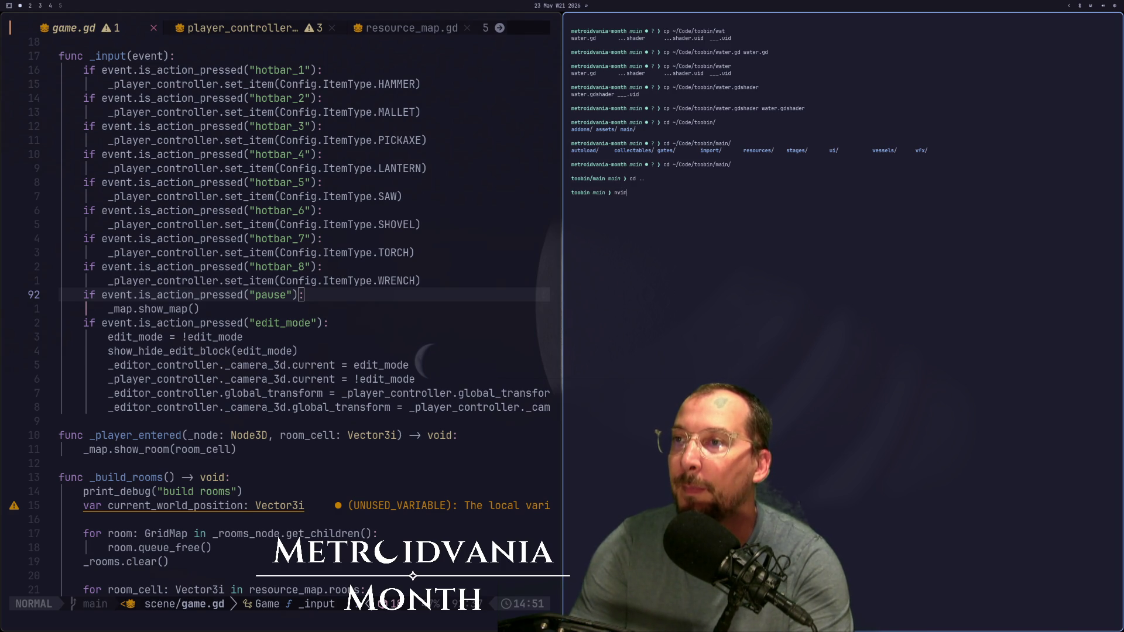
key(Return)
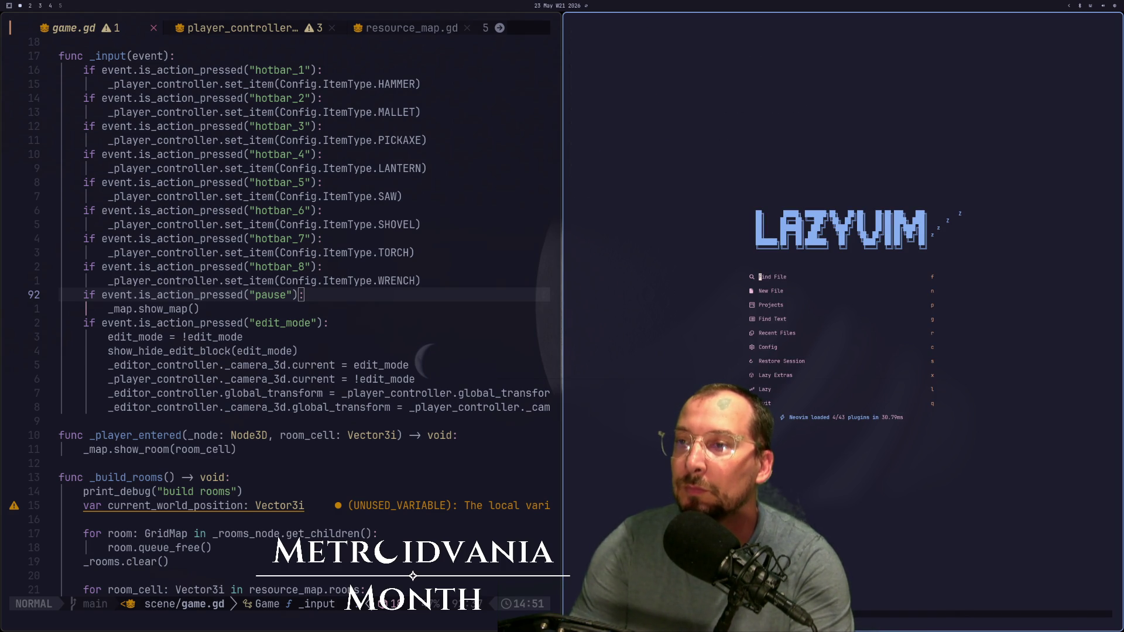
key(space)
key(e)
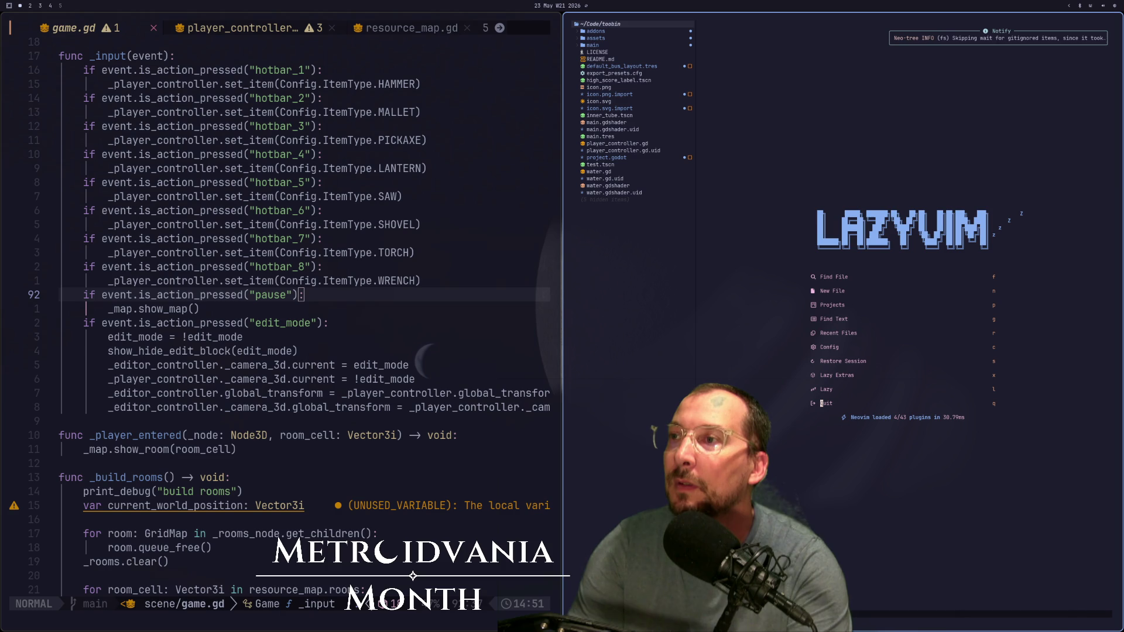
key(j)
key(j)
key(j)
key(Return)
key(j)
key(j)
key(j)
key(j)
key(j)
key(k)
key(k)
key(Return)
key(Escape)
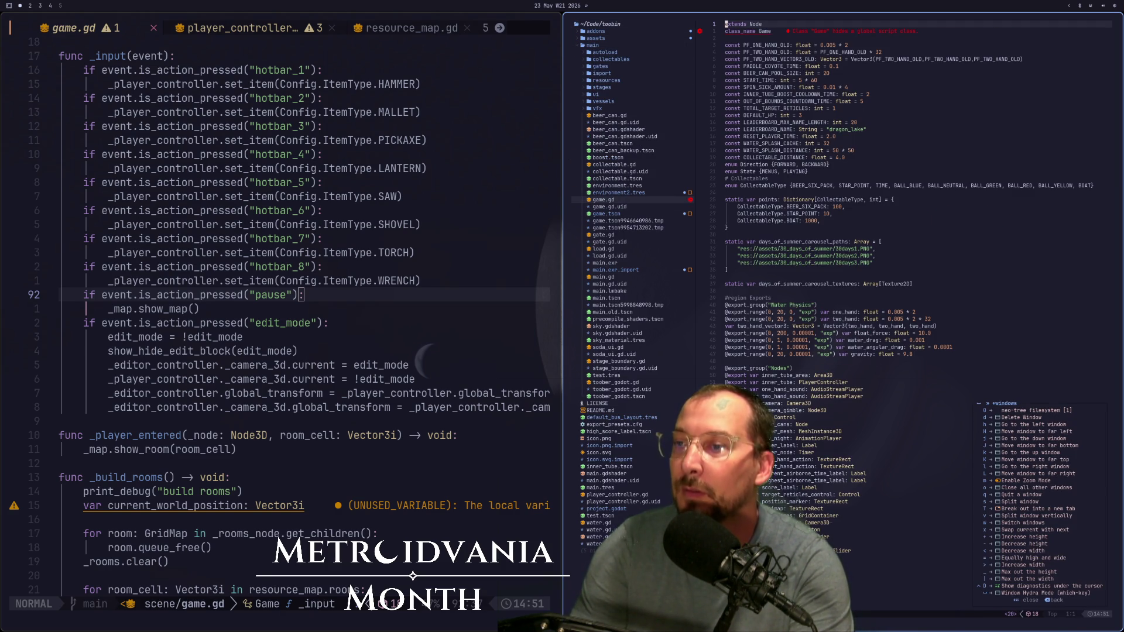
key(space)
Step: Hide the file tree and search game.gd for 'water' to find the water_mesh export
key(e)
key(j)
key(j)
key(j)
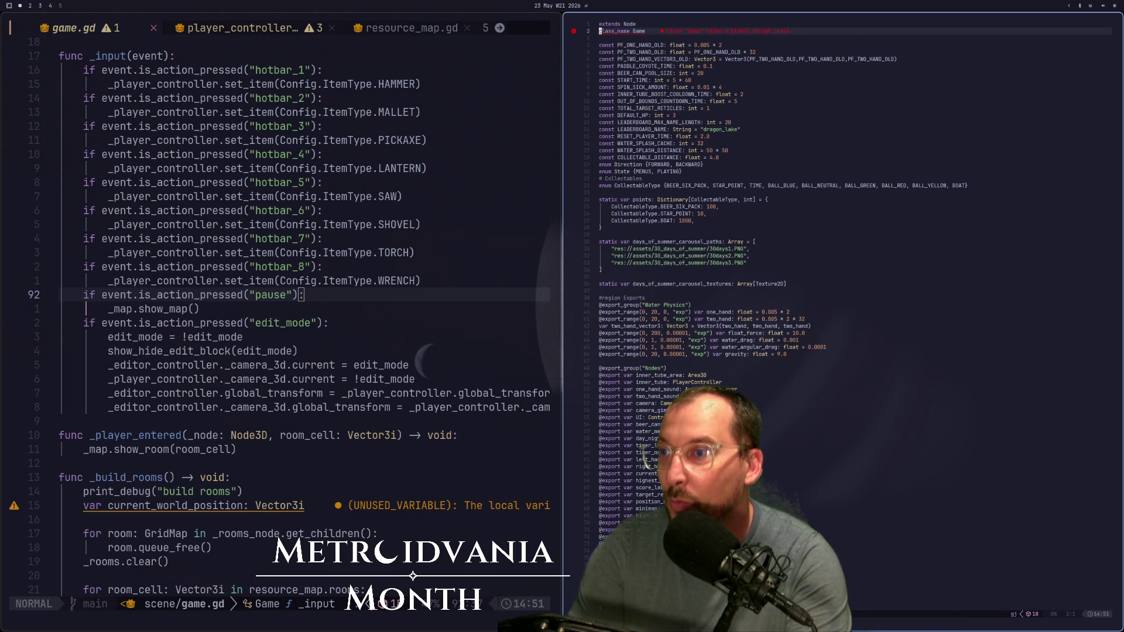
key(j)
key(j)
key(j)
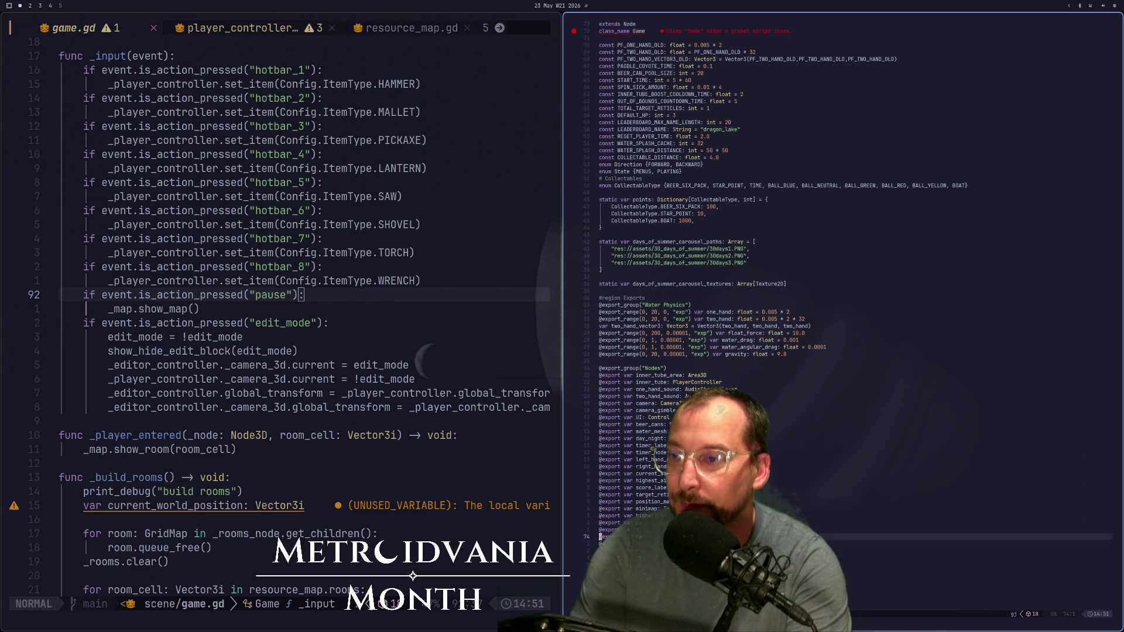
key(j)
key(j)
key(j)
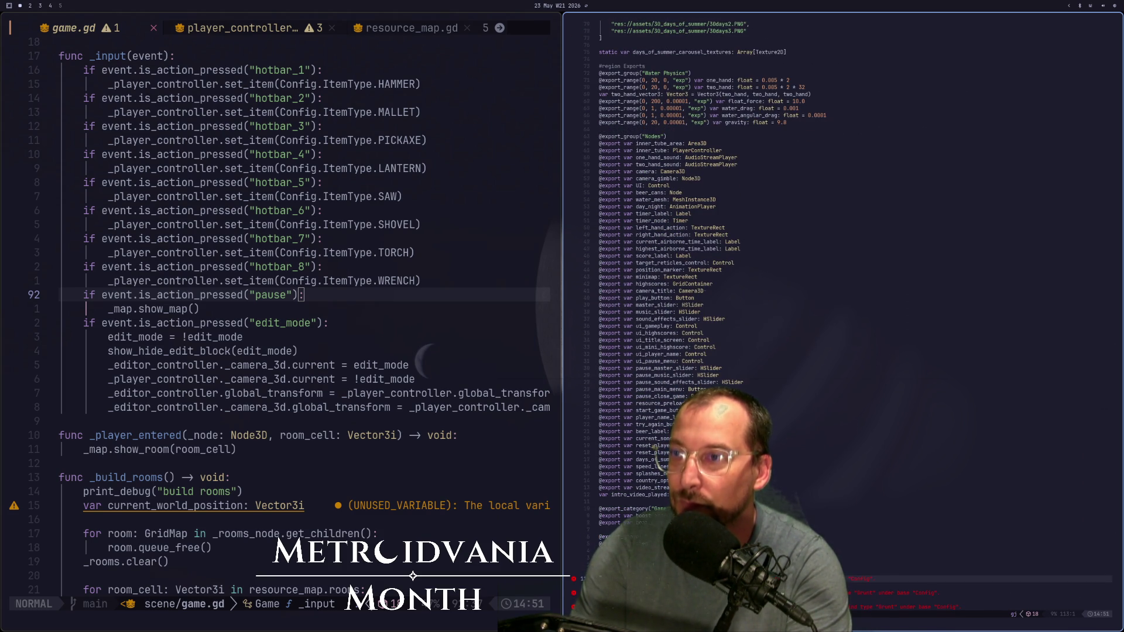
text(/water)
key(Return)
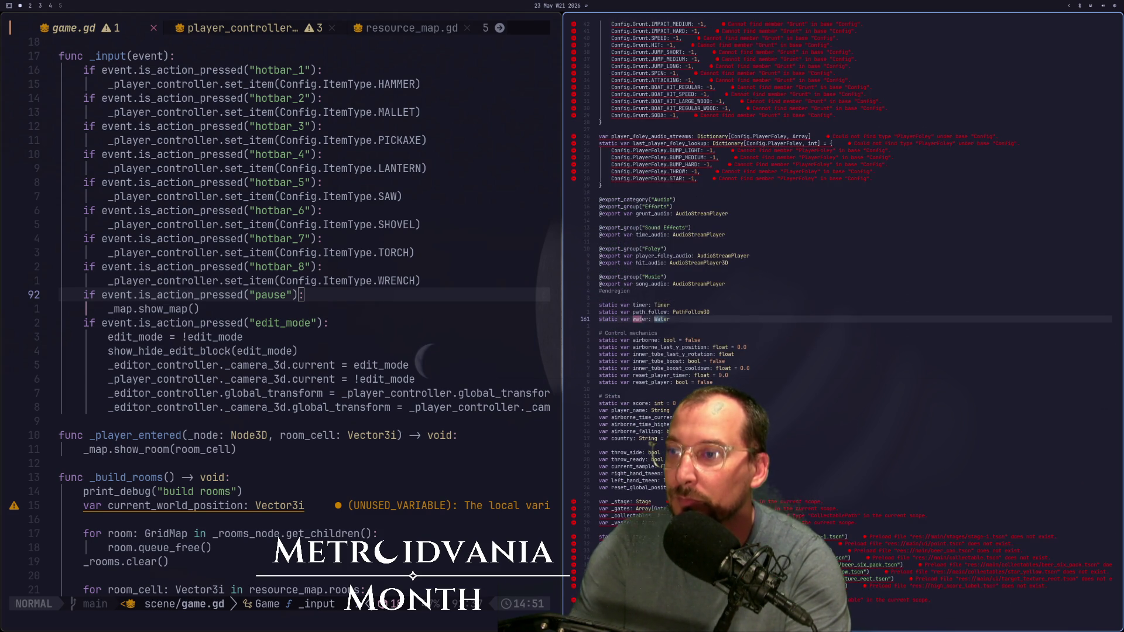
key(Return)
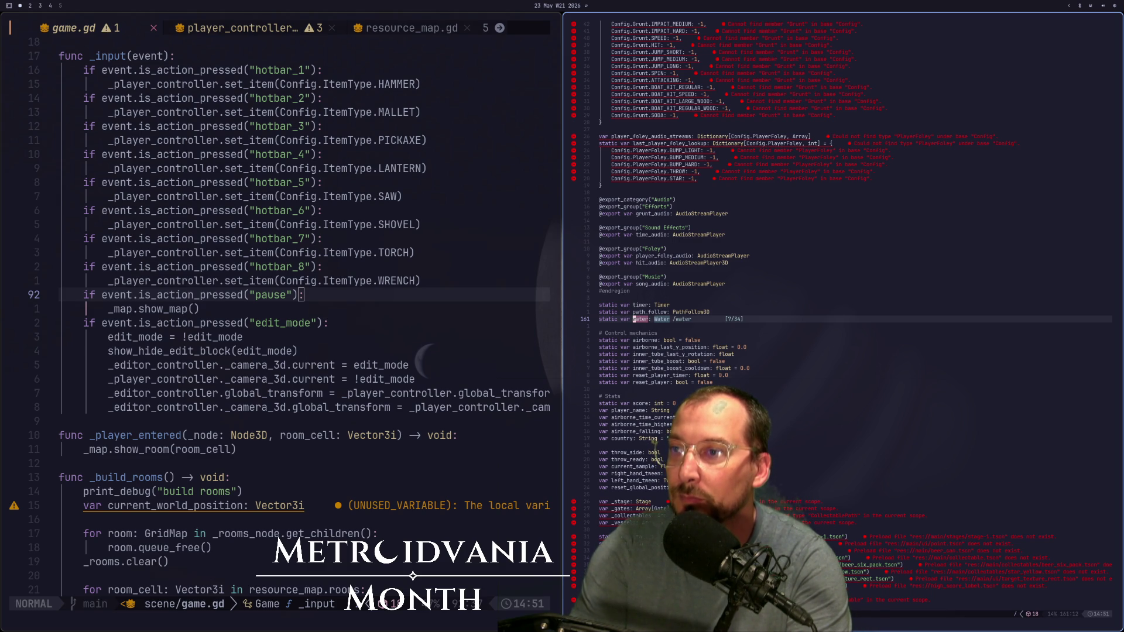
key(Escape)
key(w)
Step: Step through every use of water_mesh in the script, then return to the Godot editors
key(super+2)
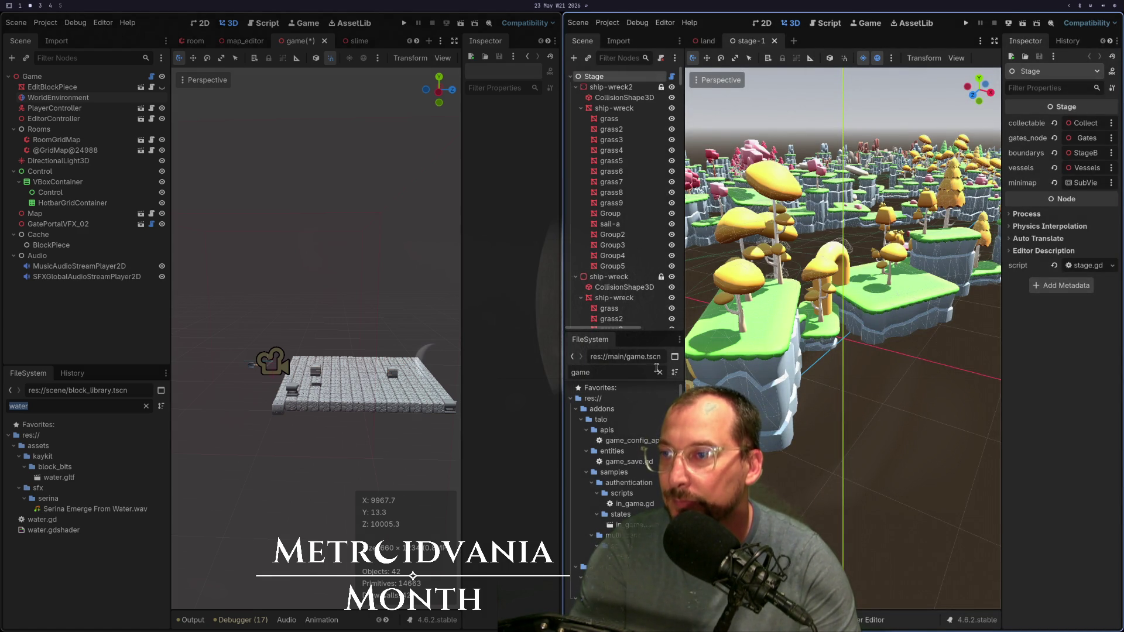
key(super+1)
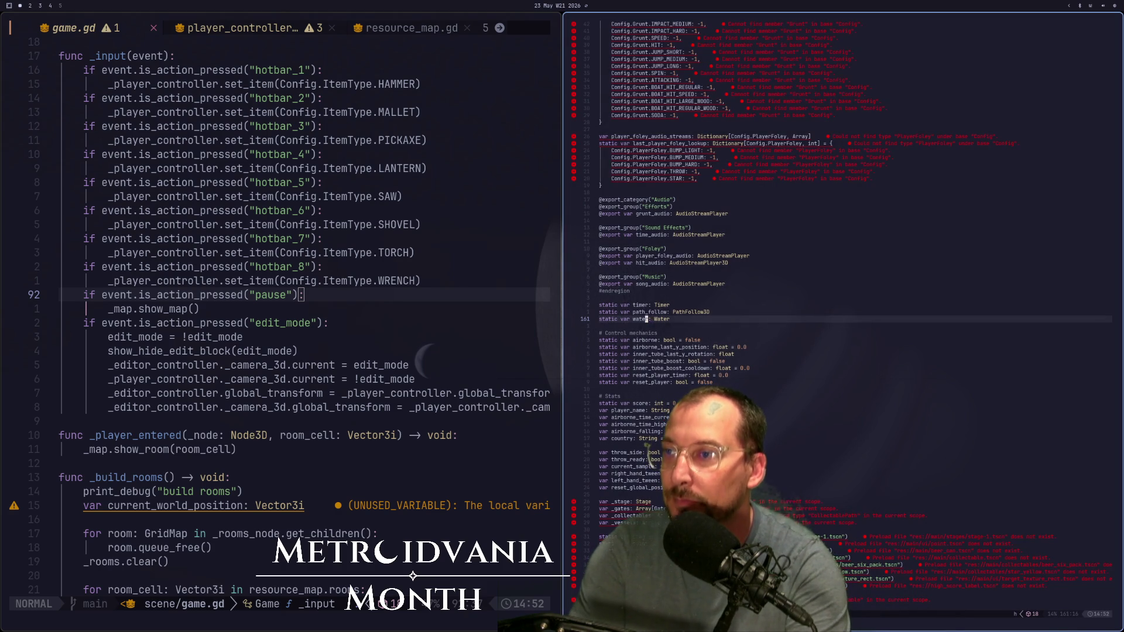
key(asterisk)
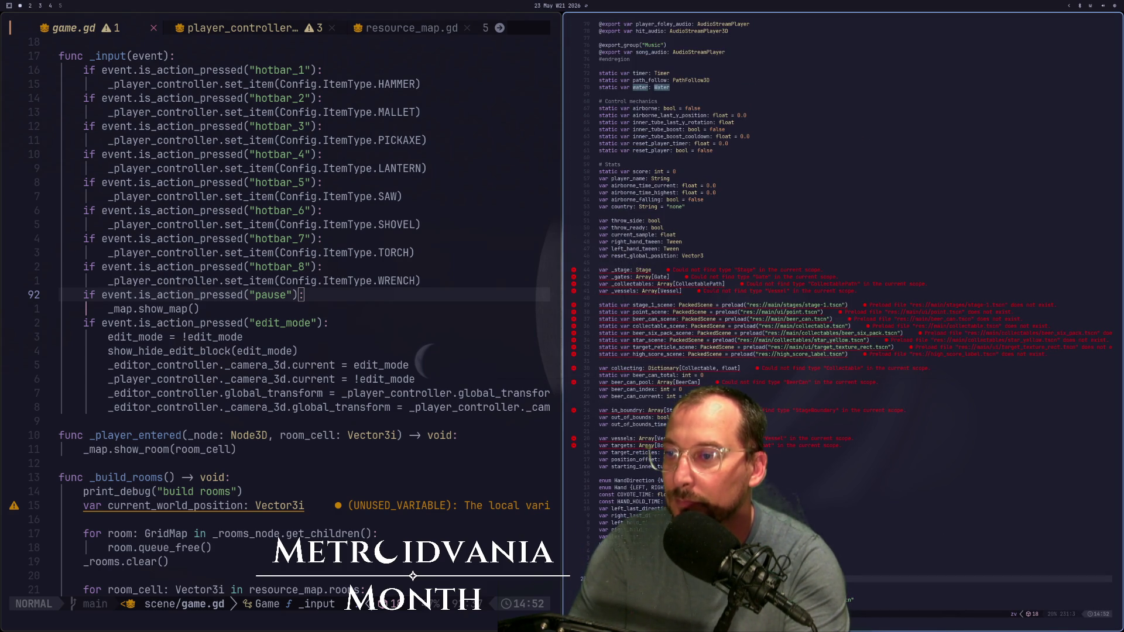
key(n)
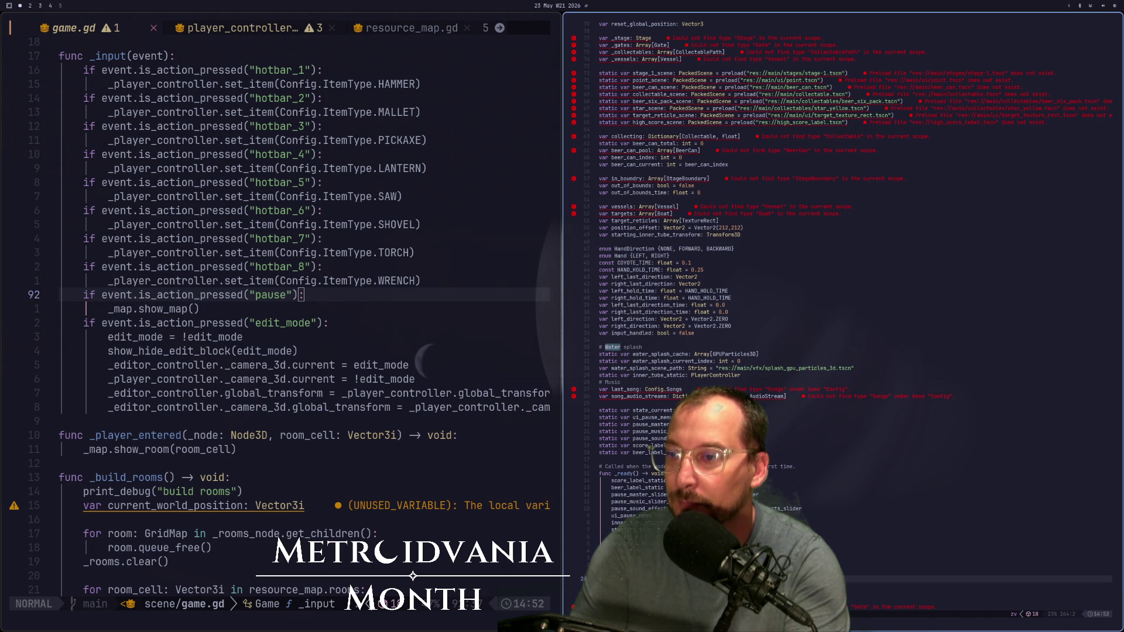
key(Escape)
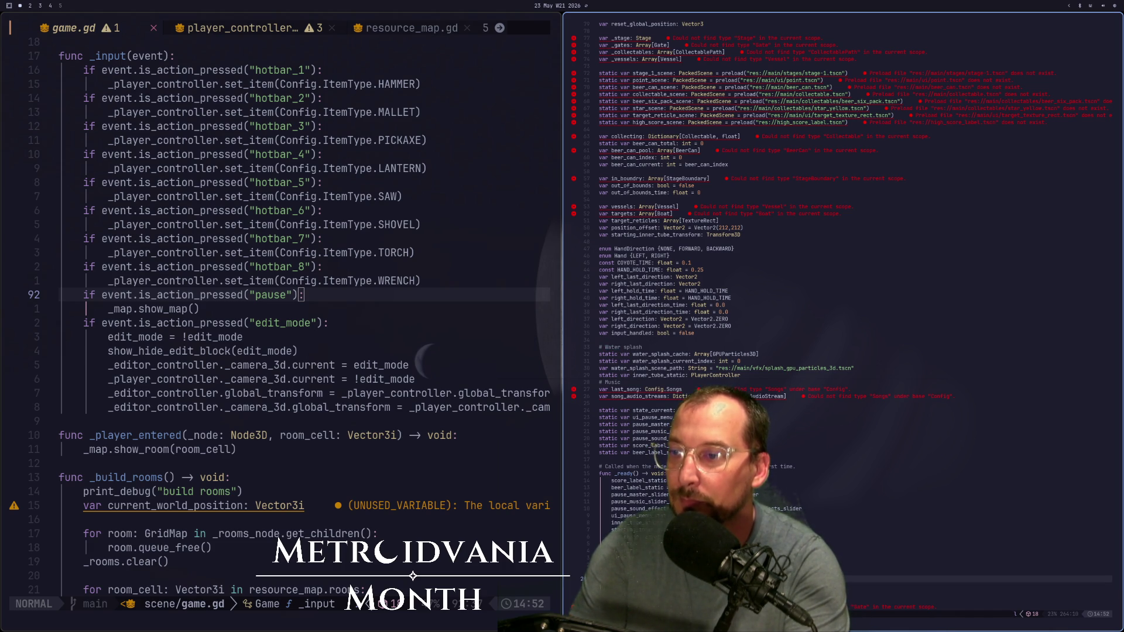
key(asterisk)
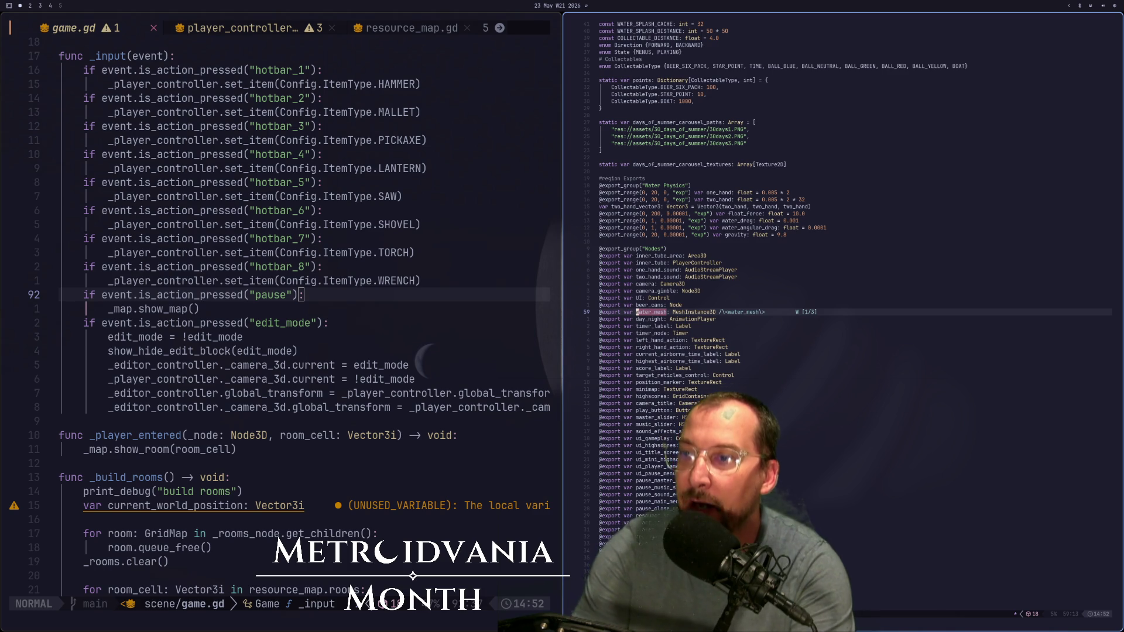
key(N)
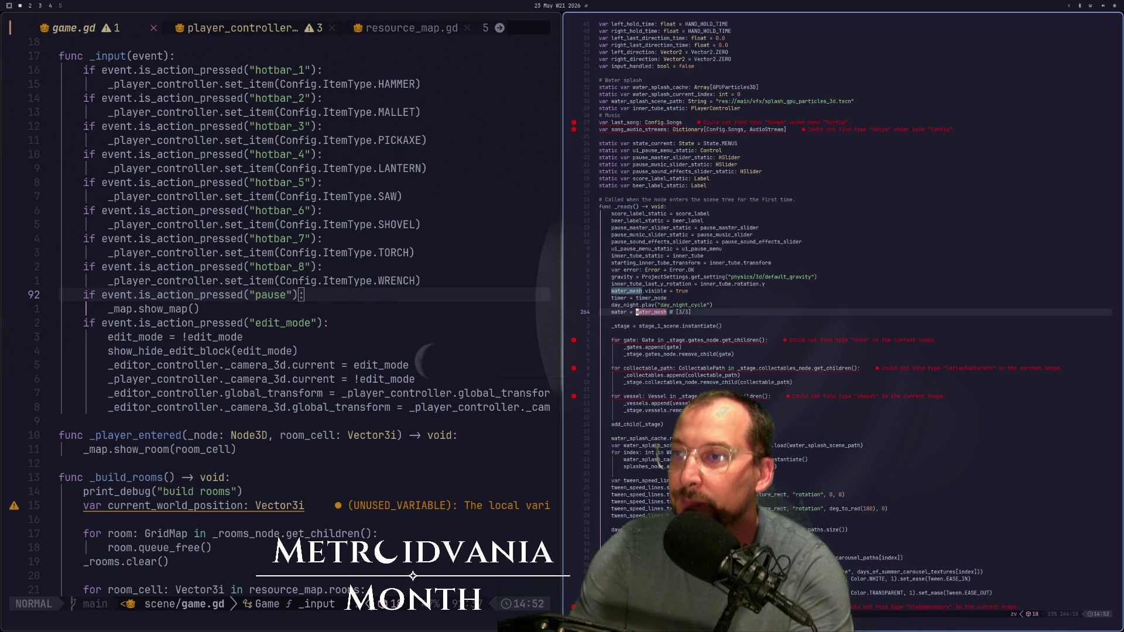
key(N)
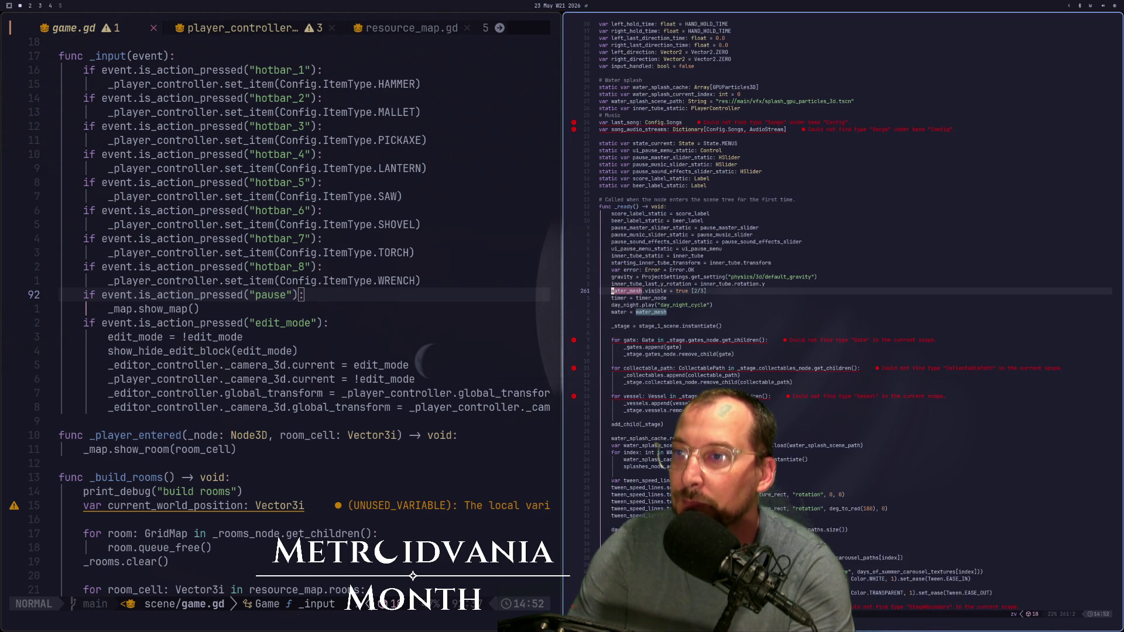
key(super+2)
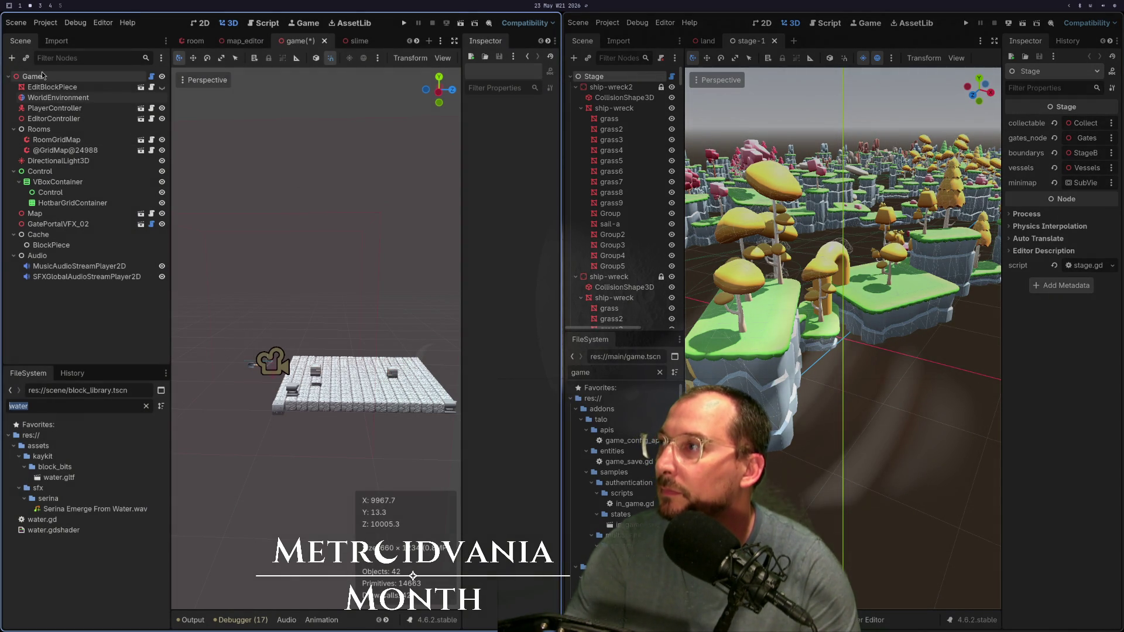
Step: Add a Water node (MeshInstance3D with water.gd) as a child of the Game root
right_click(42, 75)
click(64, 105)
text(w)
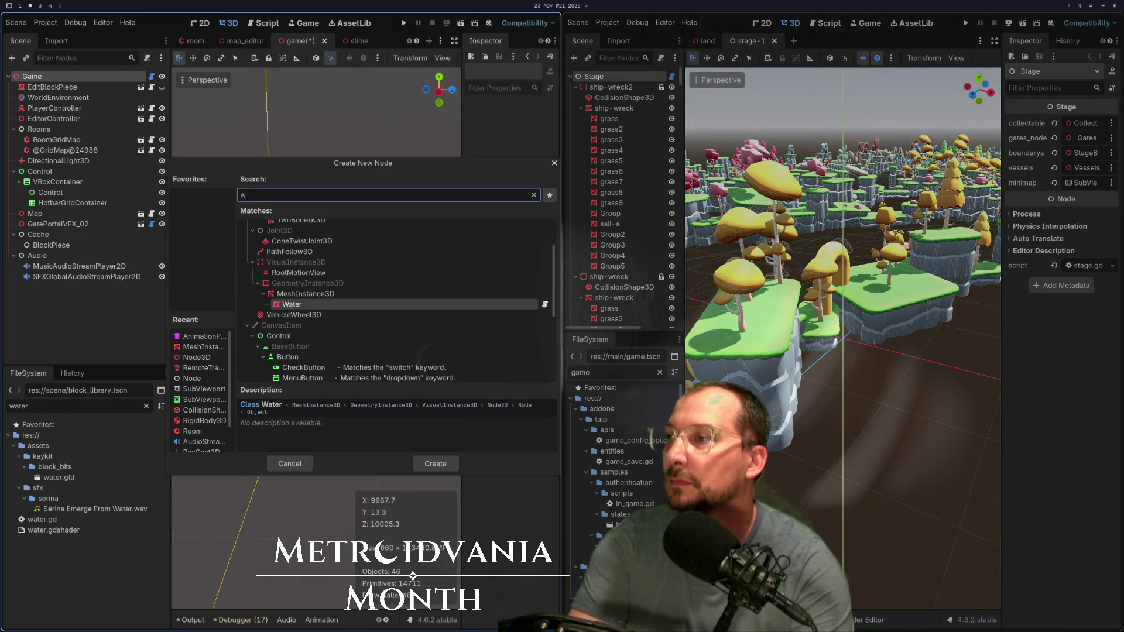
text(ater)
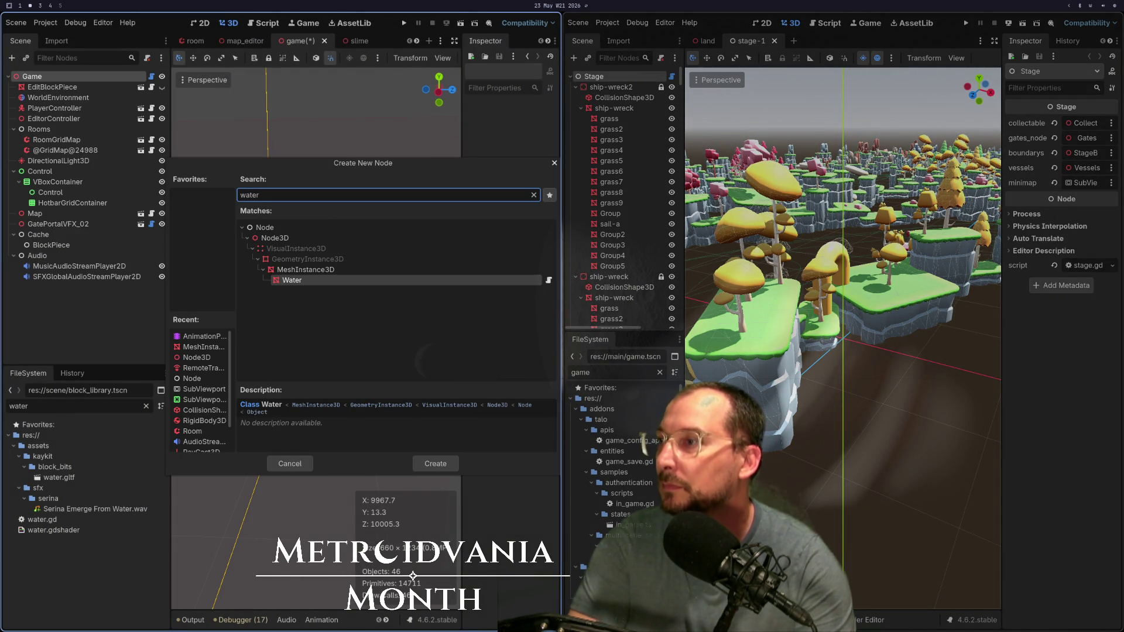
text(')
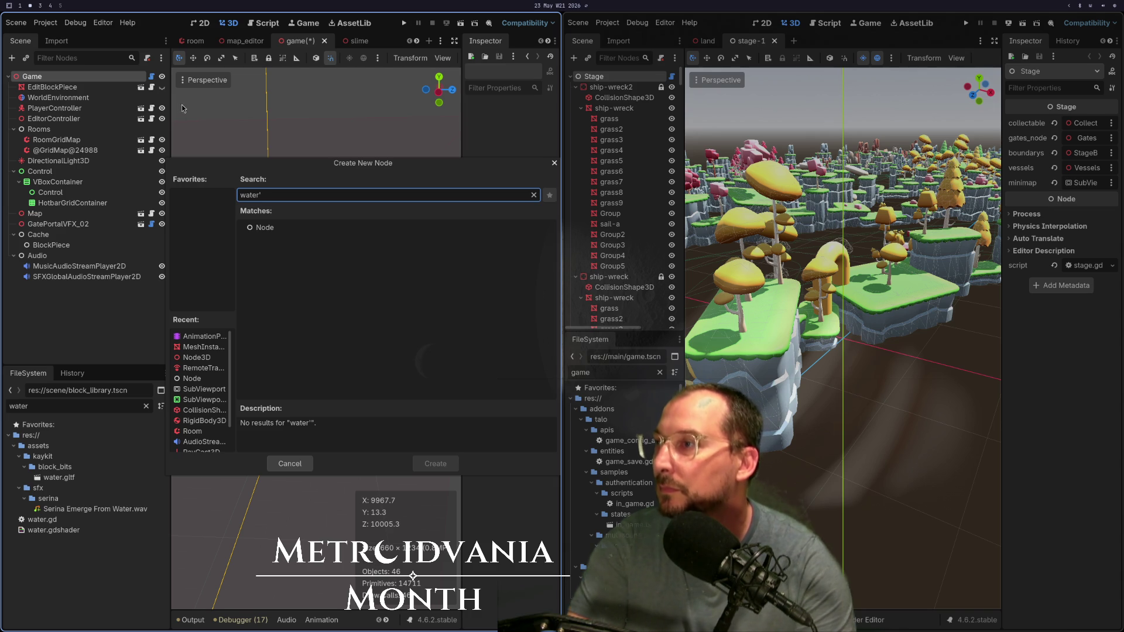
key(BackSpace)
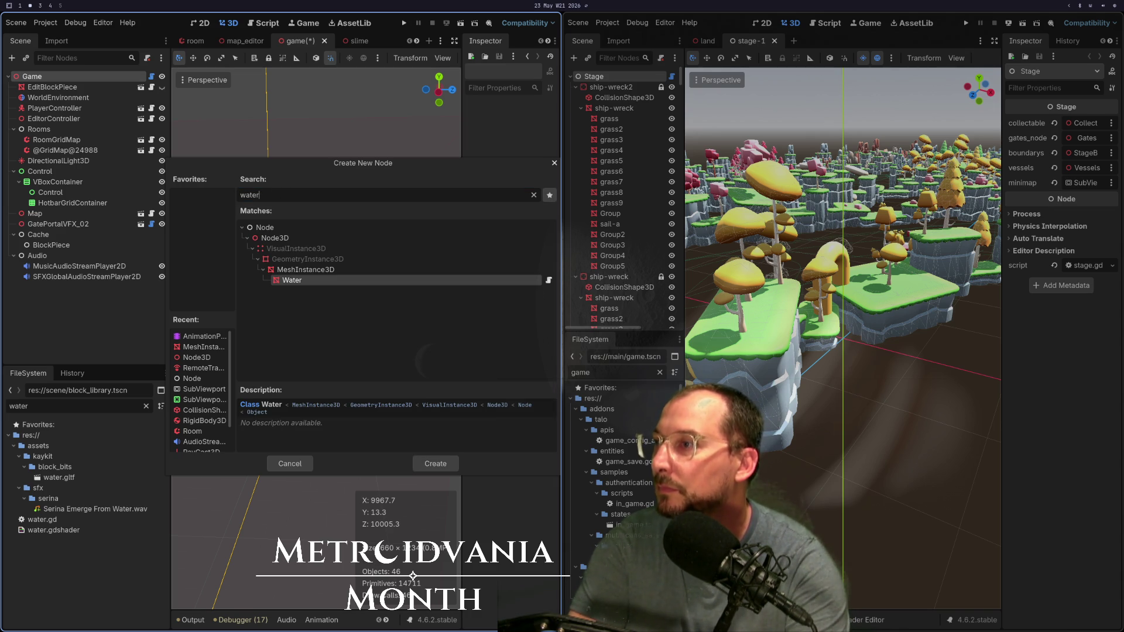
key(Up)
key(Down)
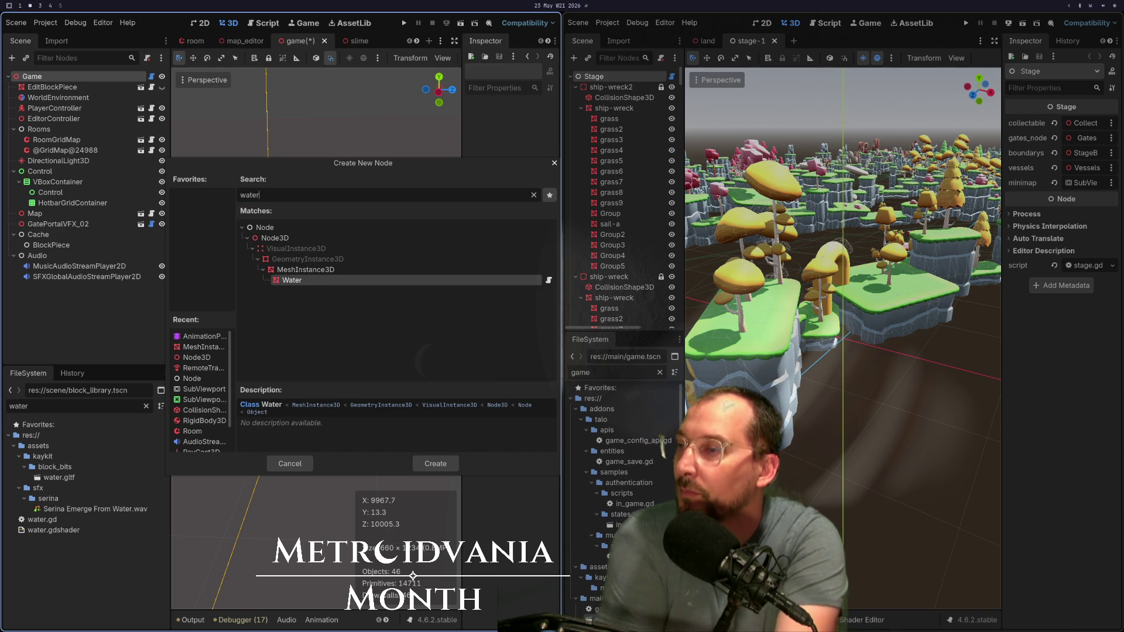
key(Return)
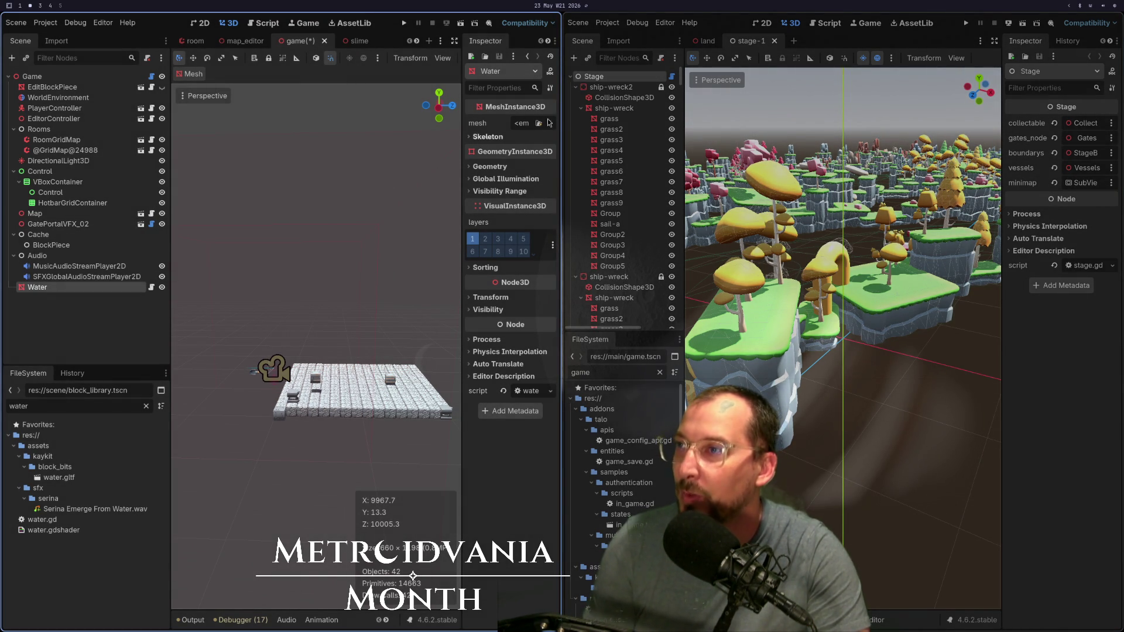
Step: Give Water a new QuadMesh subdivided 1000 times in width and depth
click(523, 126)
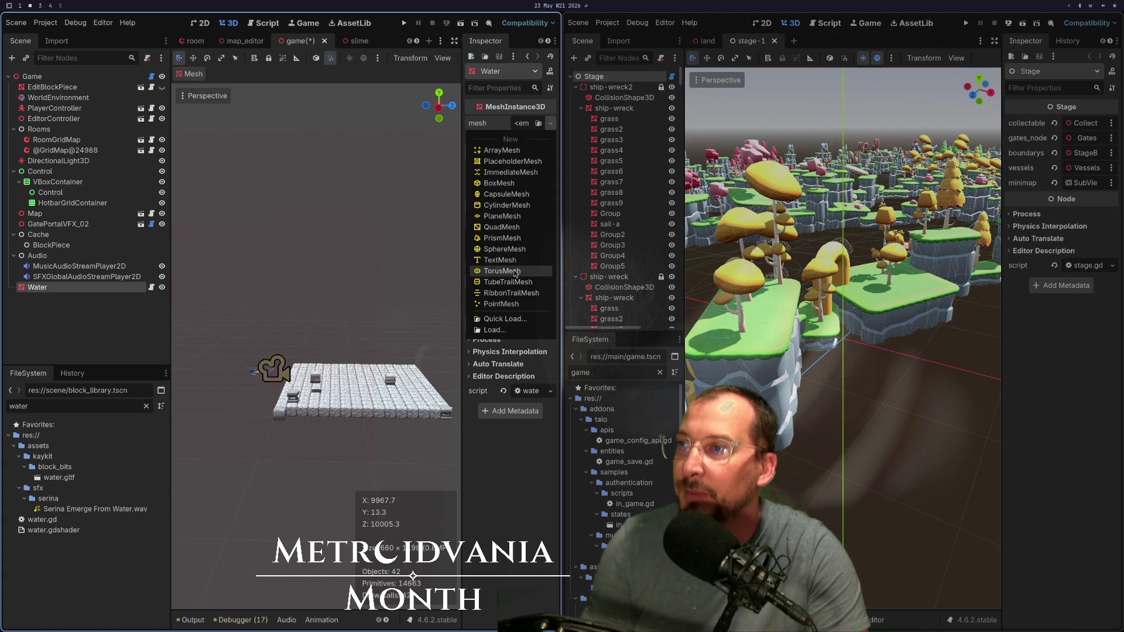
click(520, 227)
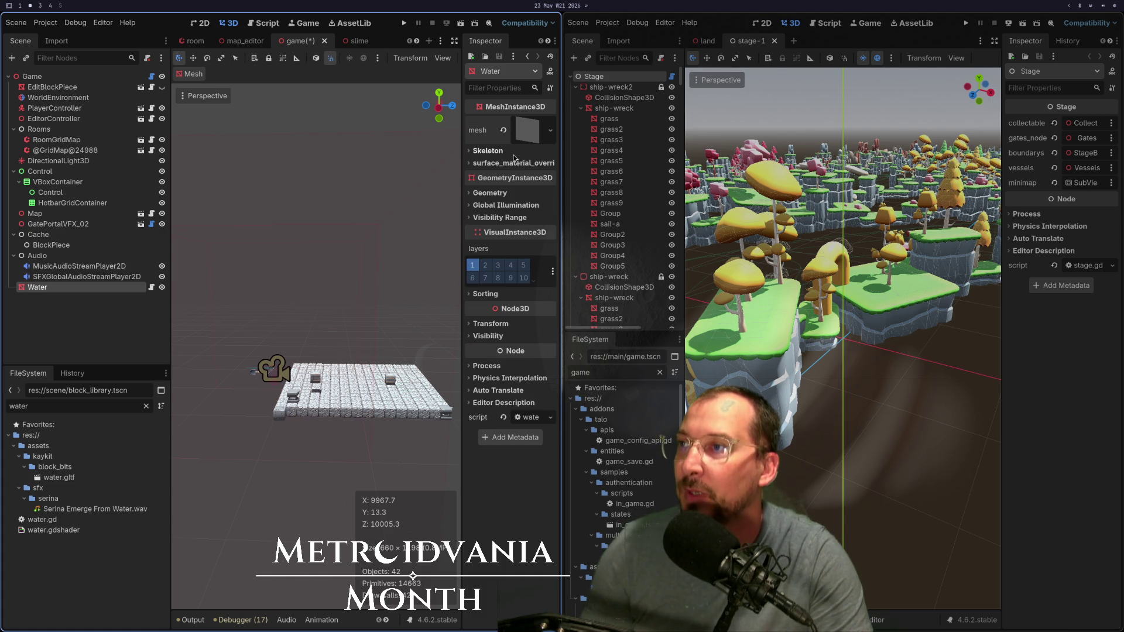
click(525, 133)
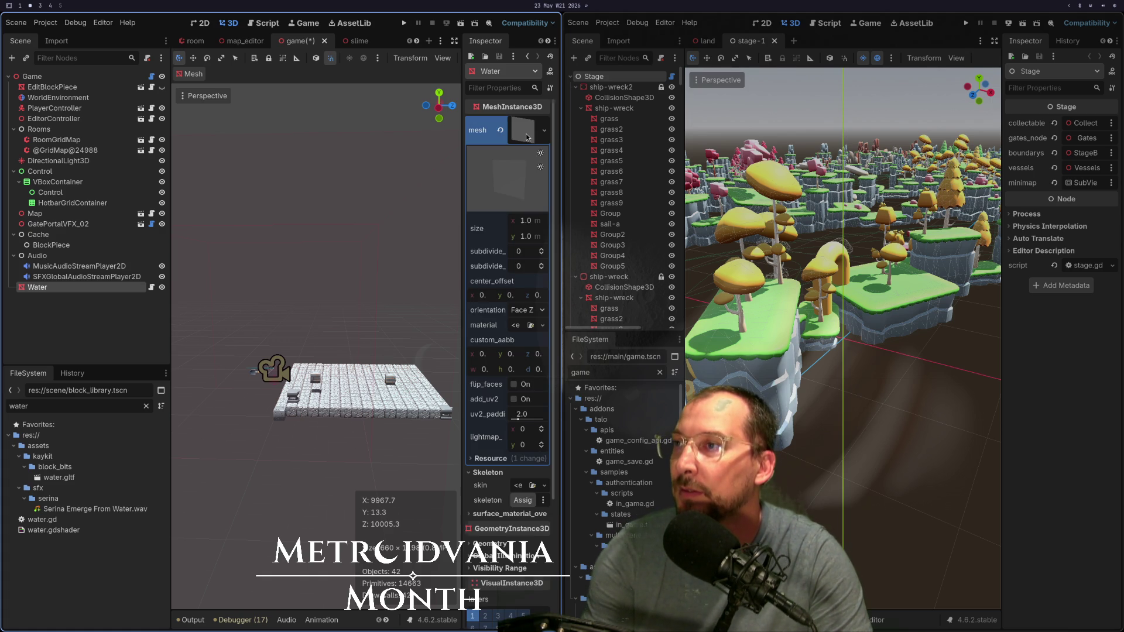
click(516, 253)
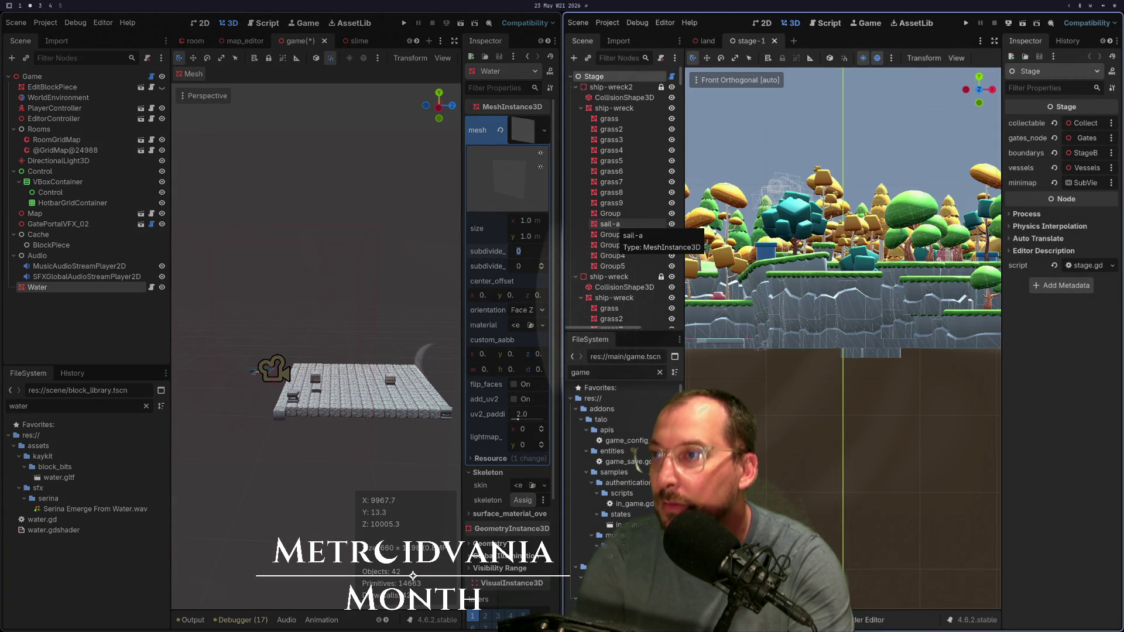
text(1000)
key(Tab)
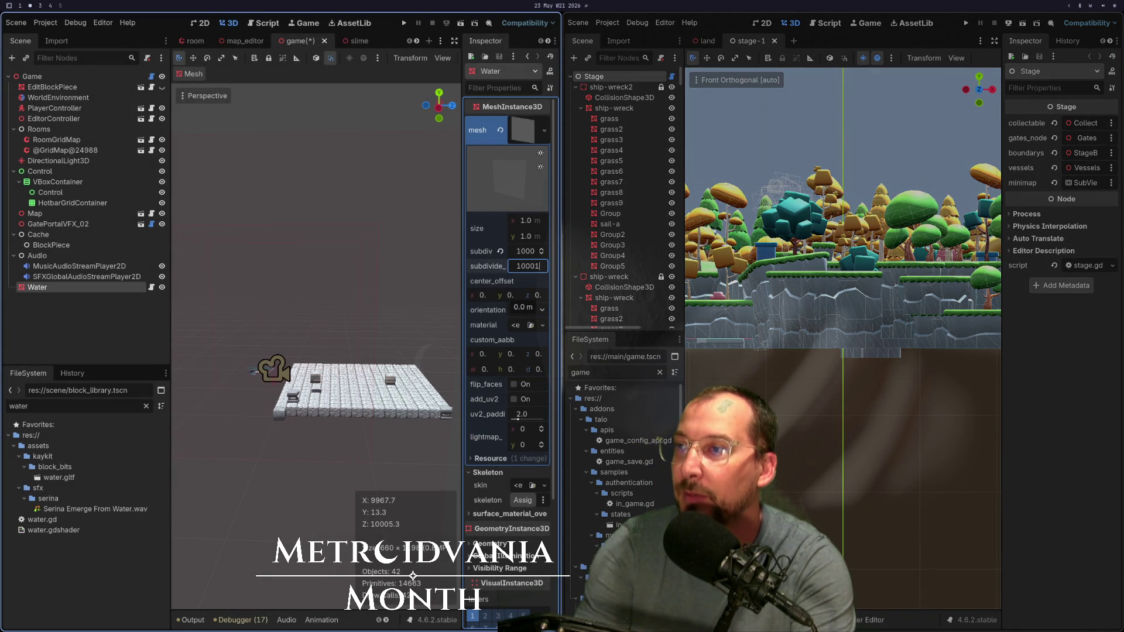
key(Tab)
key(shift+Tab)
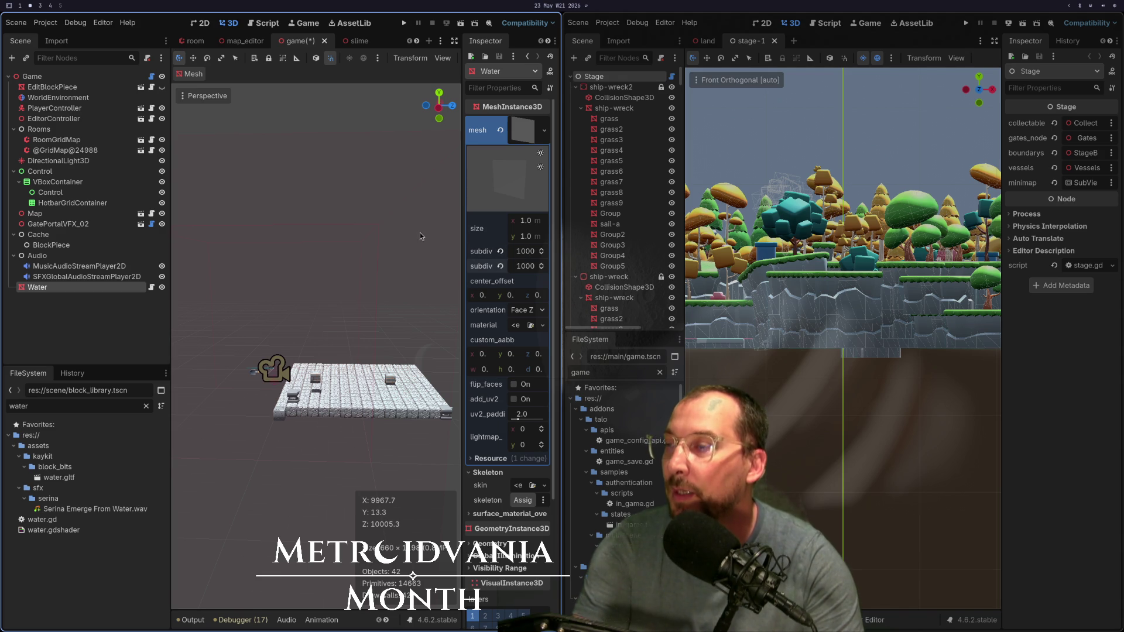
scroll(417, 229, down, 10)
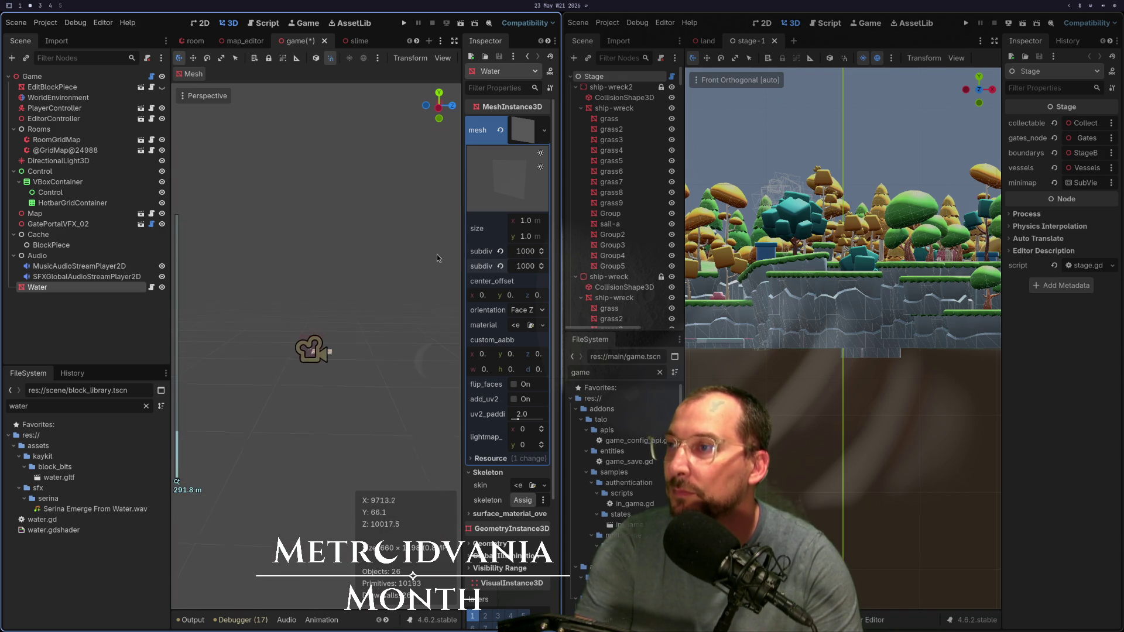
Step: Set the quad mesh size to 1000 × 1000
click(533, 225)
text(1000)
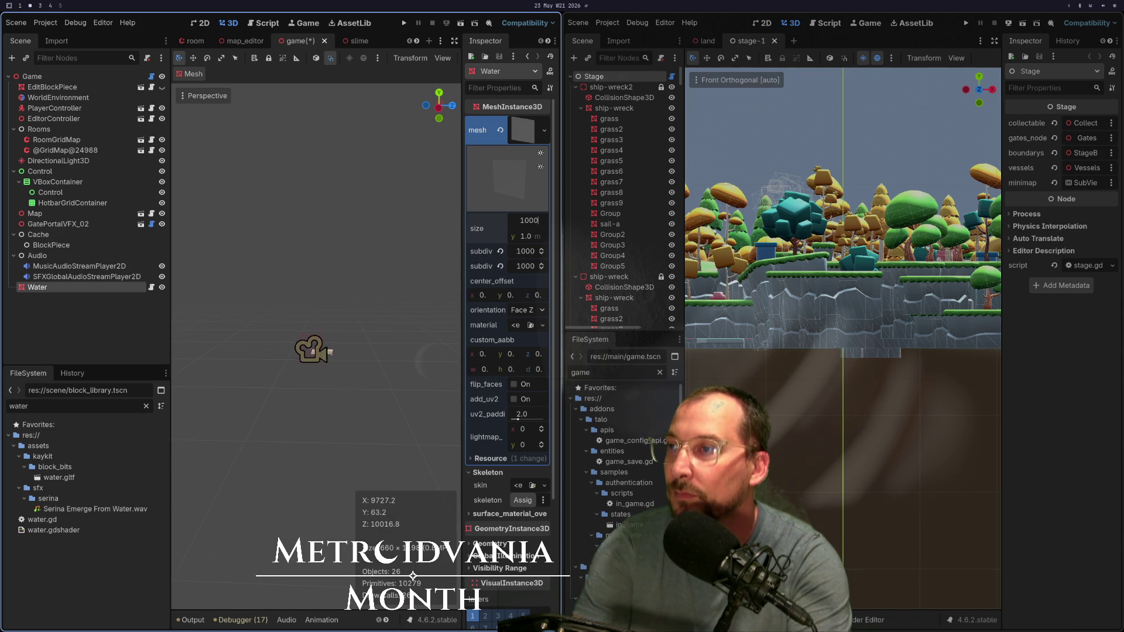
key(Tab)
text(1)
key(Return)
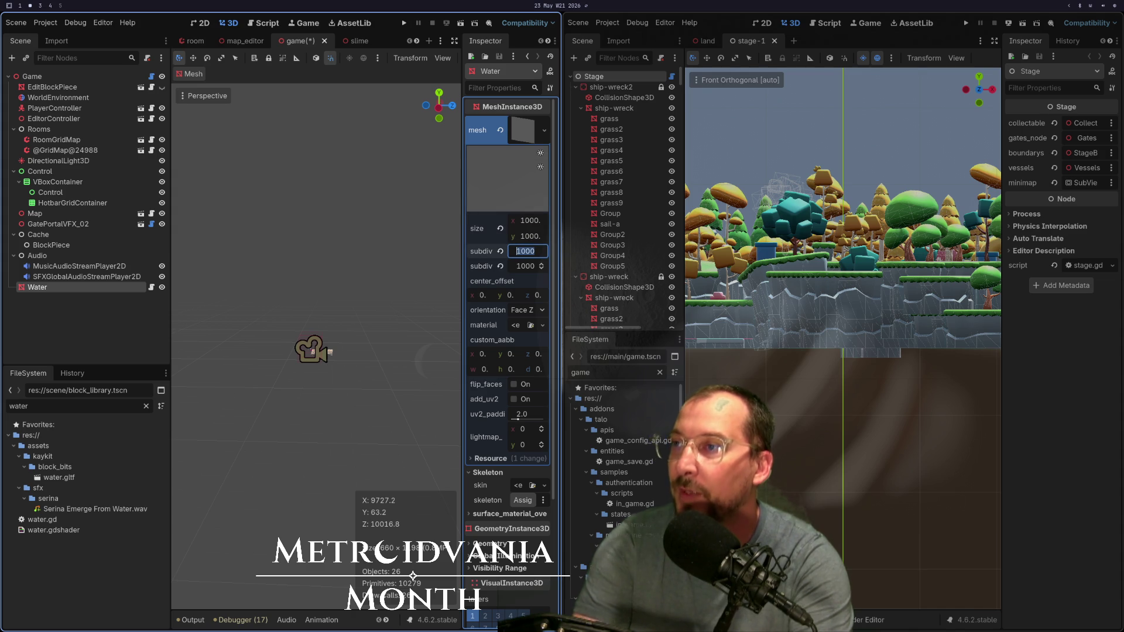
key(super+3)
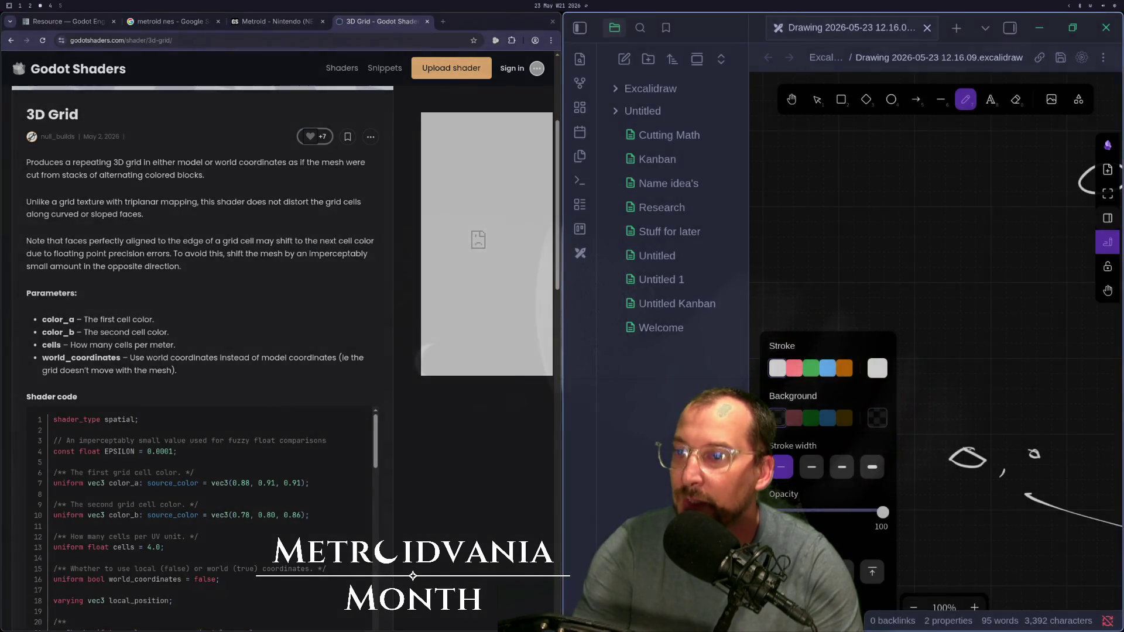
key(super+2)
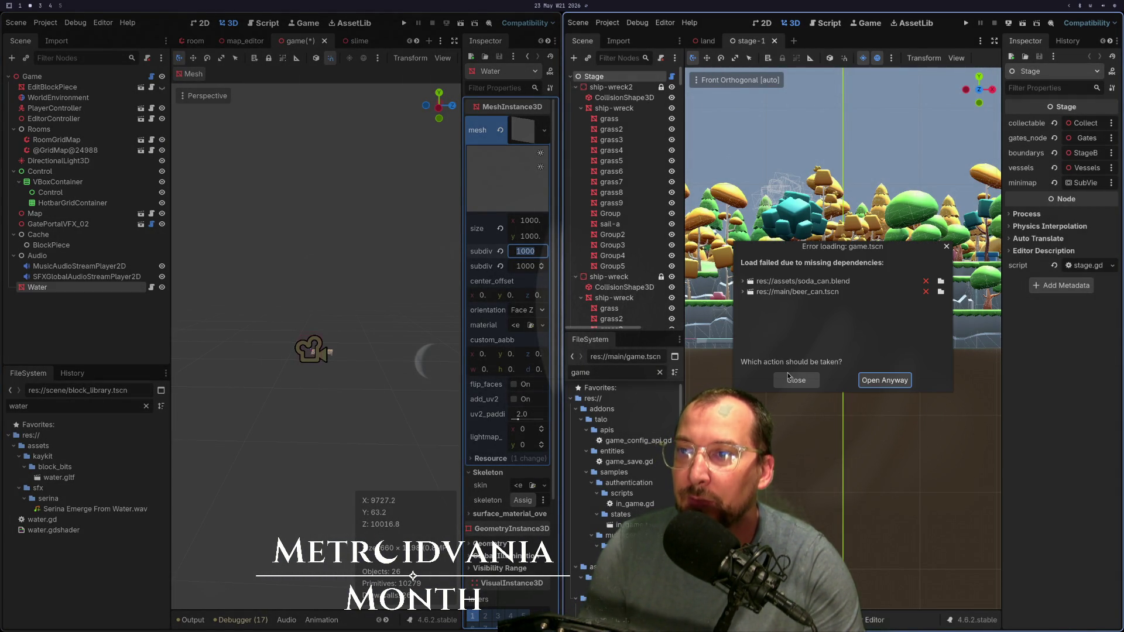
Step: Close the game.tscn missing-dependency error and open Project Settings
click(790, 381)
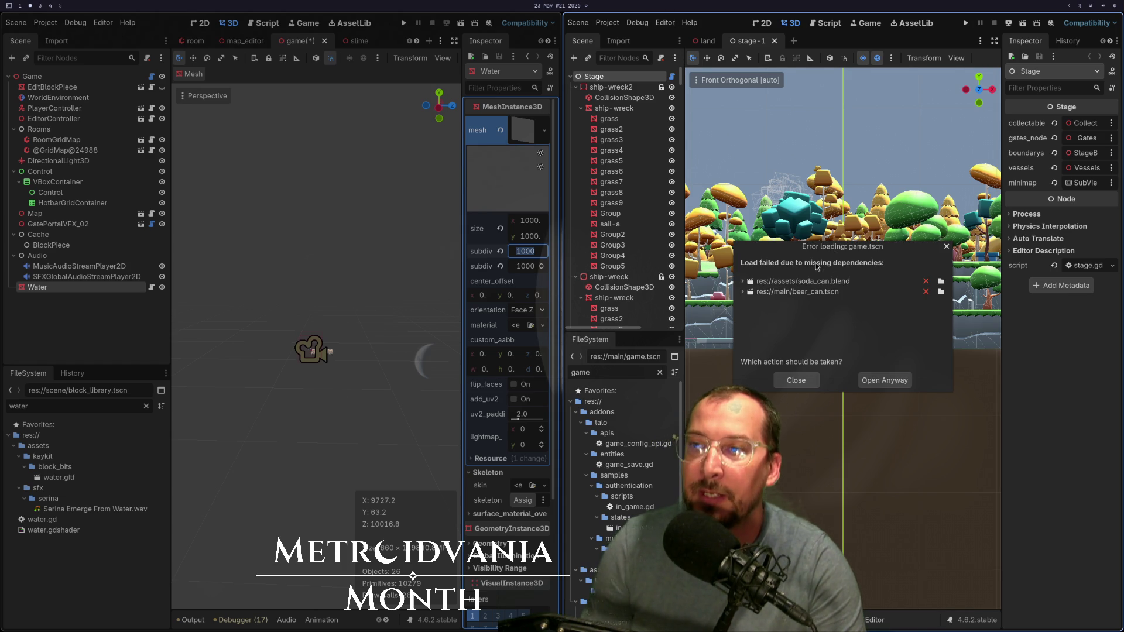
click(806, 381)
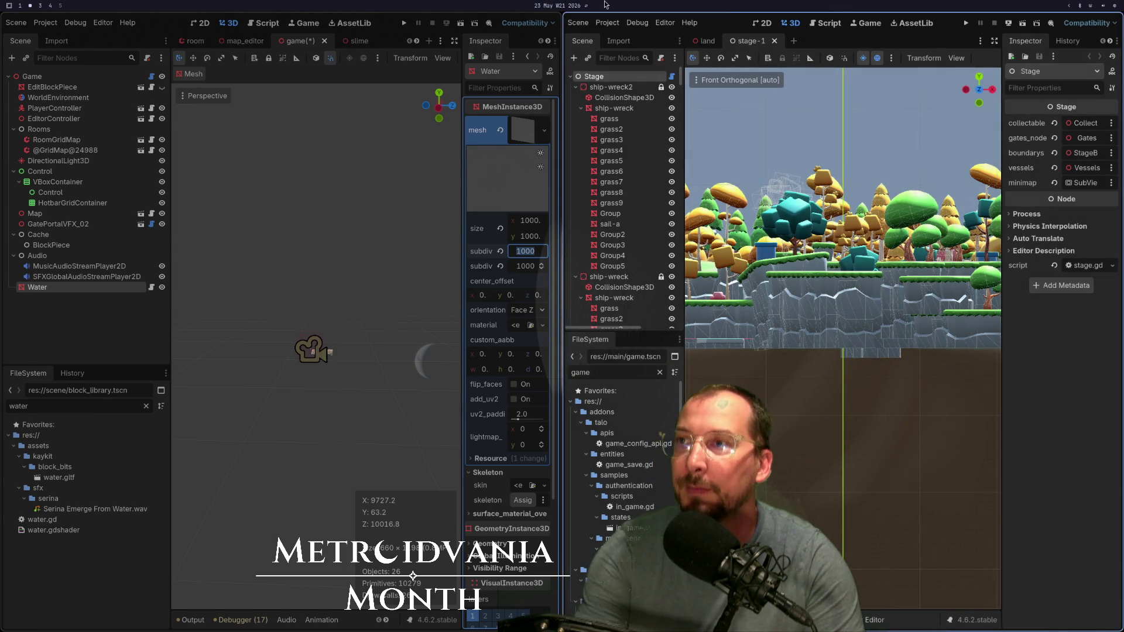
click(606, 24)
click(624, 35)
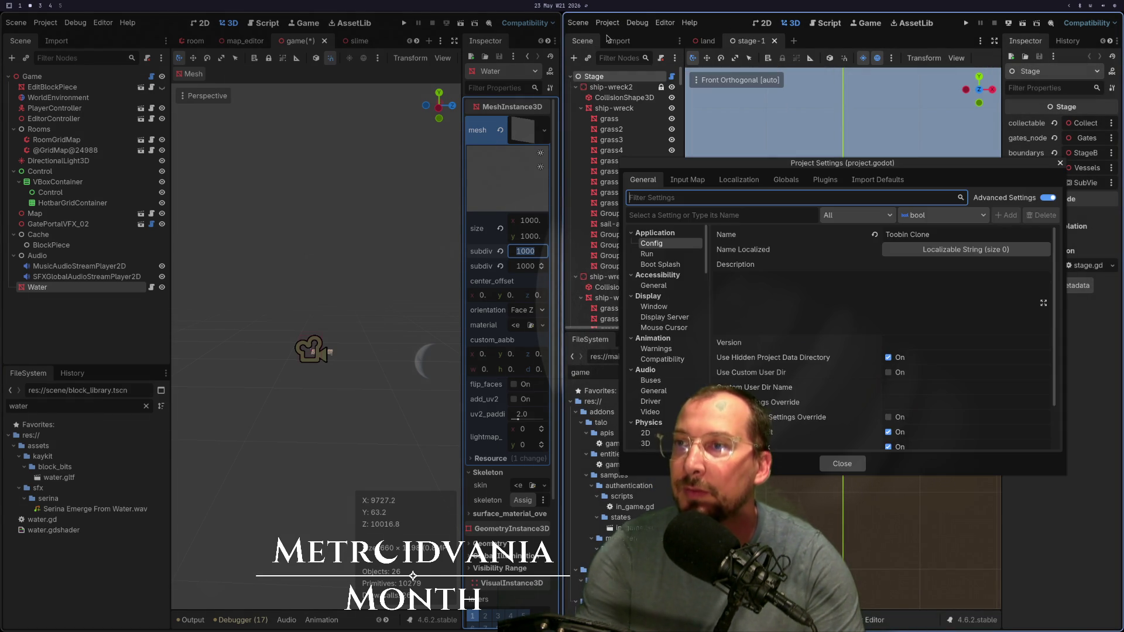
Step: Enable filesystem/import/blender/enabled, then Save & Restart choosing Save & Reload
text(blender)
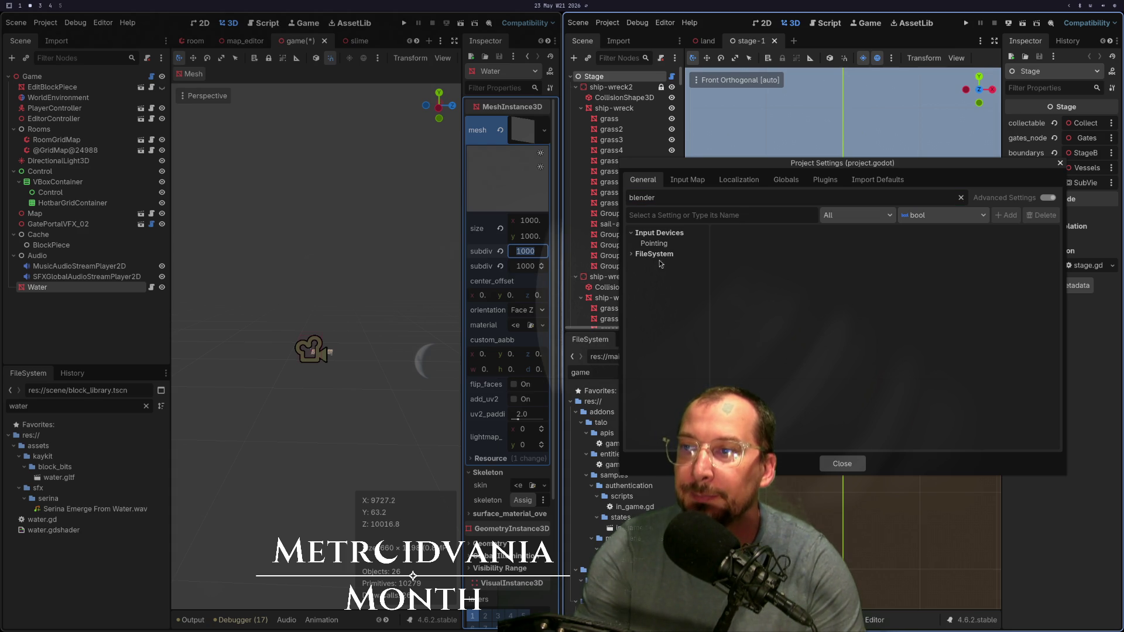
click(657, 266)
click(894, 247)
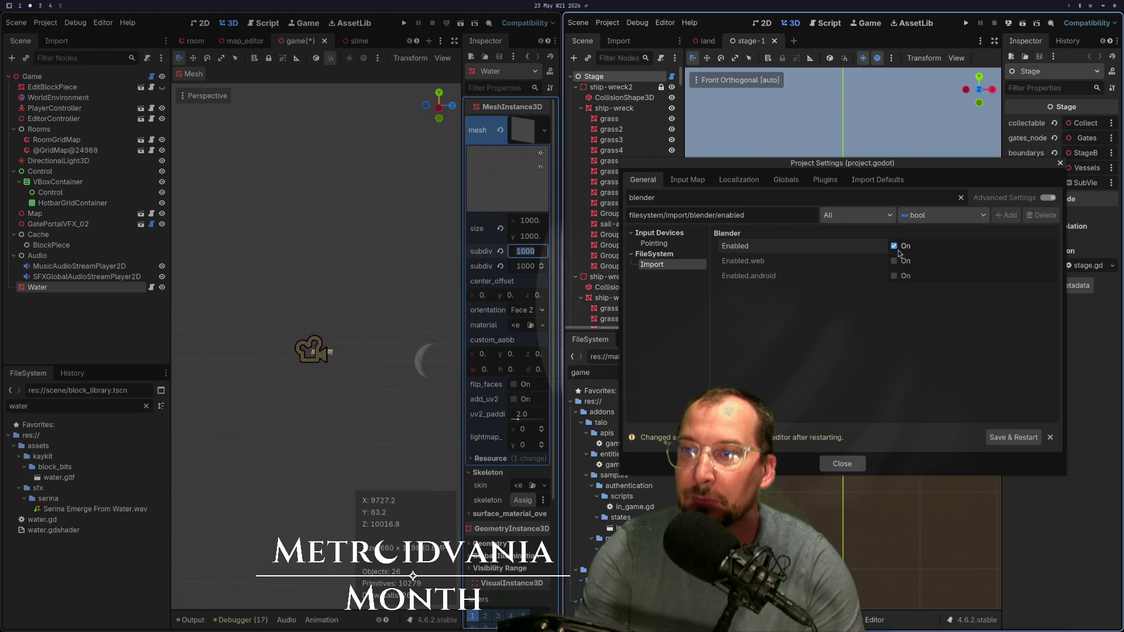
click(1013, 438)
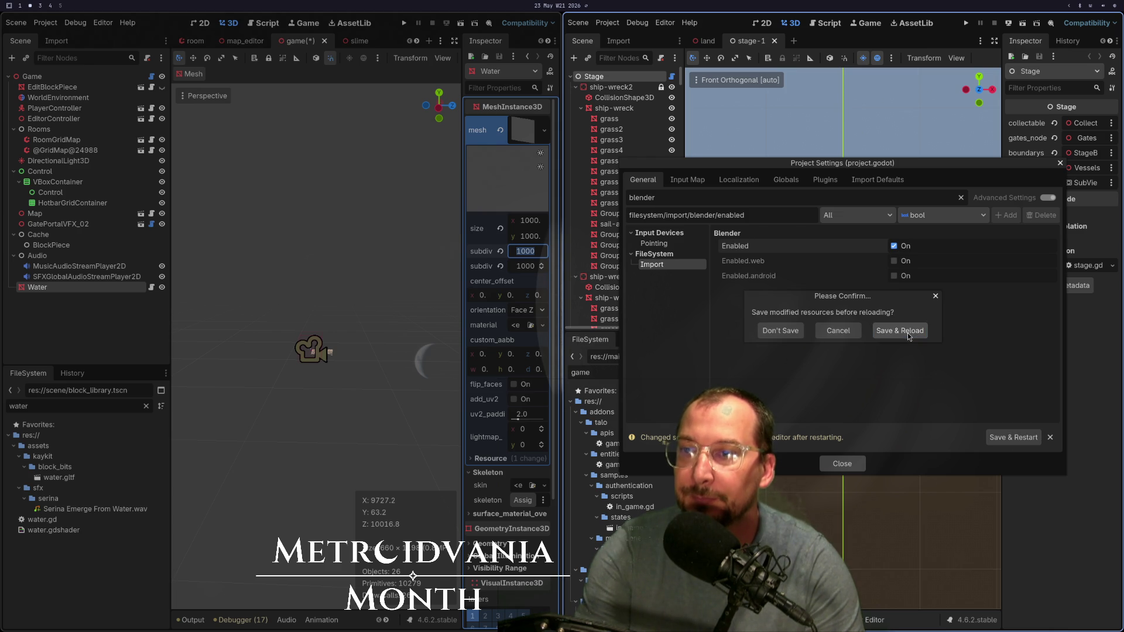
click(902, 332)
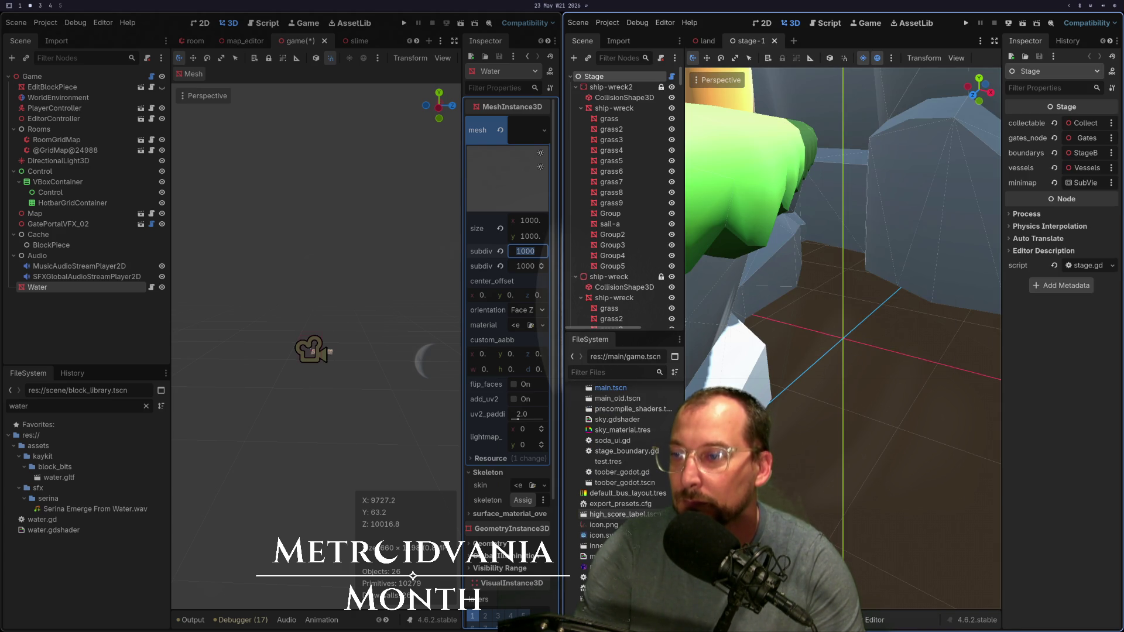
Step: Open game.tscn in the right editor and inspect its Water PlaneMesh size
click(605, 374)
text(game)
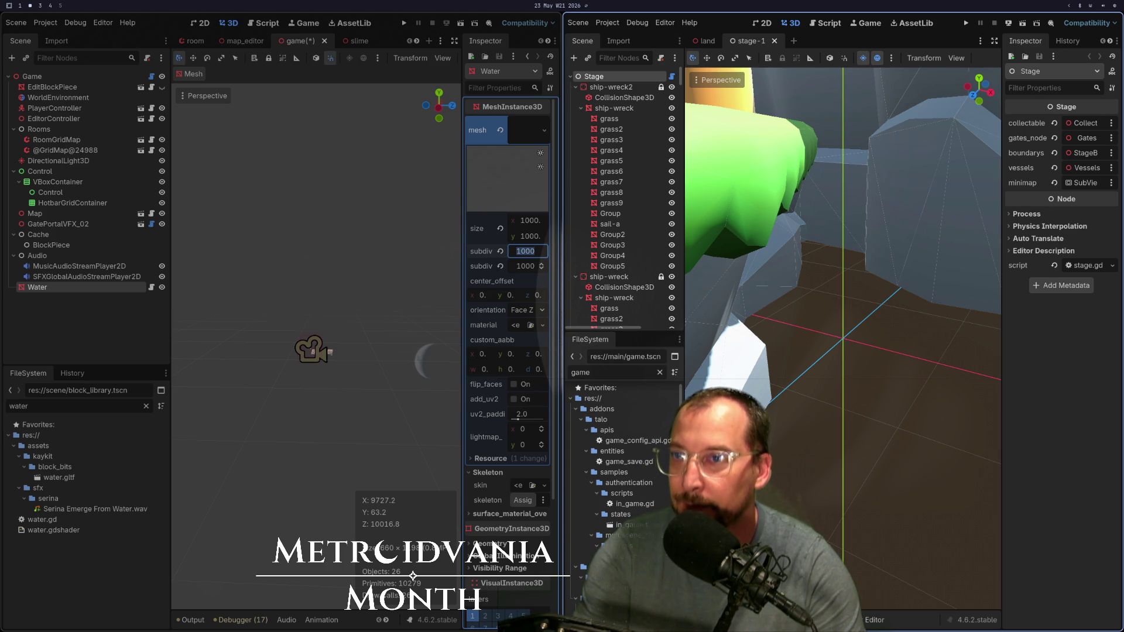
key(Return)
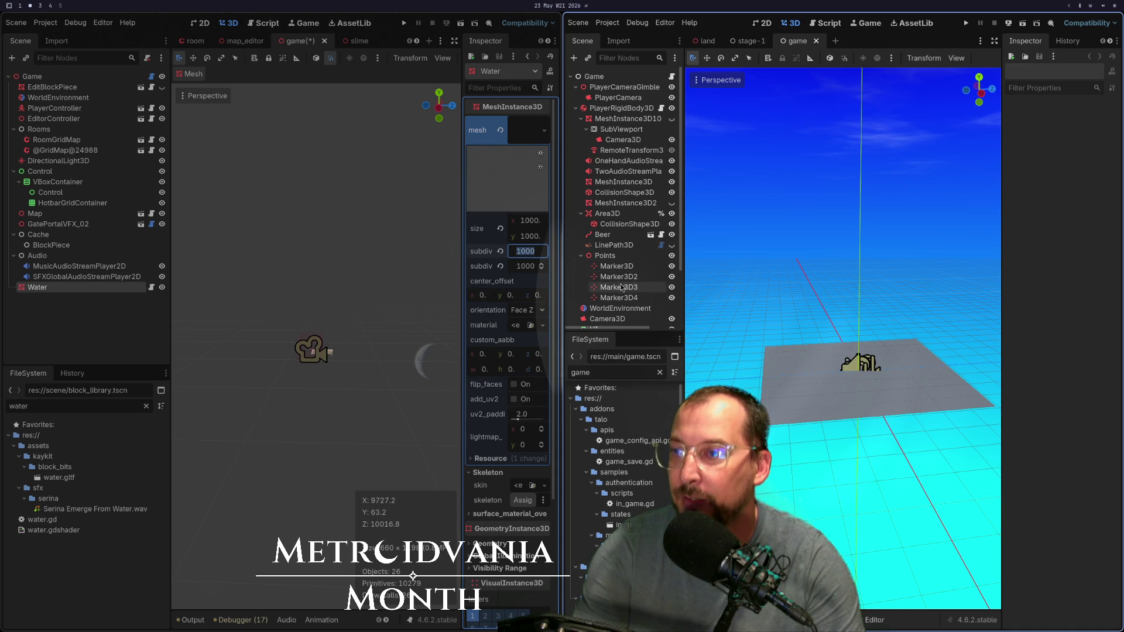
scroll(622, 288, down, 3)
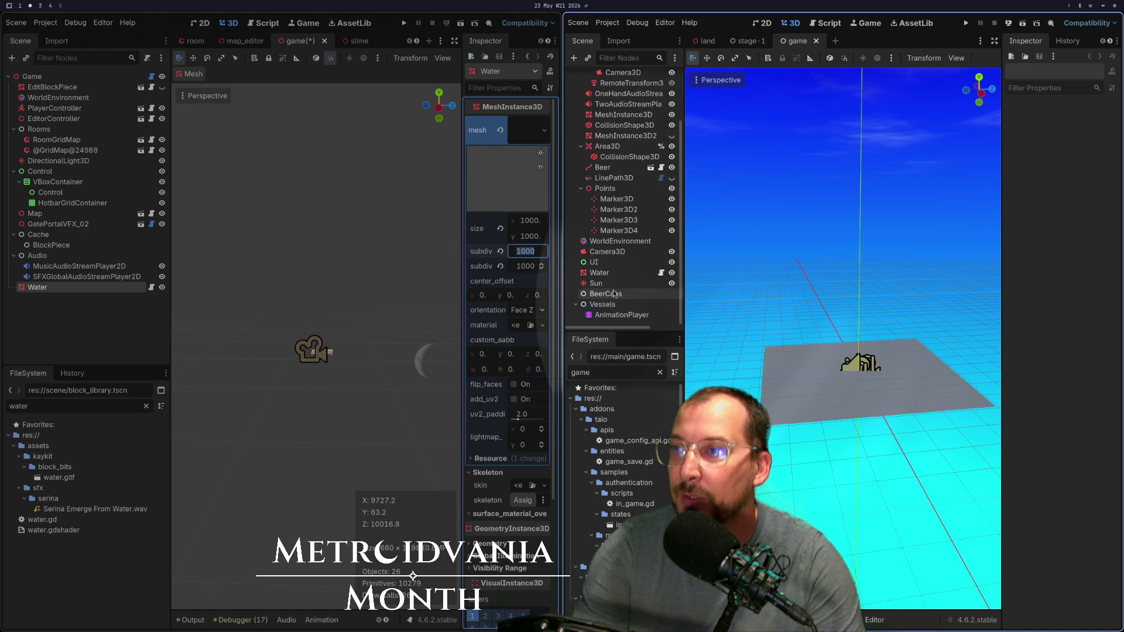
click(606, 273)
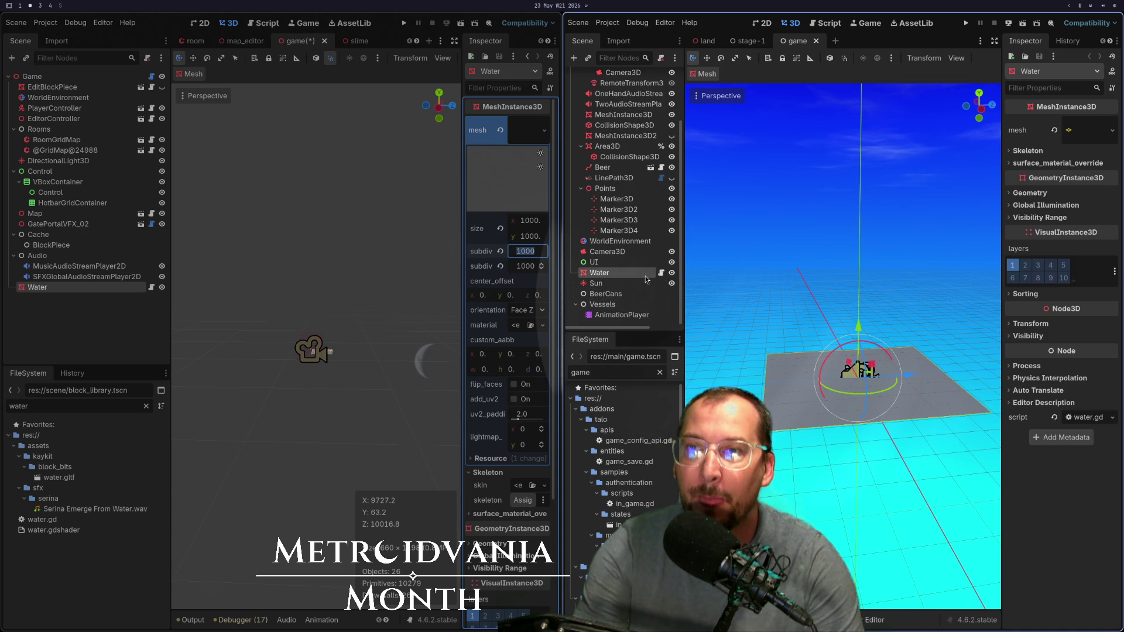
click(1077, 135)
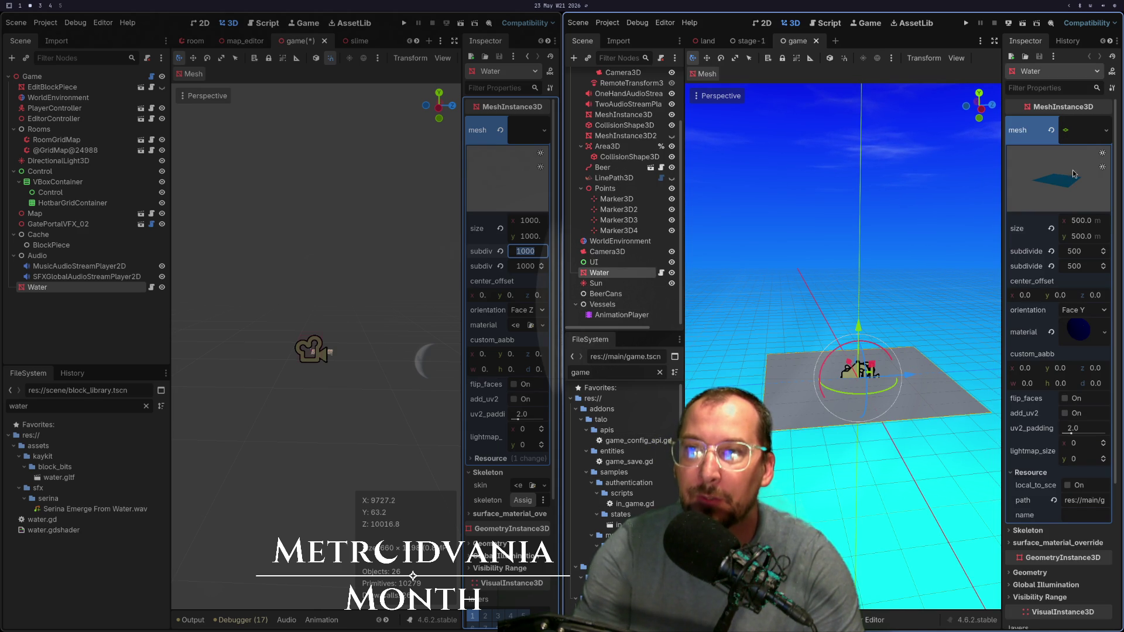
click(1089, 223)
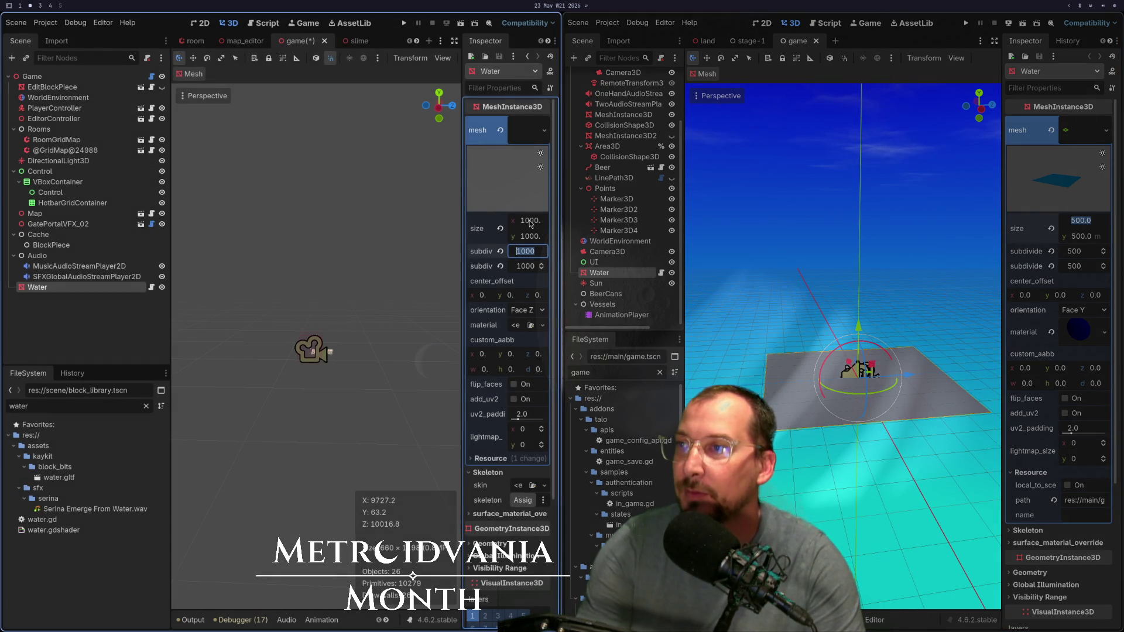
Step: Set the left Water mesh to 500 × 500 with 500 subdivisions each way
click(531, 222)
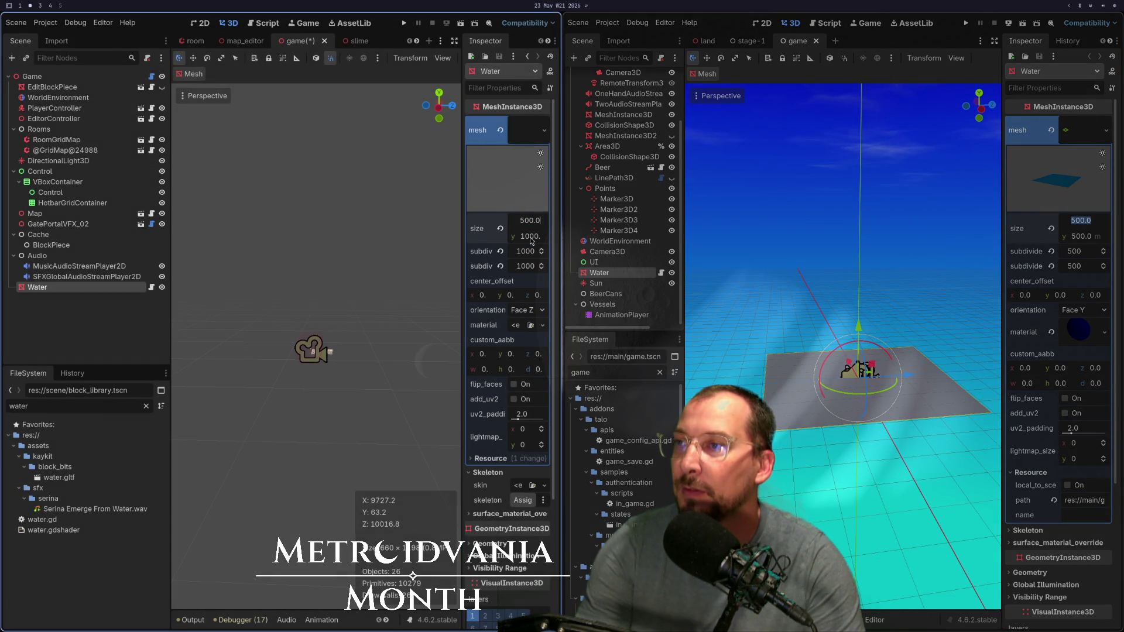
text(500)
key(Tab)
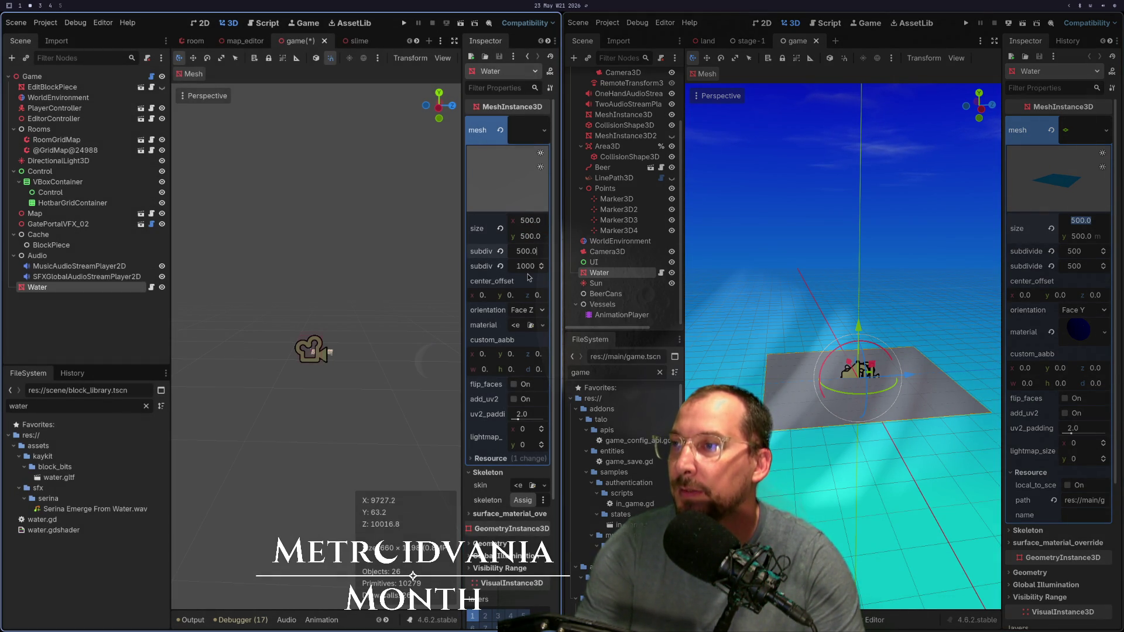
click(528, 267)
text(500.0)
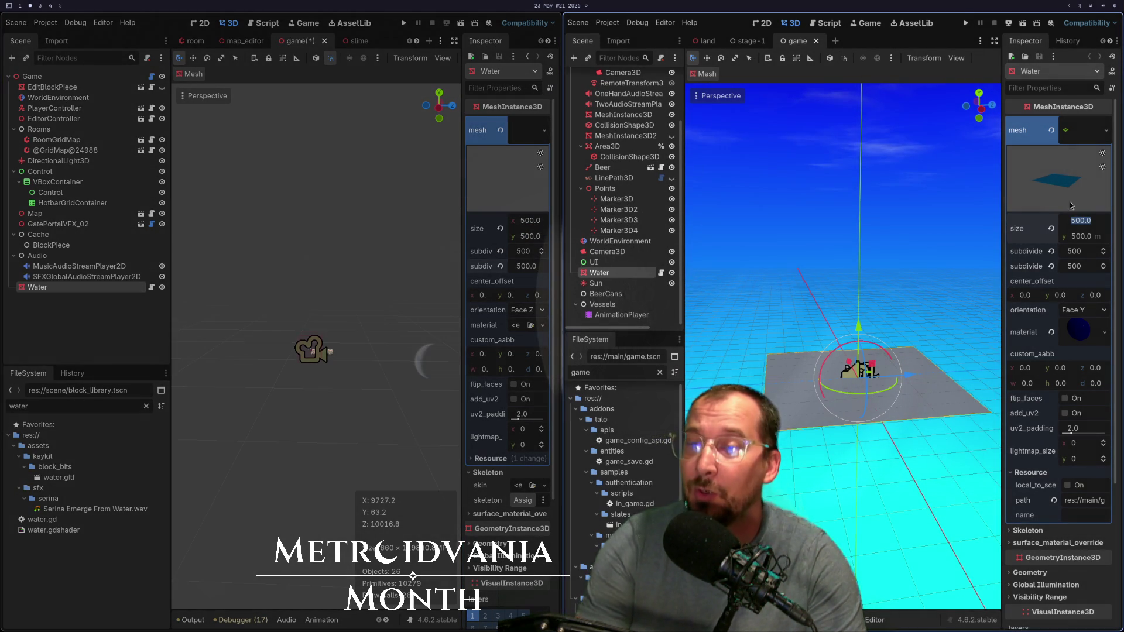
key(shift+Tab)
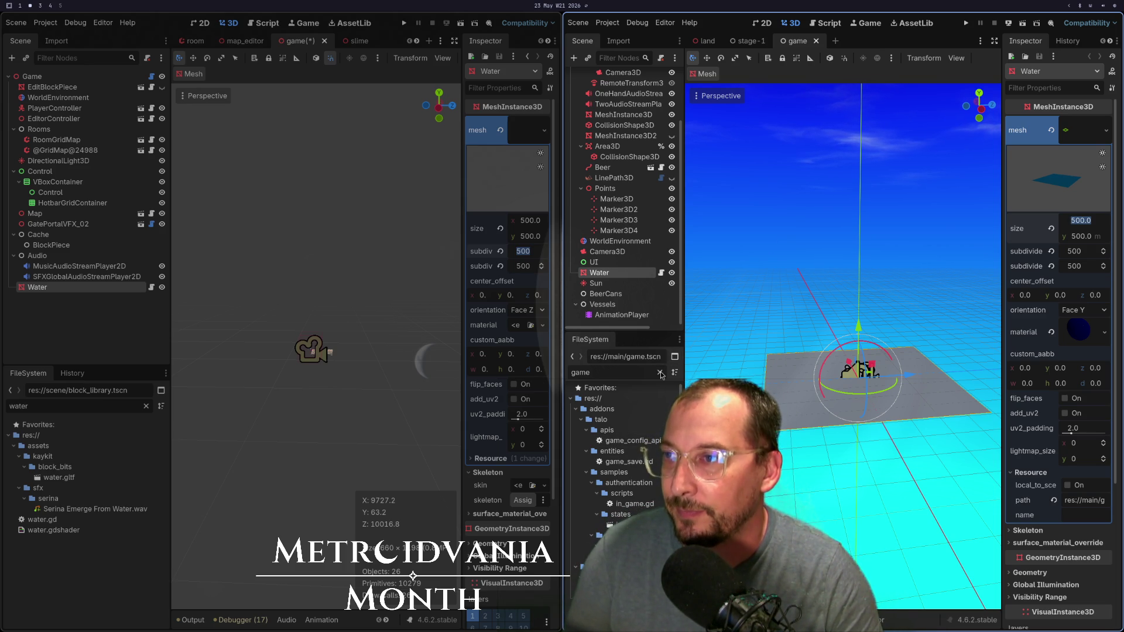
Step: Delete the Water node from the left Game scene
right_click(634, 277)
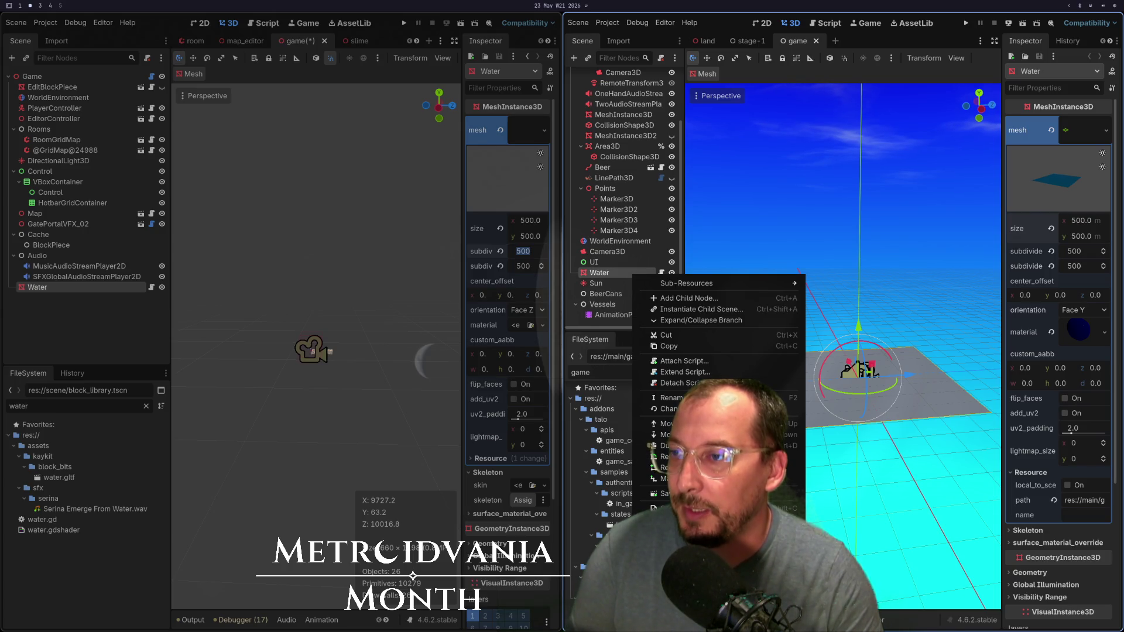
key(Escape)
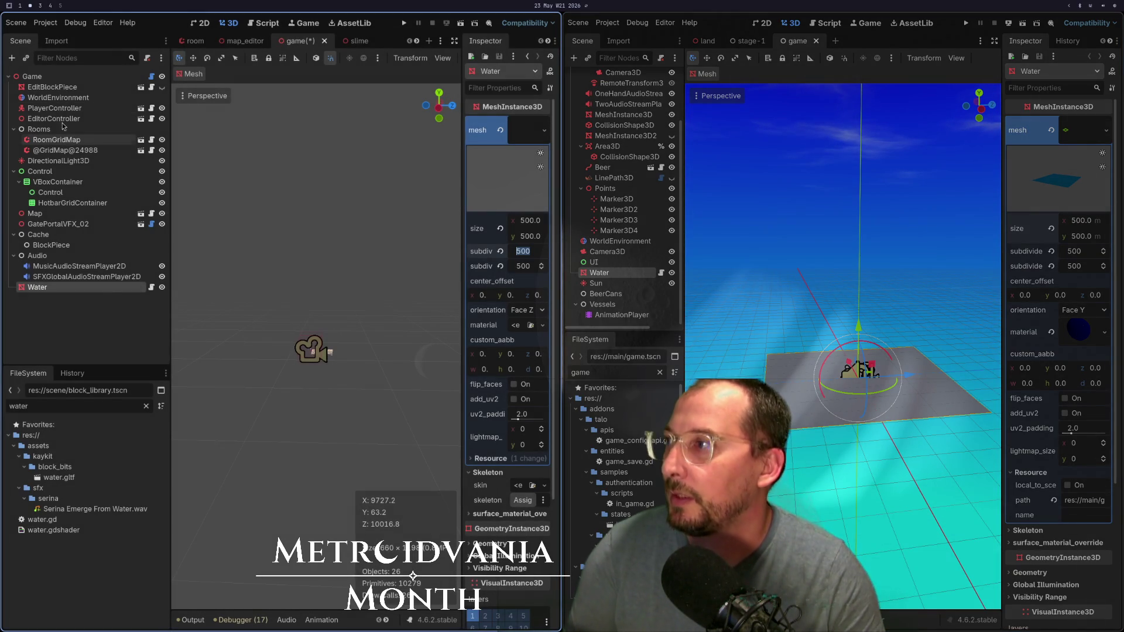
right_click(76, 288)
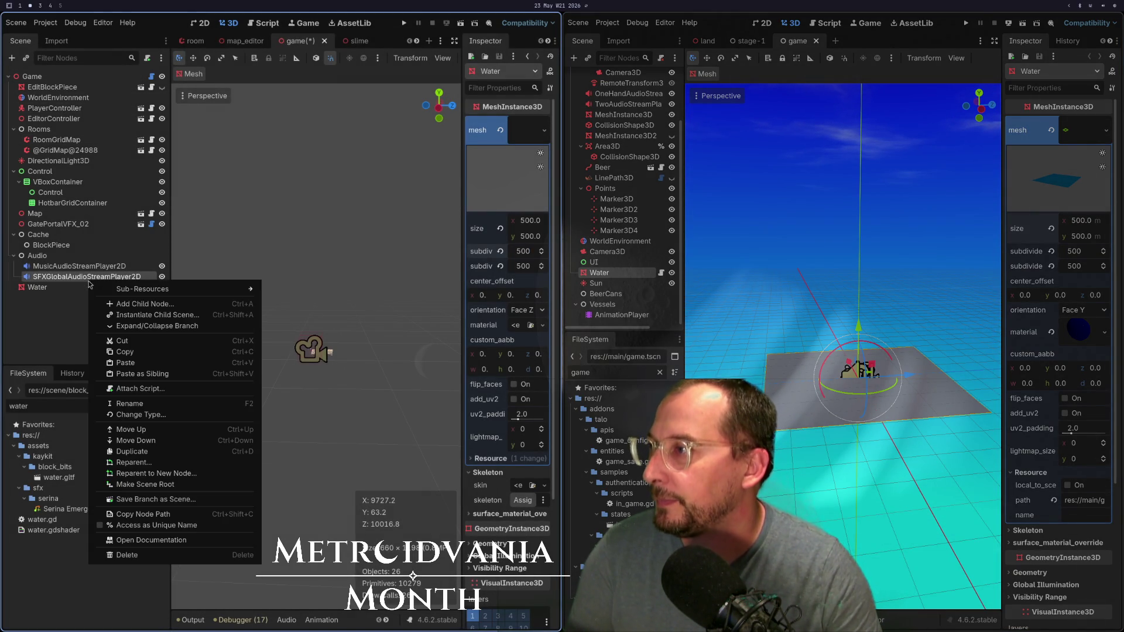
click(57, 289)
right_click(58, 290)
click(88, 587)
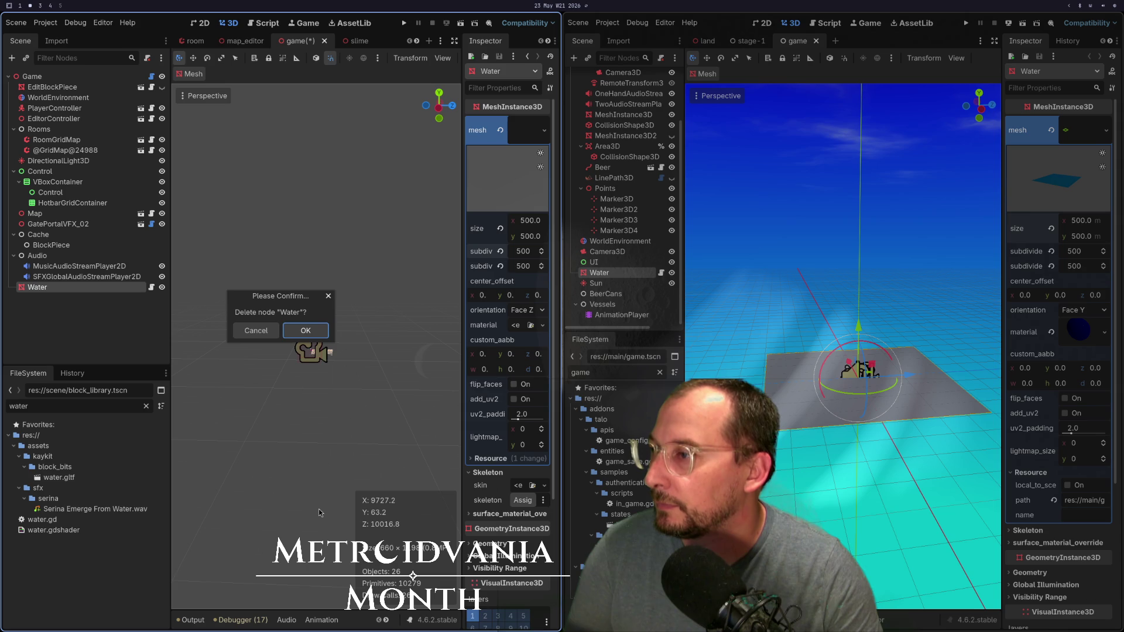
click(321, 339)
Step: Paste a copied node under Game and remove the stray Walk_Slime_Anim node
right_click(31, 73)
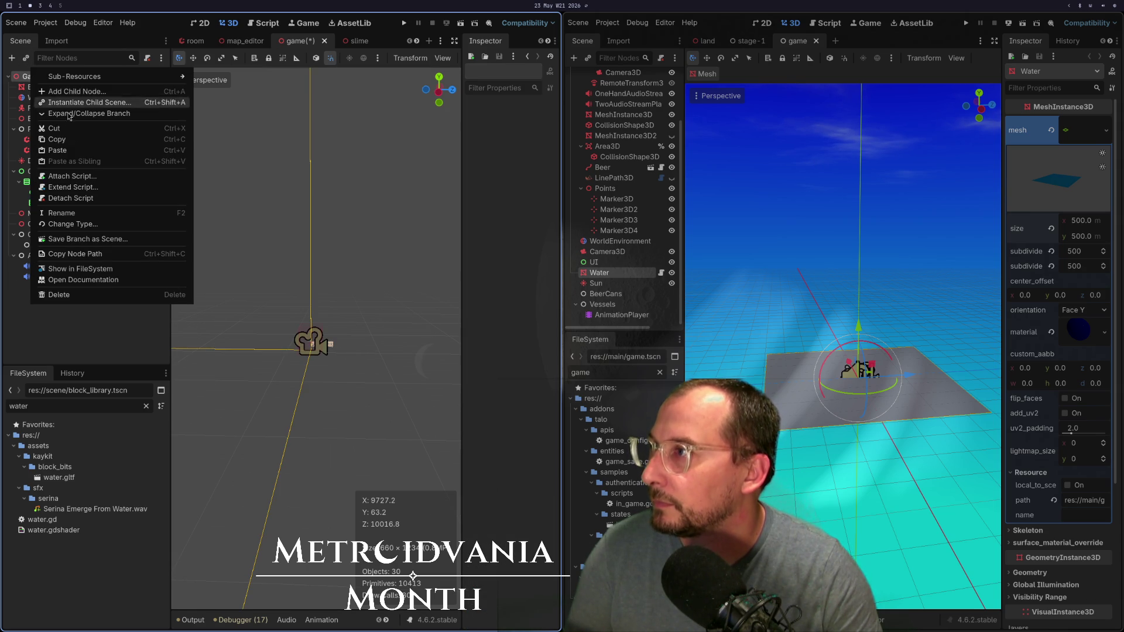
click(59, 151)
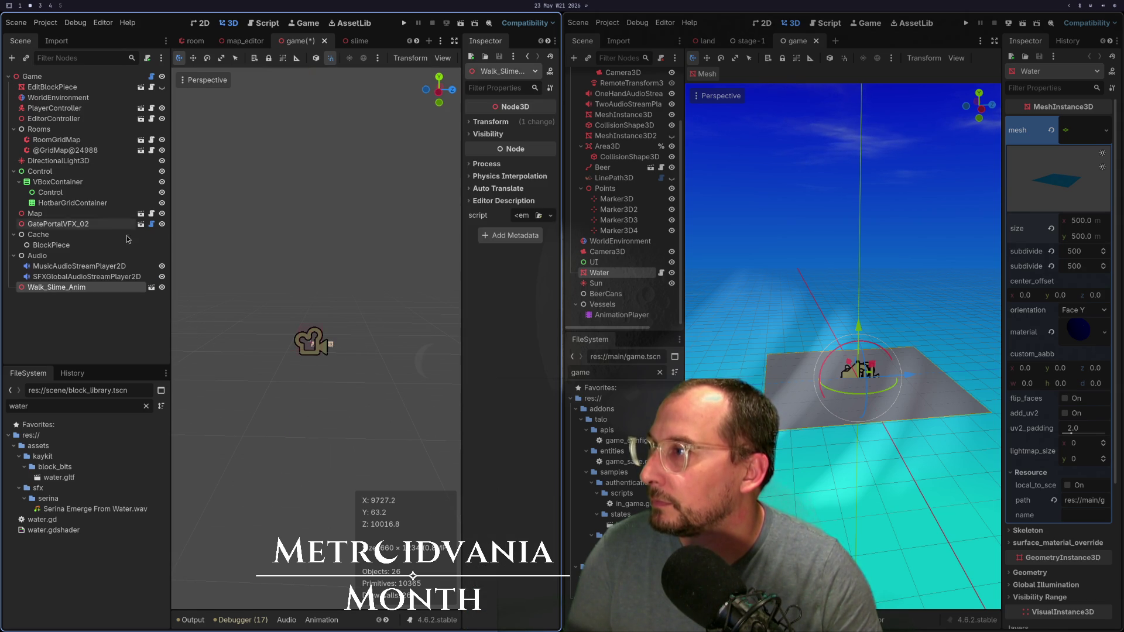
right_click(108, 291)
click(88, 587)
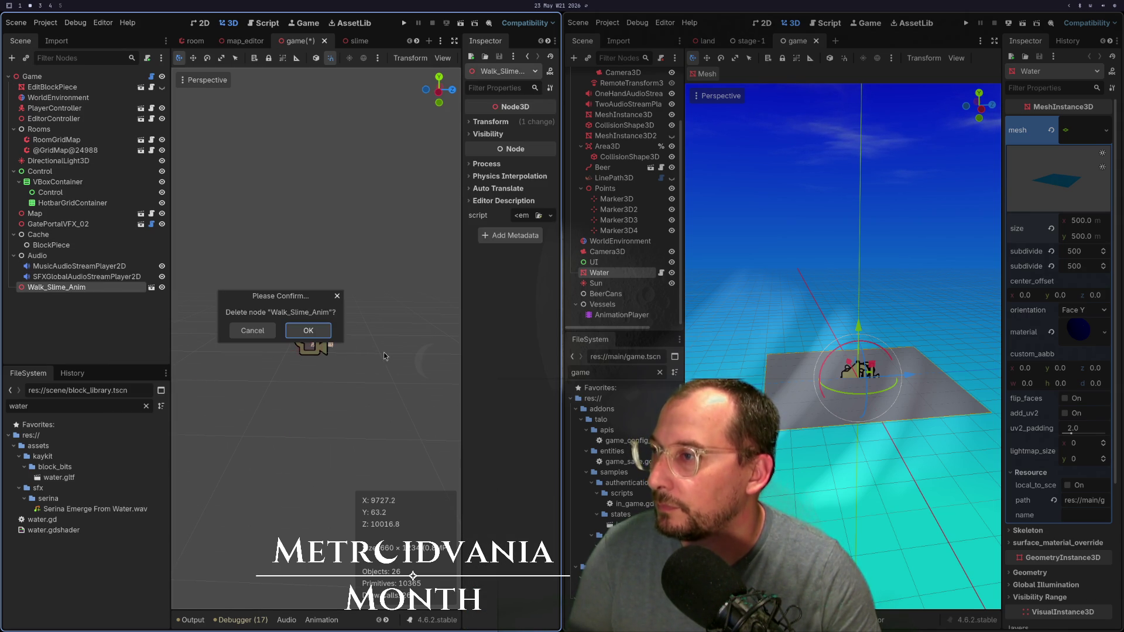
click(315, 330)
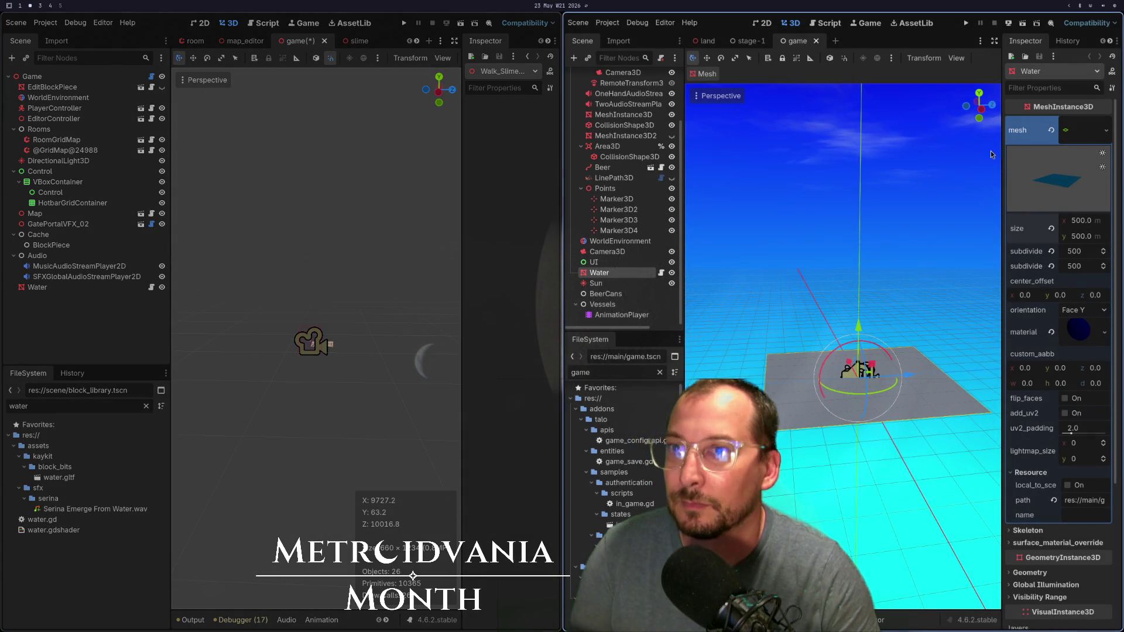
Step: Reveal the reference Water material's shader parameters, then select the left Water node
scroll(1110, 404, down, 8)
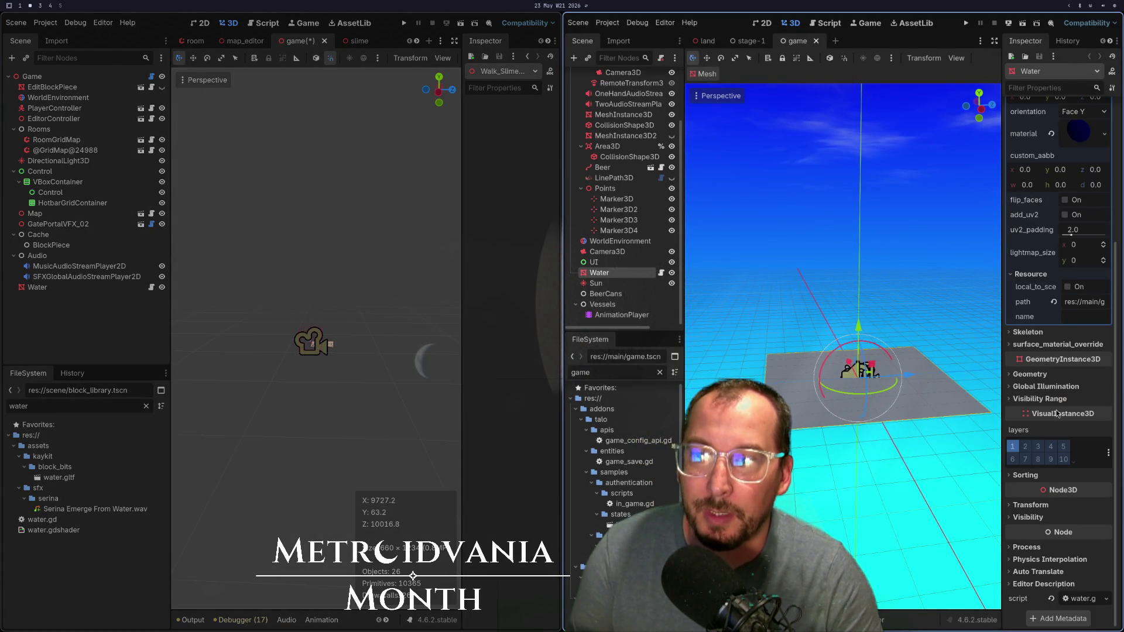
scroll(1063, 357, up, 8)
click(1076, 328)
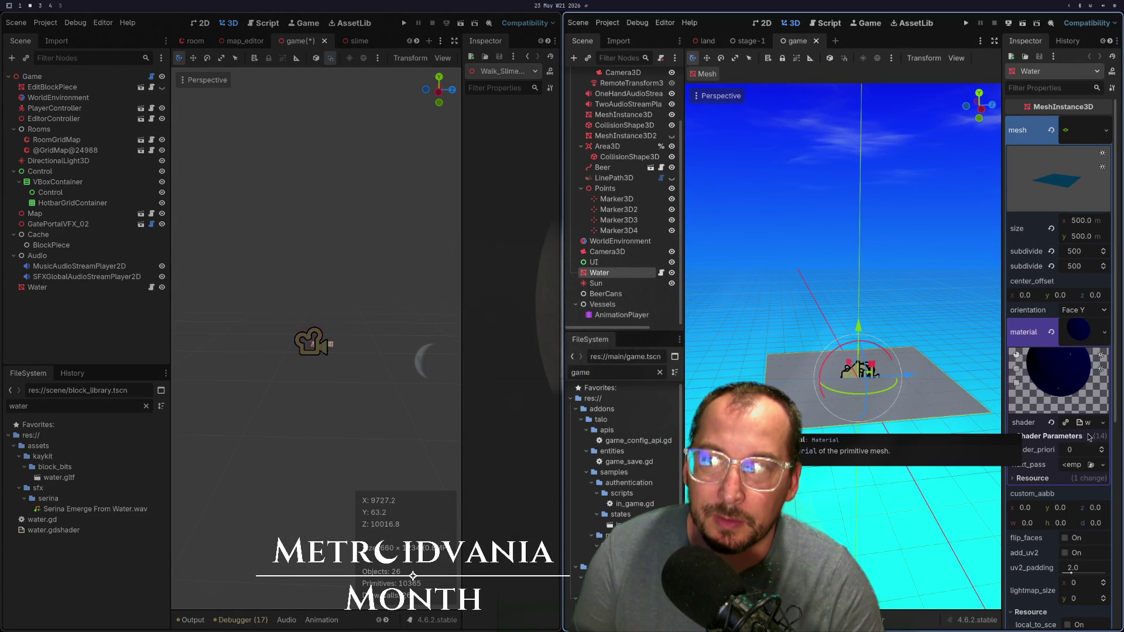
click(1016, 436)
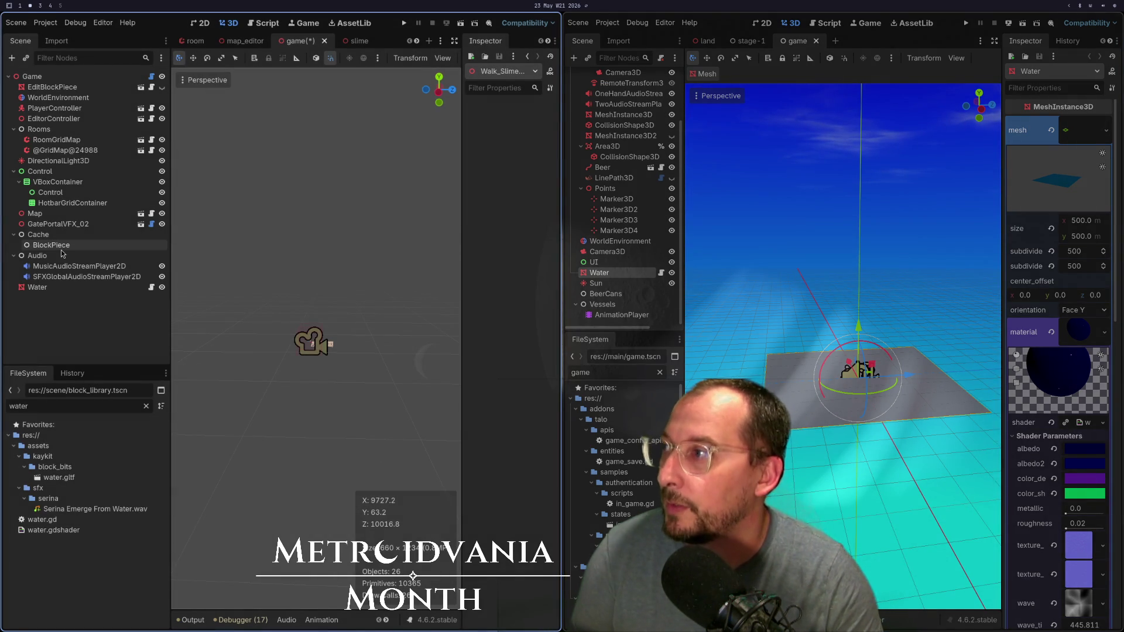
click(64, 298)
click(73, 291)
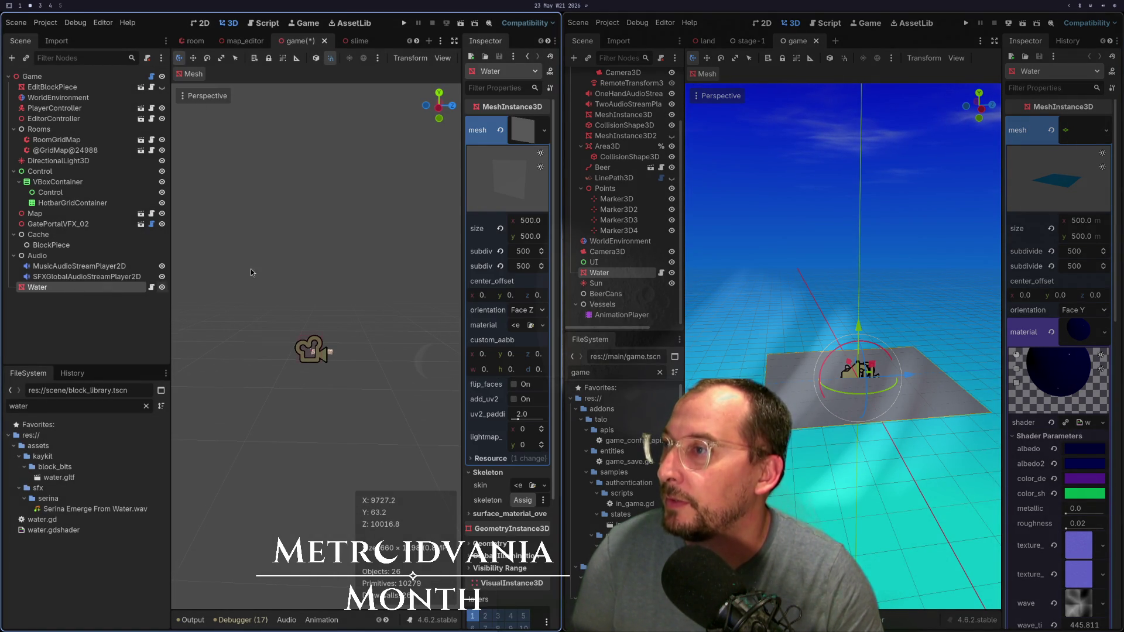
Step: Frame the Water plane and set its mesh orientation to lie flat
key(f)
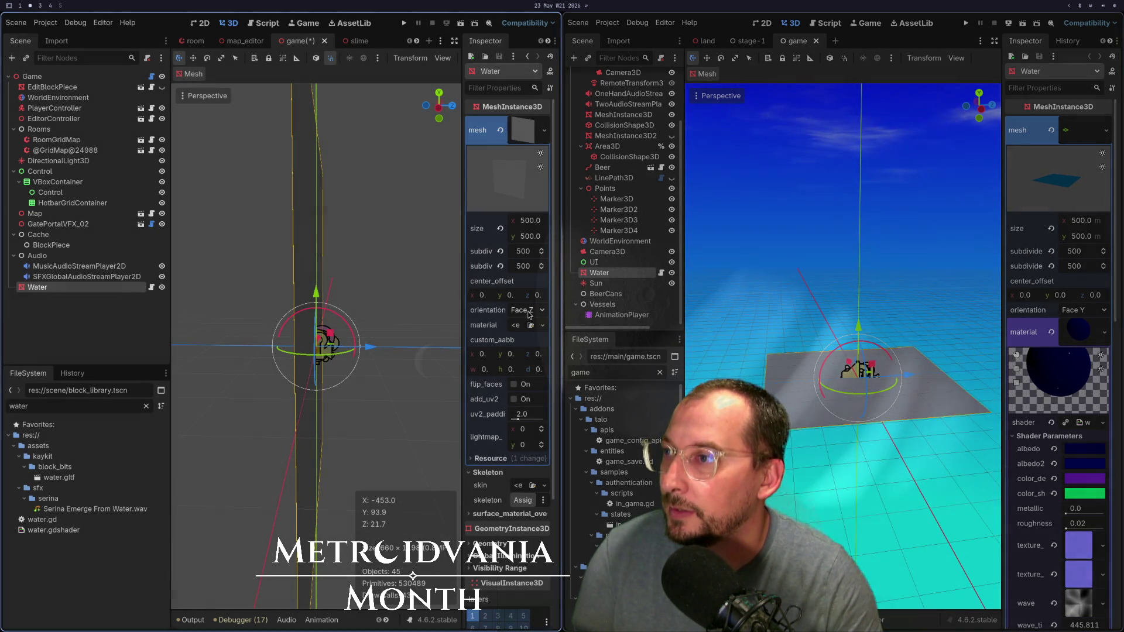
click(522, 310)
click(529, 339)
scroll(409, 354, down, 2)
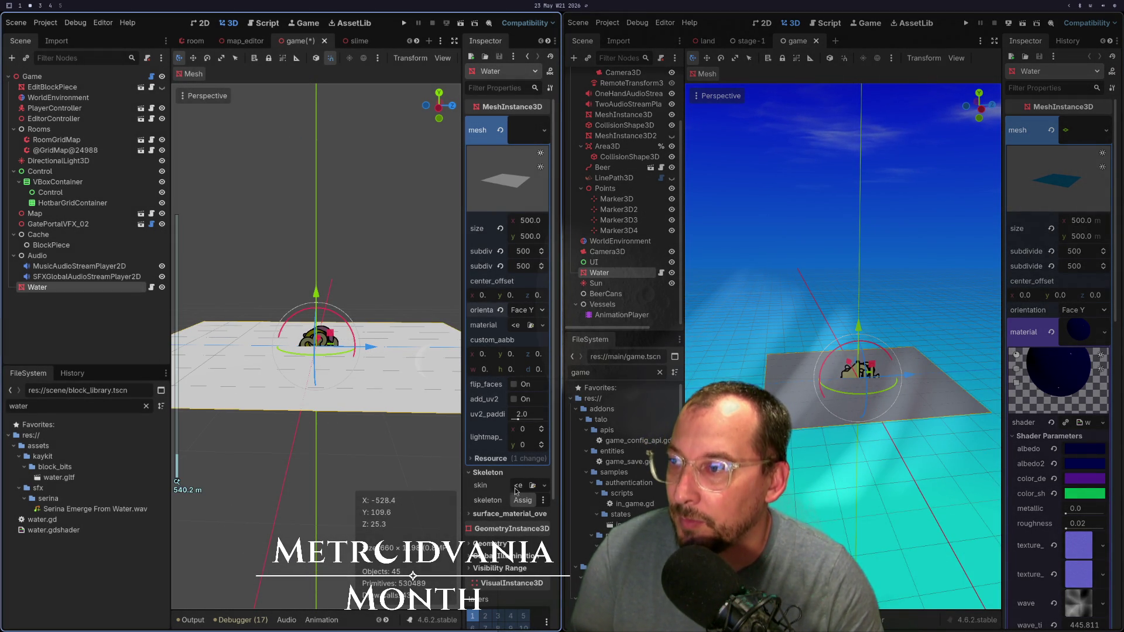
Step: Give Water a new ShaderMaterial using water.gdshader and expand its Shader Parameters
click(542, 326)
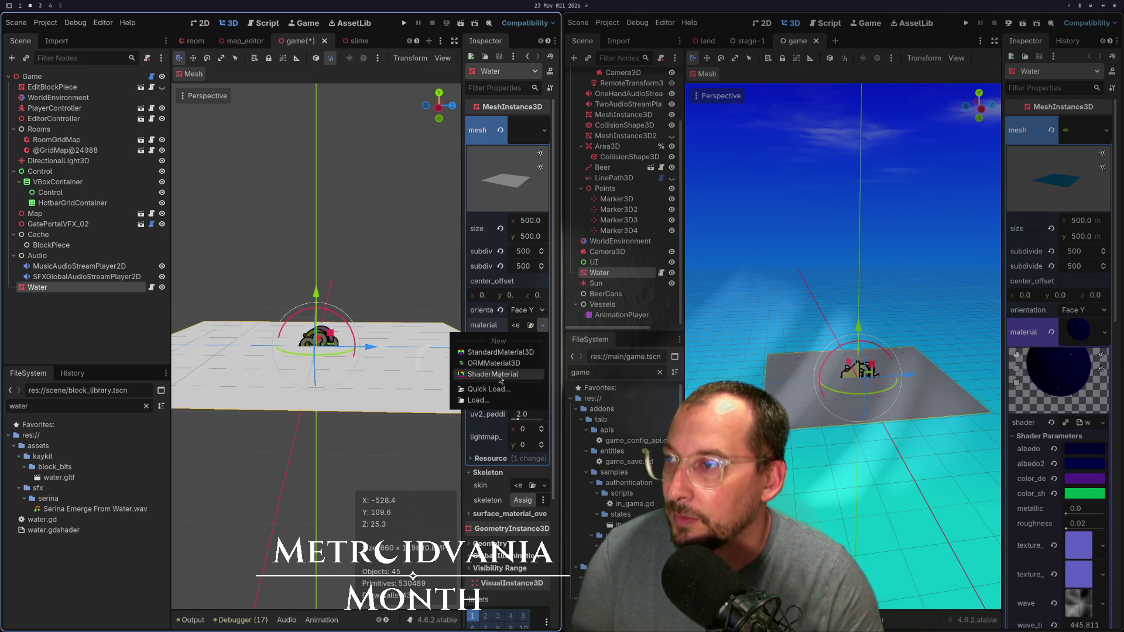
click(503, 376)
click(529, 334)
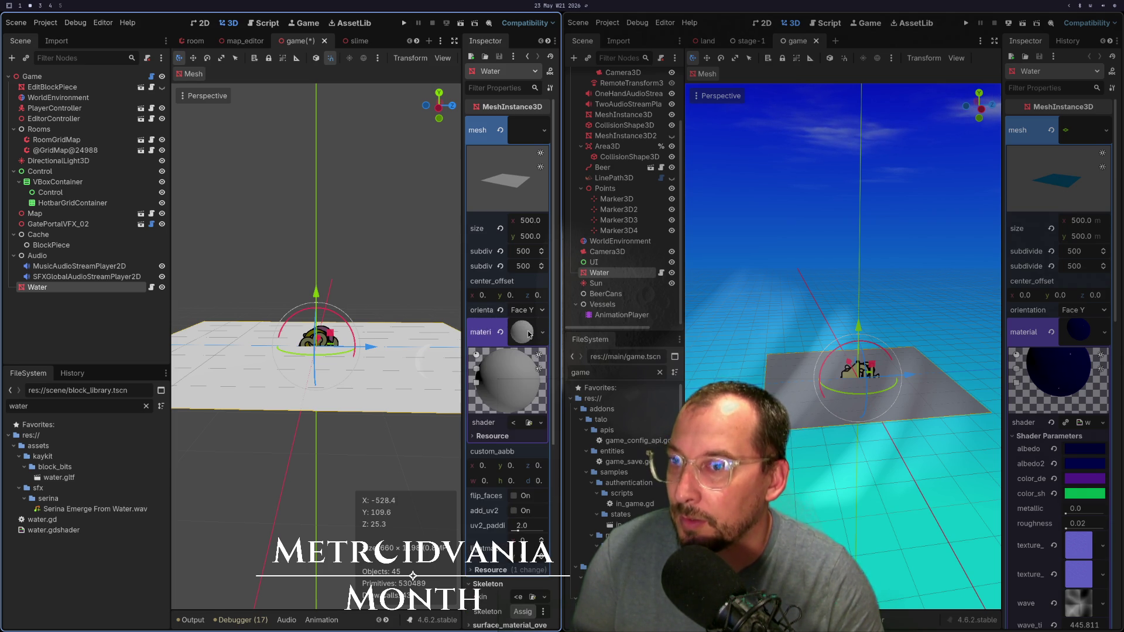
click(541, 423)
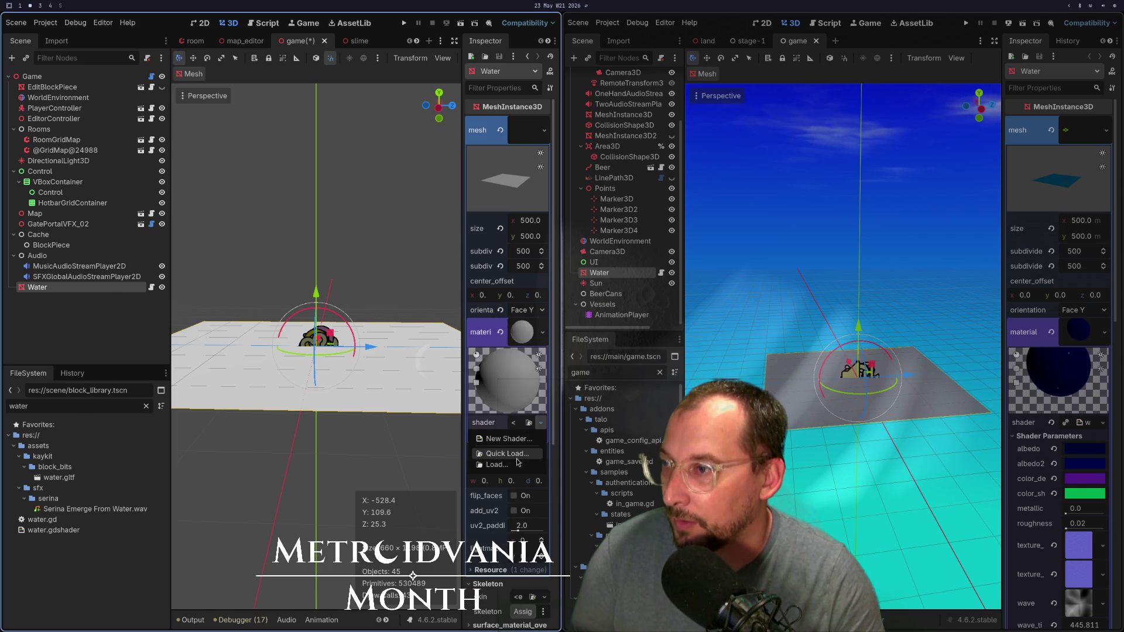
click(504, 460)
double_click(212, 214)
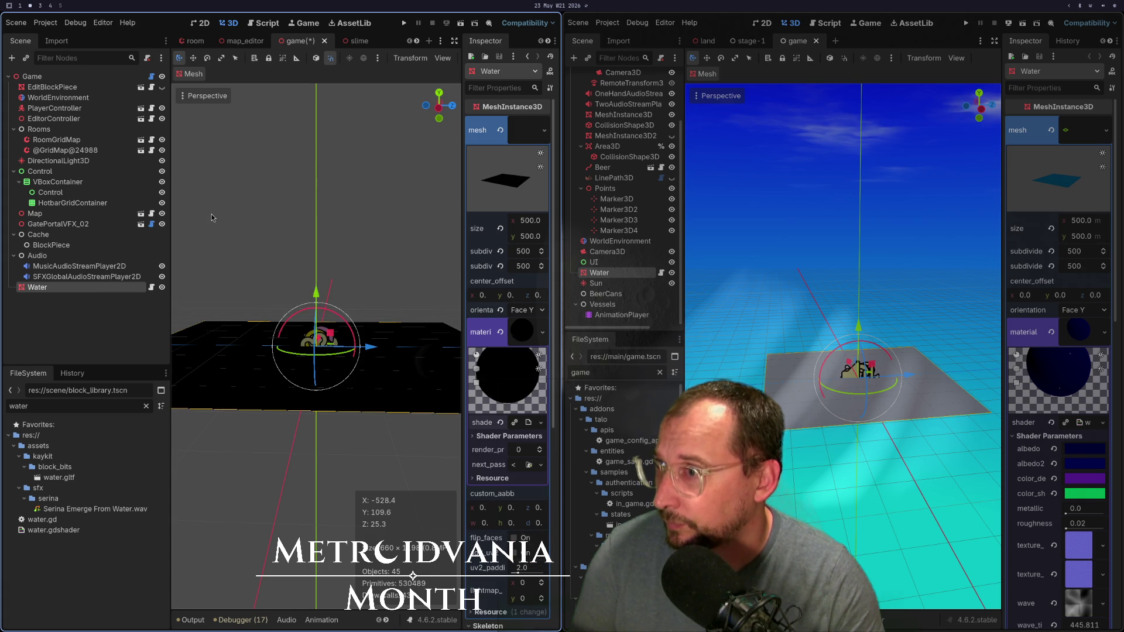
scroll(308, 327, up, 5)
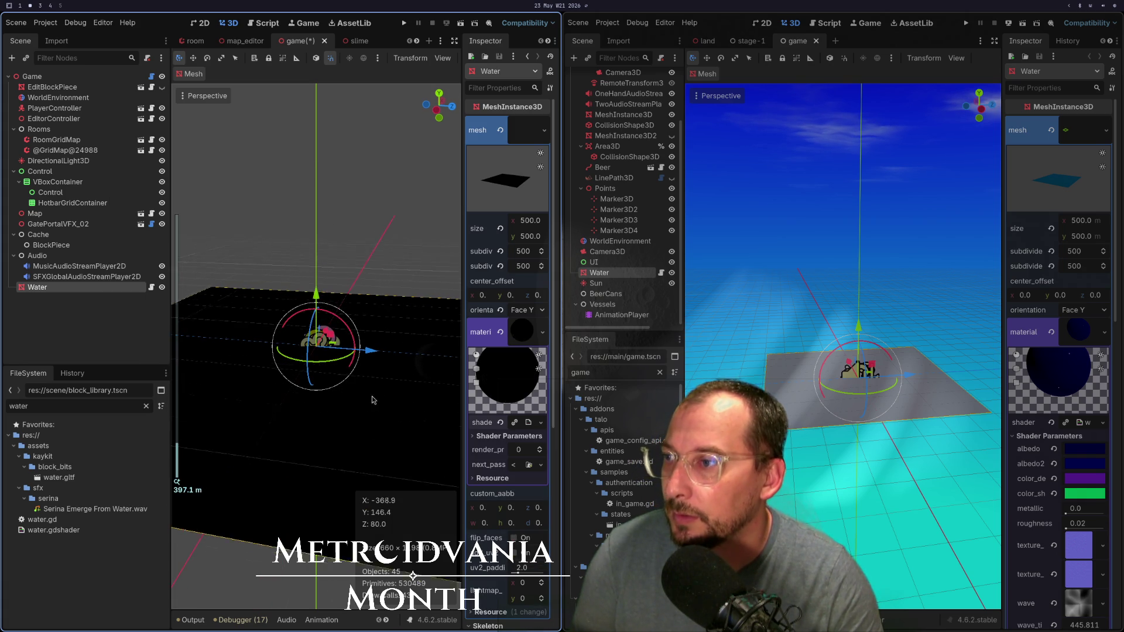
click(490, 437)
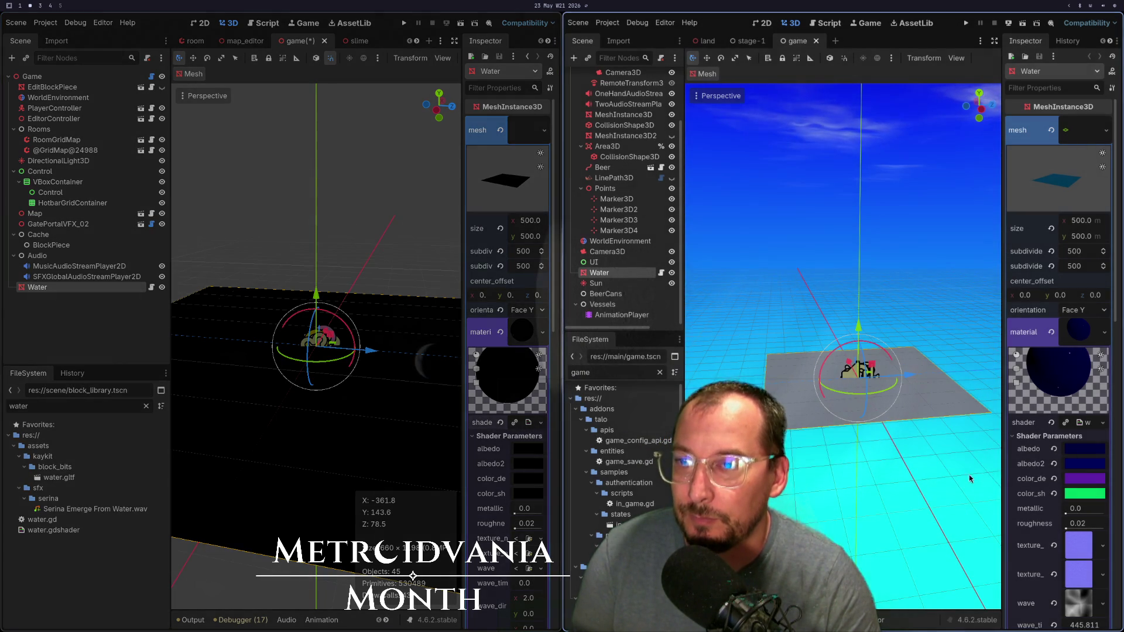
Step: Check the reference Water material's shader options, closing them unchanged
scroll(518, 495, down, 5)
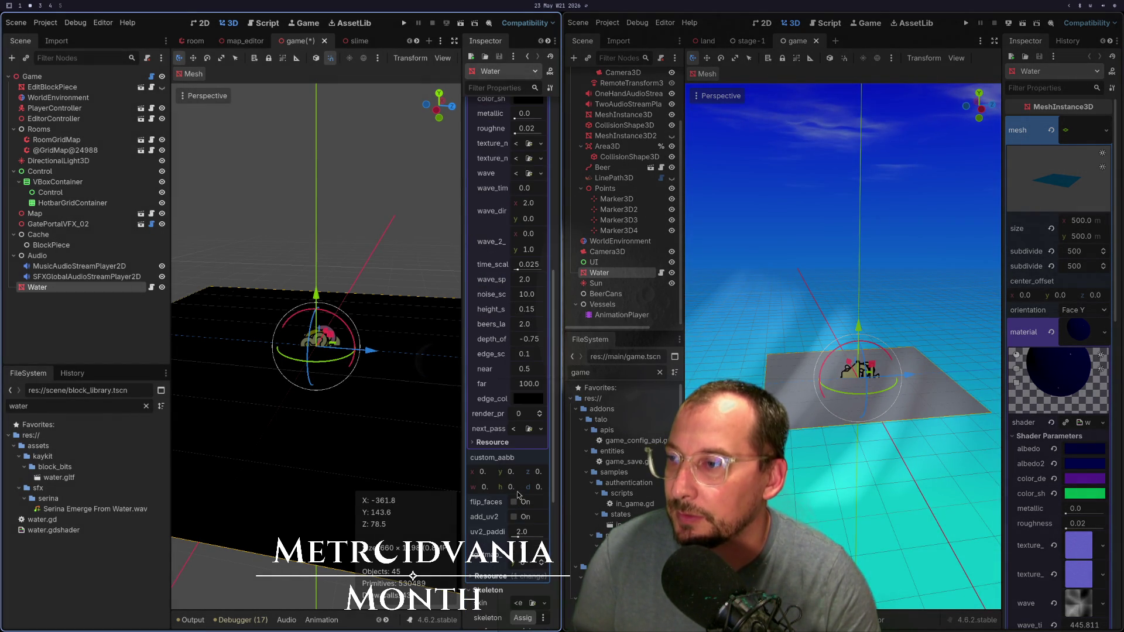
scroll(518, 495, up, 3)
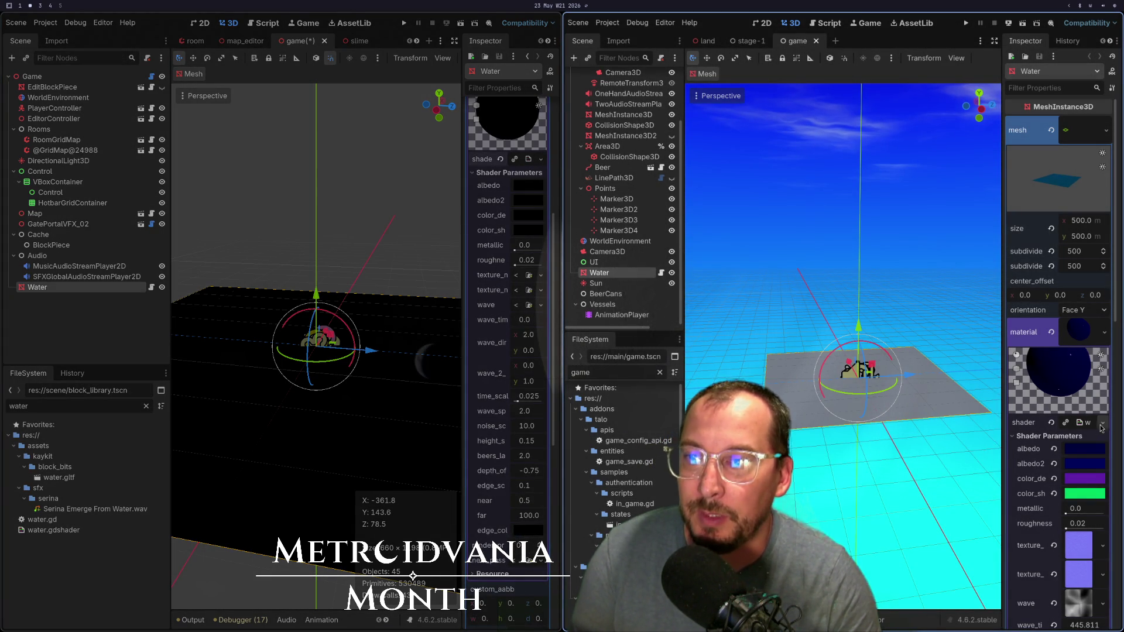
click(1101, 428)
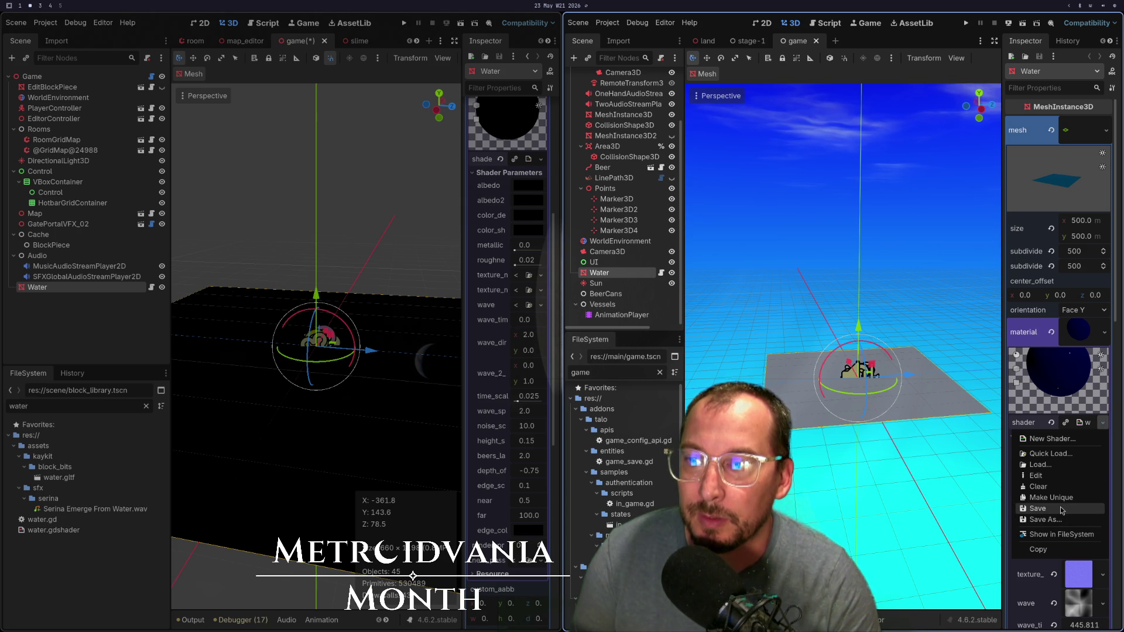
click(447, 370)
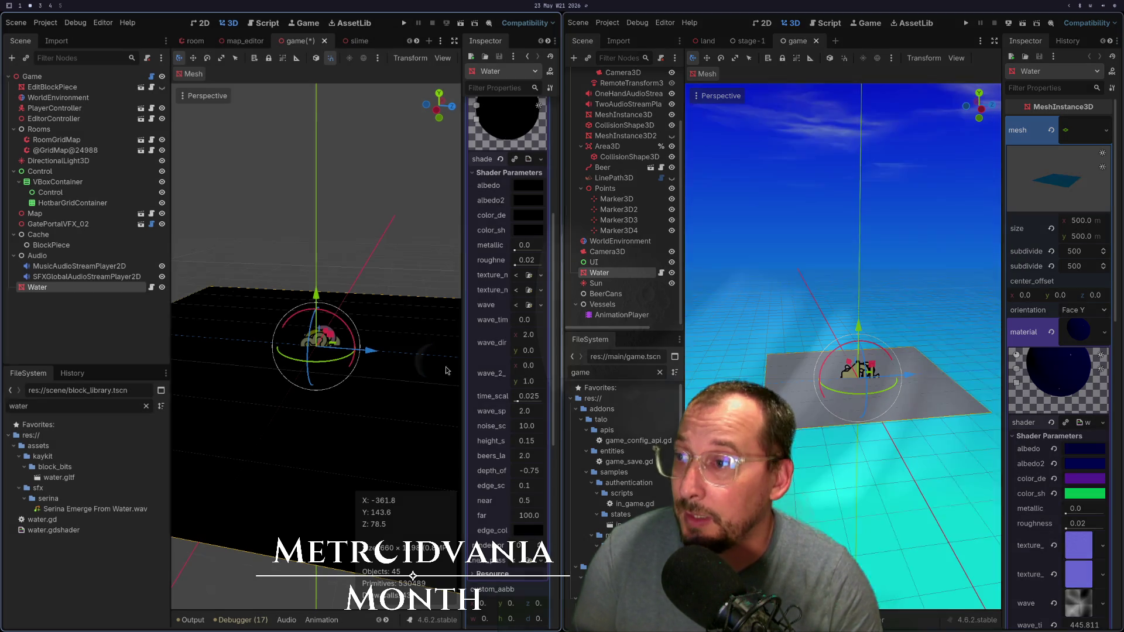
Step: Save the reference Water material as a .tres resource in the res:// root folder
click(529, 160)
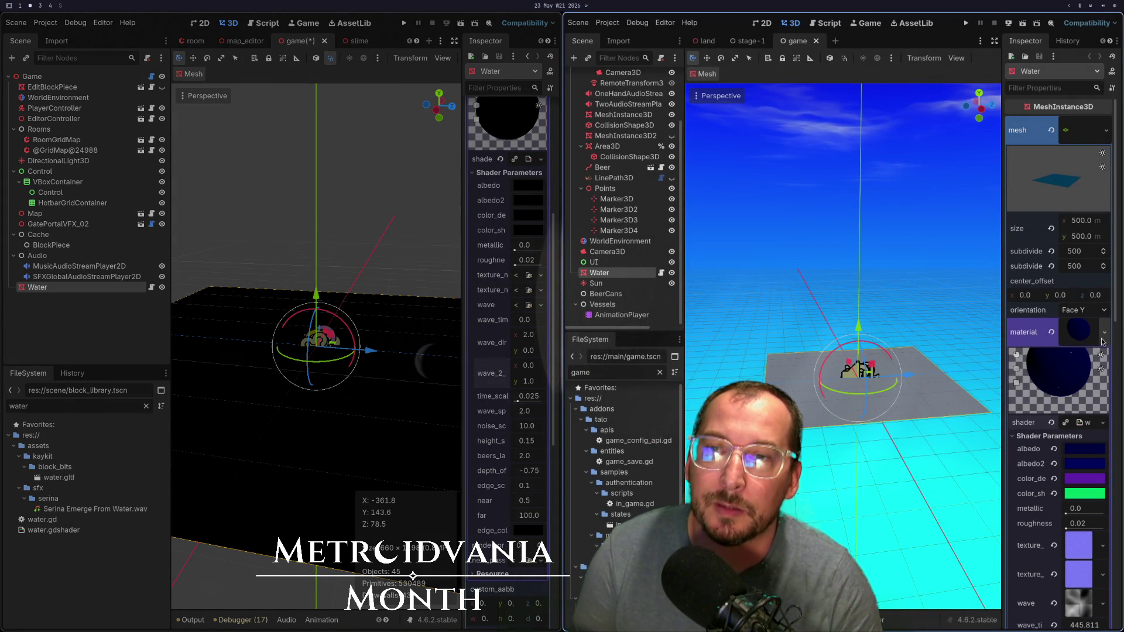
click(1105, 334)
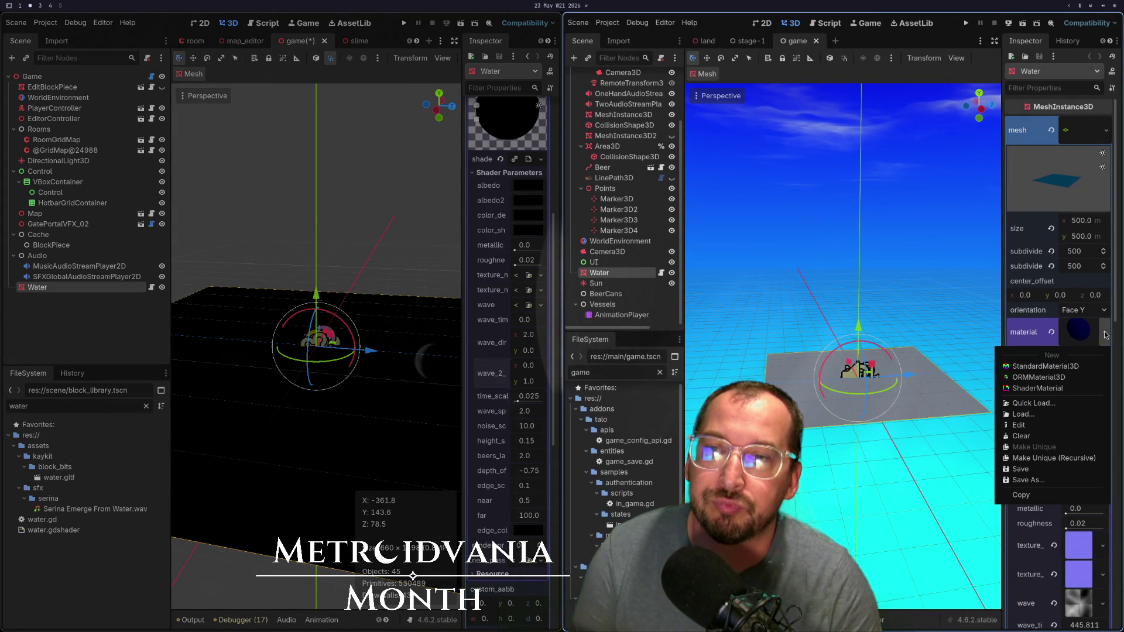
click(1029, 481)
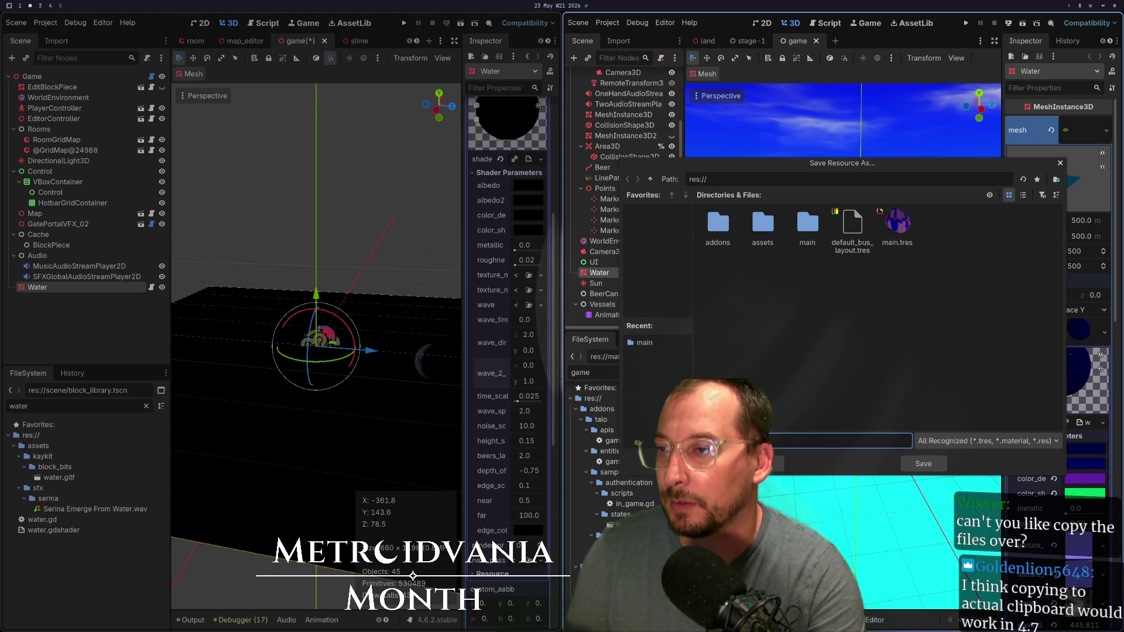
click(912, 464)
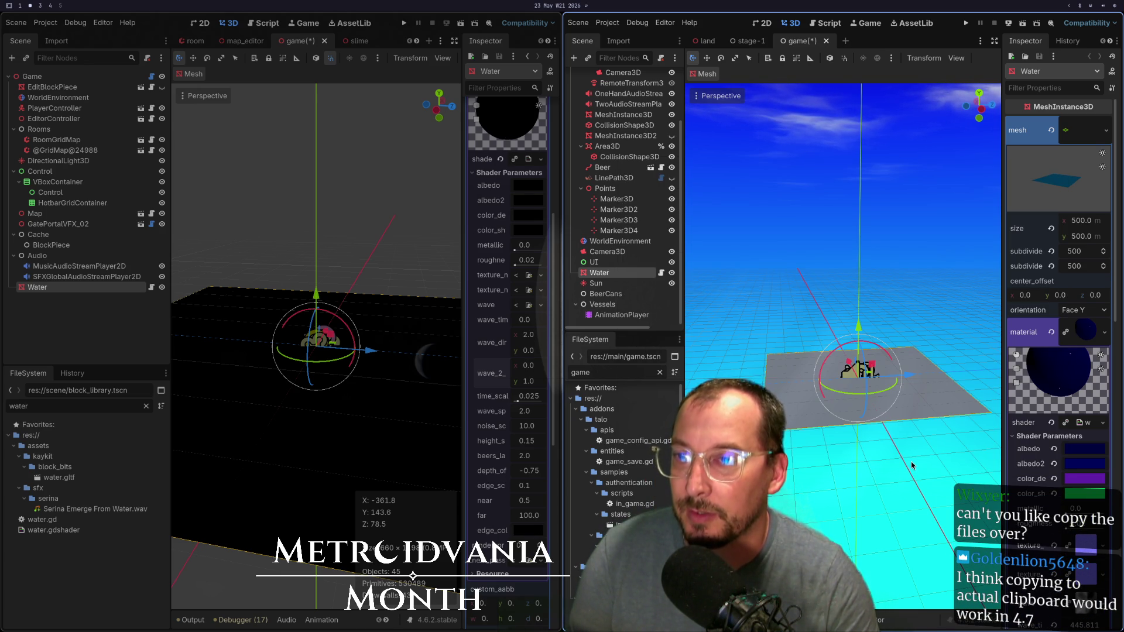
Step: From a terminal, copy toobin/water.tres into the metroidvania-month project folder
key(super+1)
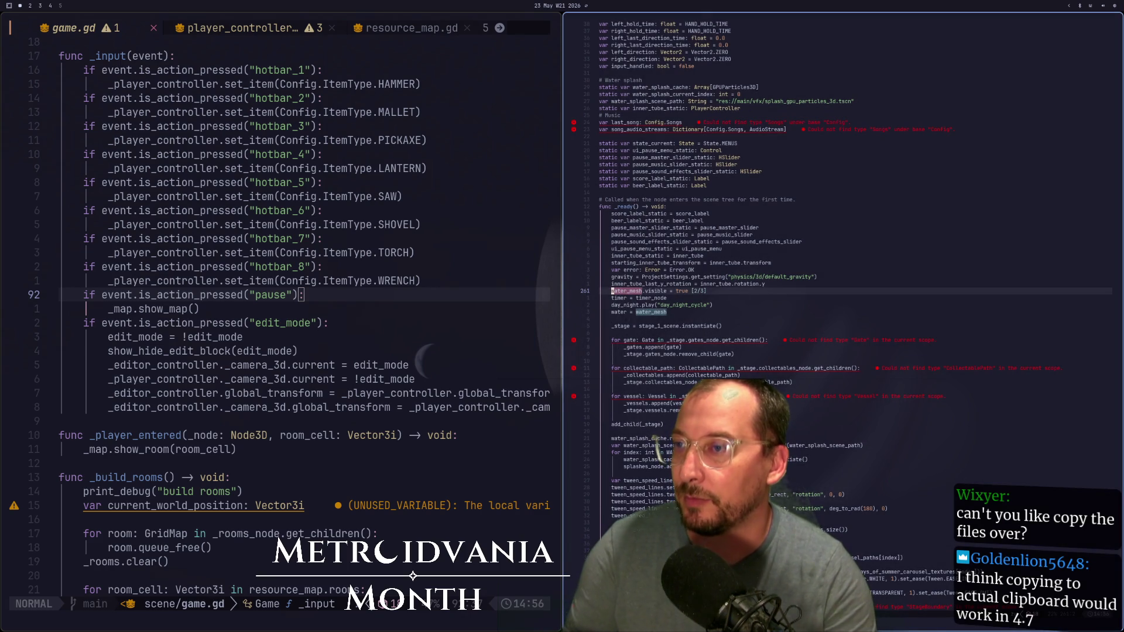
key(super+Return)
text(cd)
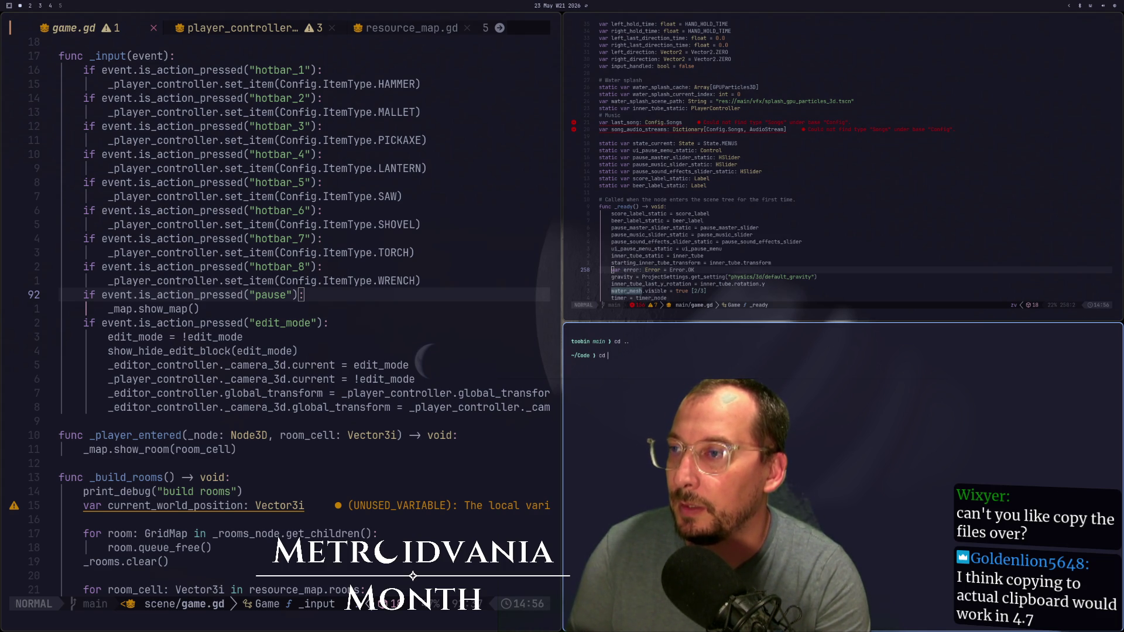
text(toobin/)
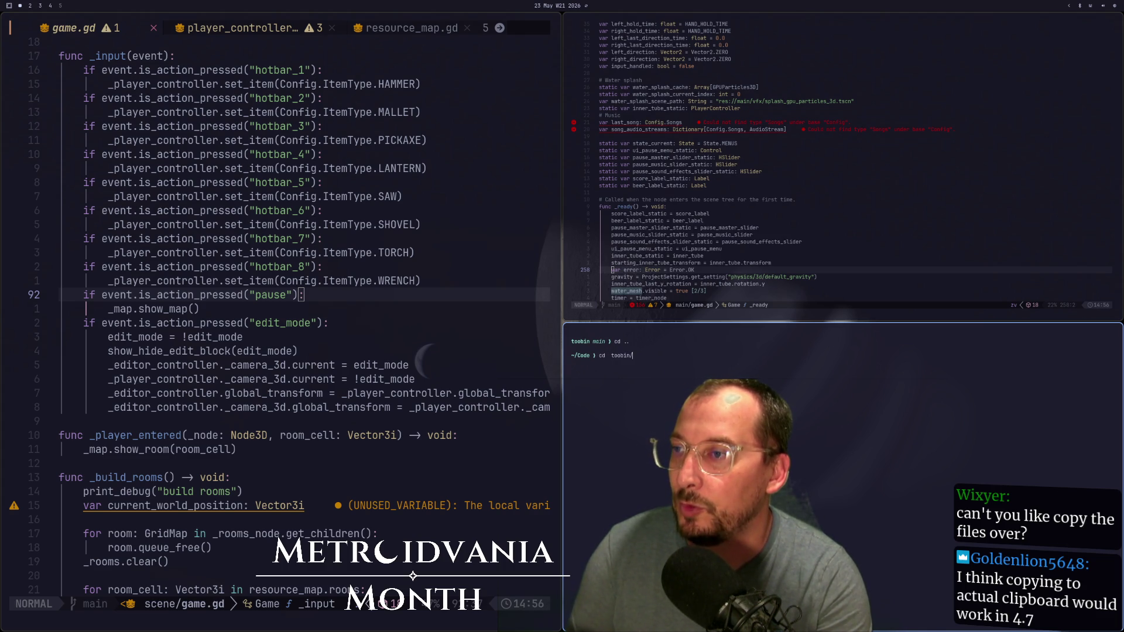
text(wat)
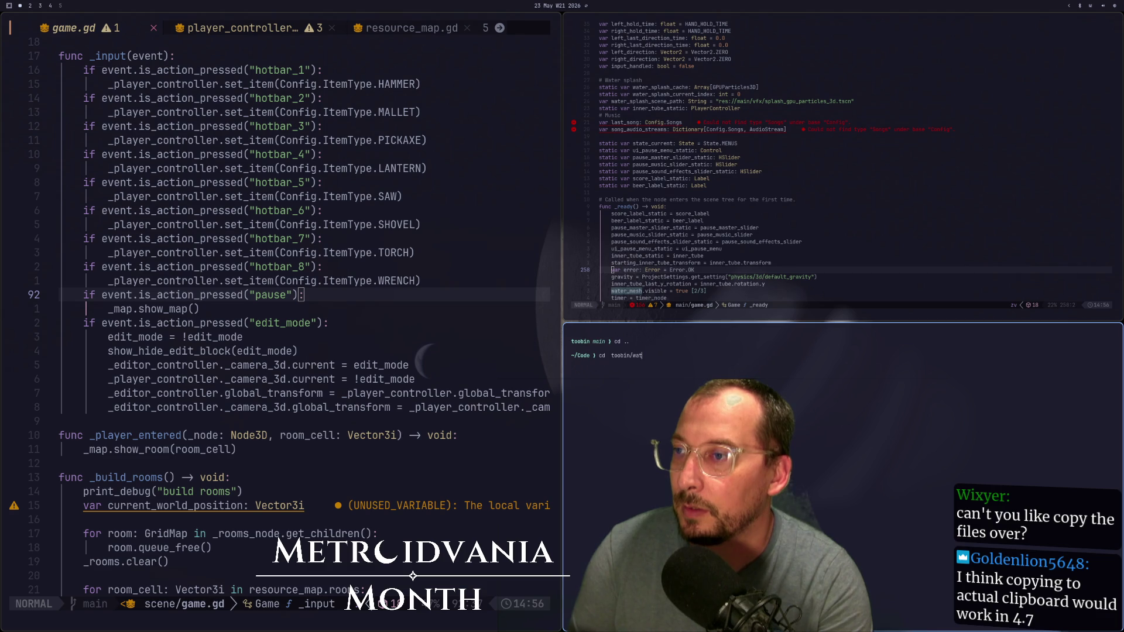
key(BackSpace)
key(BackSpace)
key(BackSpace)
key(Tab)
key(Tab)
text(ad)
key(Tab)
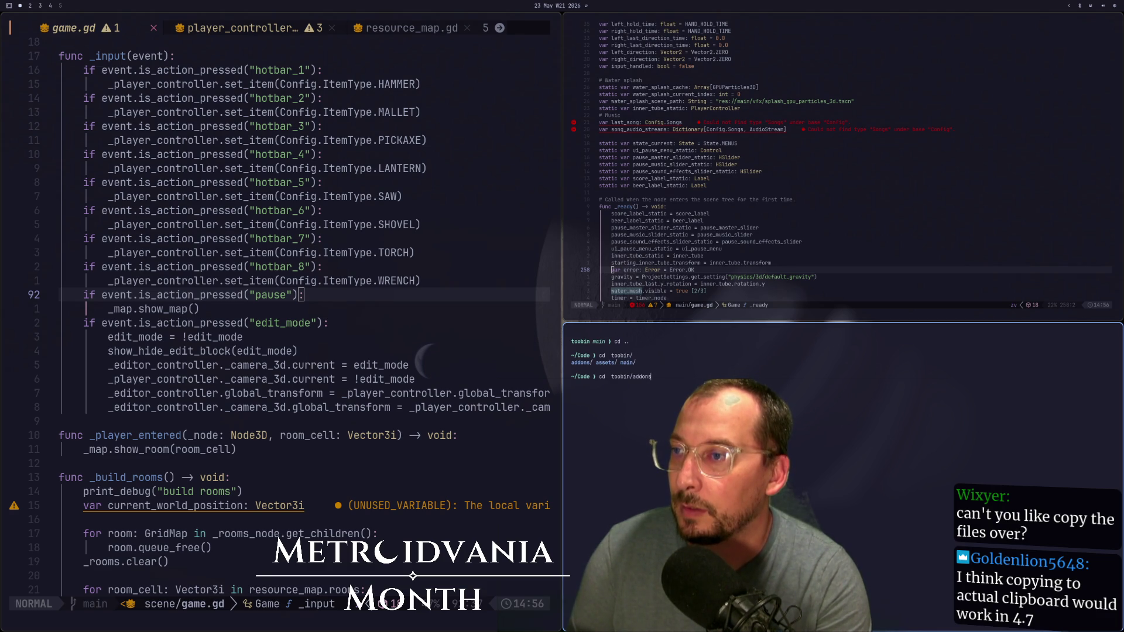
key(BackSpace)
key(BackSpace)
text(p)
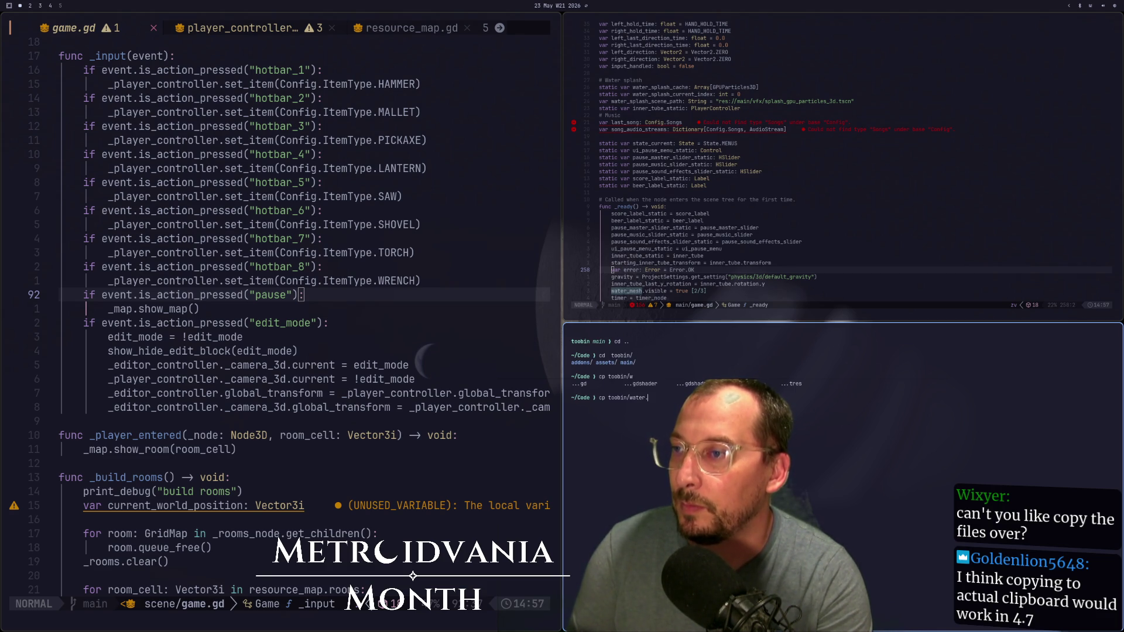
key(BackSpace)
key(BackSpace)
key(BackSpace)
key(Tab)
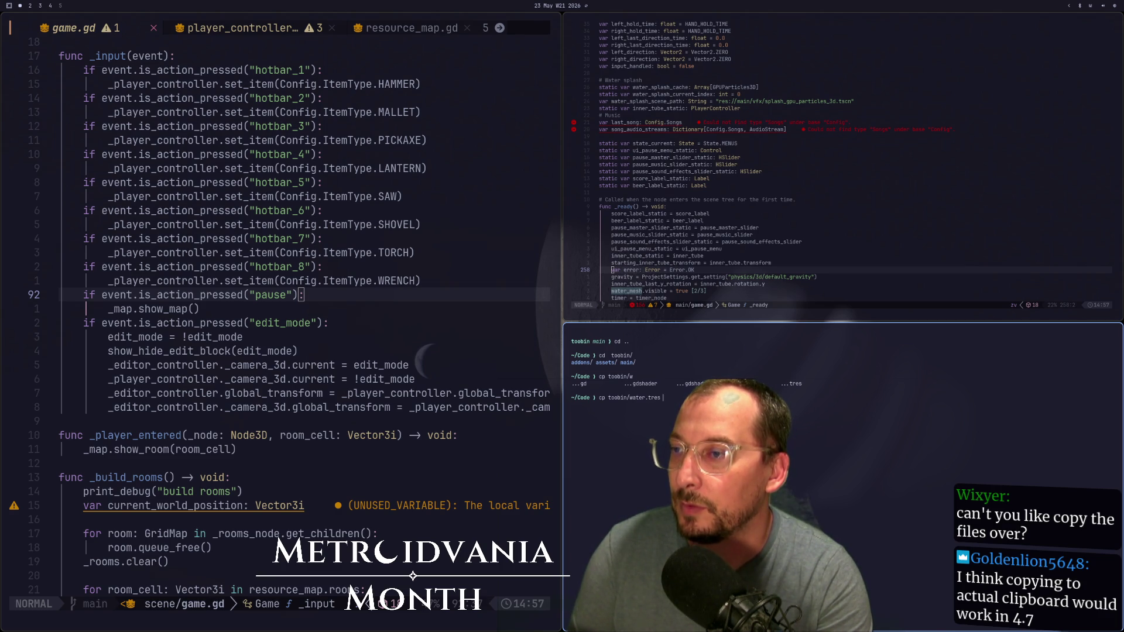
key(Tab)
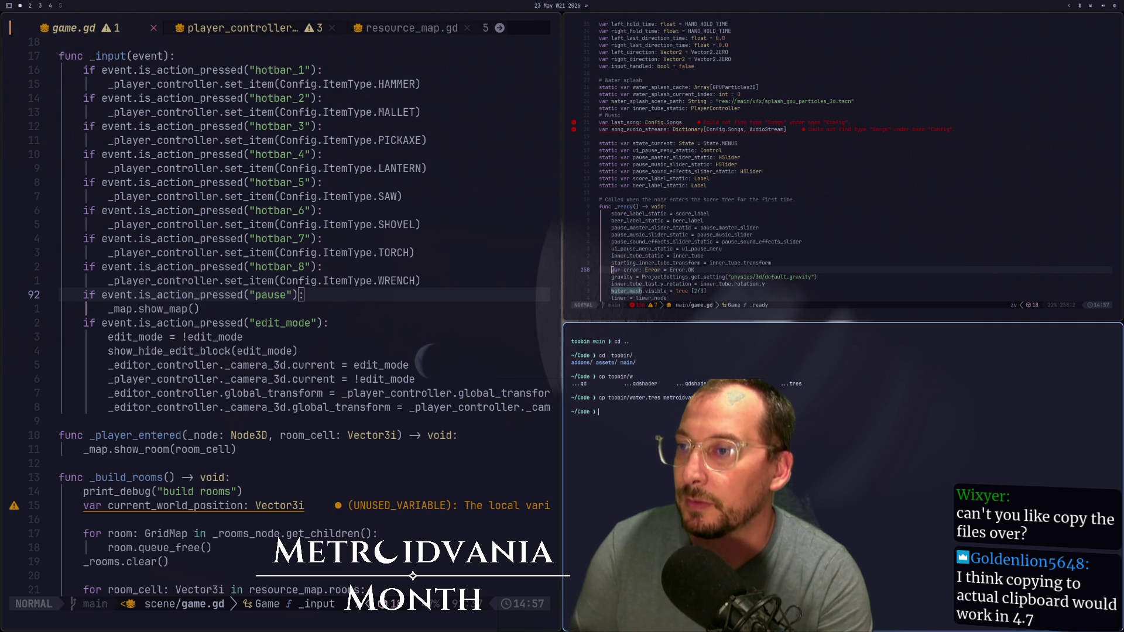
key(super+2)
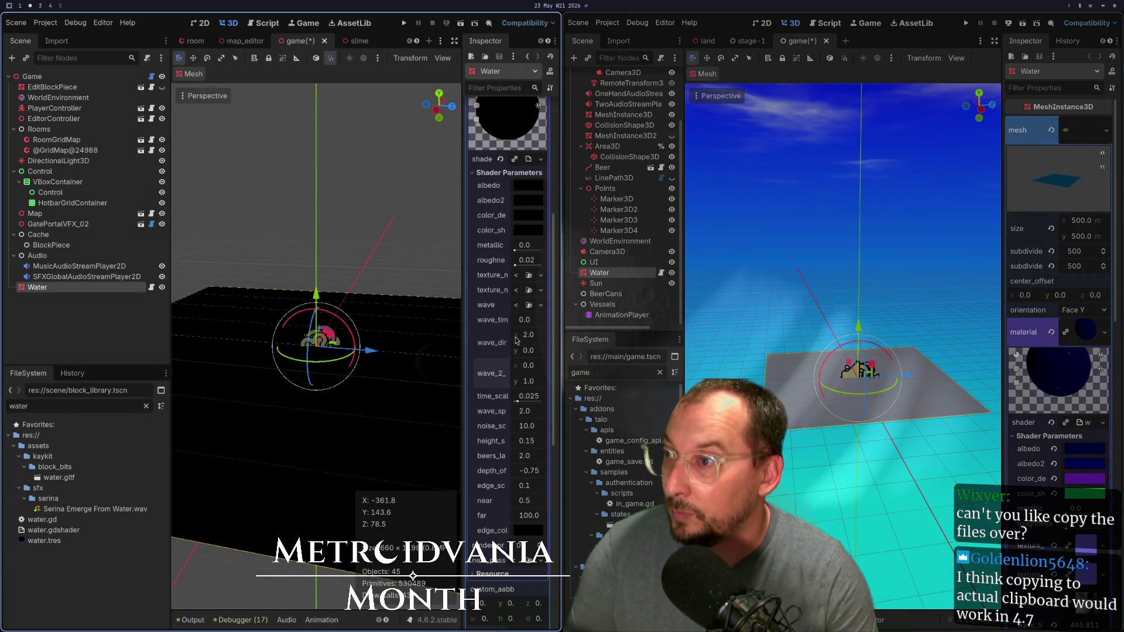
Step: Open the Water material's water.gdshader in the shader editor
scroll(547, 221, up, 2)
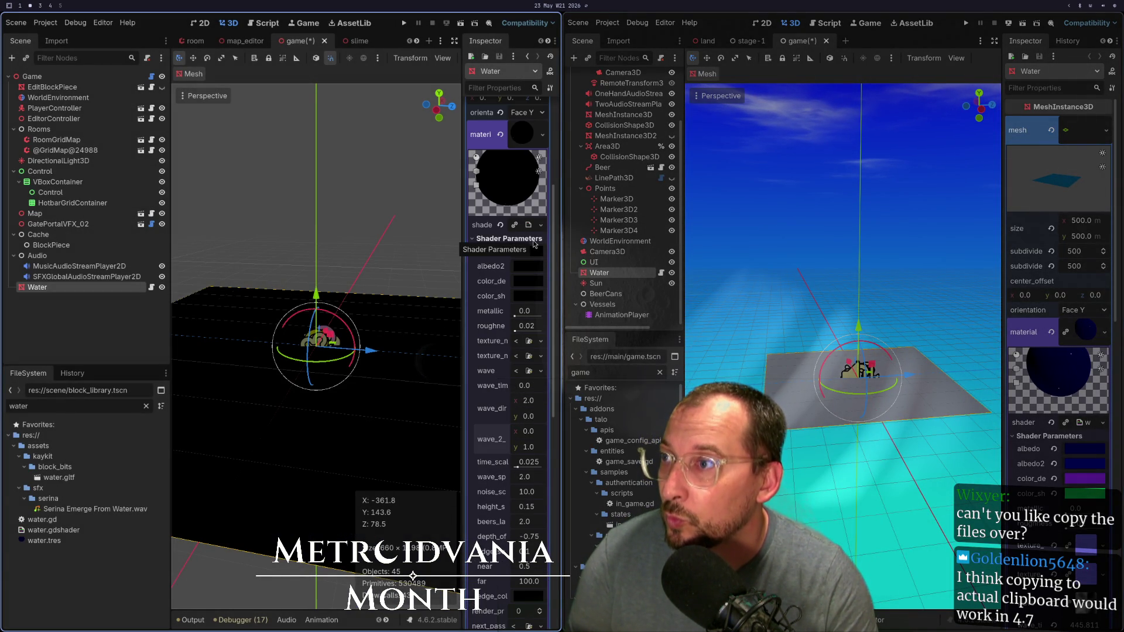
click(534, 240)
click(541, 226)
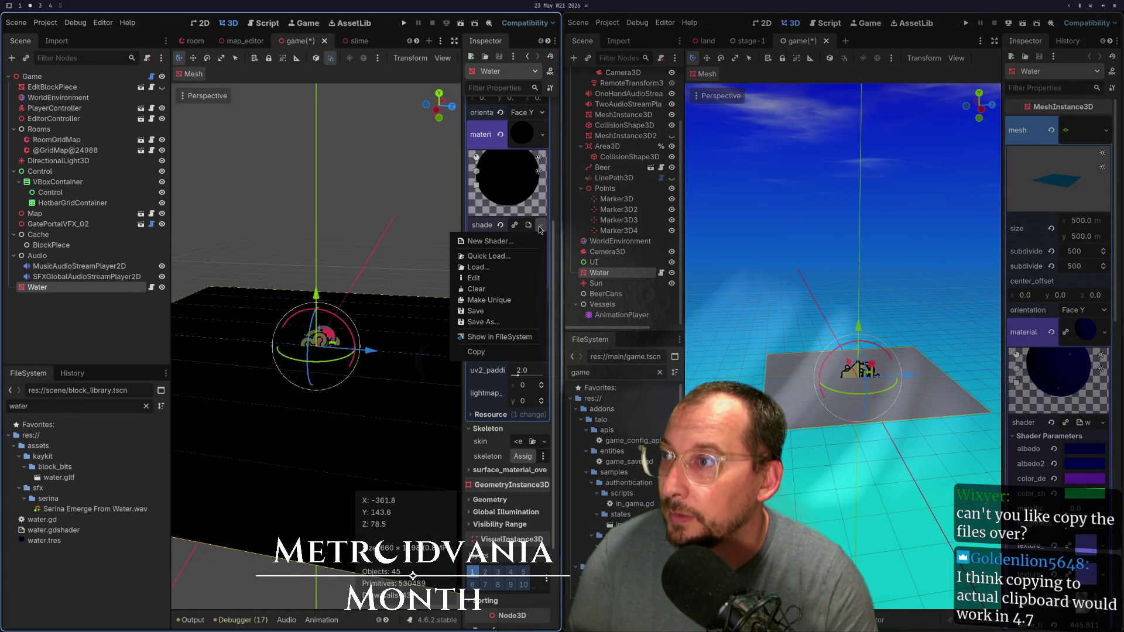
click(489, 256)
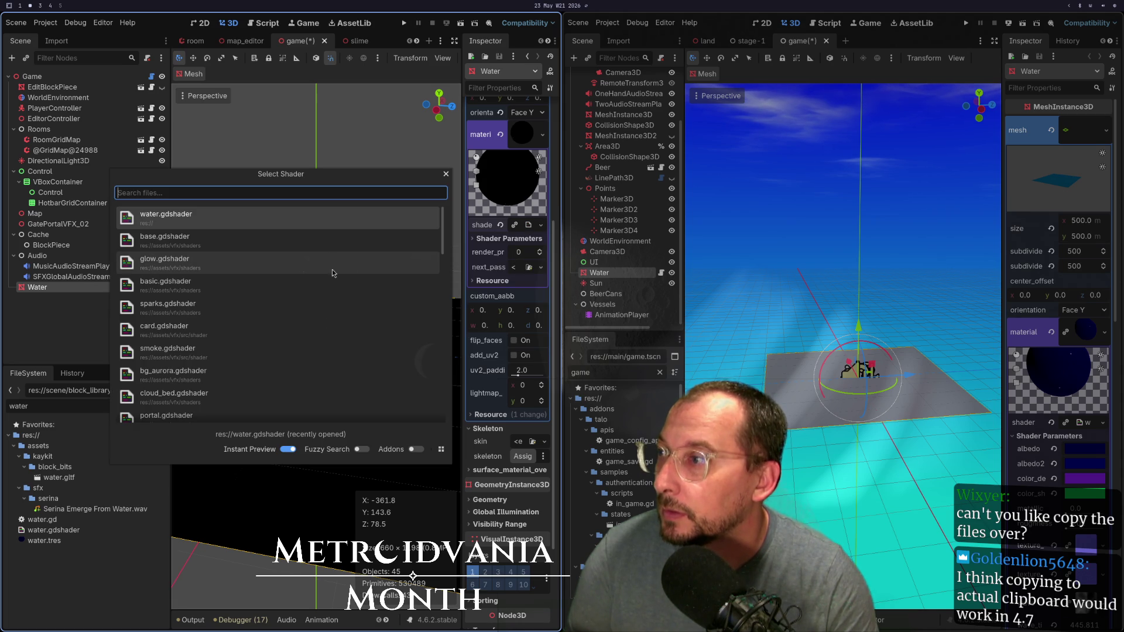
click(446, 175)
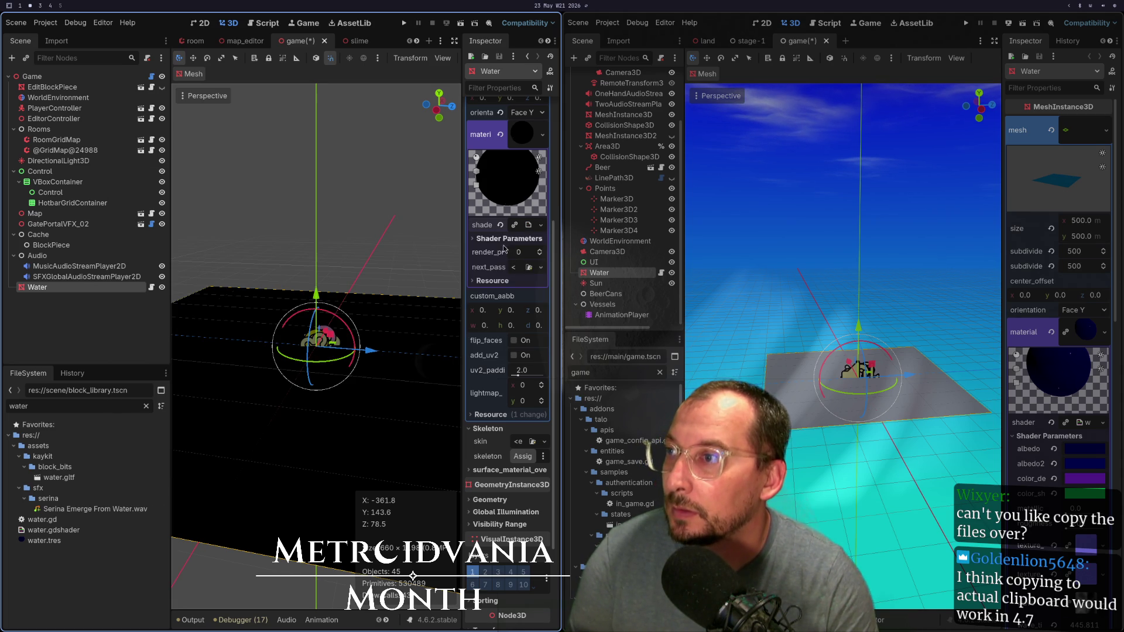
click(530, 229)
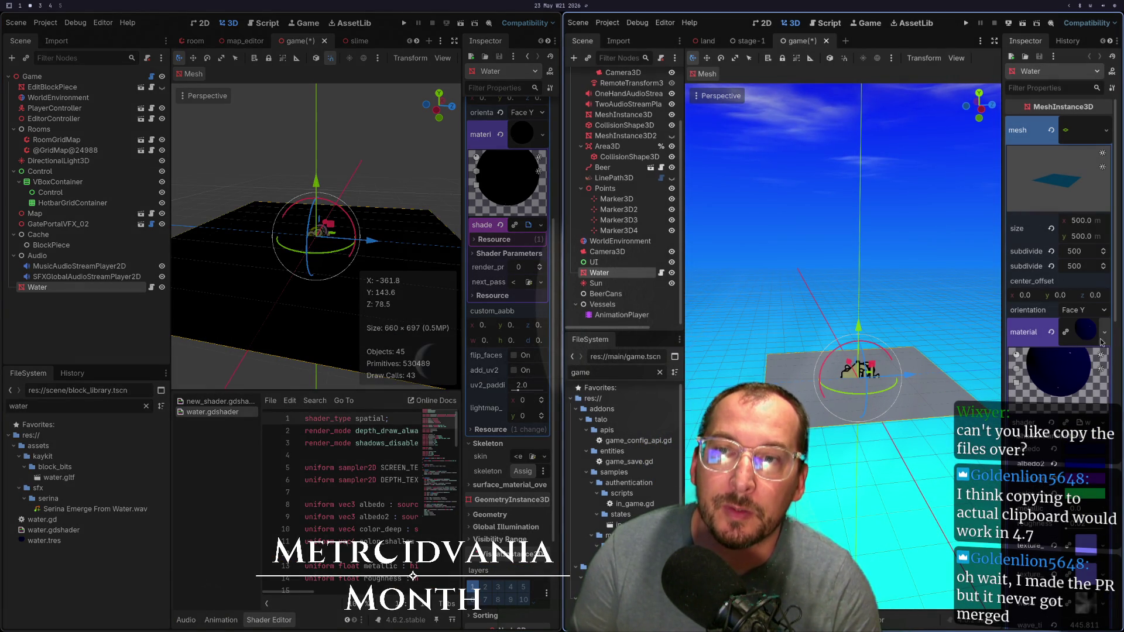
Step: Make the Water material's shader unique and bring up the material replacement choices
click(1106, 334)
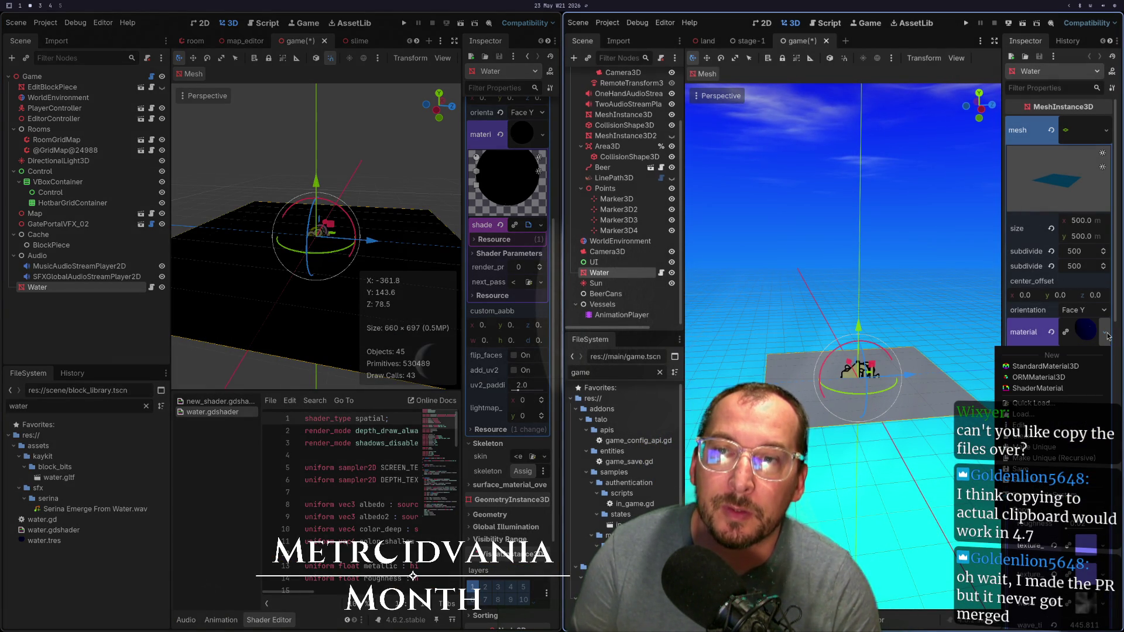
click(1022, 496)
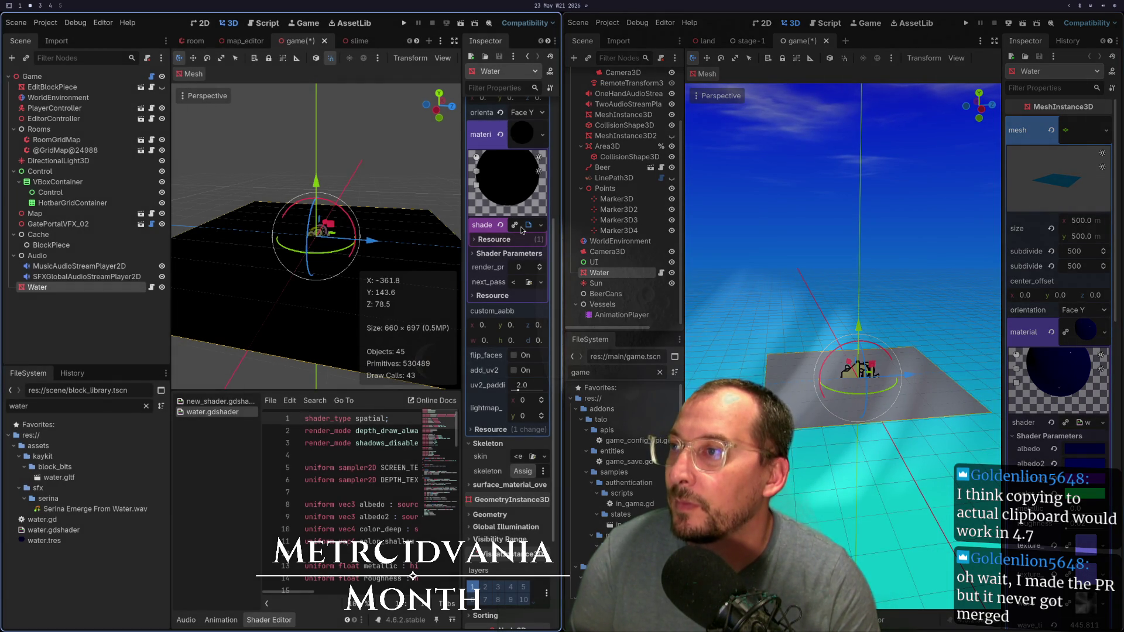
click(520, 228)
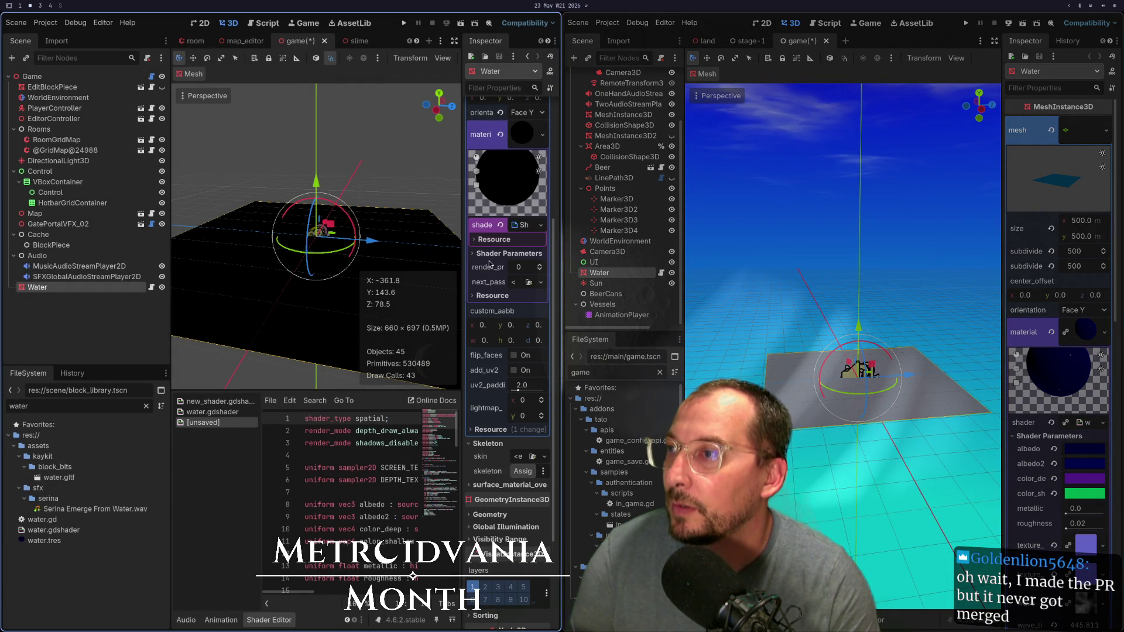
click(510, 253)
mouse_move(516, 268)
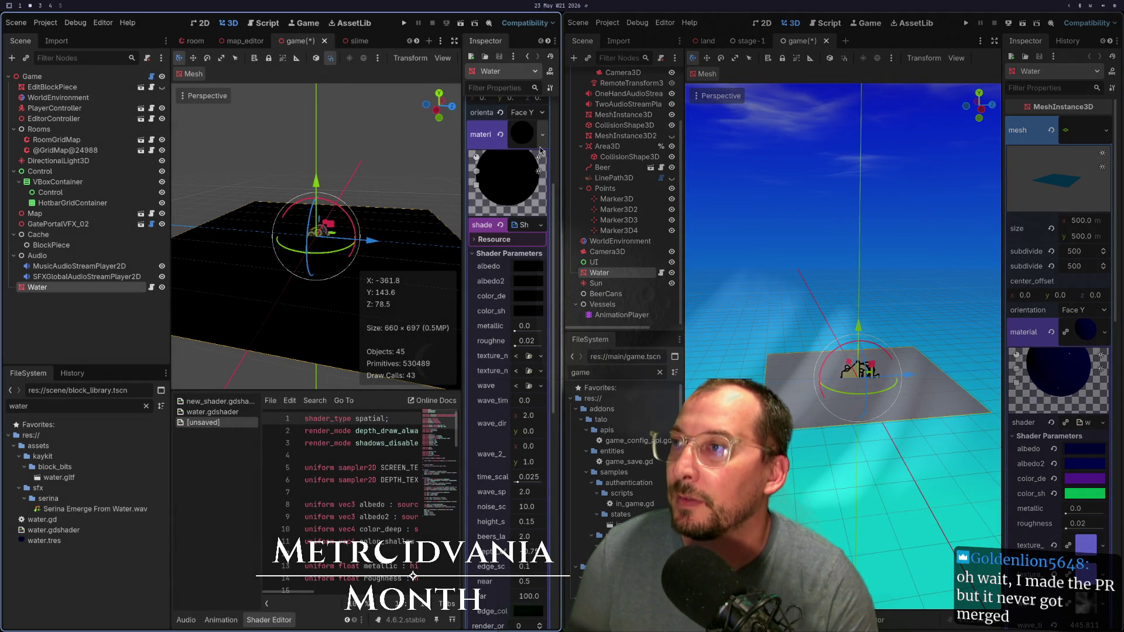
click(542, 135)
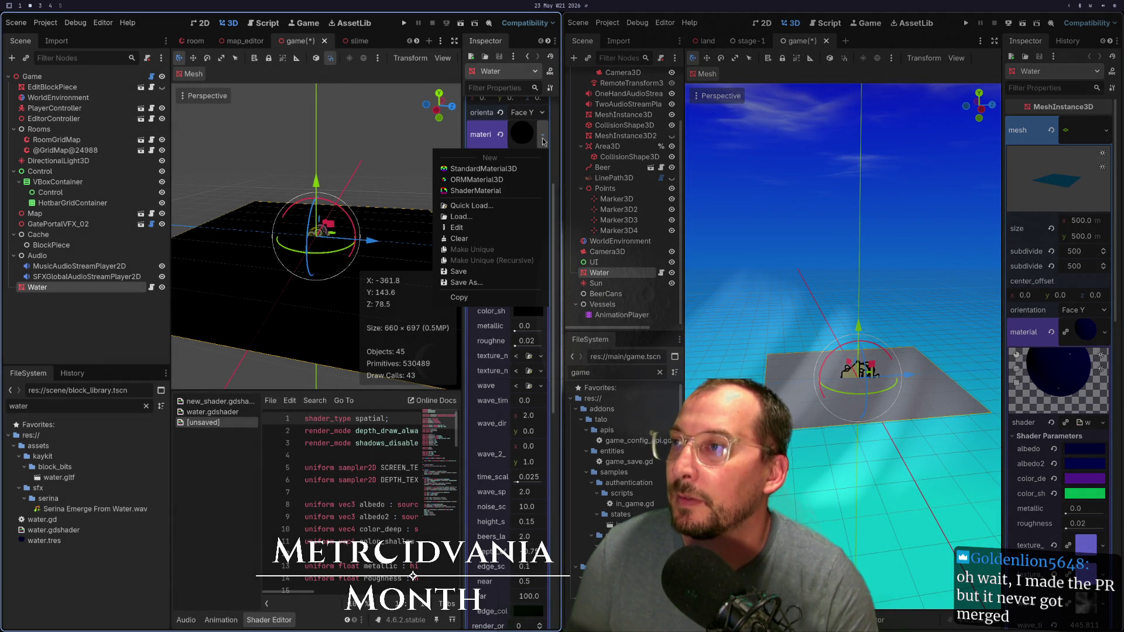
Step: Quick Load water.tres as the Water plane's material and frame the plane
click(501, 206)
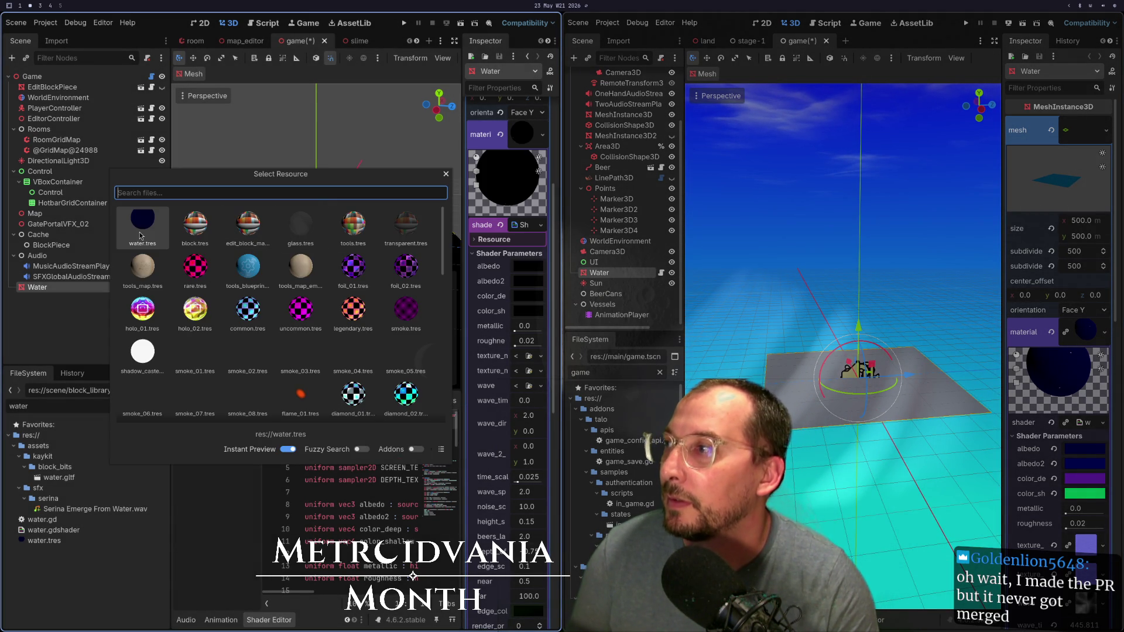
click(140, 236)
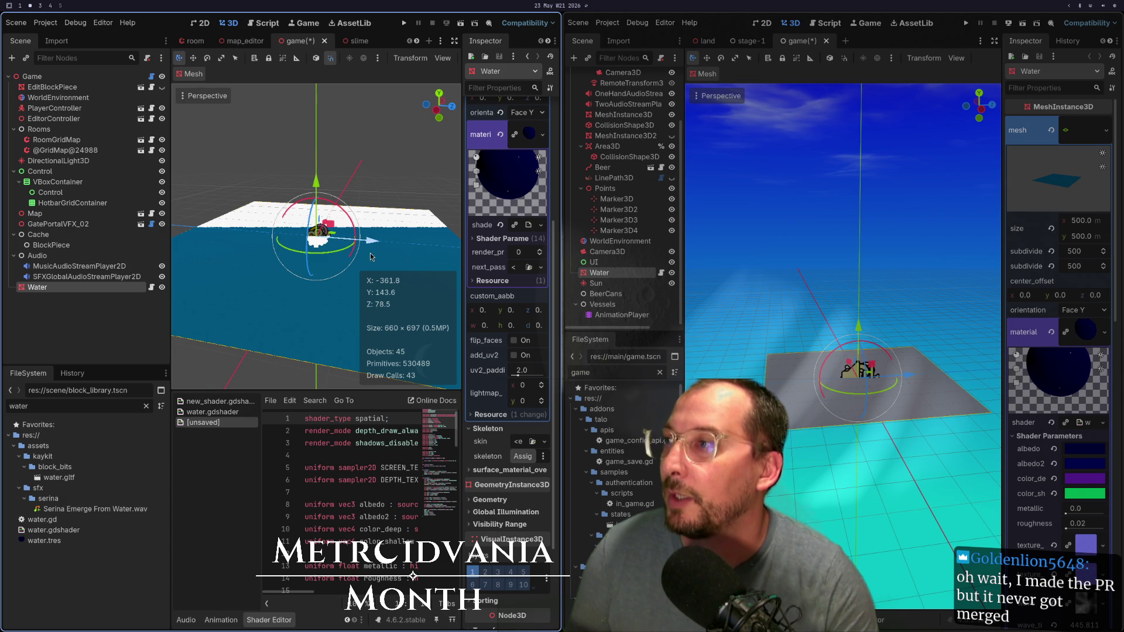
scroll(323, 305, up, 3)
scroll(322, 303, up, 5)
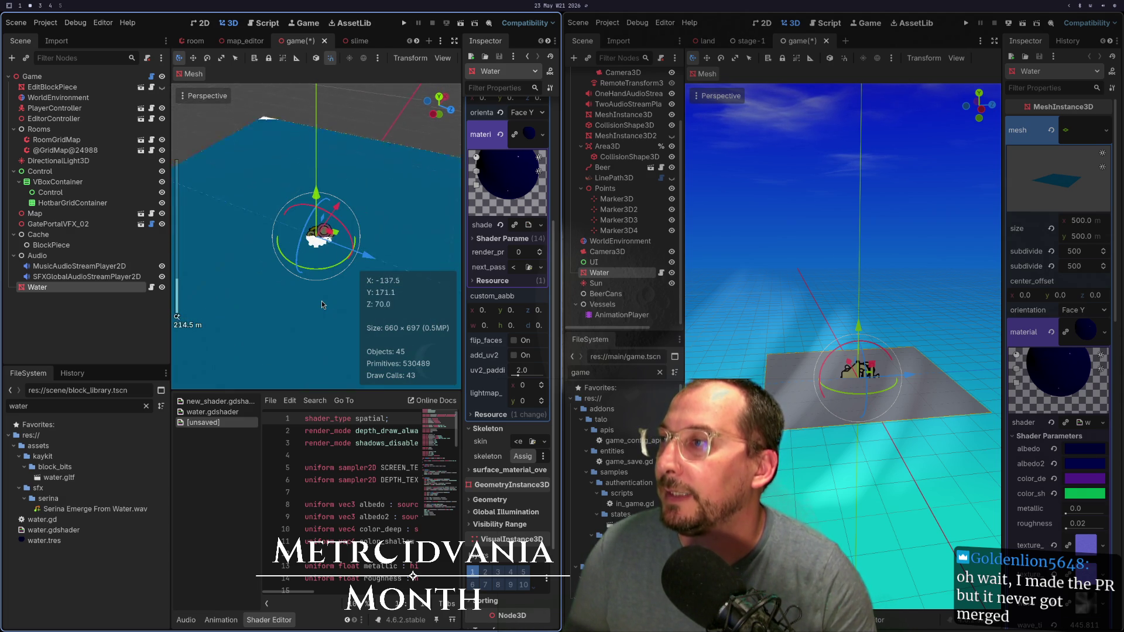
scroll(292, 311, up, 10)
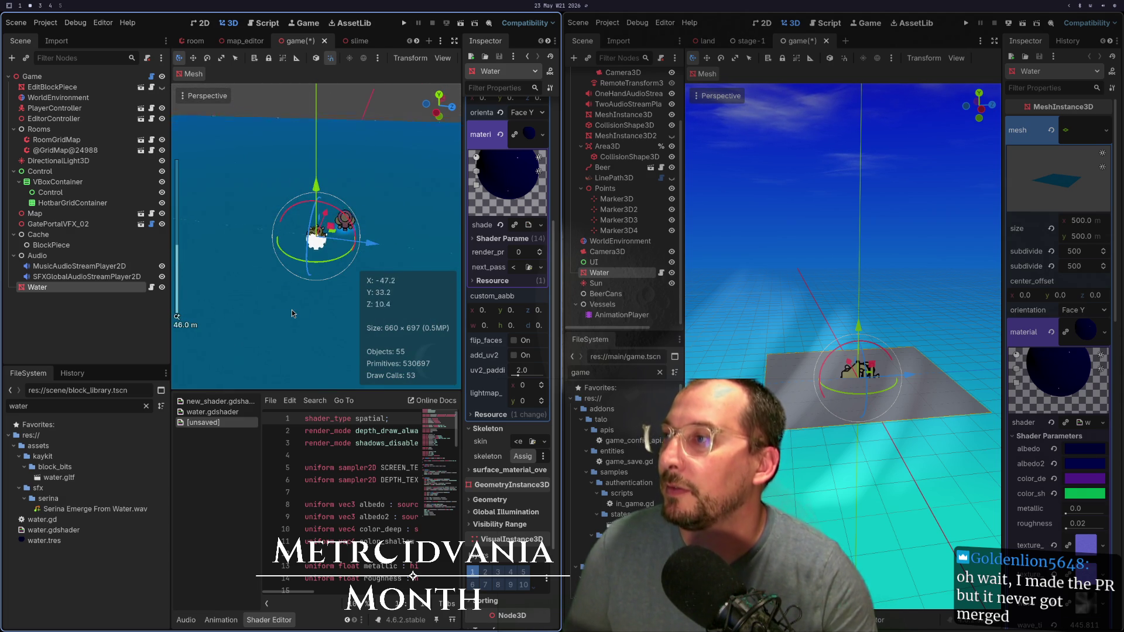
key(f)
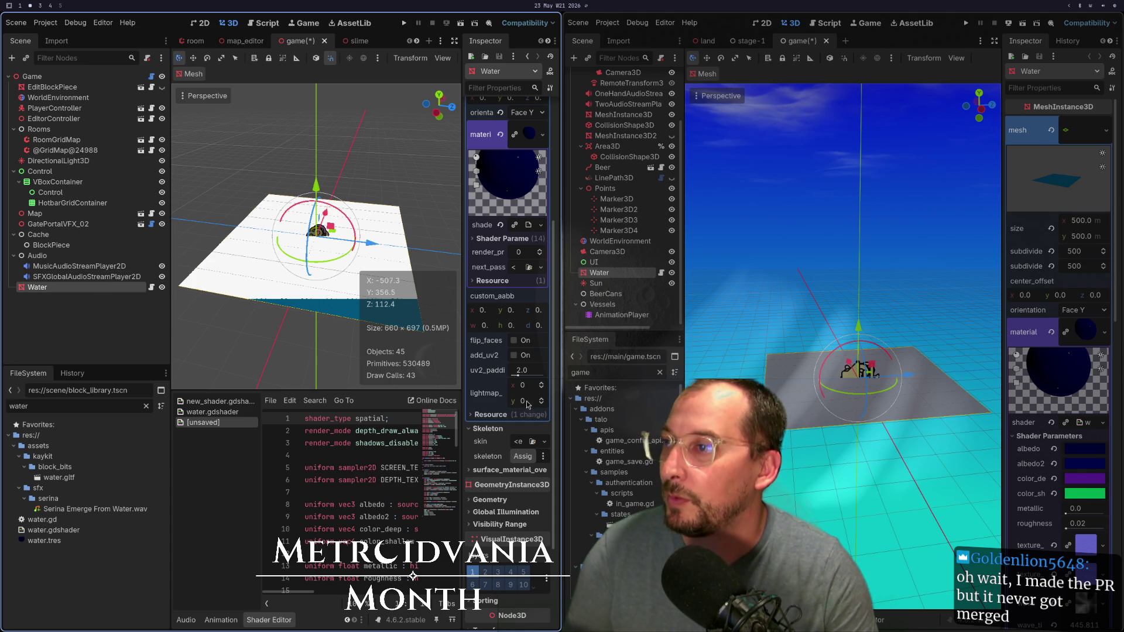
scroll(506, 350, down, 3)
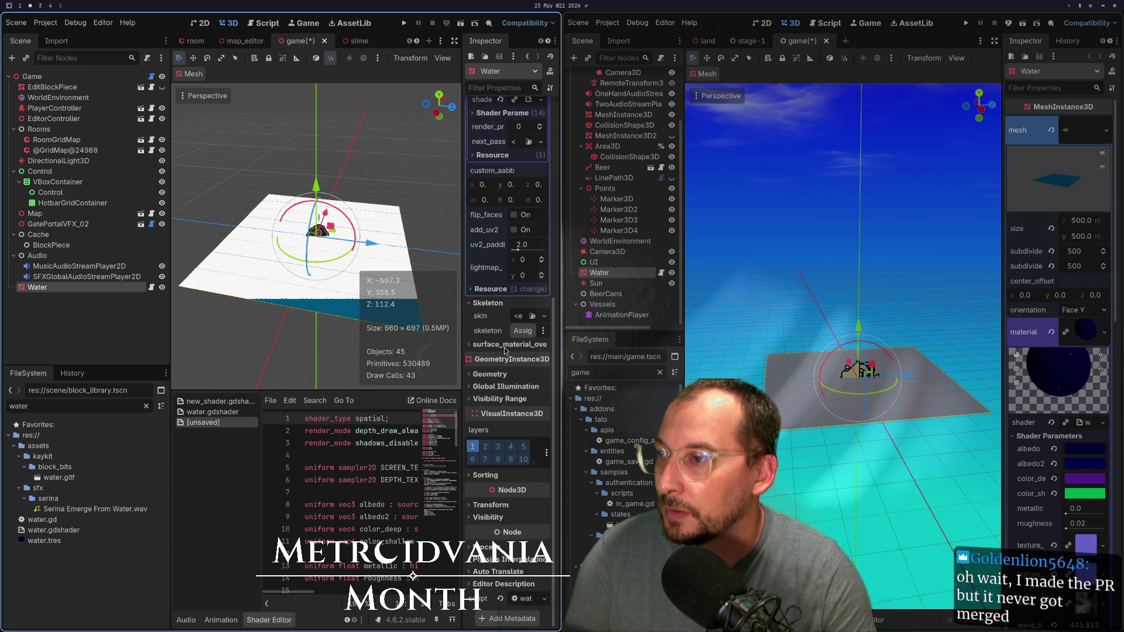
Step: Set the Water plane's position to 10, -1, 10
click(492, 505)
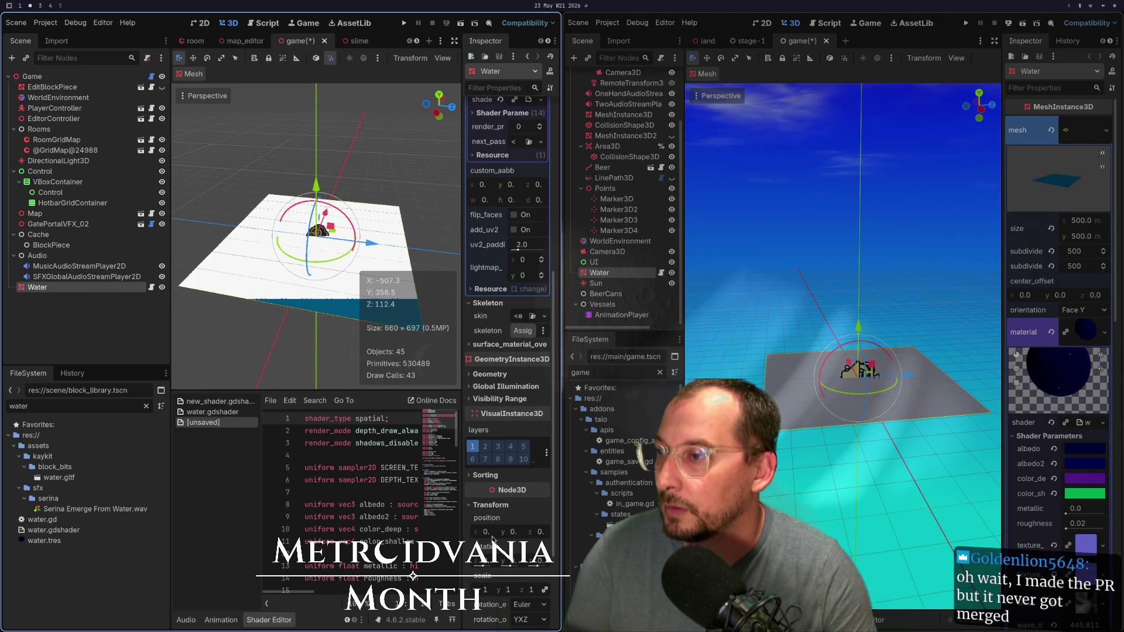
click(492, 537)
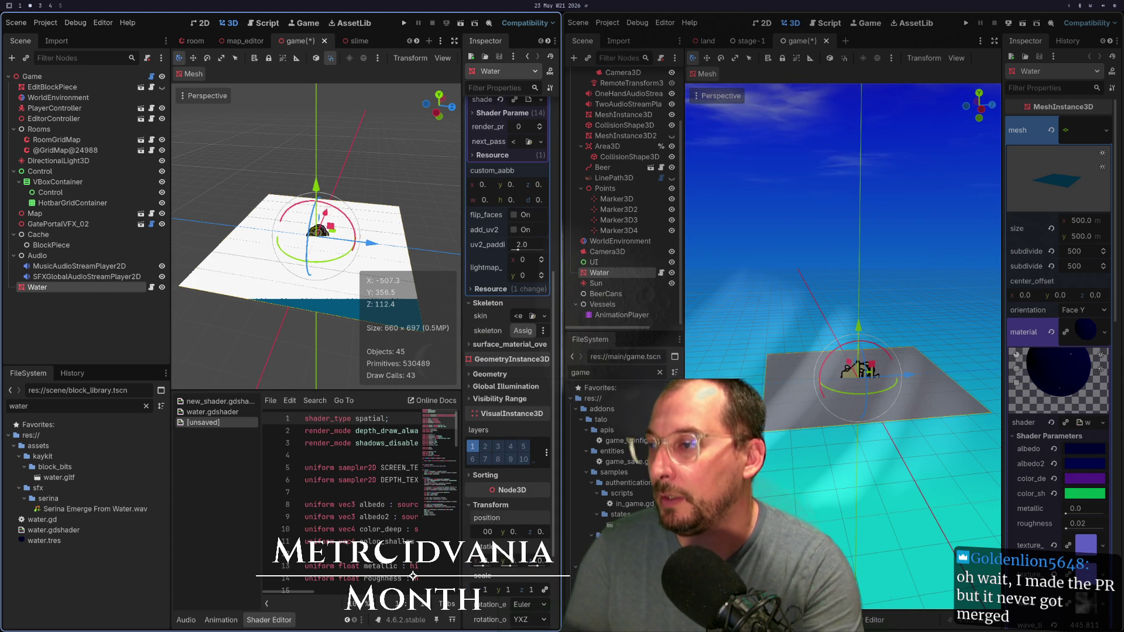
key(Tab)
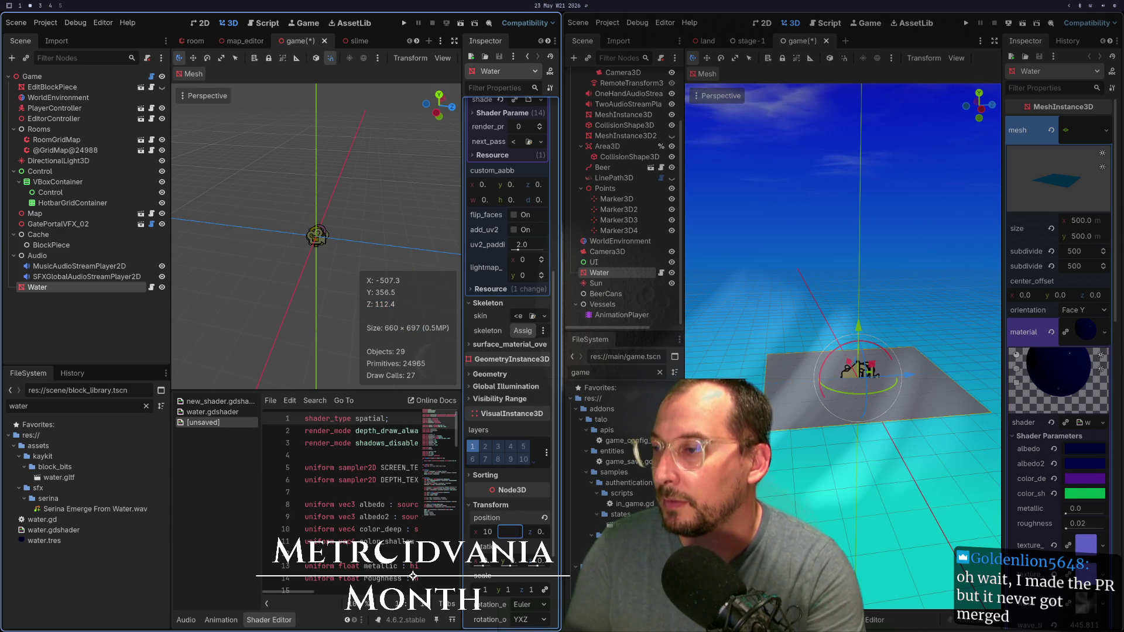
text(-1)
key(Tab)
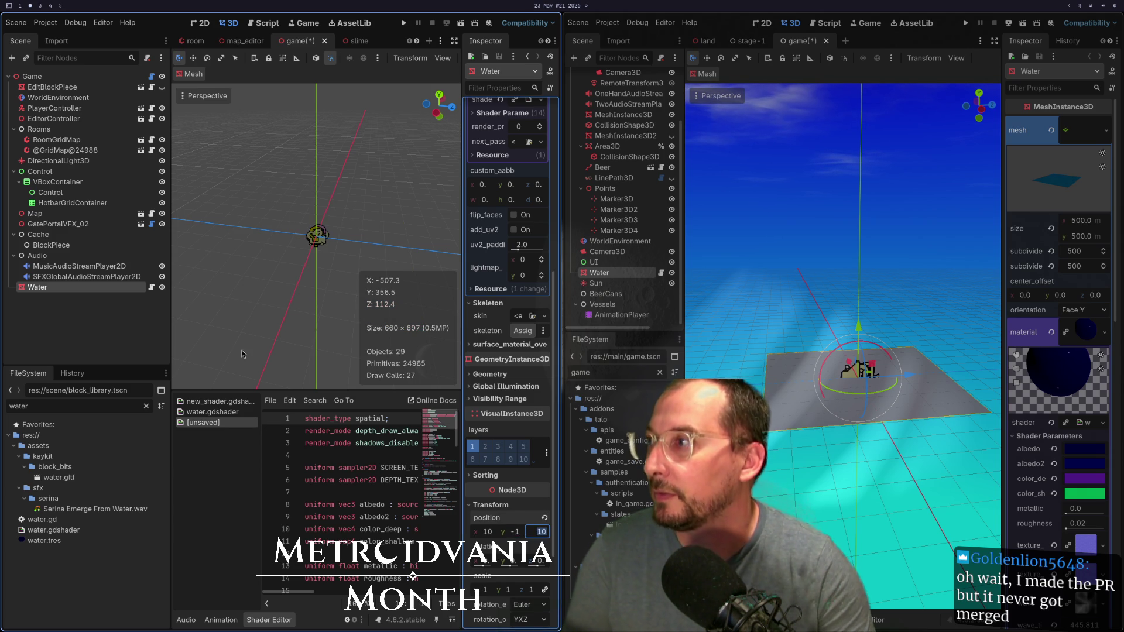
key(Return)
Step: Reselect and frame the moved Water plane, then save and run the game
click(66, 314)
click(77, 288)
key(f)
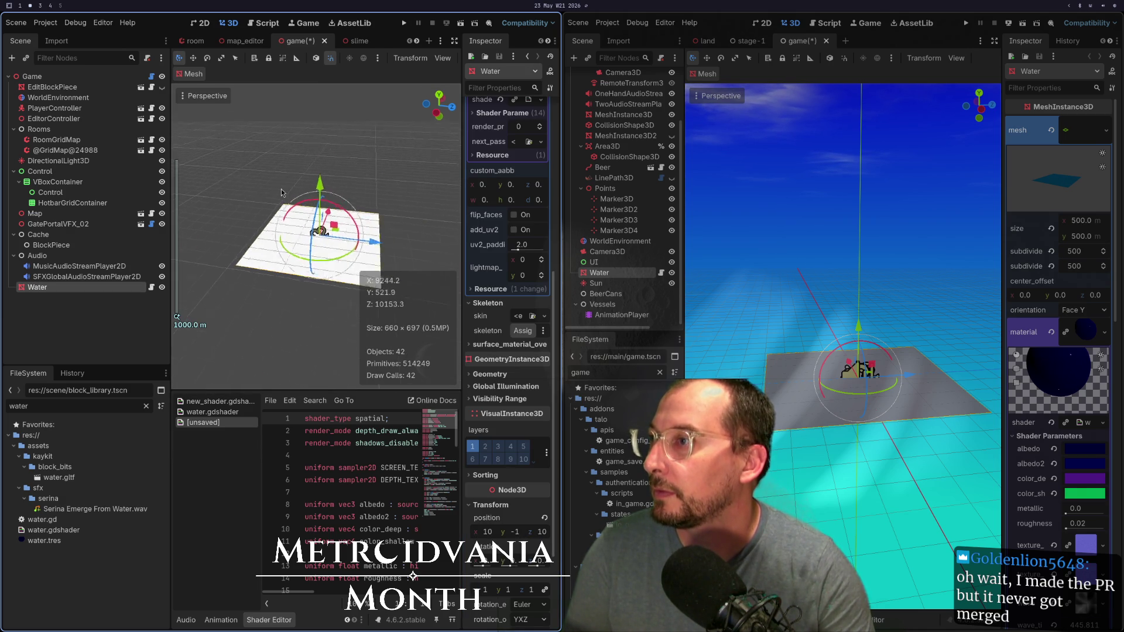
scroll(316, 232, up, 5)
scroll(316, 232, up, 10)
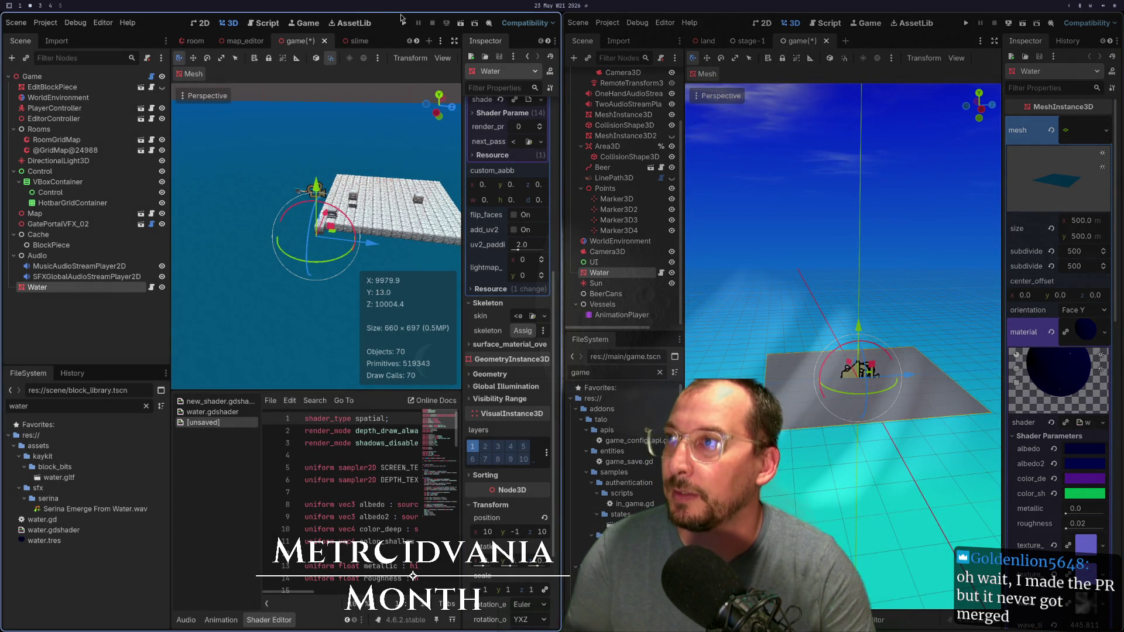
click(403, 24)
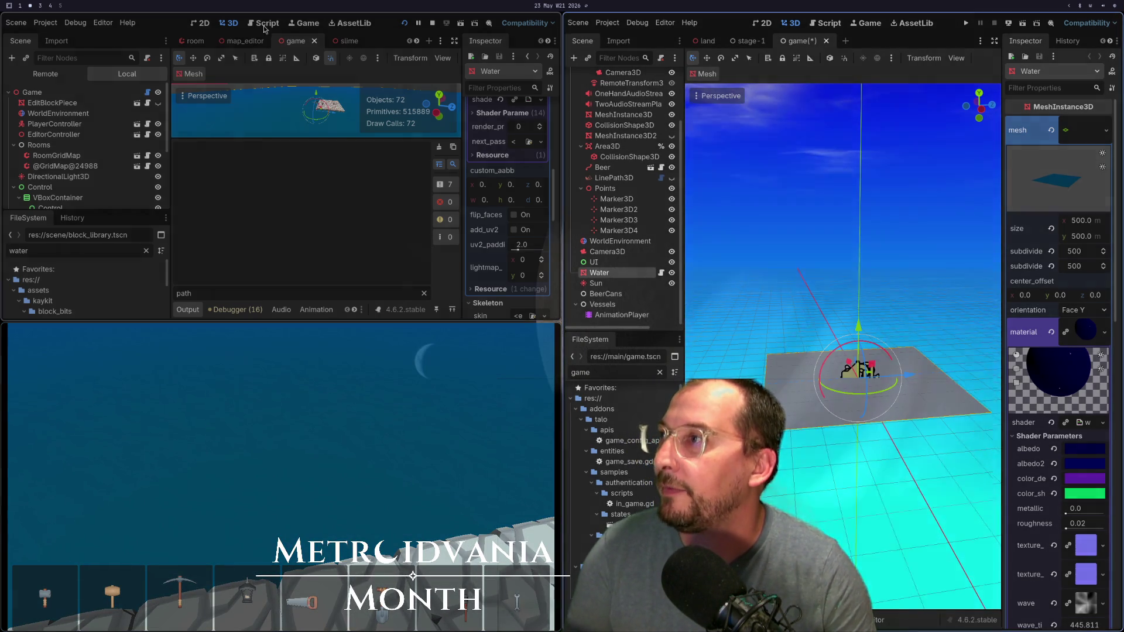
Step: Select and frame the level's DirectionalLight3D, then rotate it to a new angle
click(242, 41)
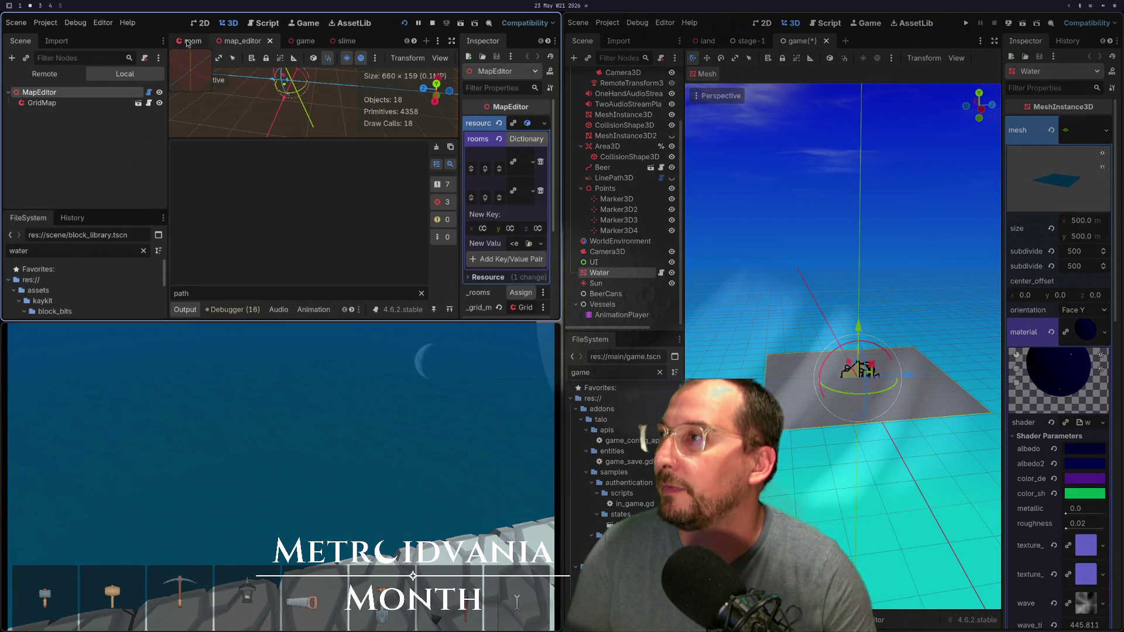
click(291, 41)
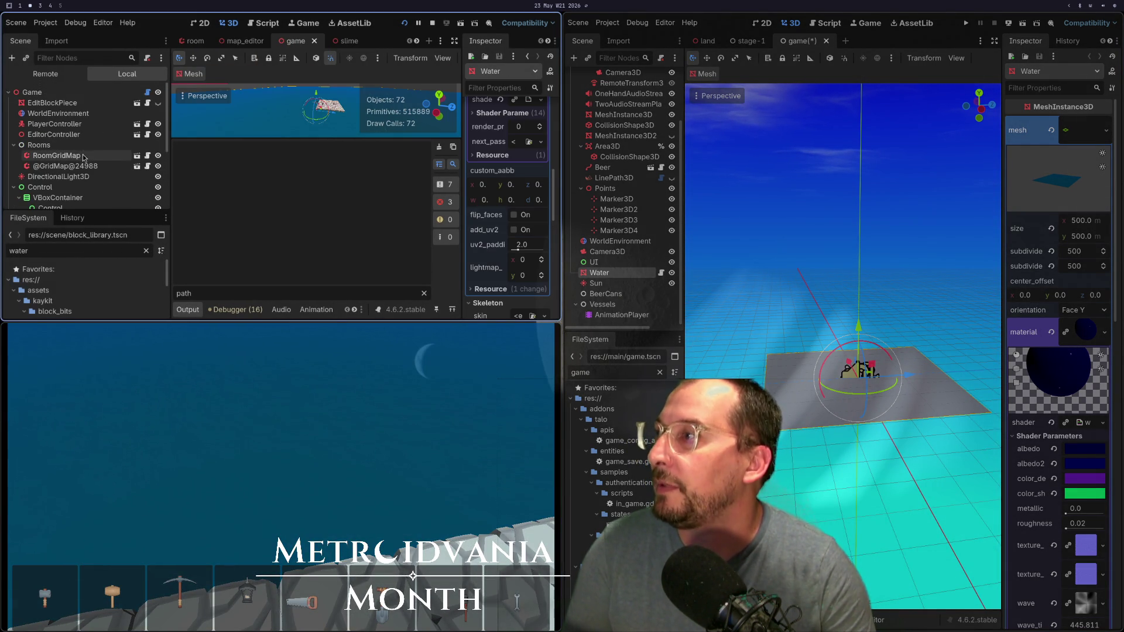
click(76, 177)
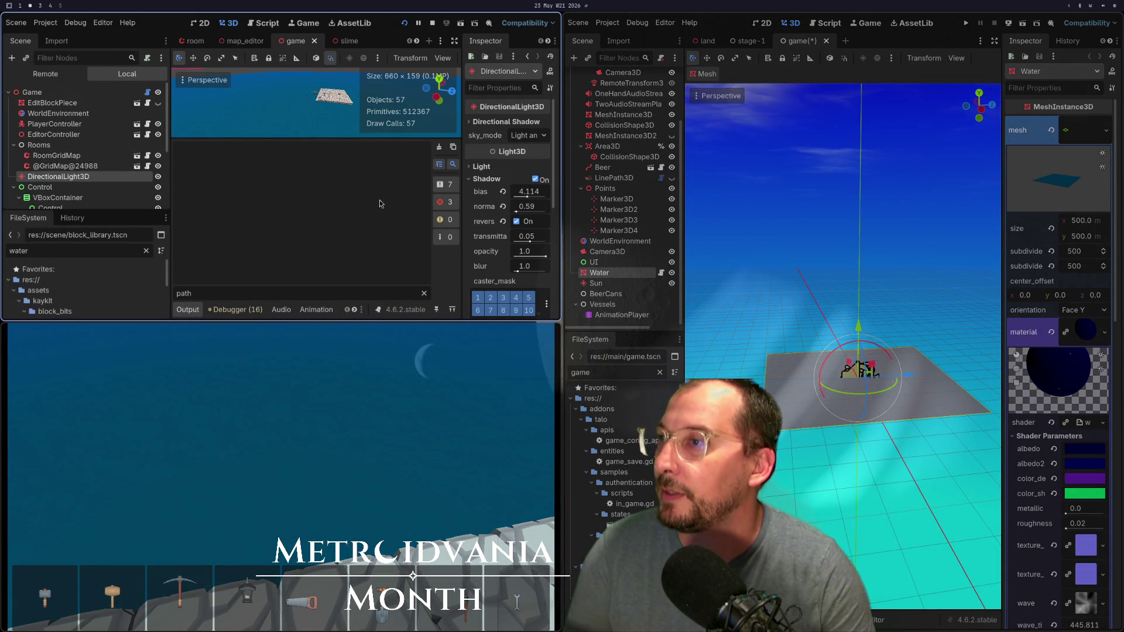
key(f)
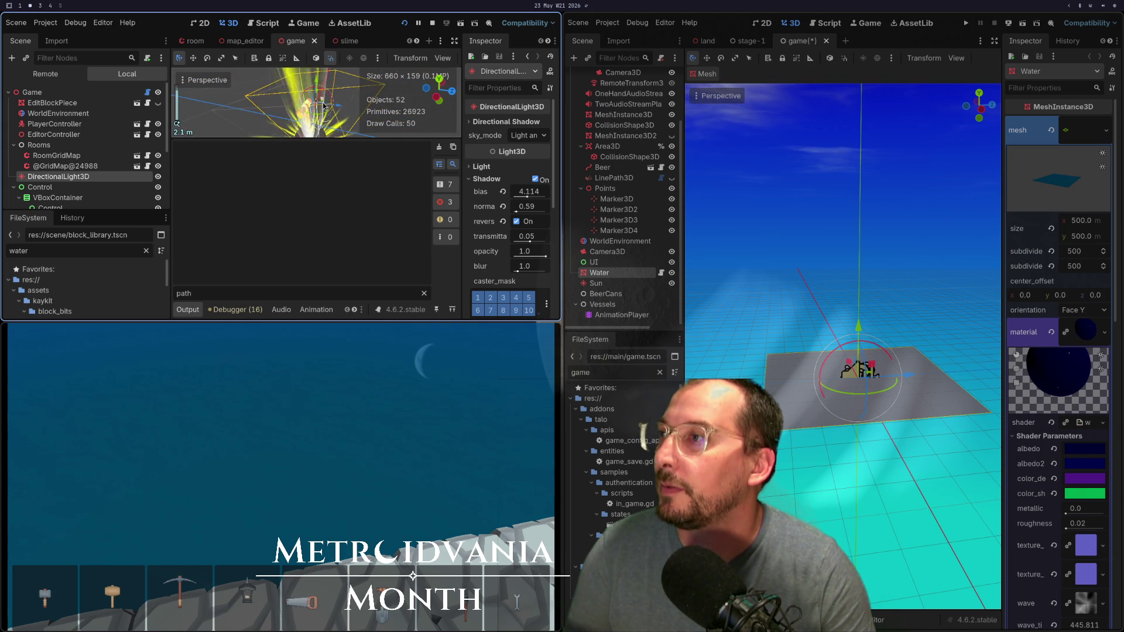
scroll(323, 106, up, 5)
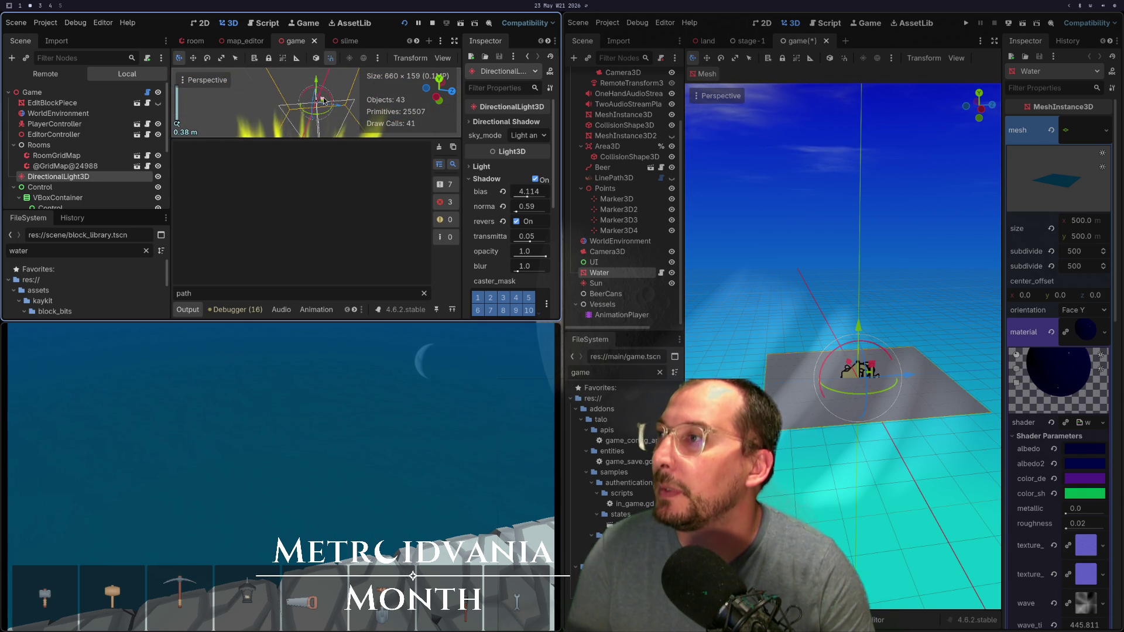
mouse_move(326, 92)
mouse_down()
mouse_move(317, 92)
mouse_move(332, 95)
mouse_up()
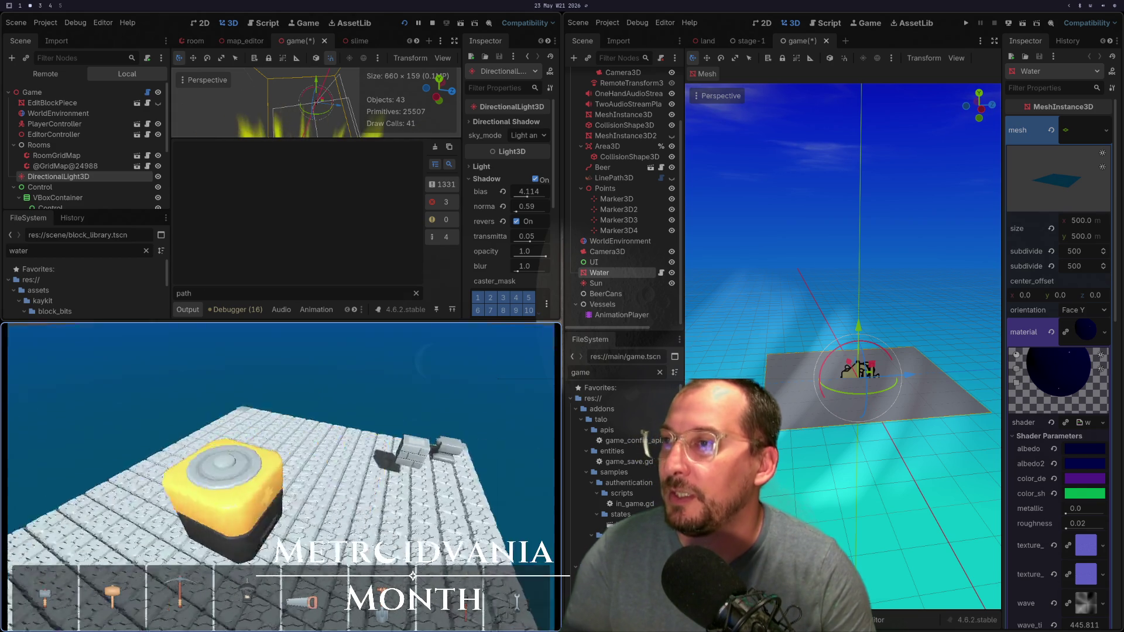
Step: Stop the game with F8 and open the Water node's water.gd script
key(F8)
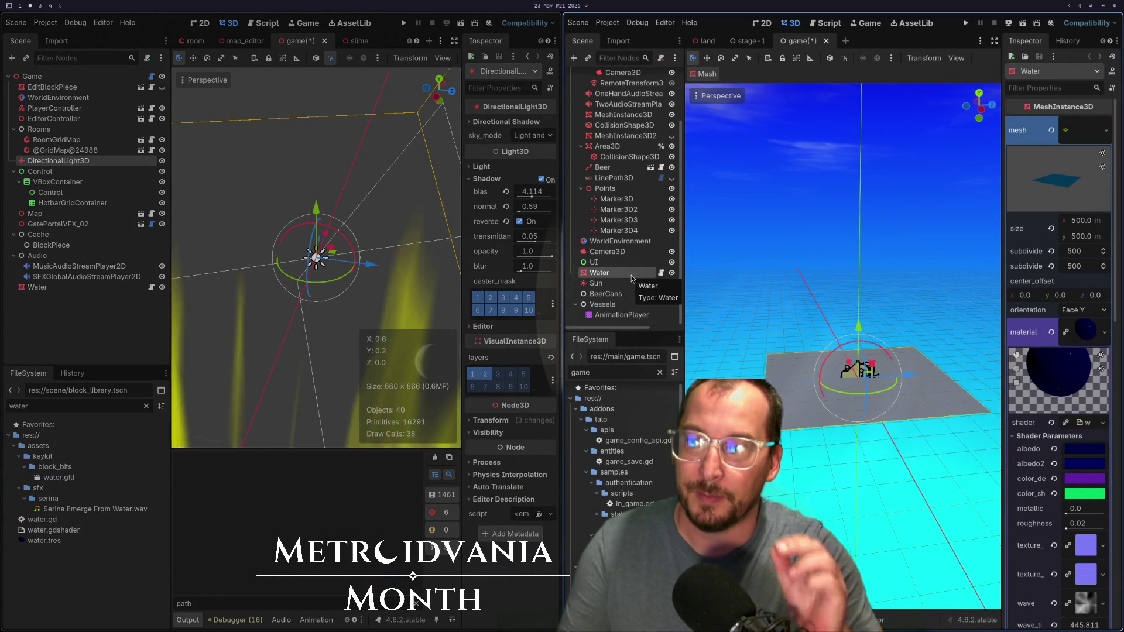
scroll(1024, 494, down, 5)
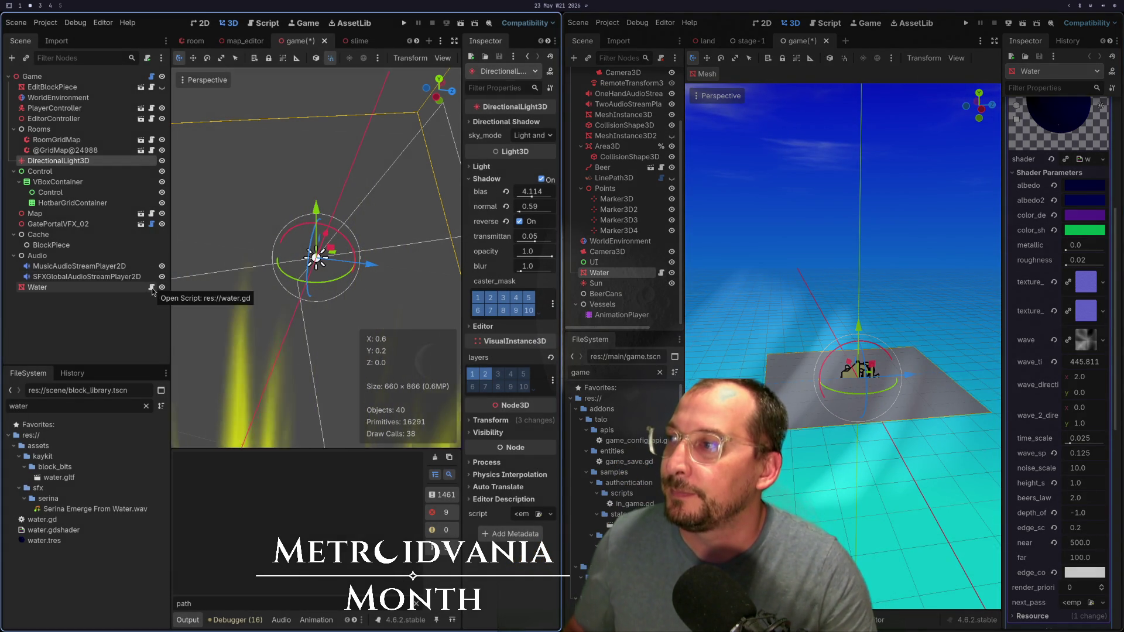
click(151, 288)
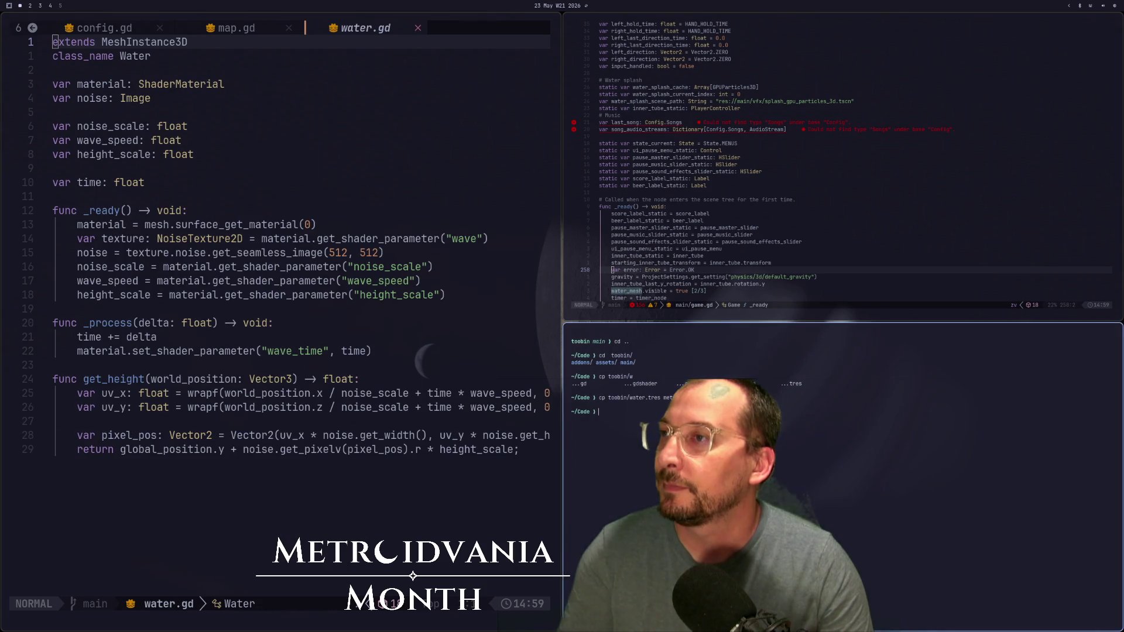
Step: Review the wave_time update on line 23 of water.gd, then go back to Godot
click(454, 368)
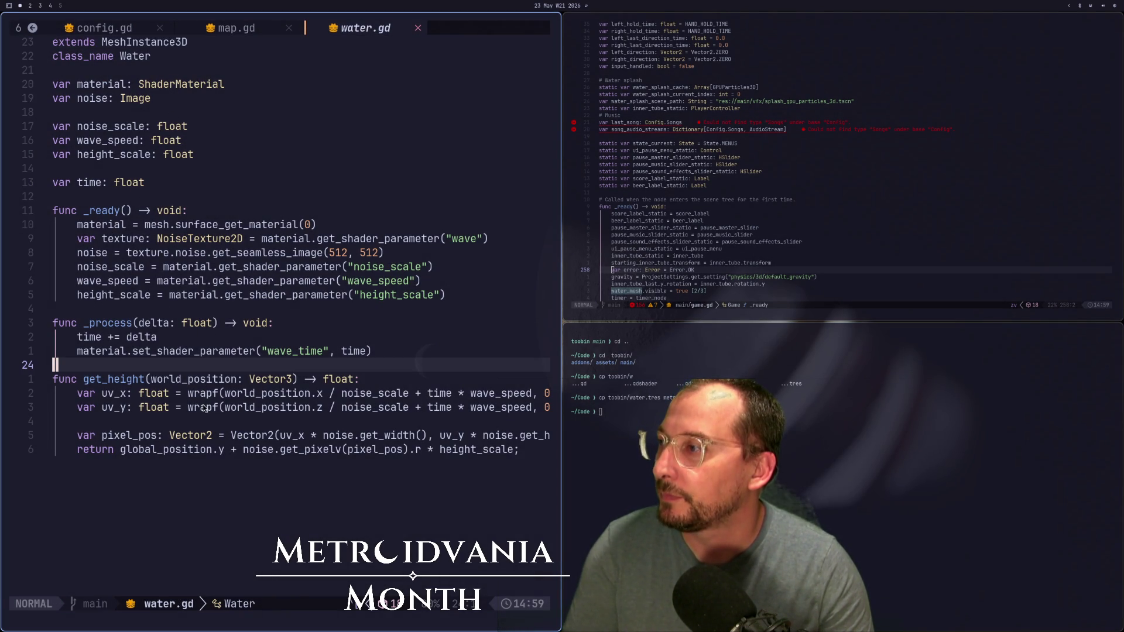
click(160, 350)
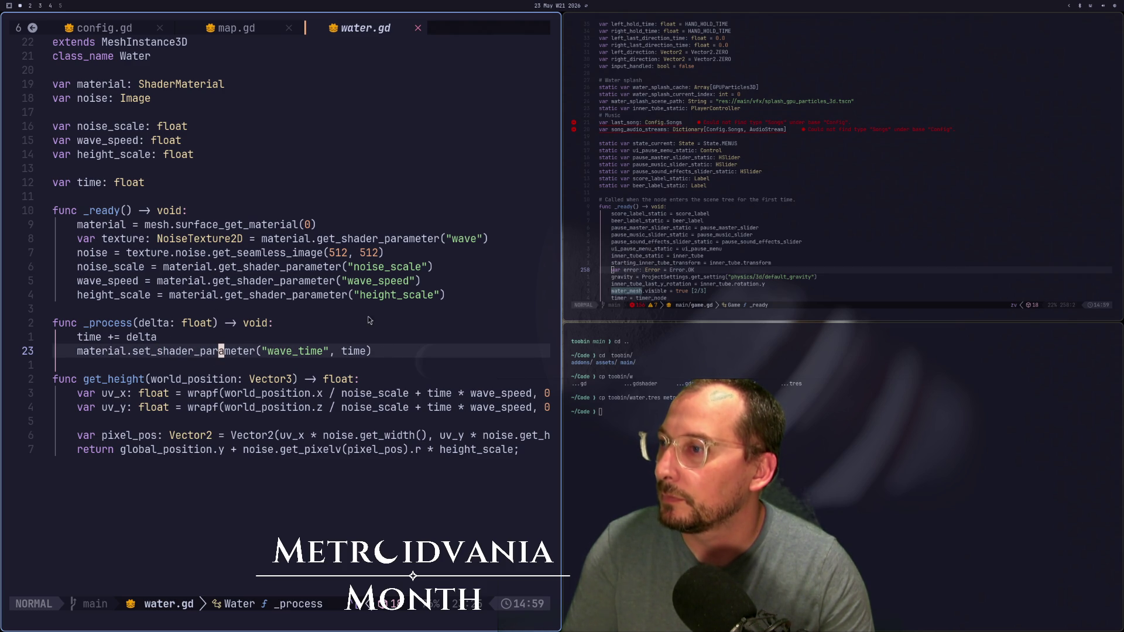
key(super+2)
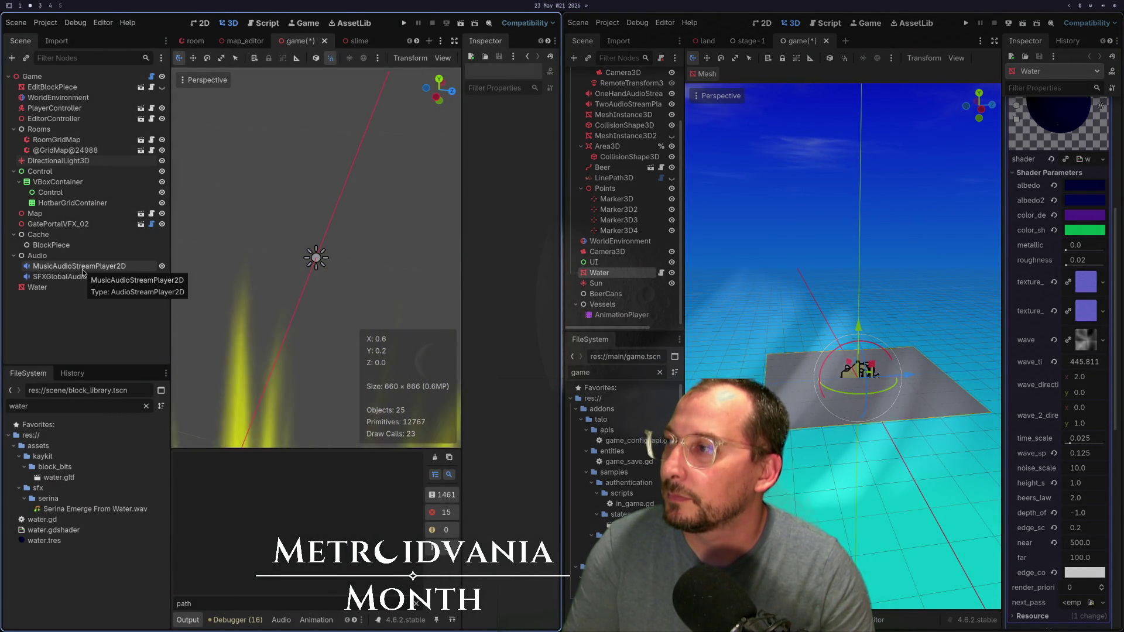
Step: Switch the left editor to the game scene and select its Water node
key(super+1)
key(super+2)
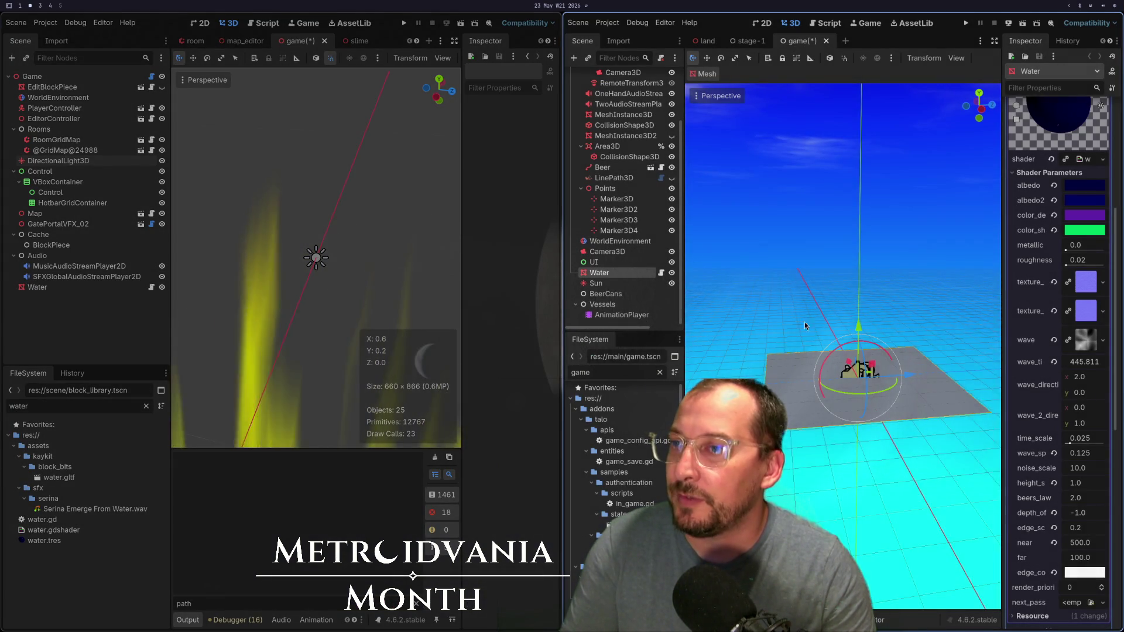
key(KP_7)
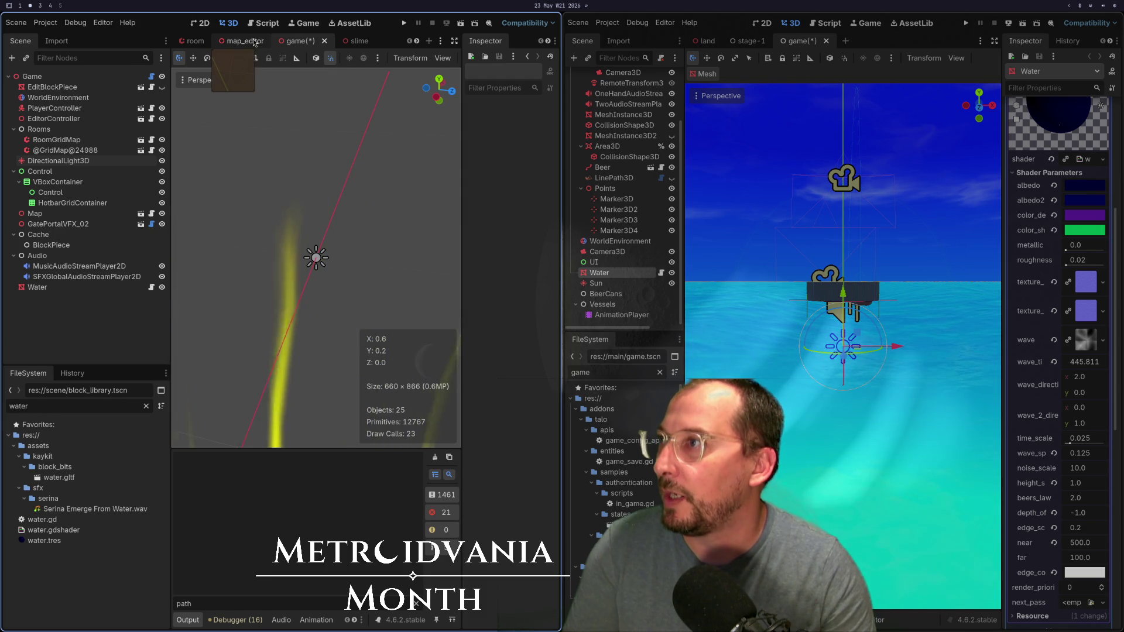
click(237, 41)
click(195, 41)
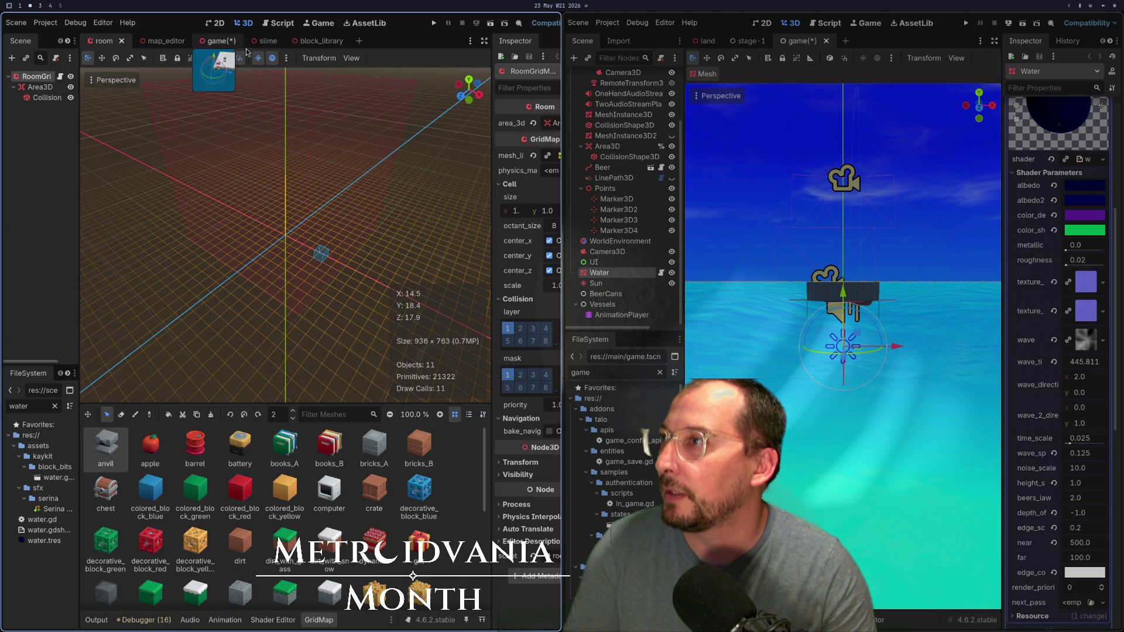
click(217, 42)
scroll(368, 363, down, 10)
click(86, 289)
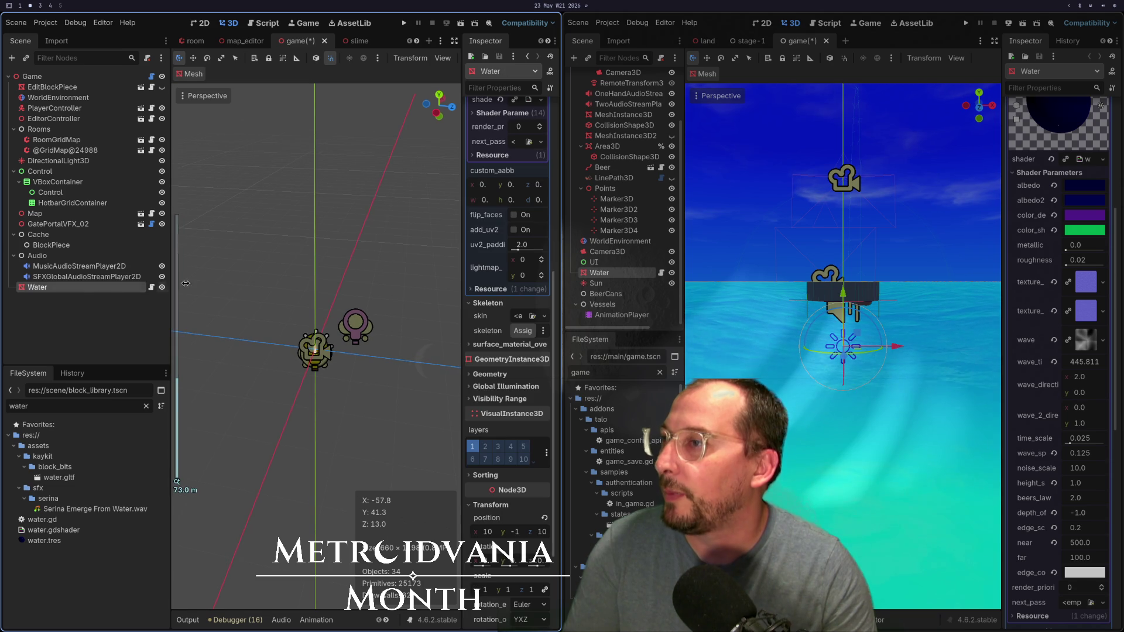
Step: Frame the Water plane, orbit to a level view of water and wall, then select WorldEnvironment
key(f)
scroll(293, 391, up, 15)
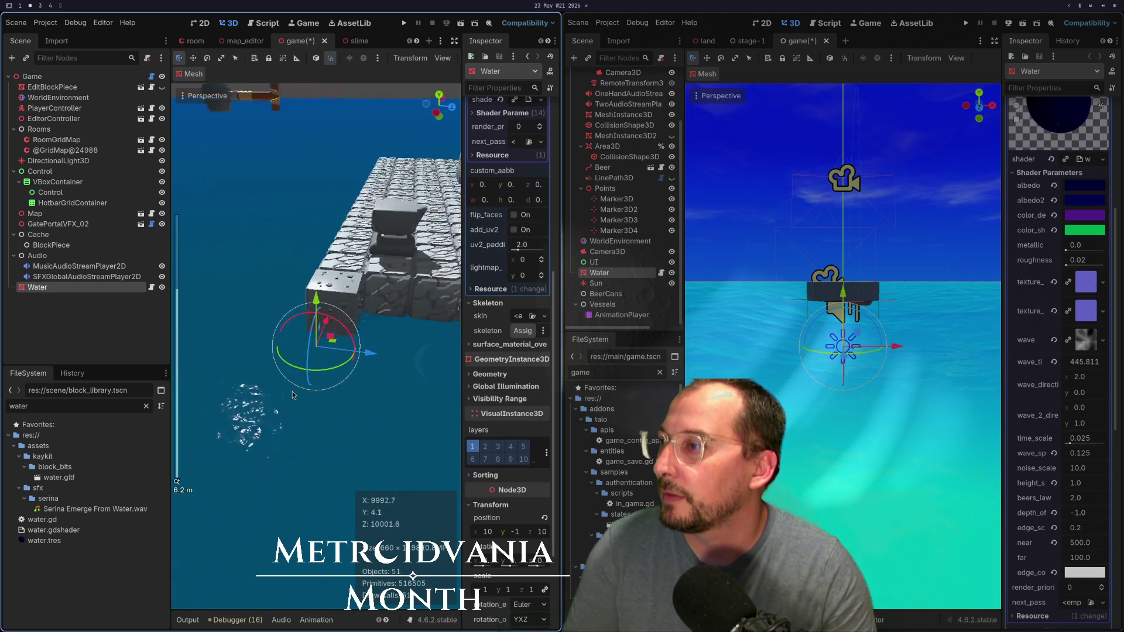
mouse_move(297, 403)
mouse_down()
mouse_move(265, 368)
mouse_move(189, 363)
mouse_move(273, 363)
mouse_move(306, 398)
mouse_up()
scroll(322, 416, down, 5)
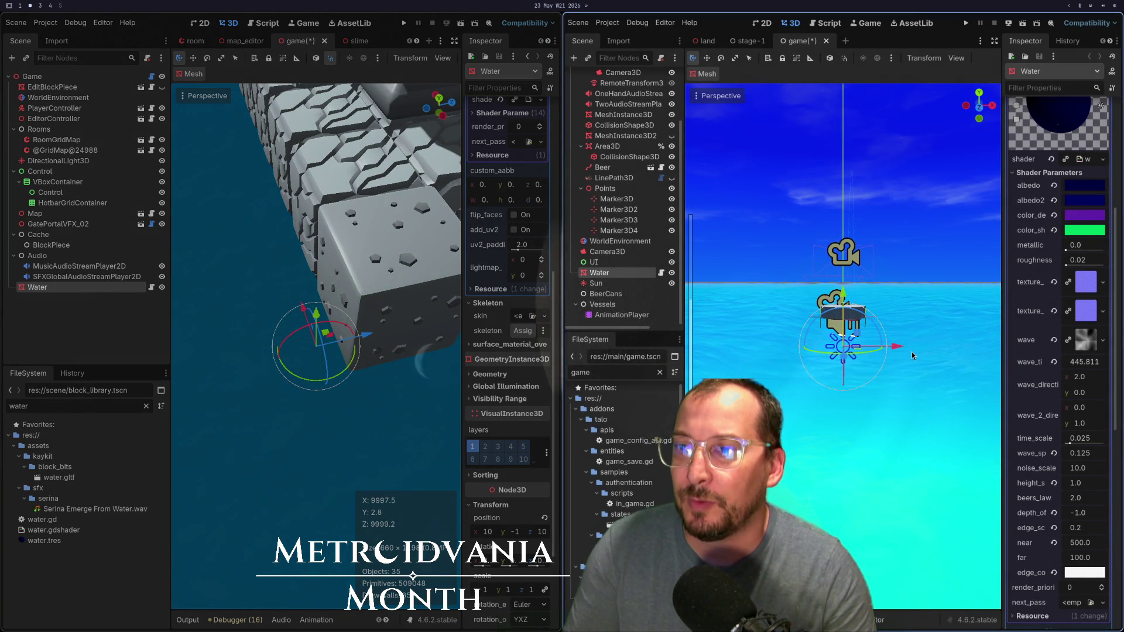
scroll(1068, 382, down, 5)
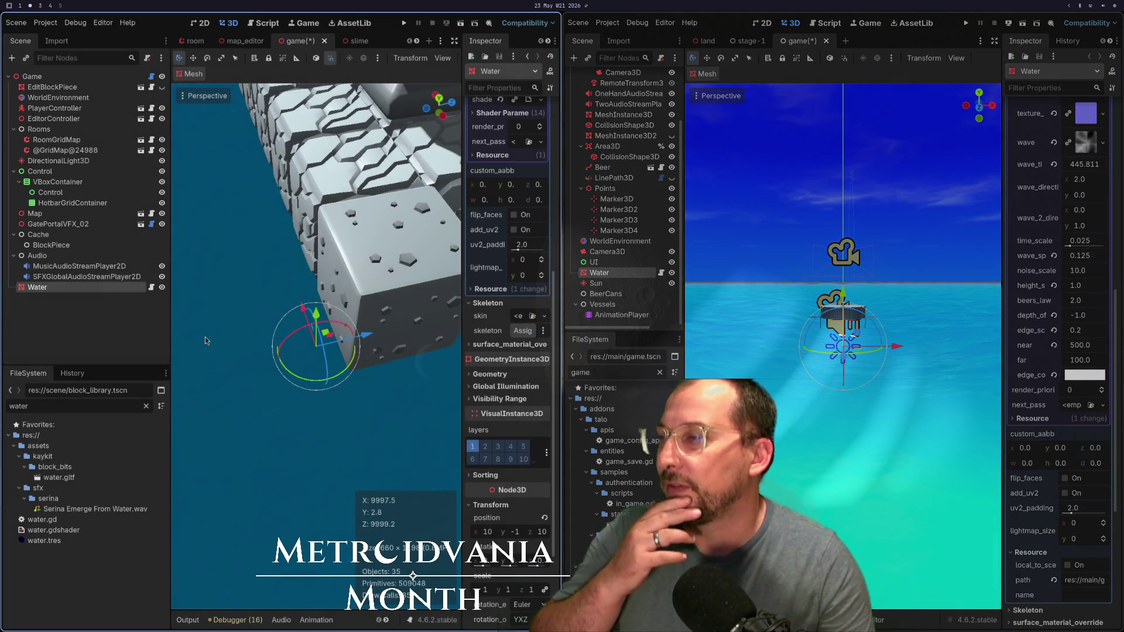
drag(205, 336, 201, 261)
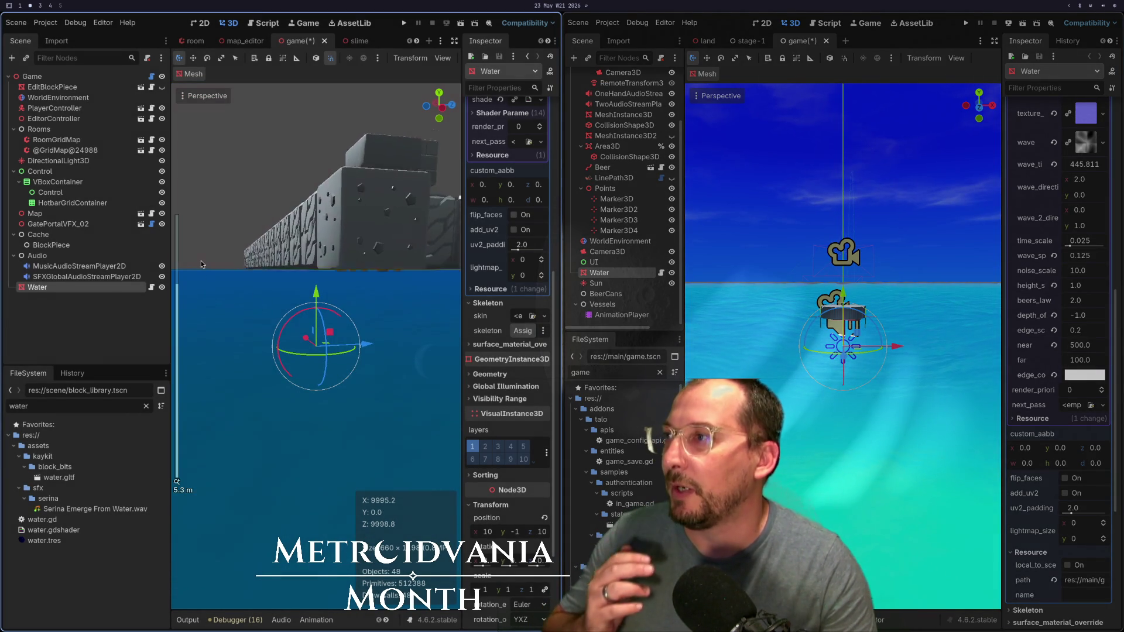
scroll(202, 261, down, 2)
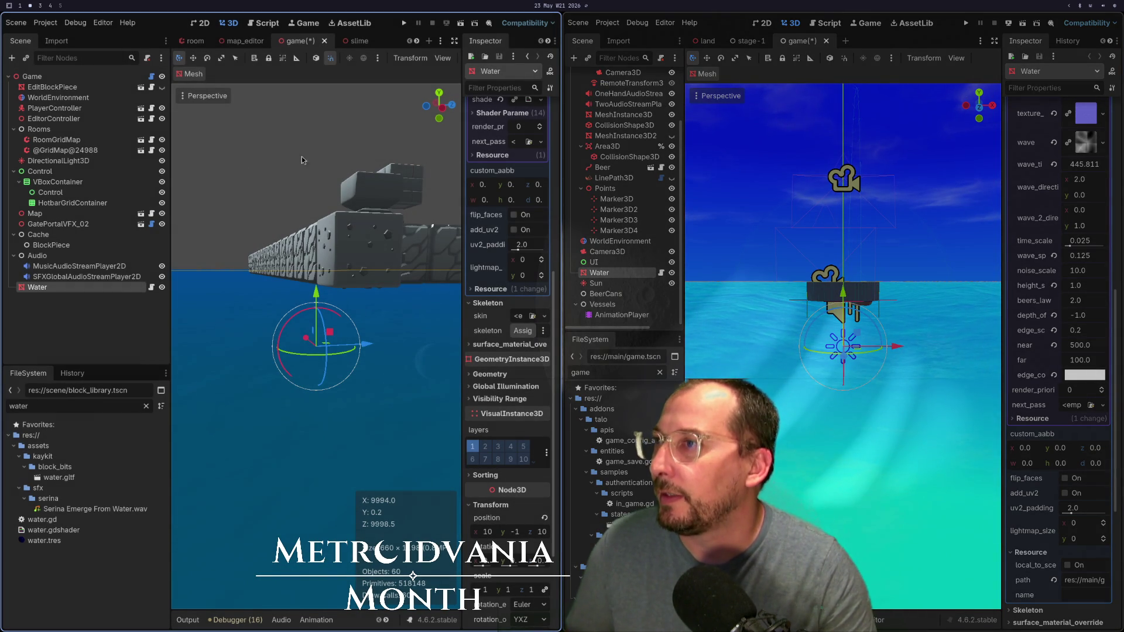
click(88, 96)
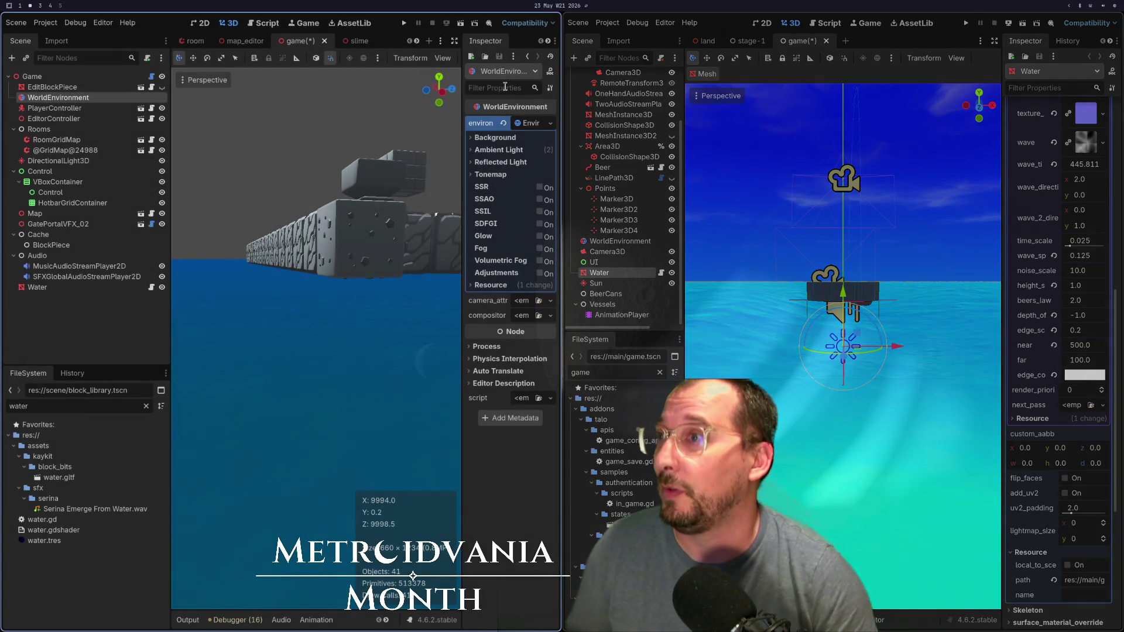
Step: Set the environment's ambient light source to Sky
click(515, 150)
click(524, 163)
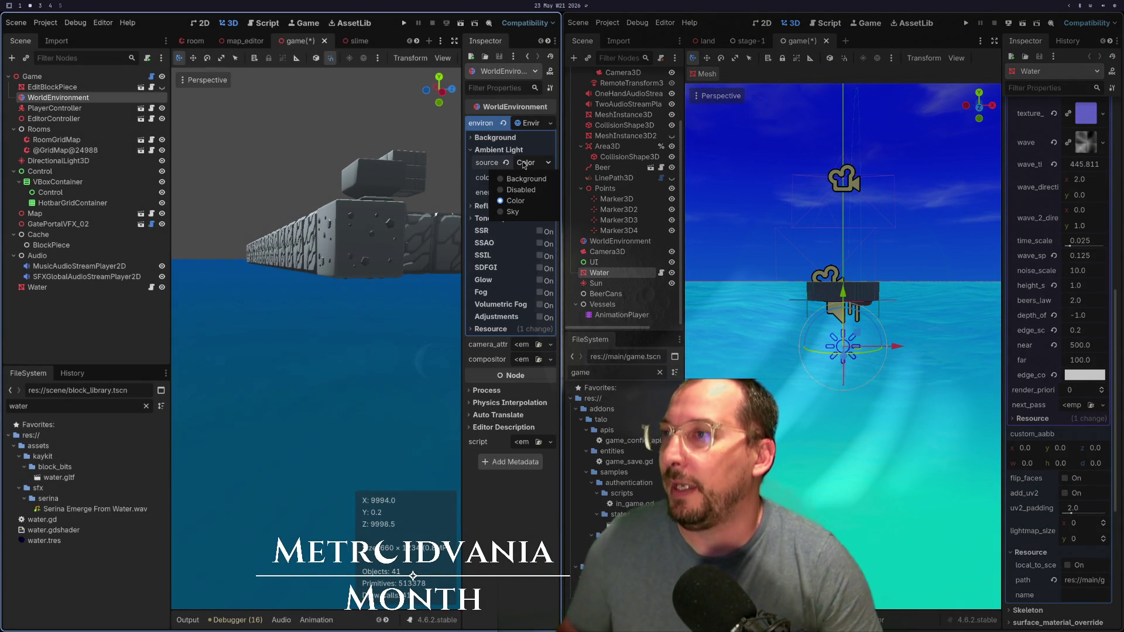
click(514, 211)
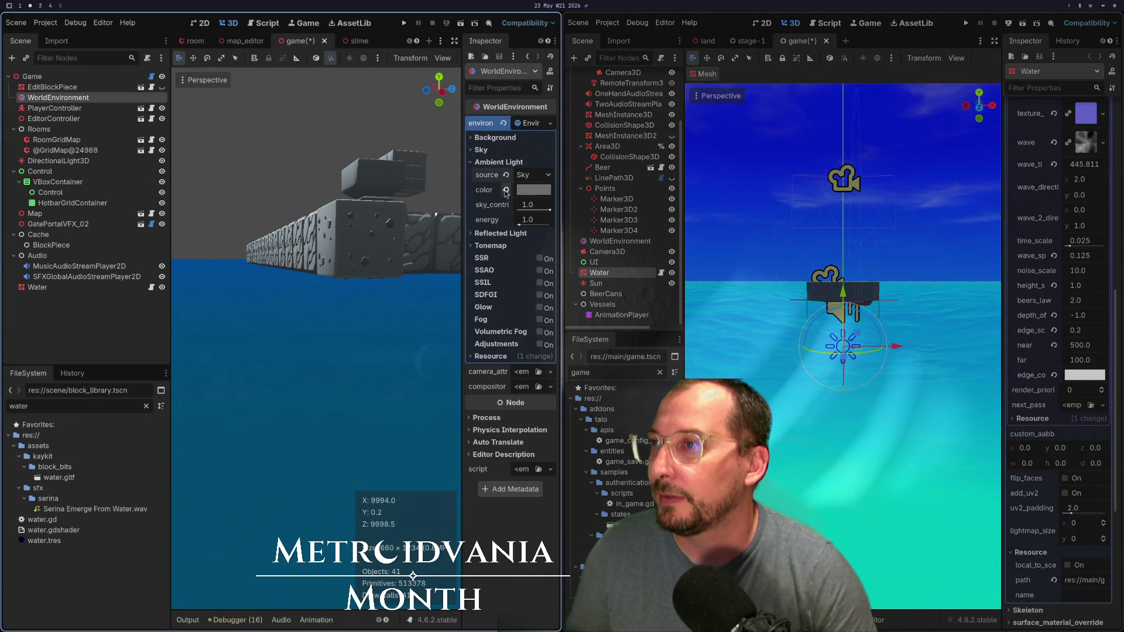
Step: Create a new Sky using a ProceduralSkyMaterial and expand its Sky colour settings
click(478, 150)
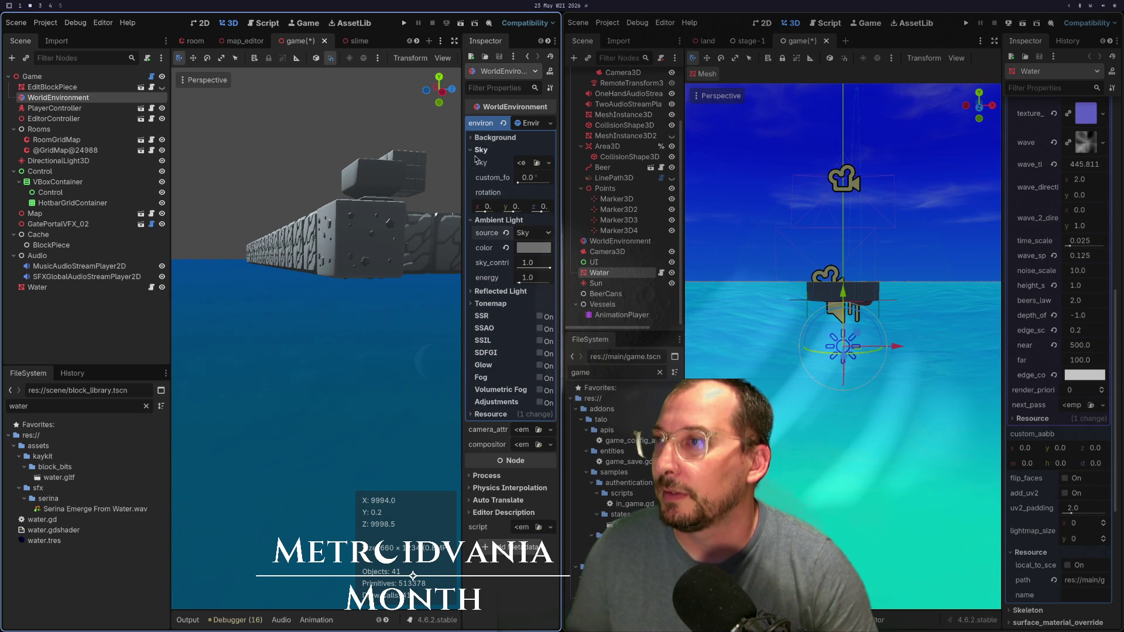
click(536, 163)
click(446, 174)
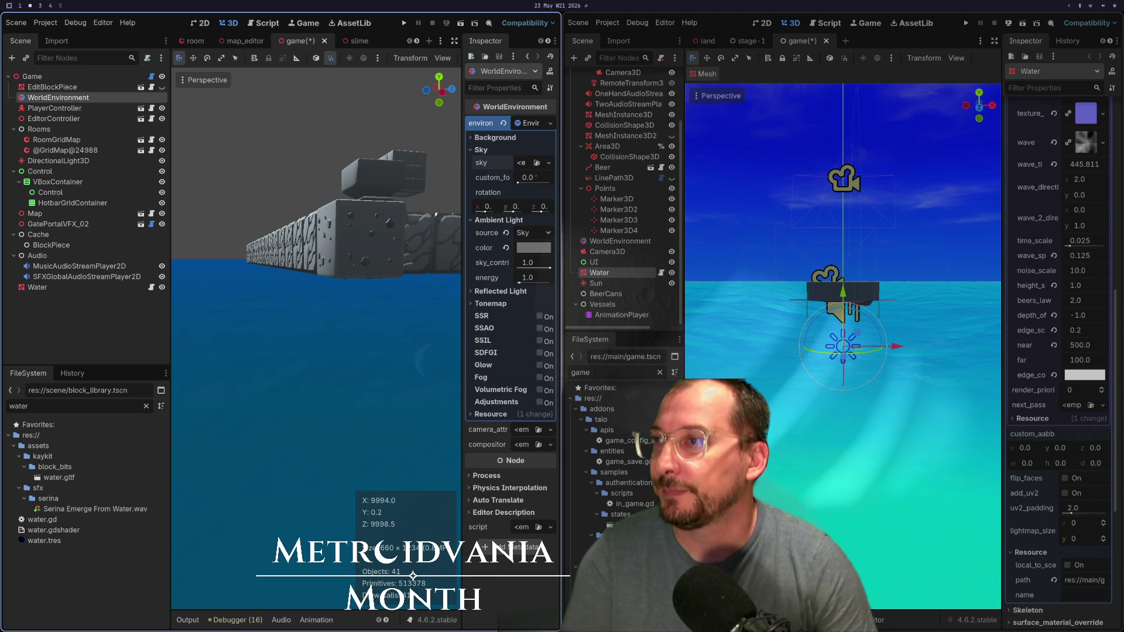
click(504, 190)
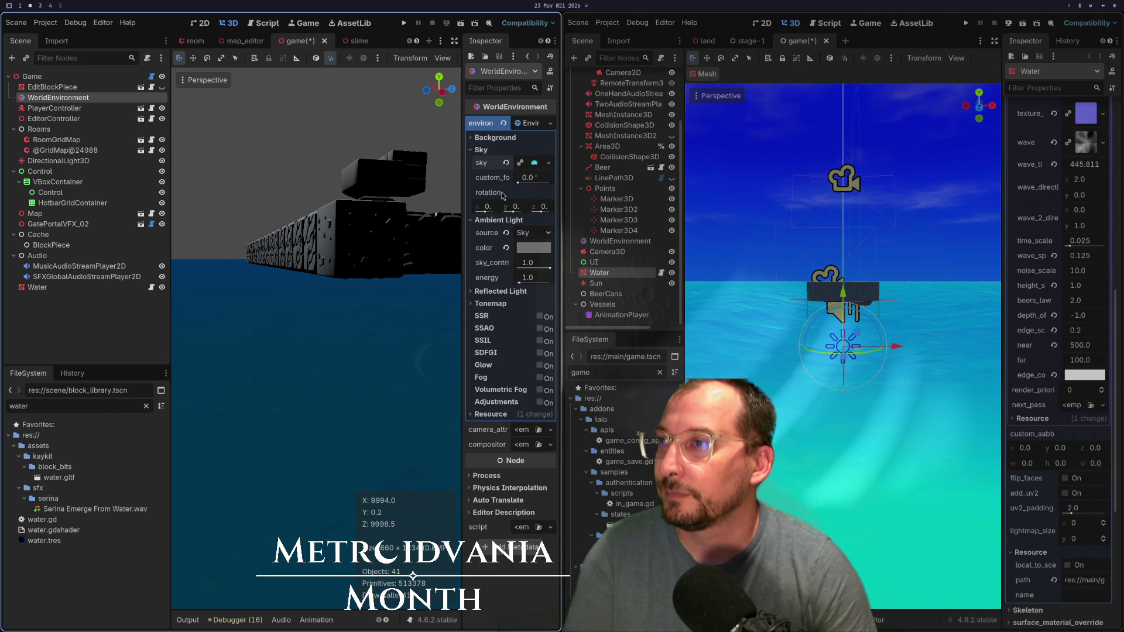
click(529, 167)
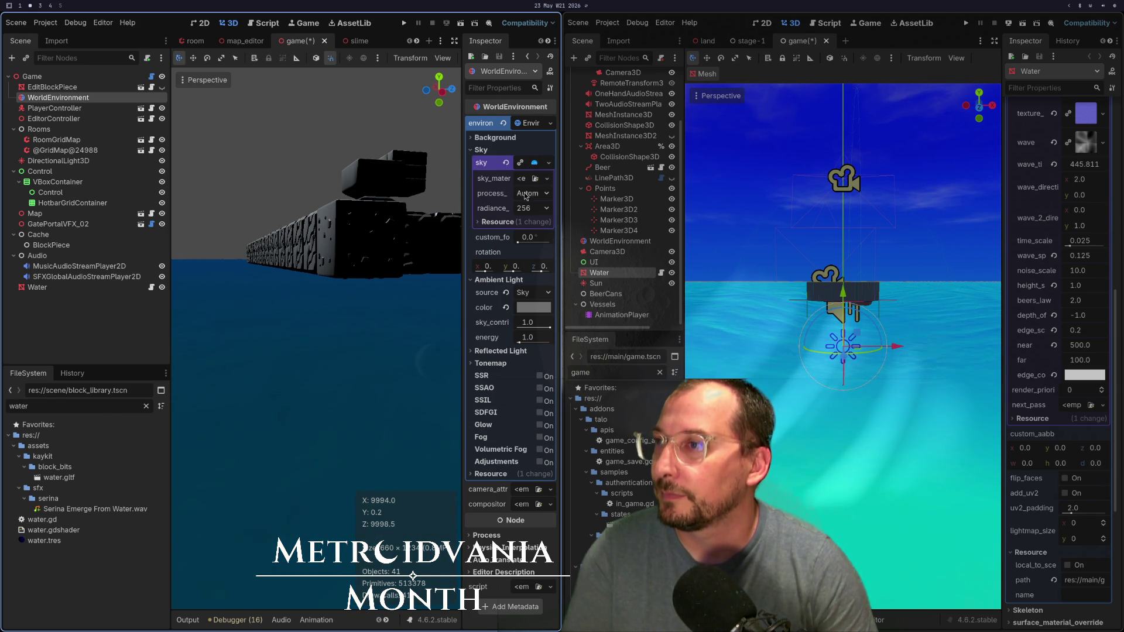
click(522, 182)
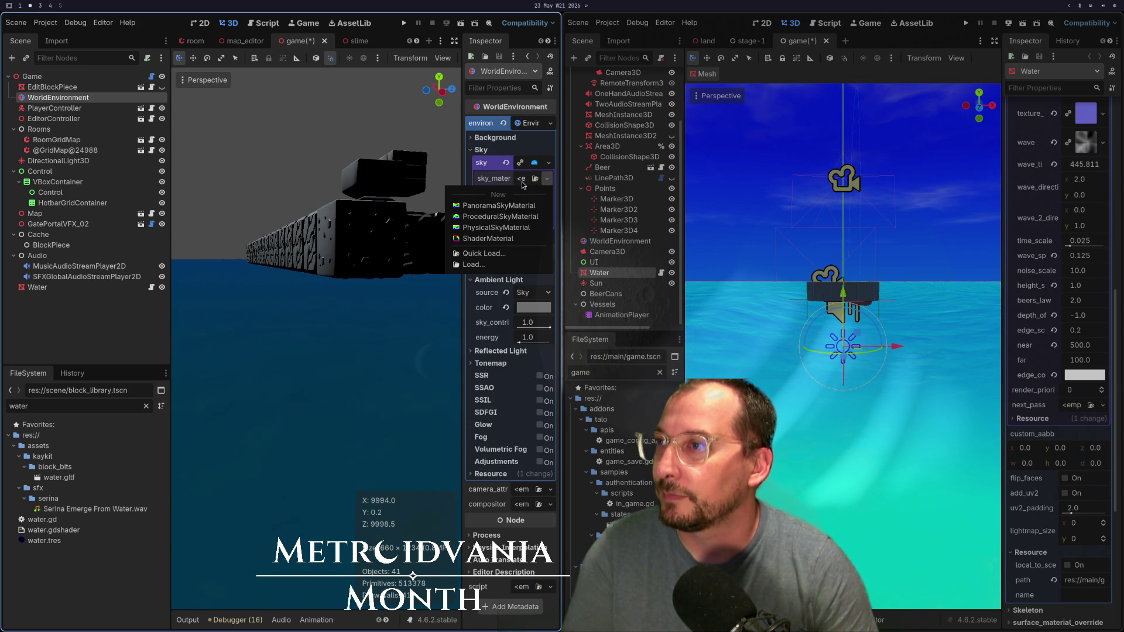
click(500, 217)
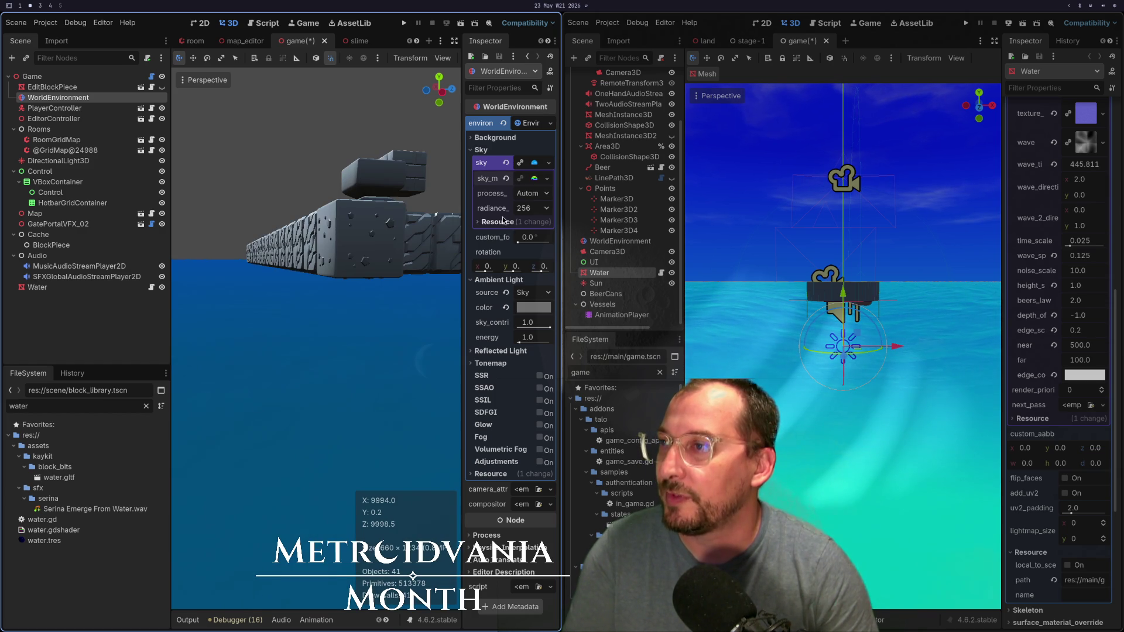
click(528, 179)
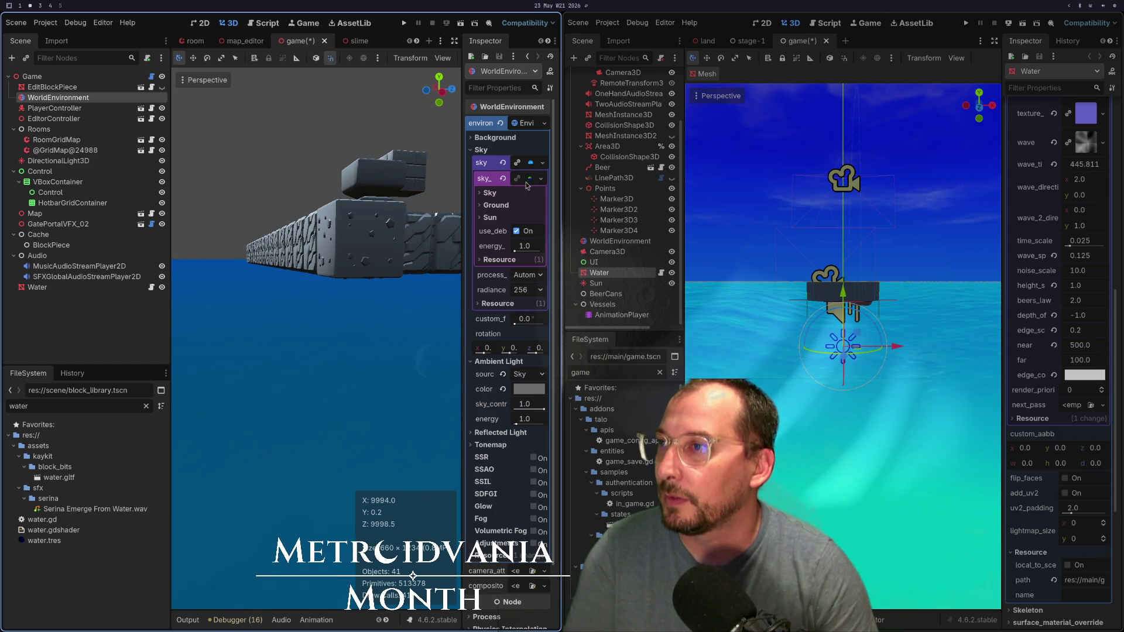
click(490, 193)
Step: Pull back over the block platform, then save and run the game
scroll(316, 227, down, 5)
mouse_move(316, 227)
mouse_down()
mouse_move(265, 324)
mouse_move(214, 351)
mouse_move(290, 294)
mouse_move(594, 305)
mouse_move(452, 73)
mouse_up()
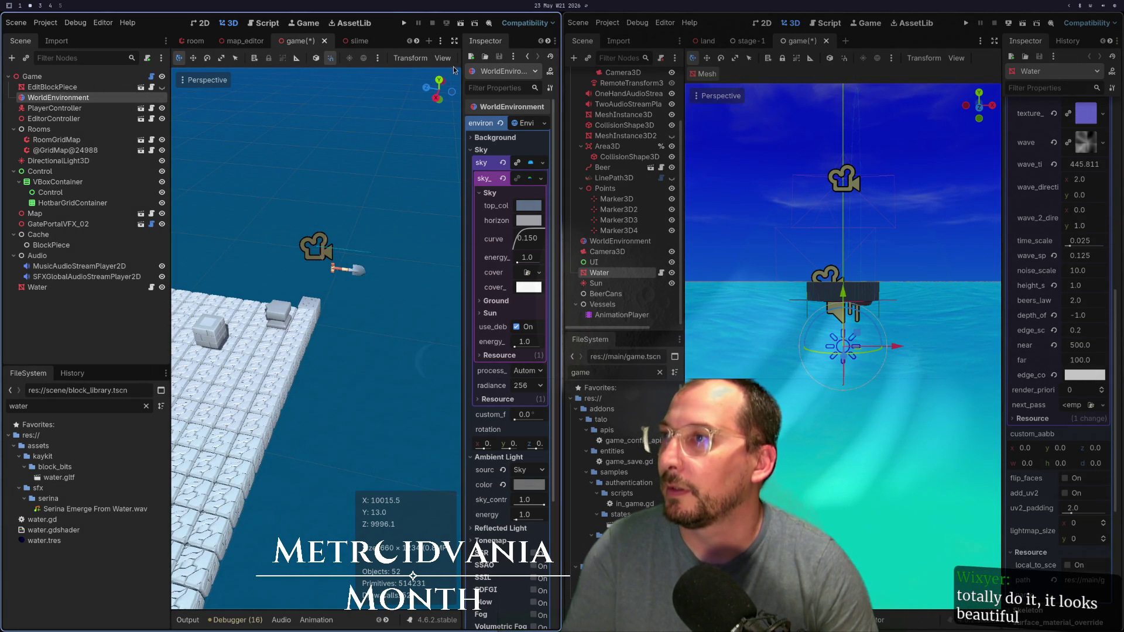
click(405, 24)
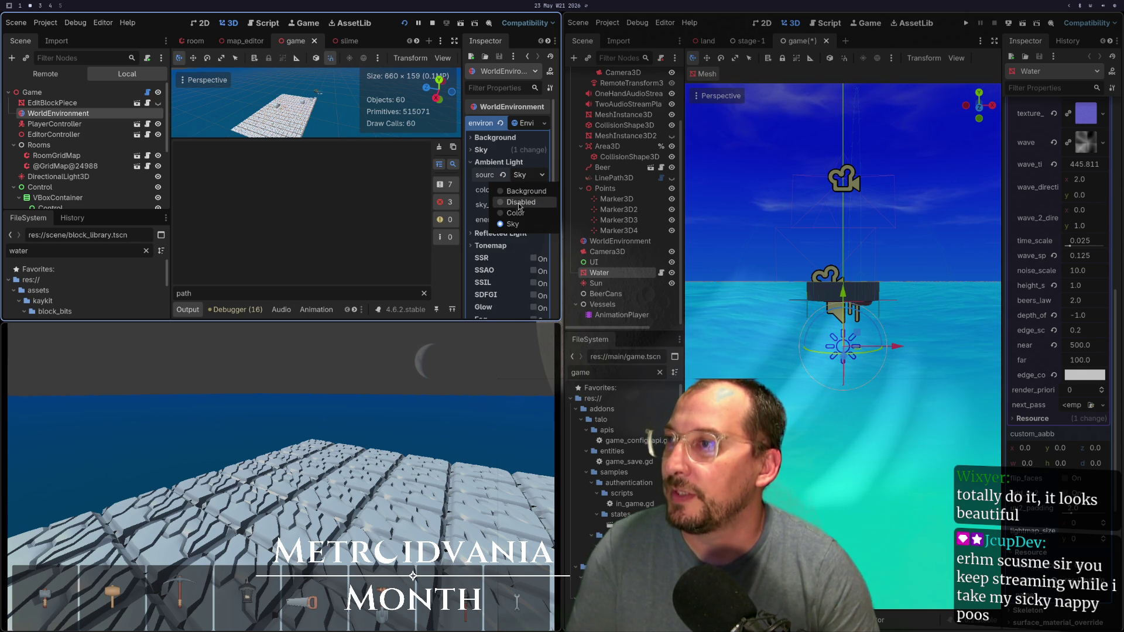
Step: Compare Ambient Light disabled versus Sky, keep it on Sky, and set Background mode to Sky
click(521, 202)
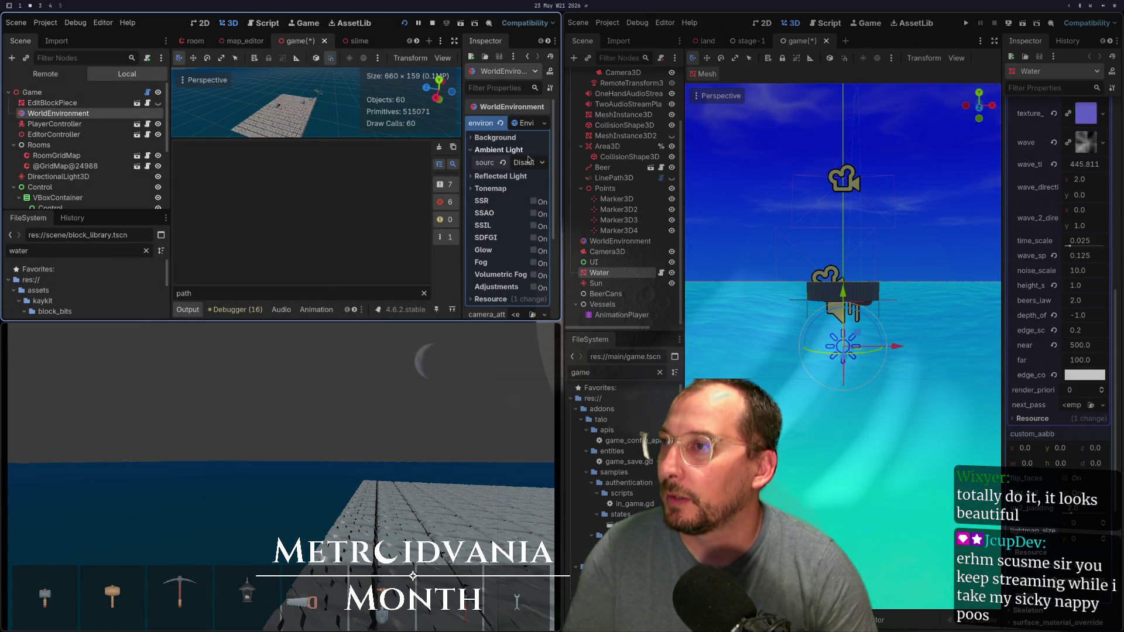
click(513, 212)
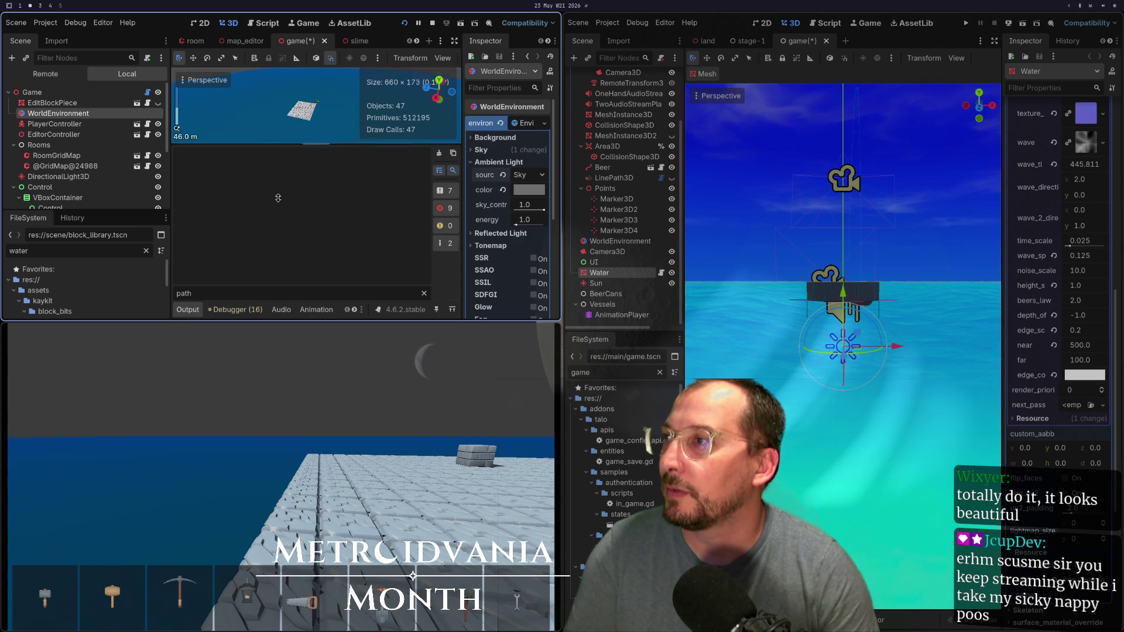
drag(278, 198, 278, 197)
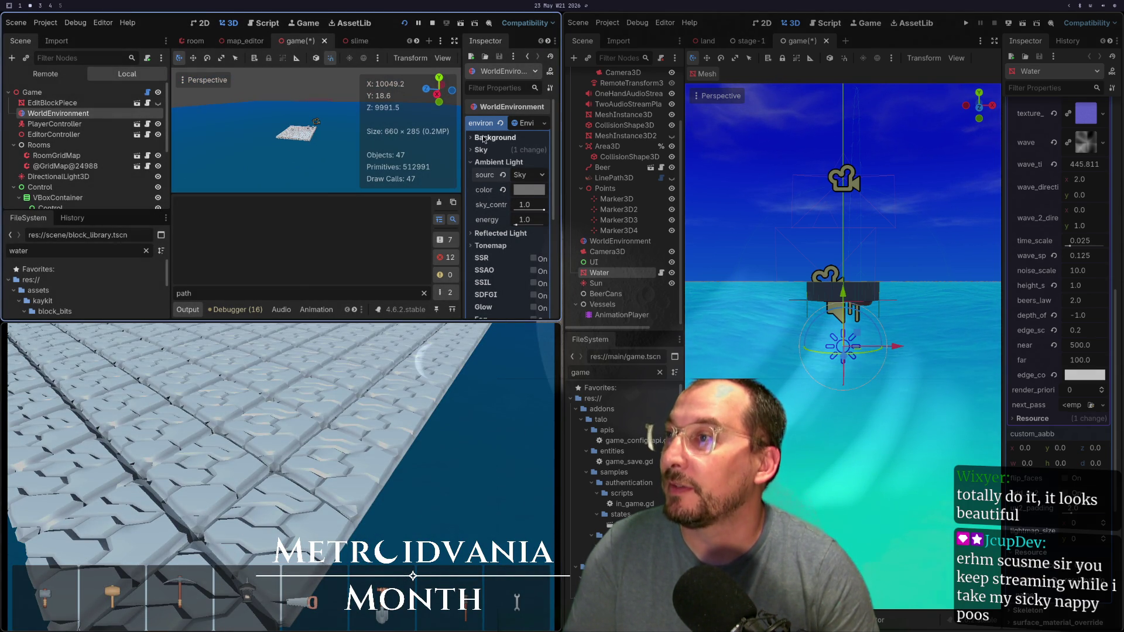
click(523, 188)
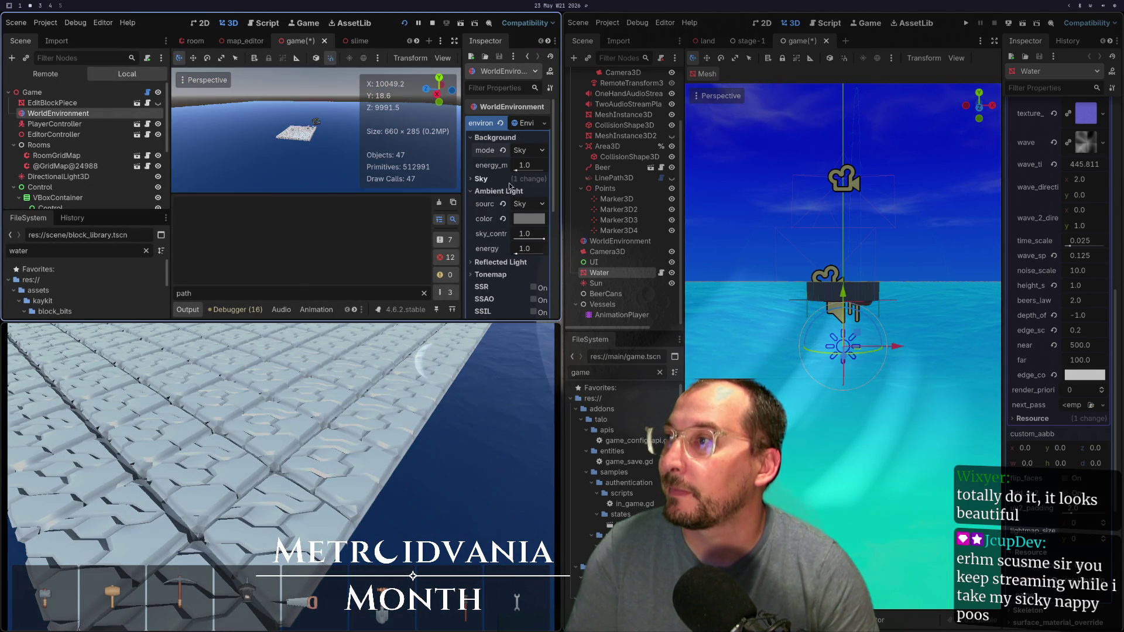
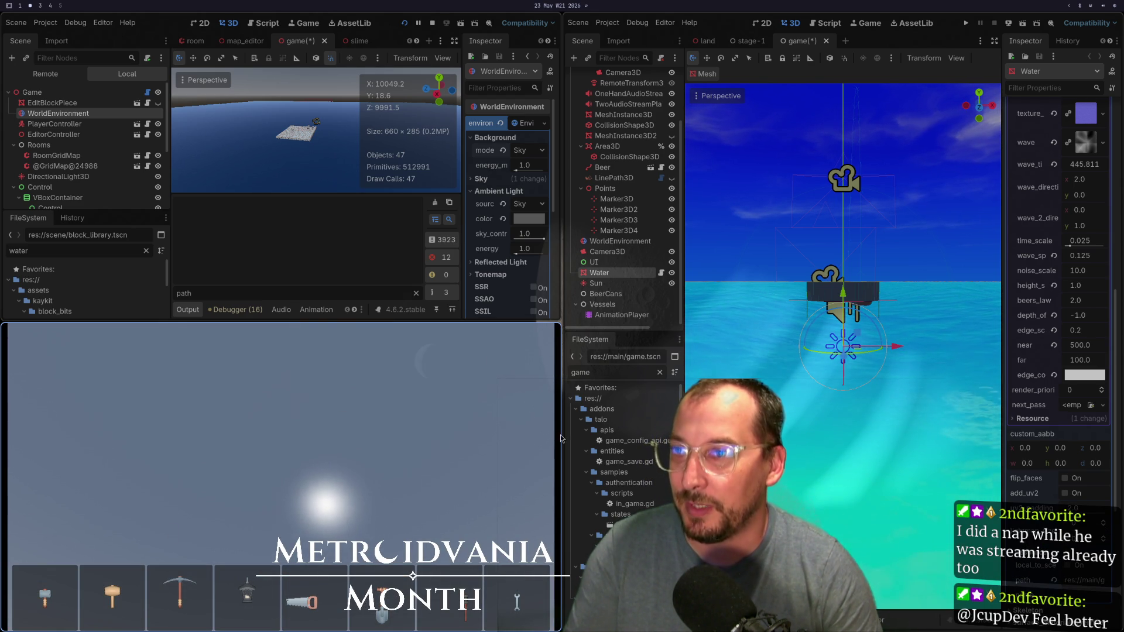
Step: Stop the running game and close the second editor window without saving its game.tscn changes
key(F8)
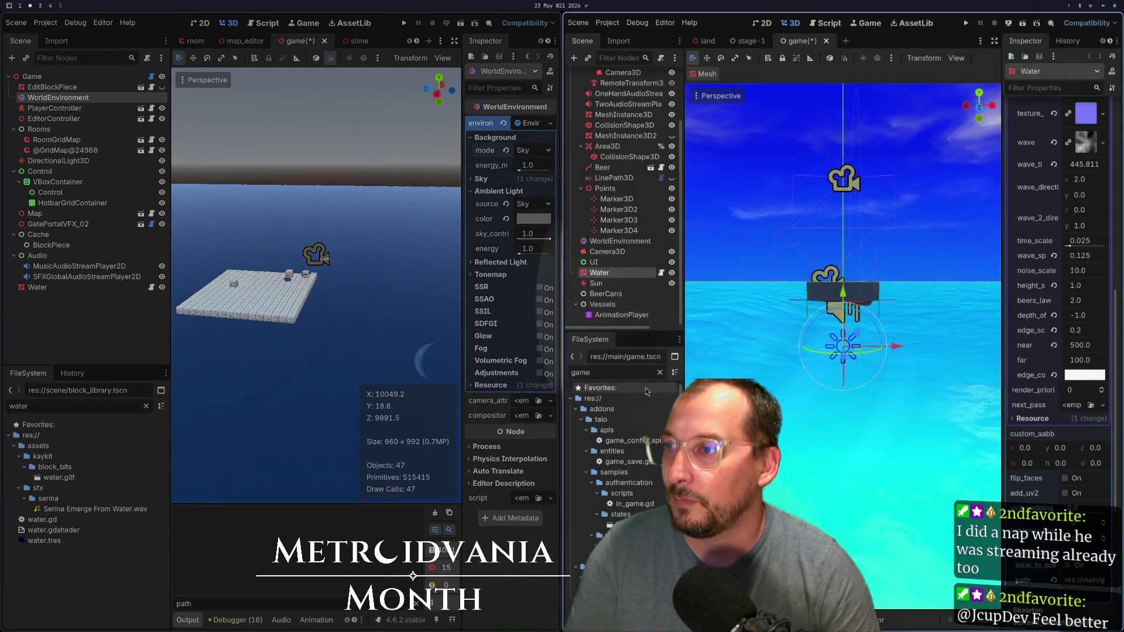
key(ctrl+w)
click(763, 349)
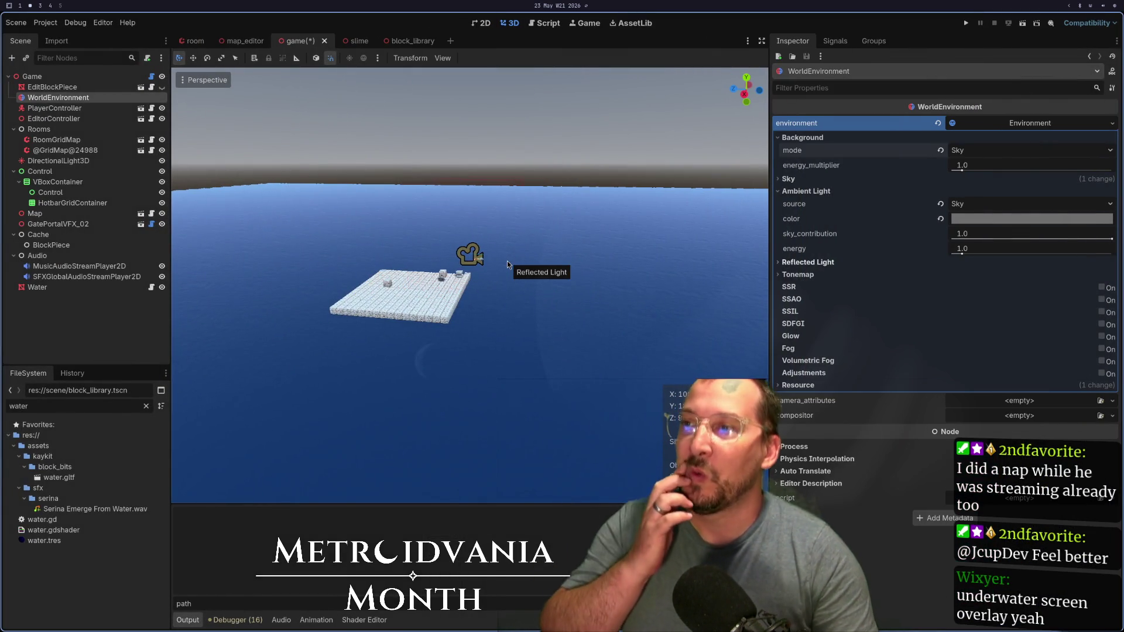
Step: Orbit and pan the 3D view around the floating platform and water, then select the Water node
mouse_move(508, 261)
mouse_down()
mouse_move(377, 180)
mouse_move(472, 156)
mouse_move(371, 144)
mouse_up()
scroll(371, 144, up, 6)
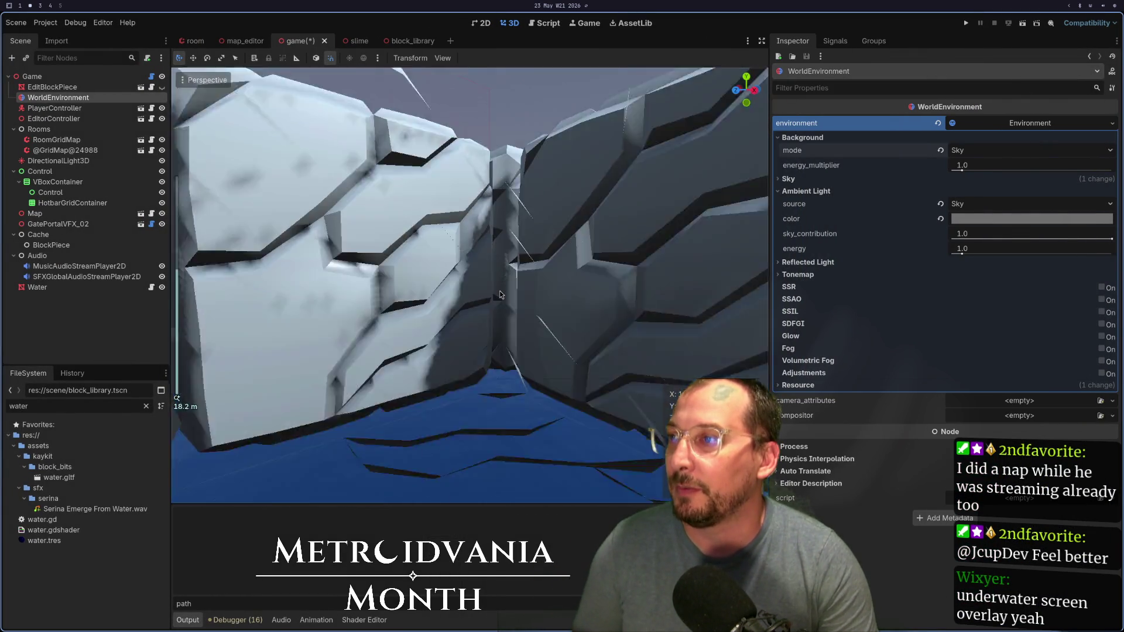
scroll(500, 291, down, 4)
drag(508, 339, 476, 346)
scroll(476, 346, down, 2)
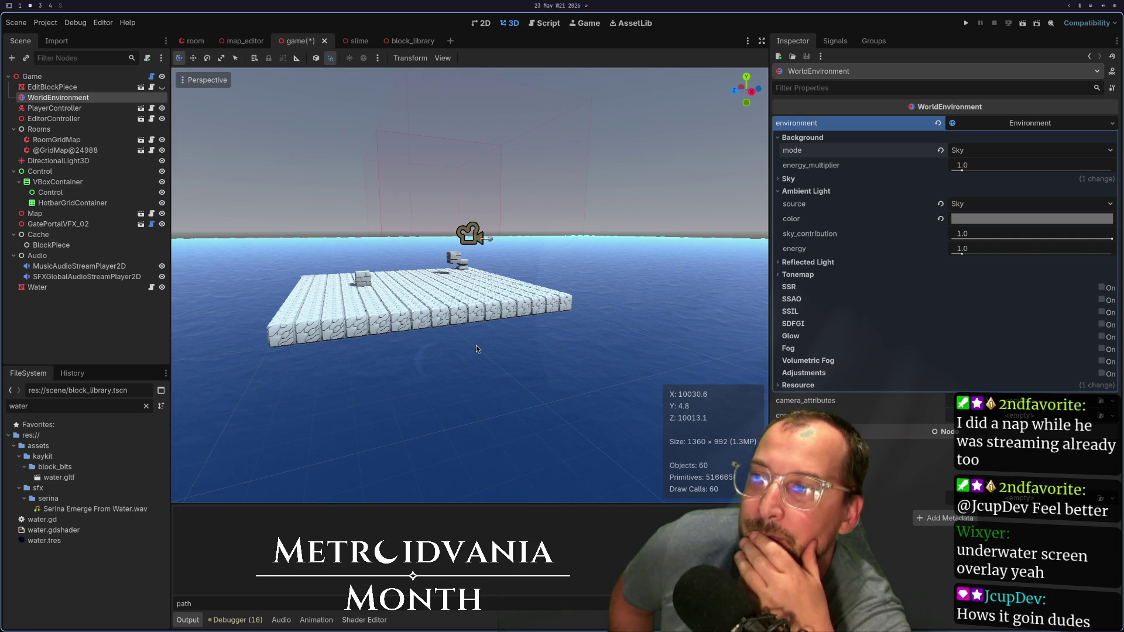
scroll(476, 345, down, 10)
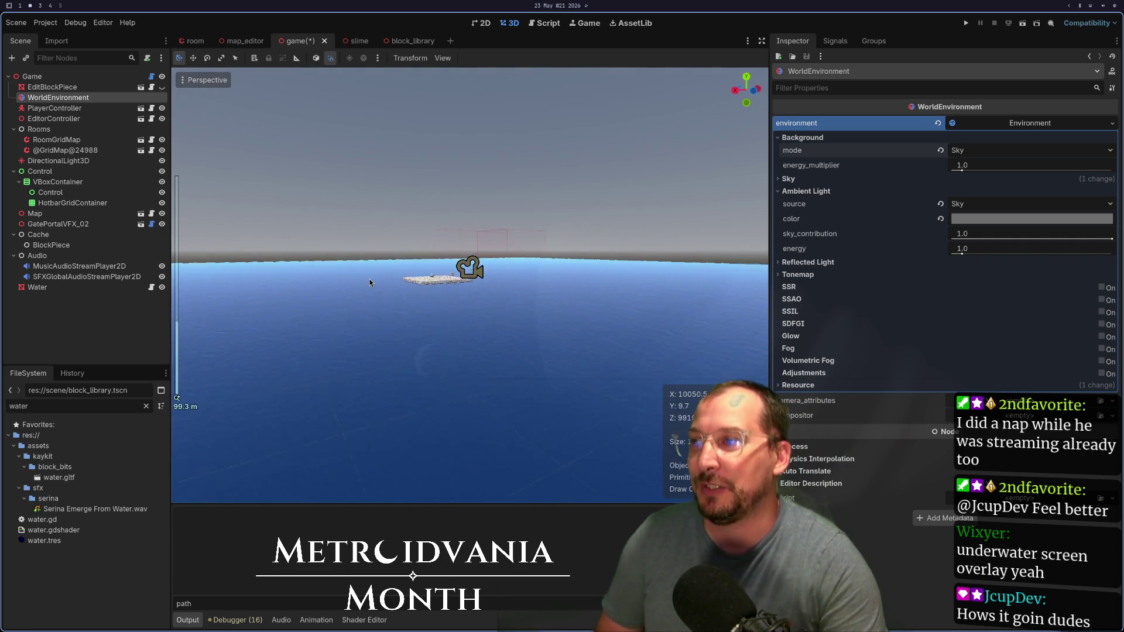
drag(378, 303, 413, 357)
scroll(412, 358, up, 2)
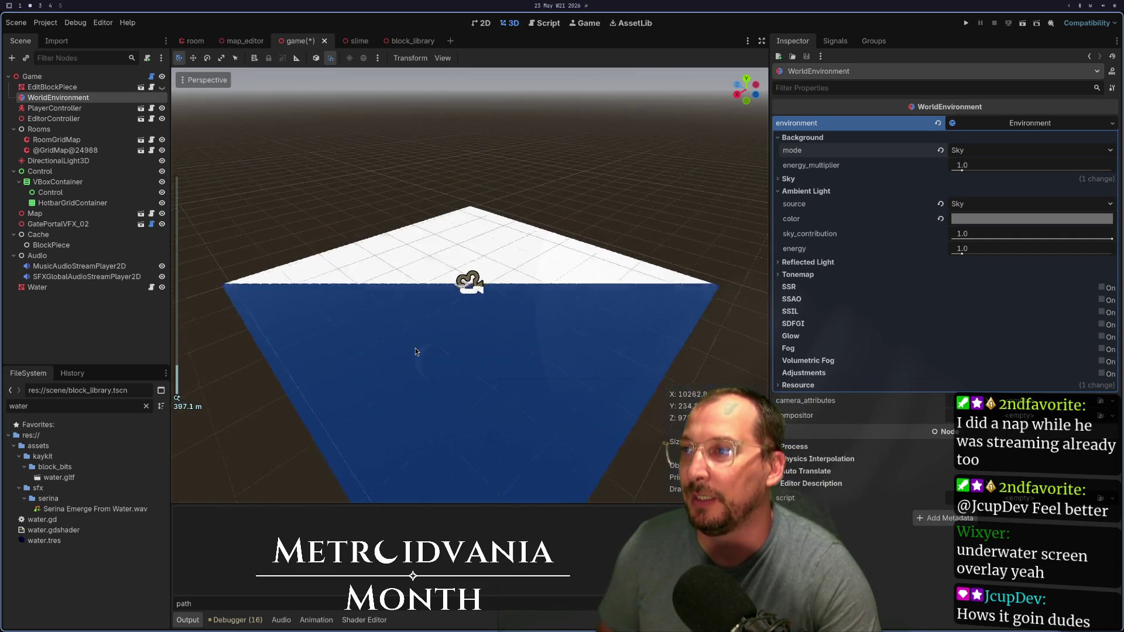
scroll(426, 342, up, 20)
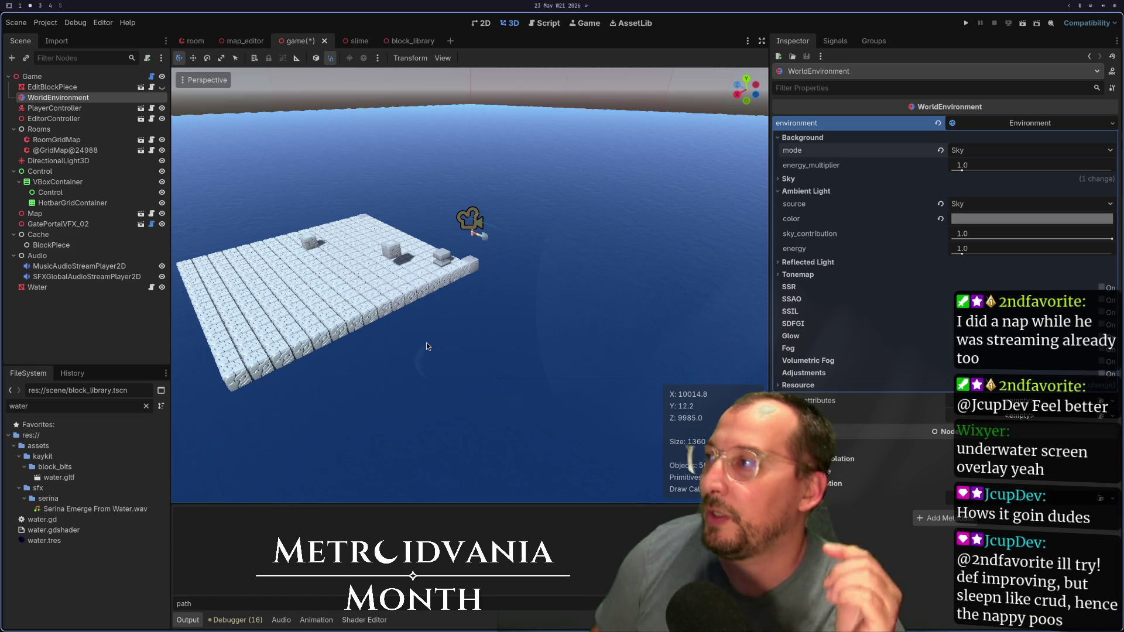
scroll(529, 215, up, 10)
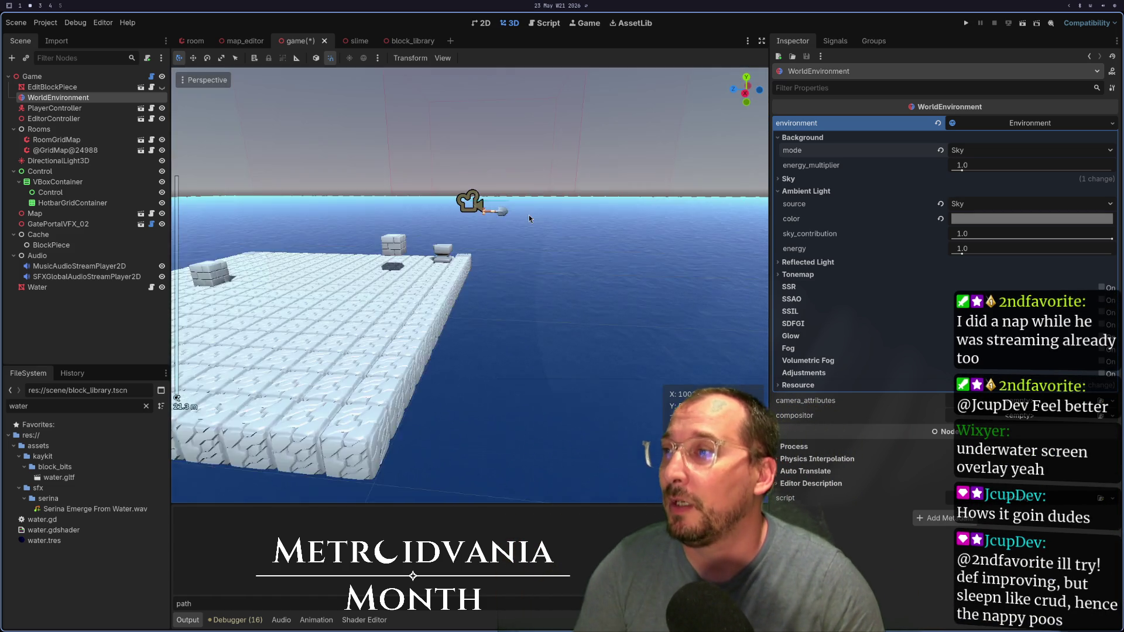
mouse_move(534, 224)
mouse_down()
mouse_move(399, 277)
mouse_move(443, 301)
mouse_move(378, 295)
mouse_move(389, 284)
mouse_move(369, 307)
mouse_move(641, 402)
mouse_move(381, 340)
mouse_up()
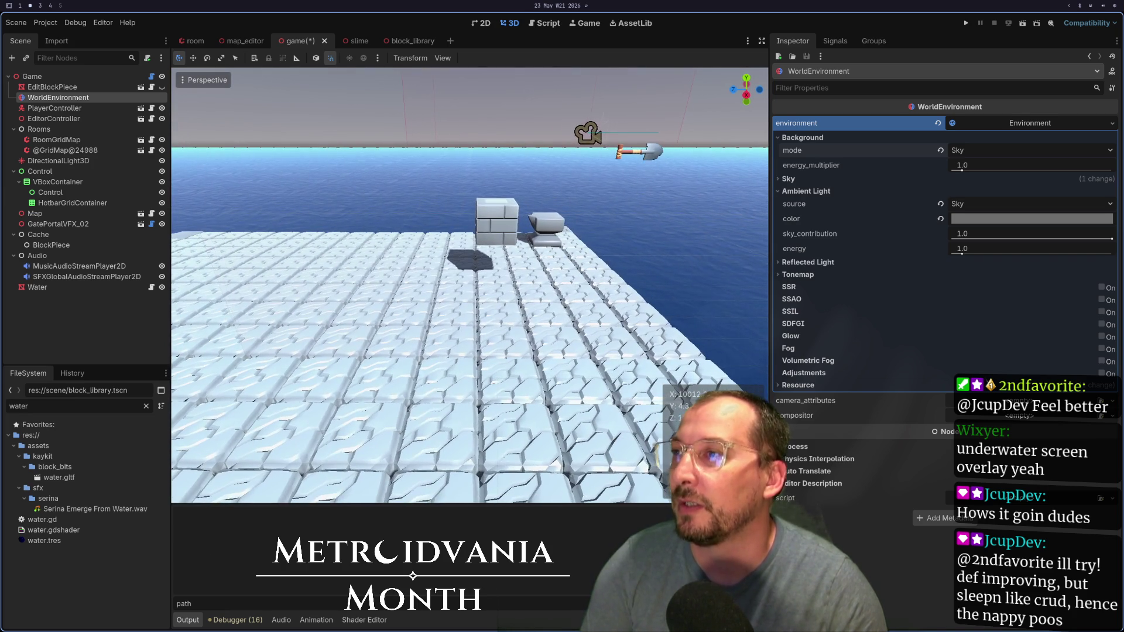
click(76, 287)
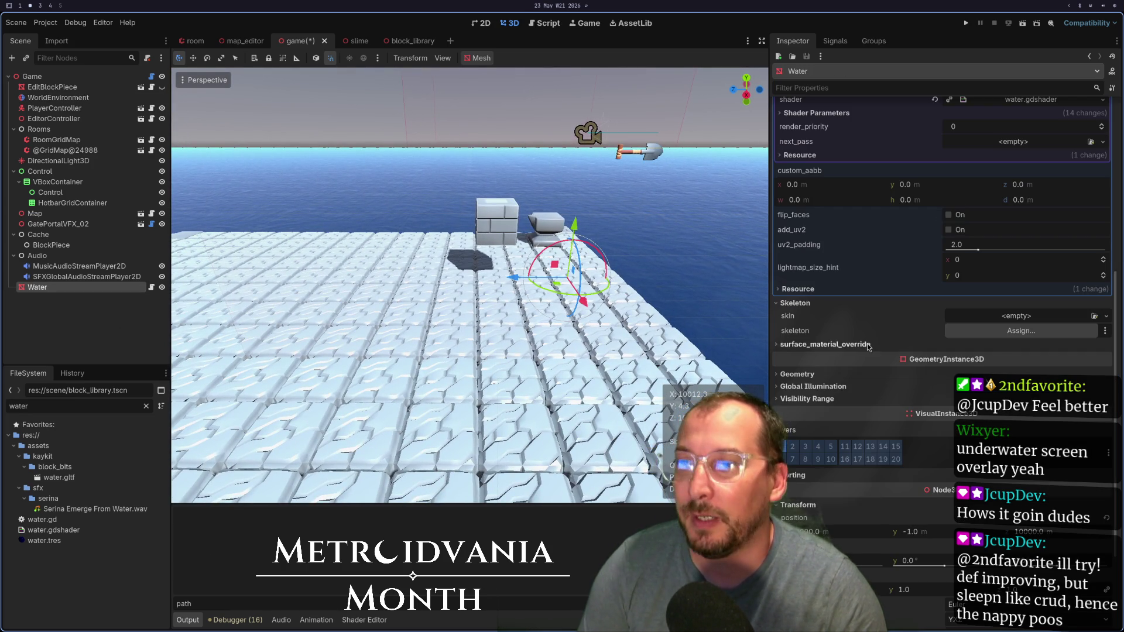
Step: Scroll the Inspector up to the Water node's mesh and material properties
scroll(866, 357, up, 5)
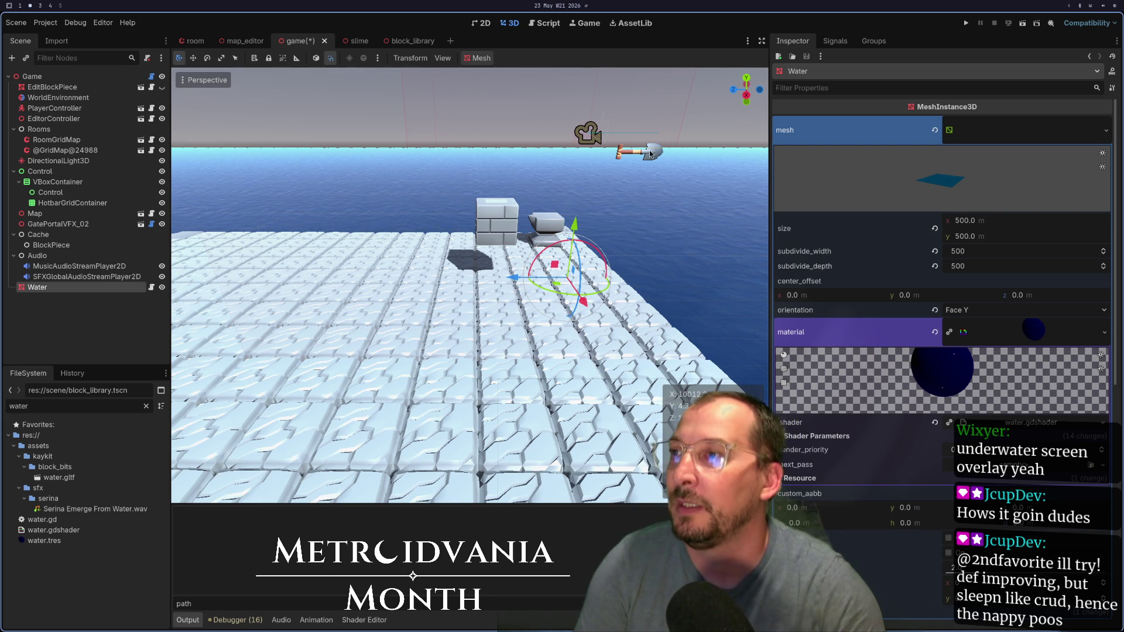
right_click(75, 80)
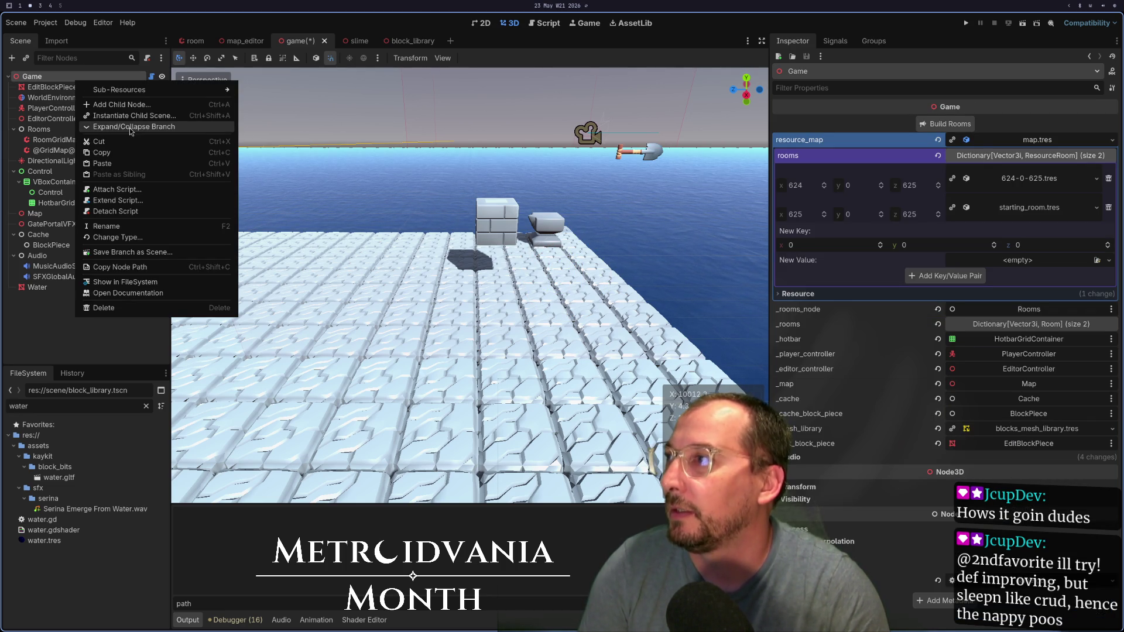
click(149, 104)
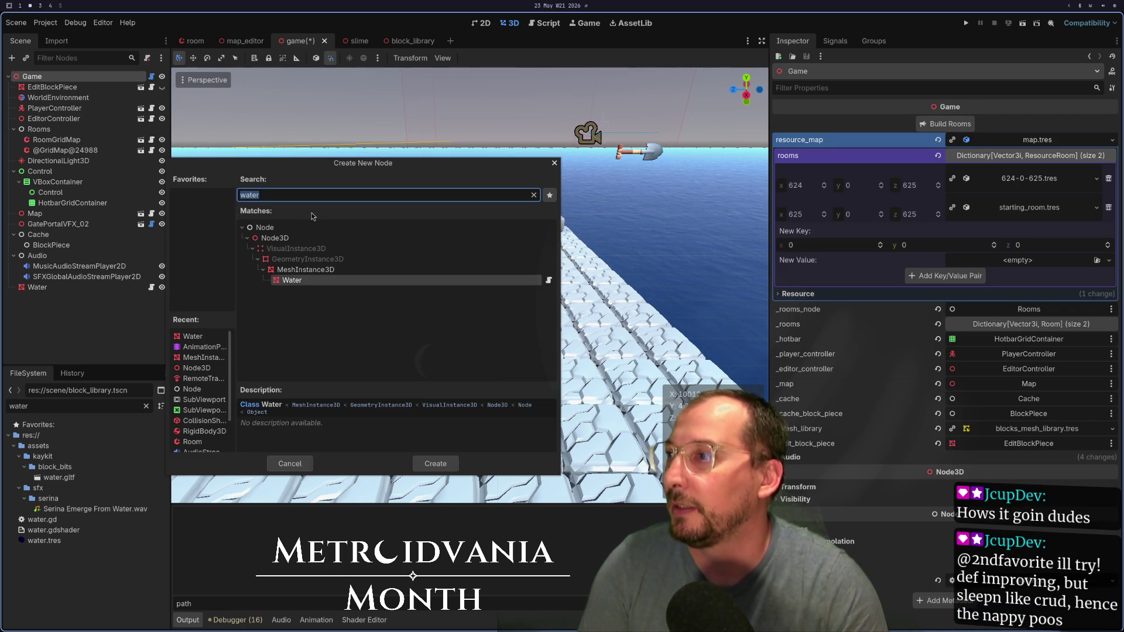
key(BackSpace)
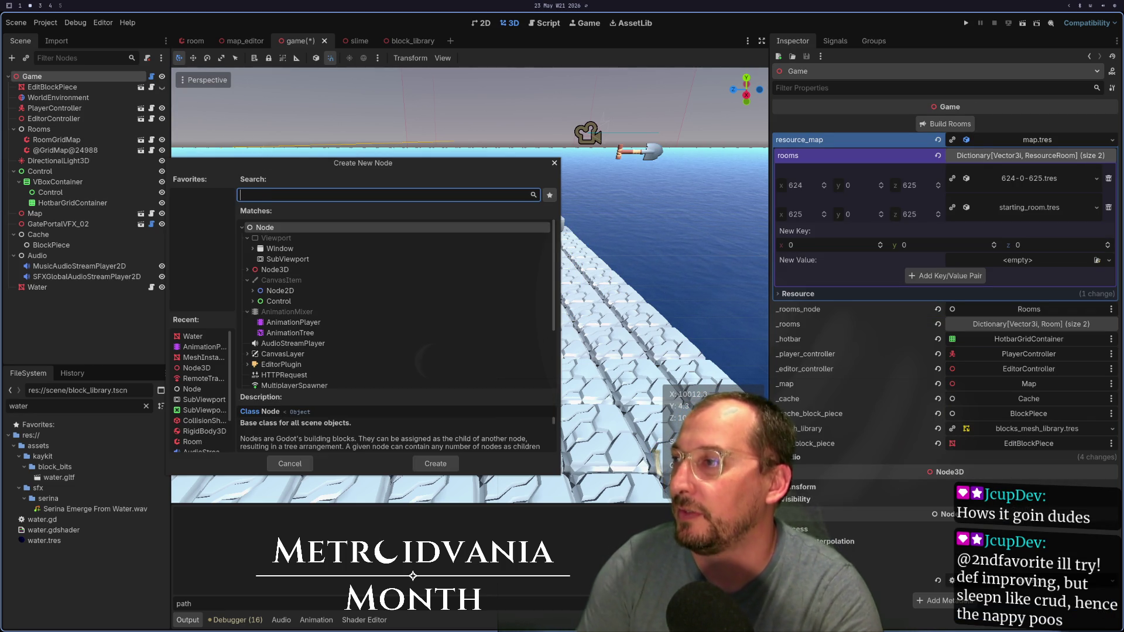
text(light)
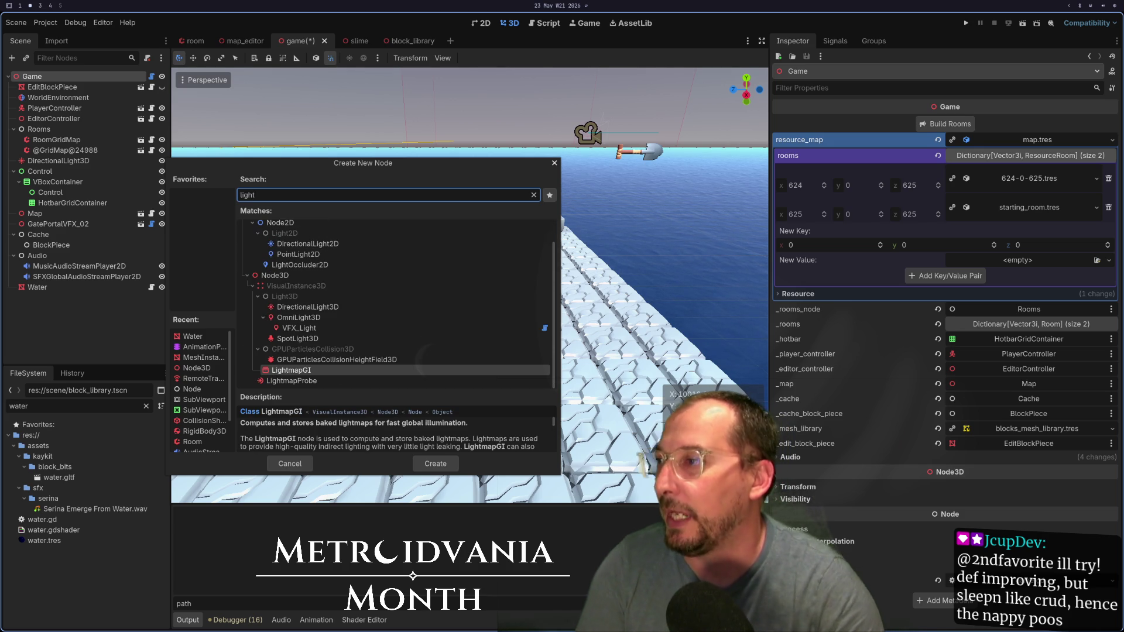
click(315, 340)
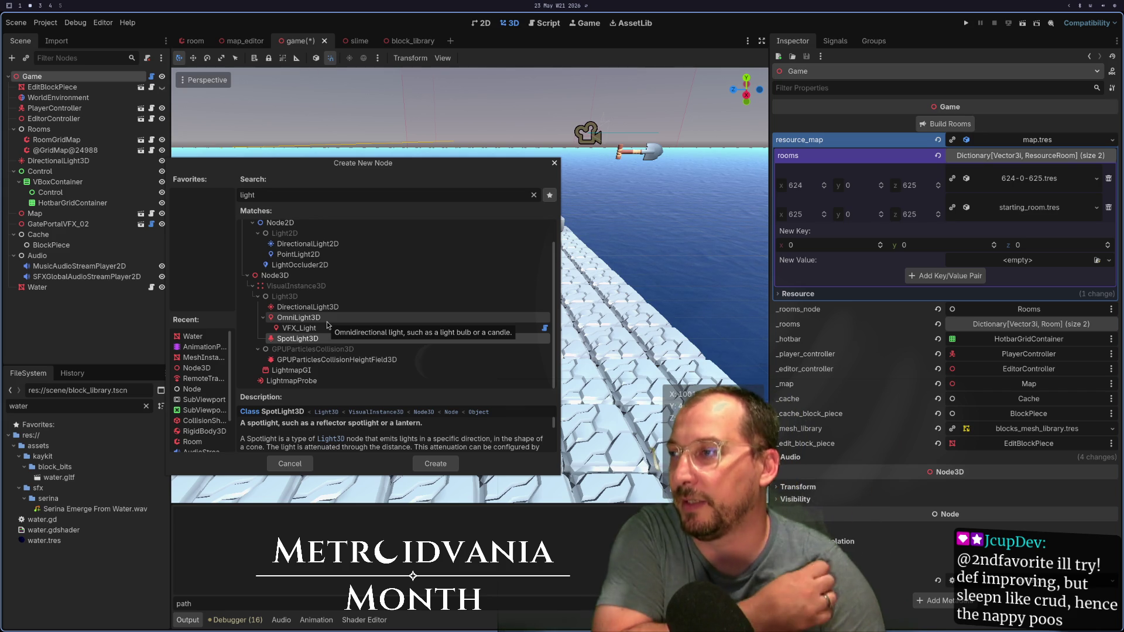
click(290, 464)
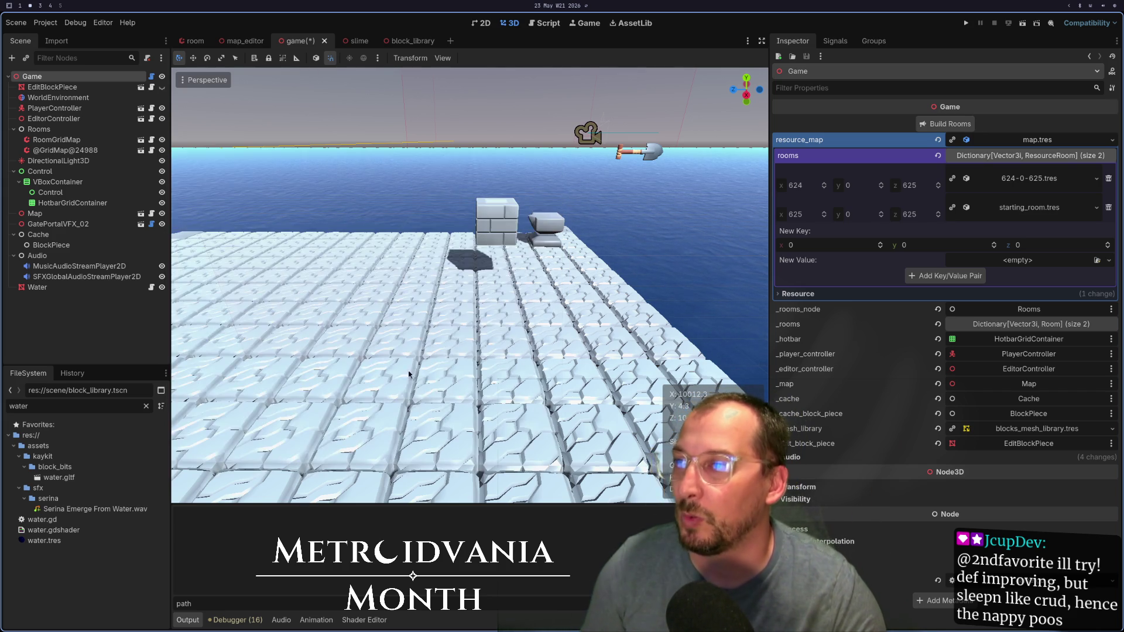
scroll(428, 234, down, 6)
scroll(434, 256, up, 8)
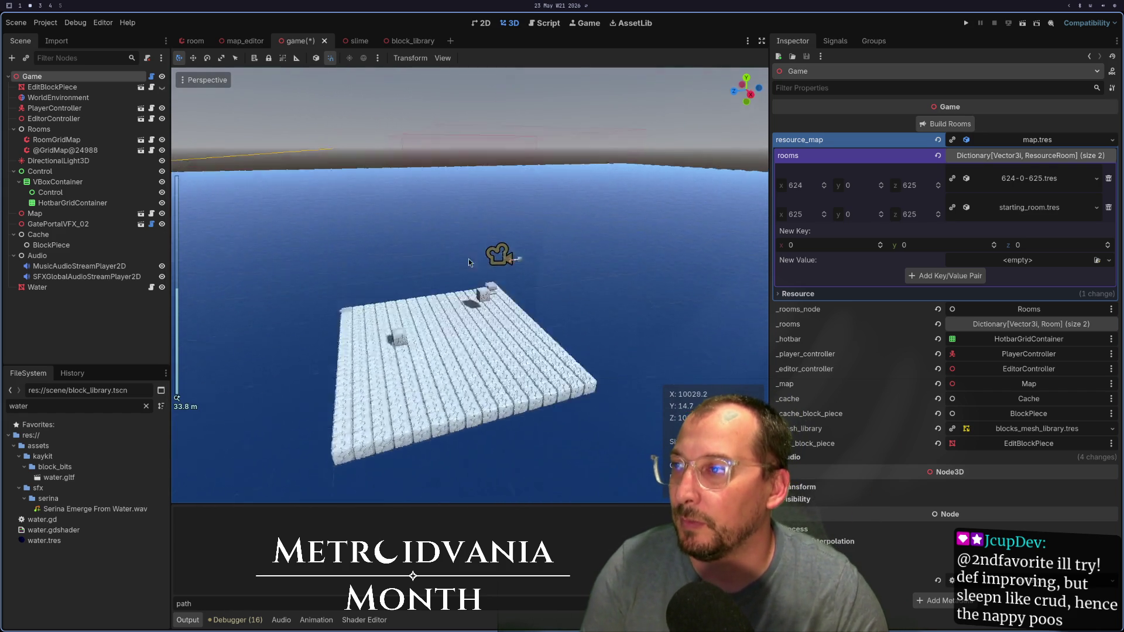
scroll(481, 219, down, 3)
drag(481, 219, 496, 278)
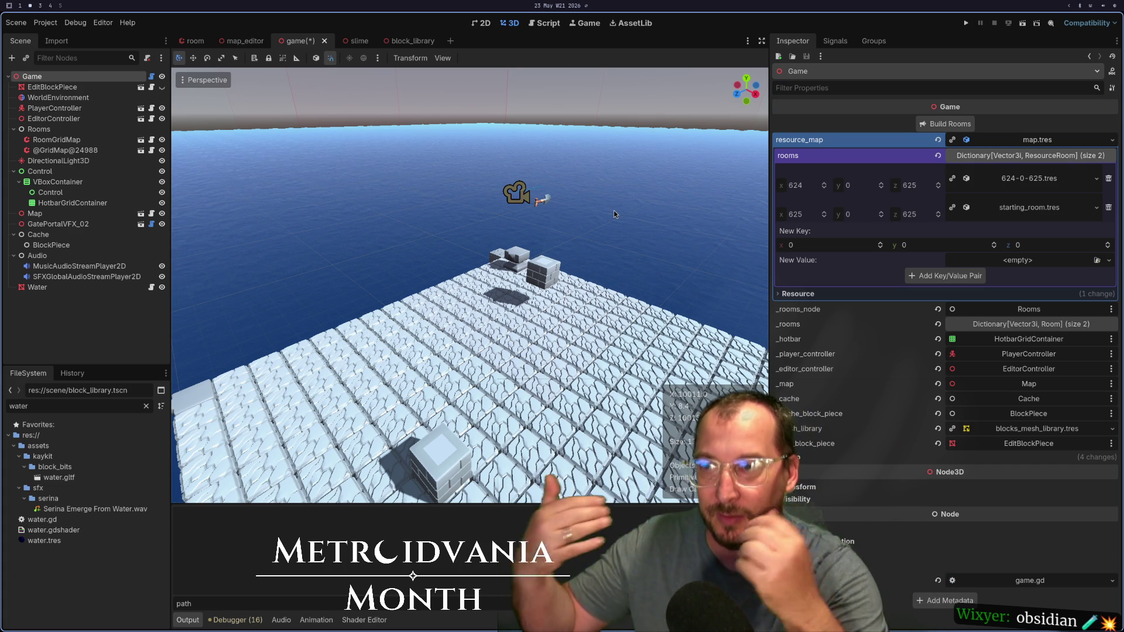
drag(613, 209, 521, 305)
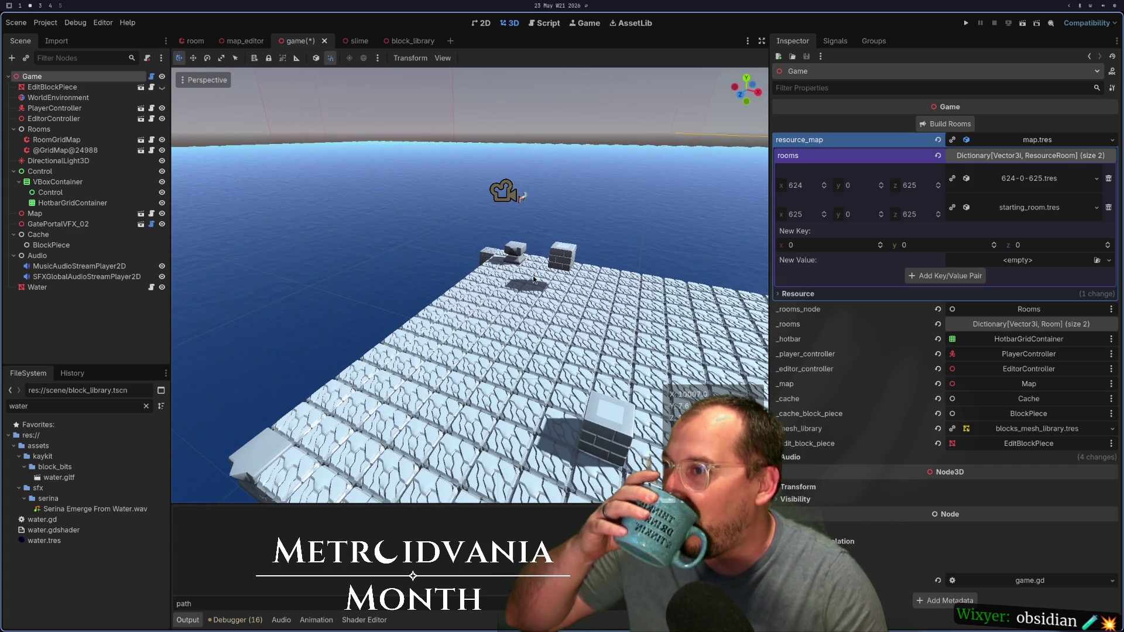
mouse_move(469, 310)
mouse_down()
mouse_move(508, 251)
mouse_move(517, 258)
mouse_move(334, 245)
mouse_up()
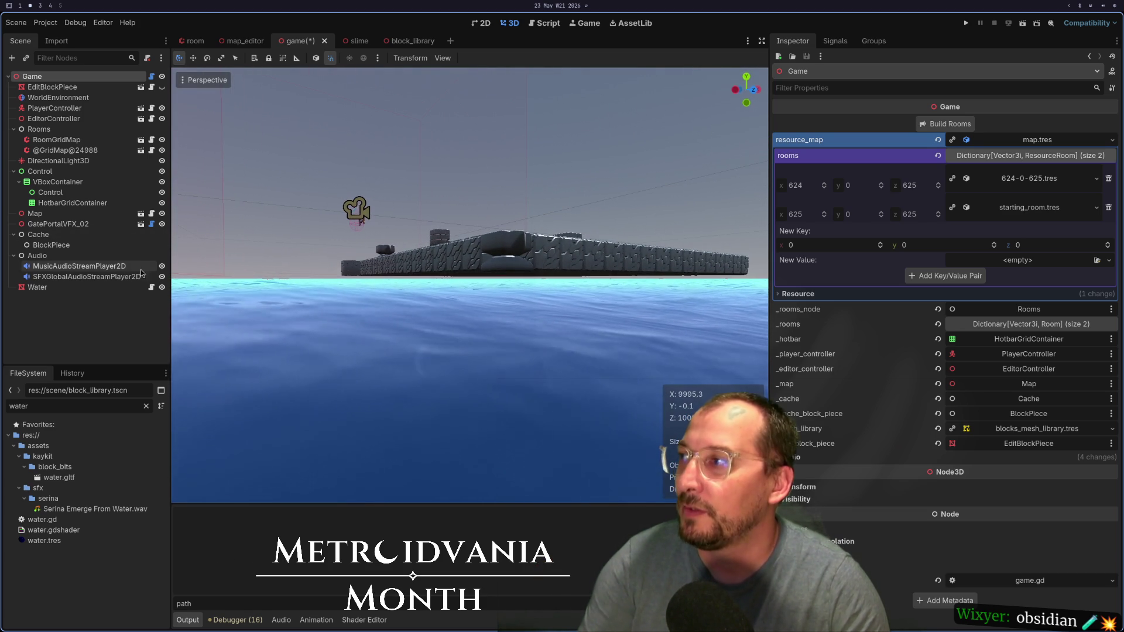
click(112, 286)
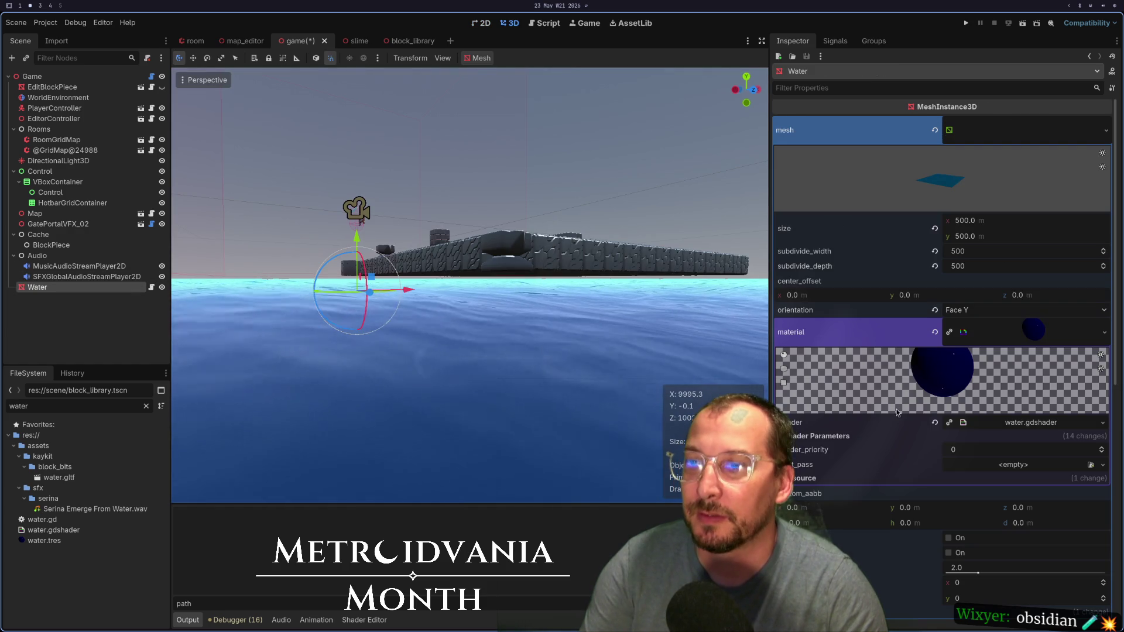
Step: Set the Water node's vertical position to 0 and run the project to test it
scroll(958, 293, down, 5)
scroll(958, 293, down, 4)
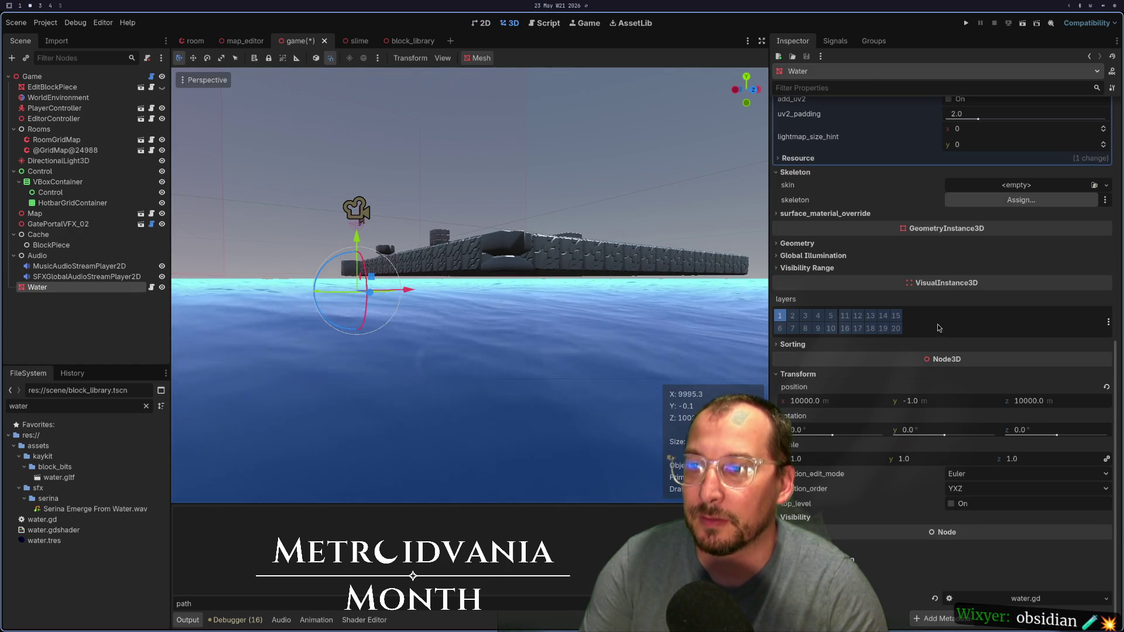
click(931, 400)
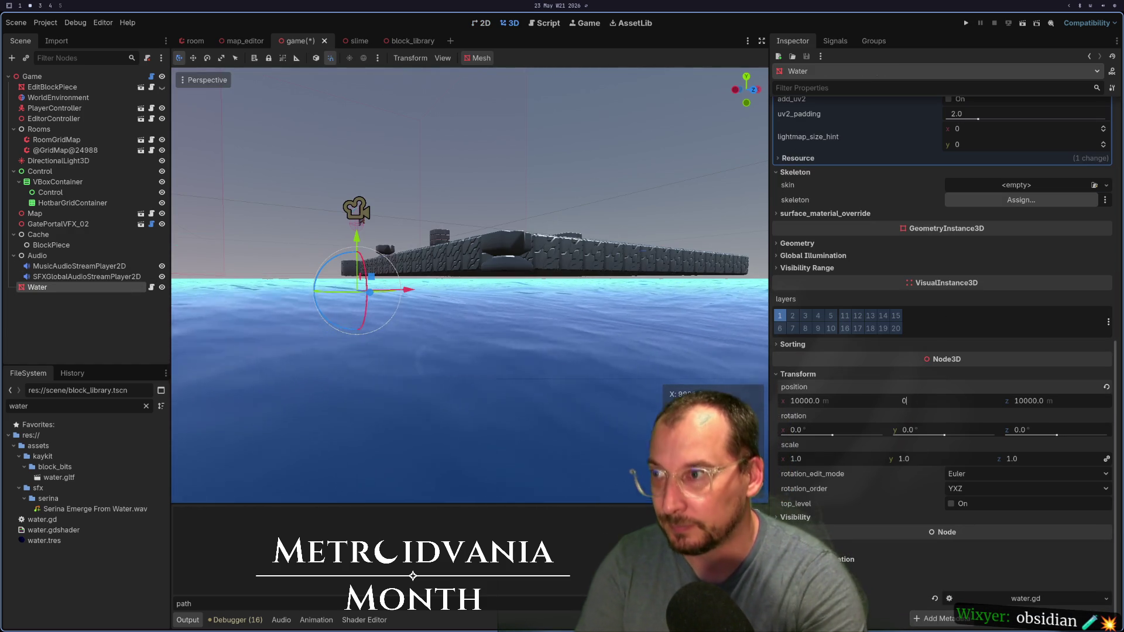
text(0)
key(Tab)
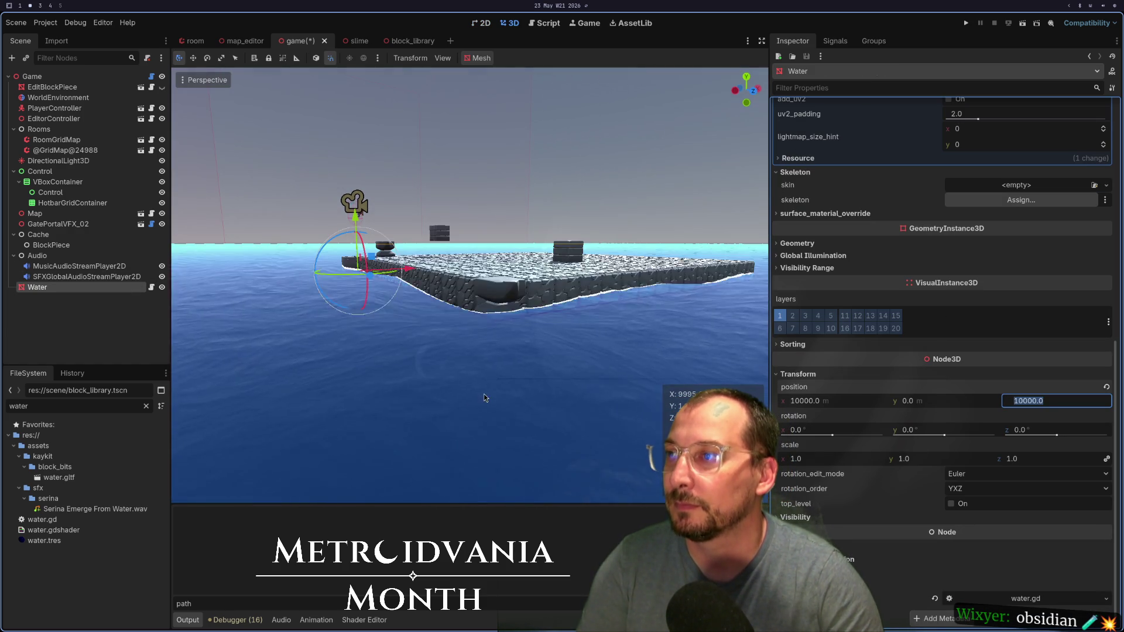
click(966, 23)
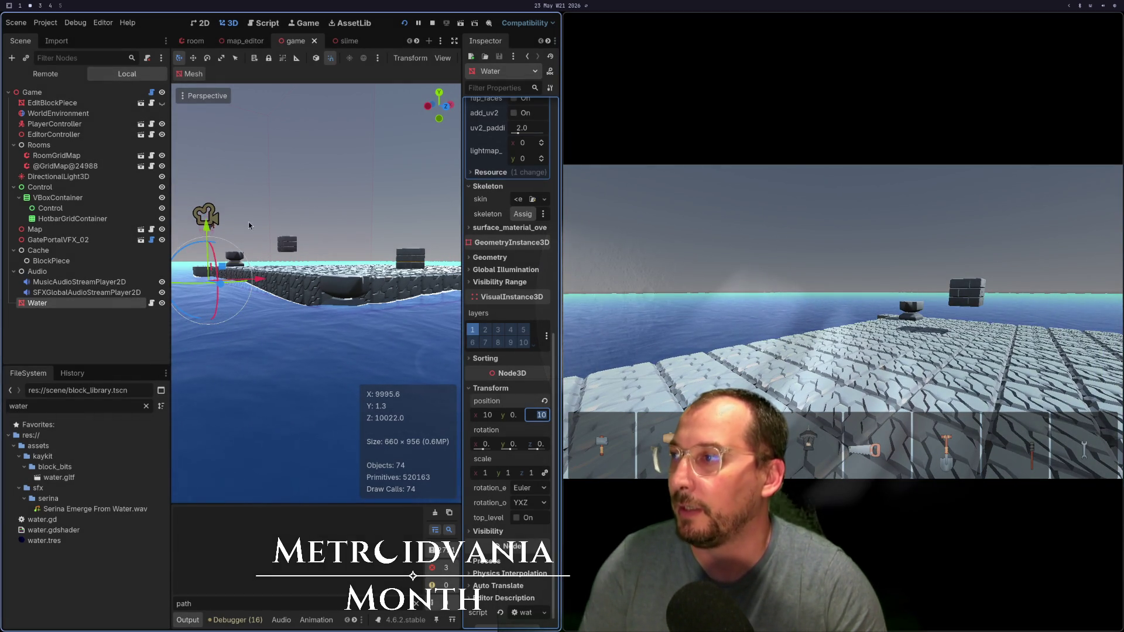
click(97, 300)
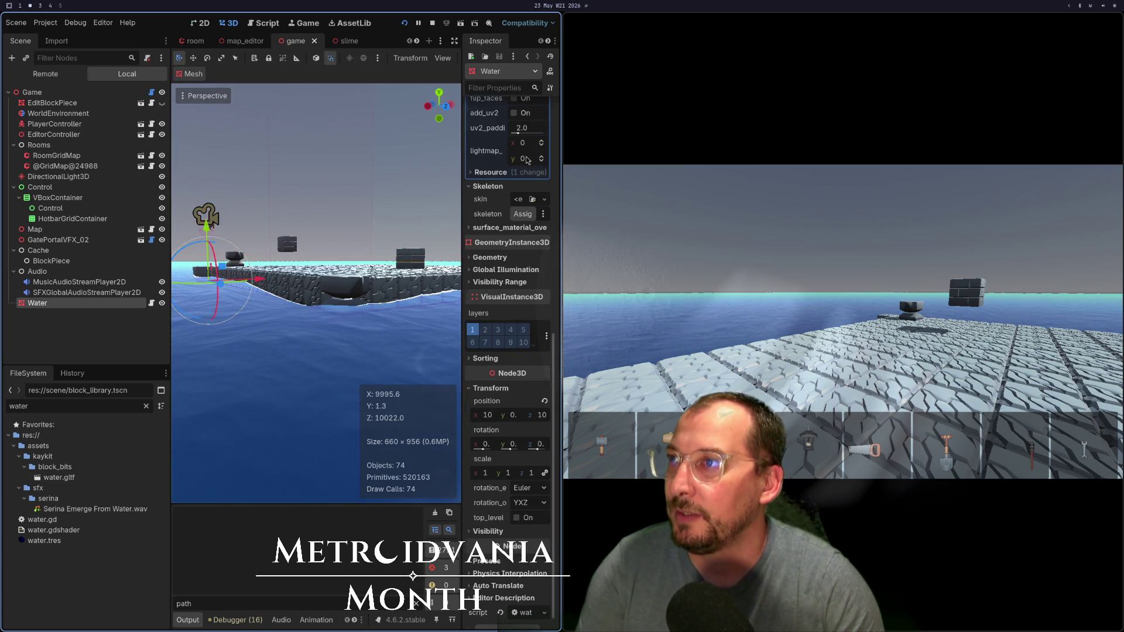
Step: Resize the Water PlaneMesh to 16 × 16 and stop the running game
scroll(527, 160, up, 5)
click(537, 182)
text(16)
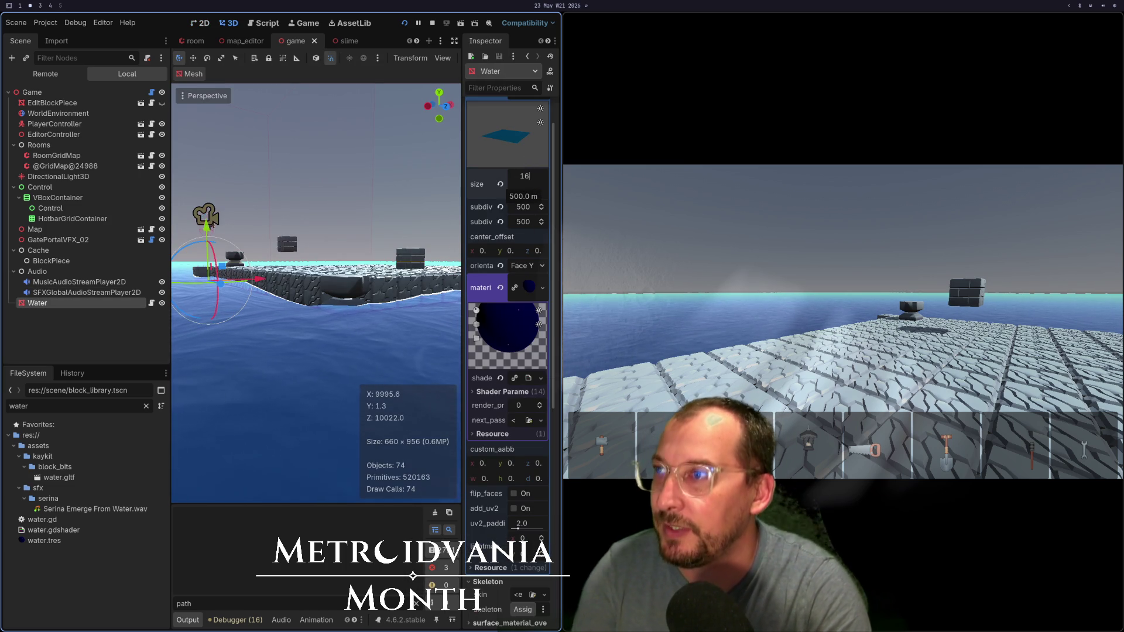
key(Tab)
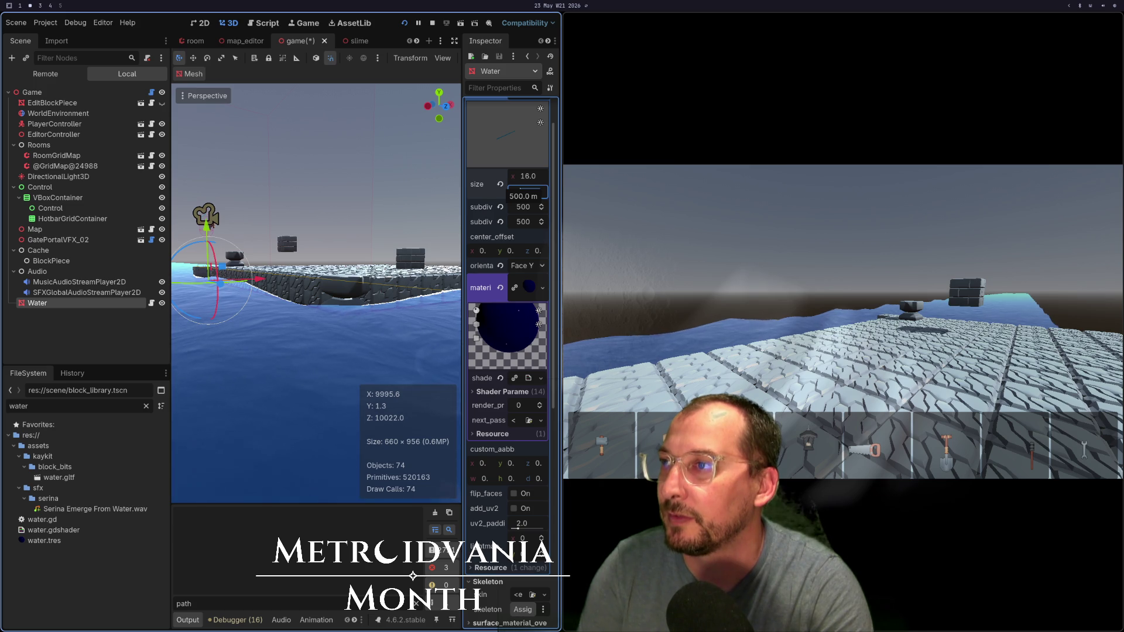
key(Tab)
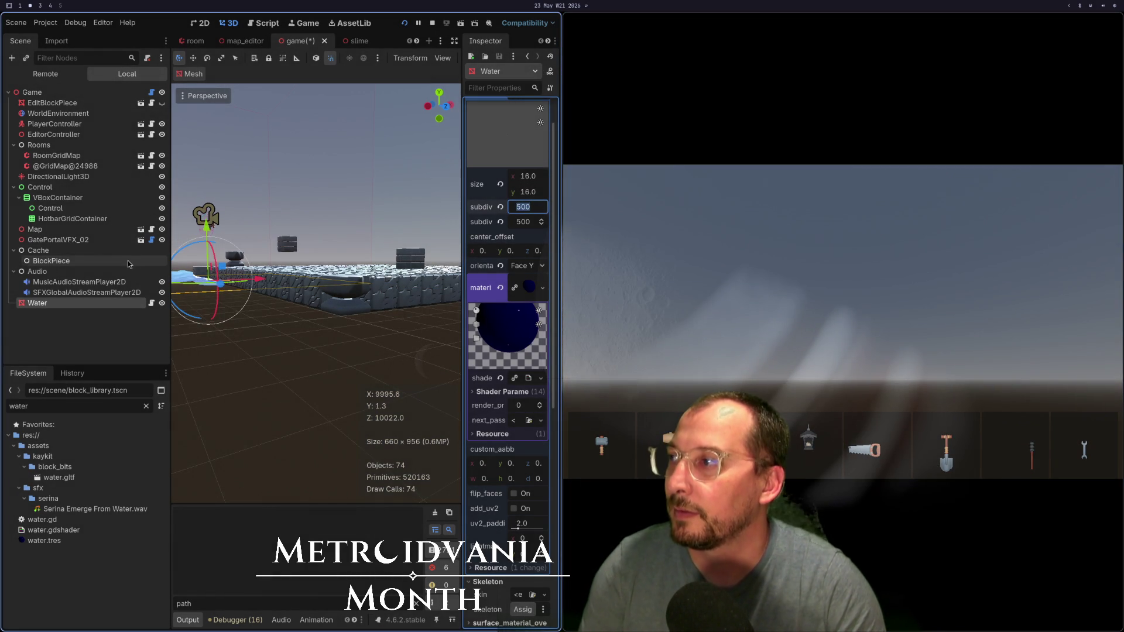
click(98, 293)
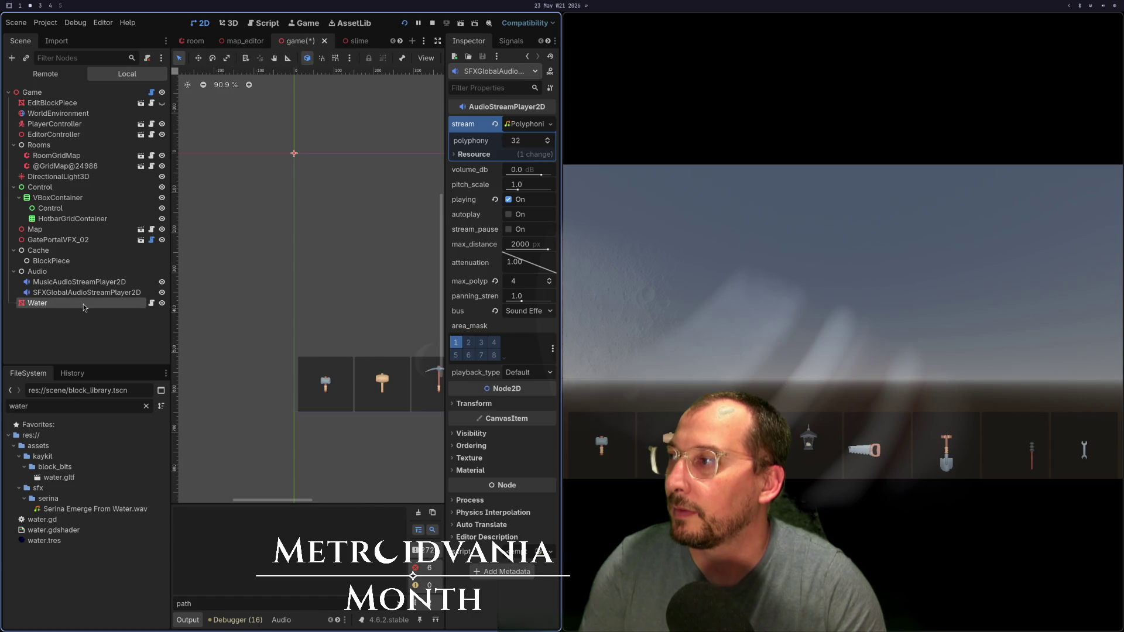
click(84, 304)
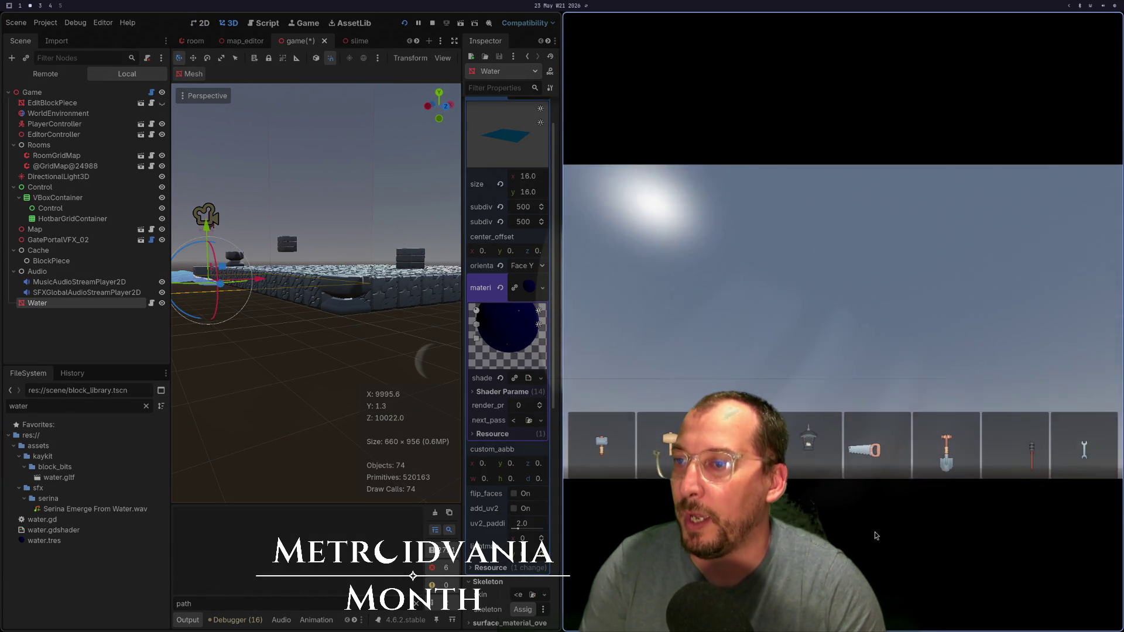
key(F8)
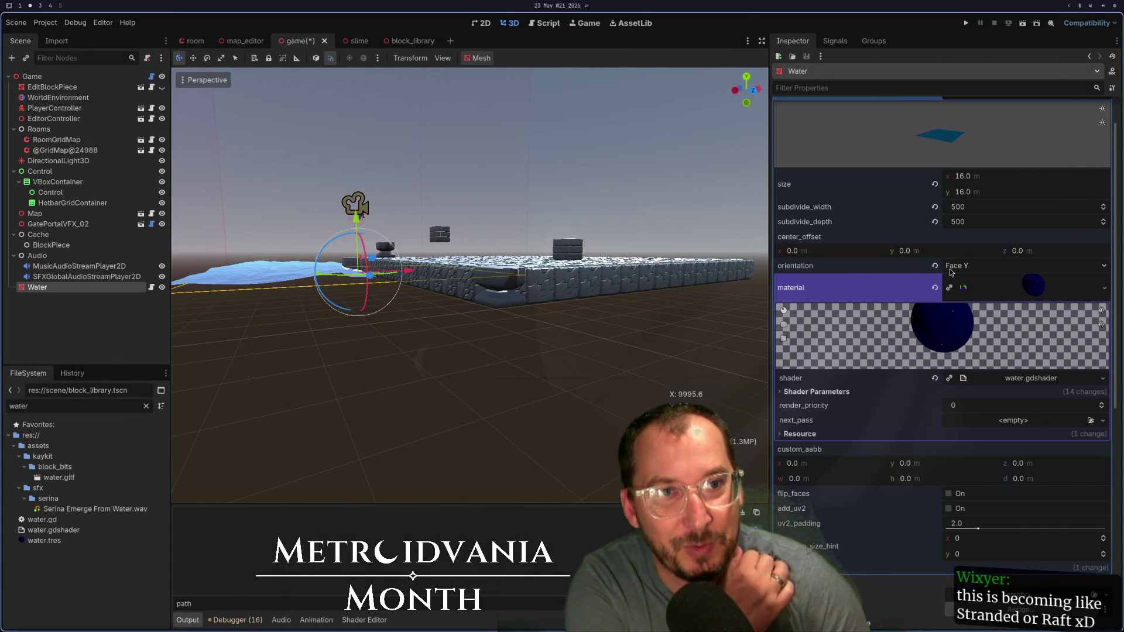
Step: Move the Water to x 10008 and z 10008, raise it 1 m, and run the game
scroll(902, 270, down, 3)
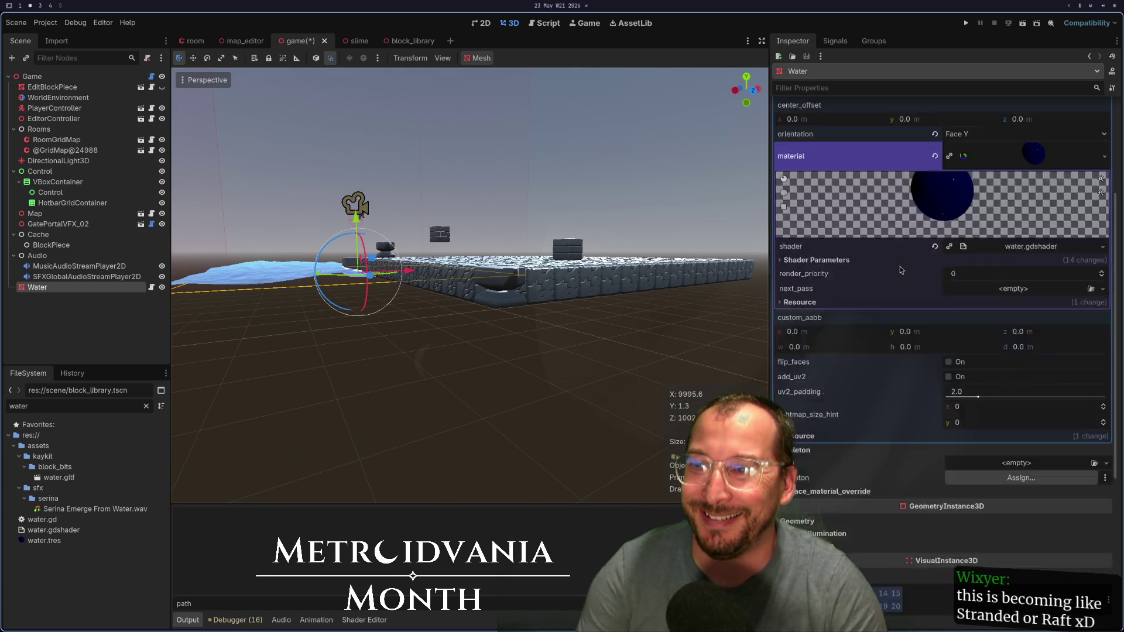
scroll(901, 270, down, 6)
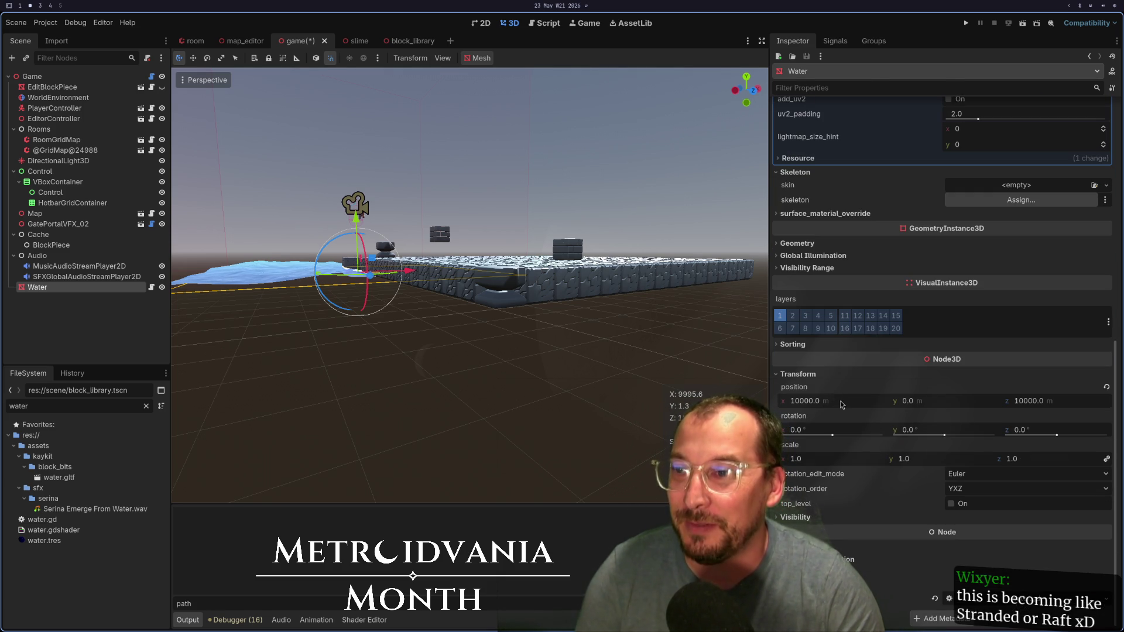
click(842, 404)
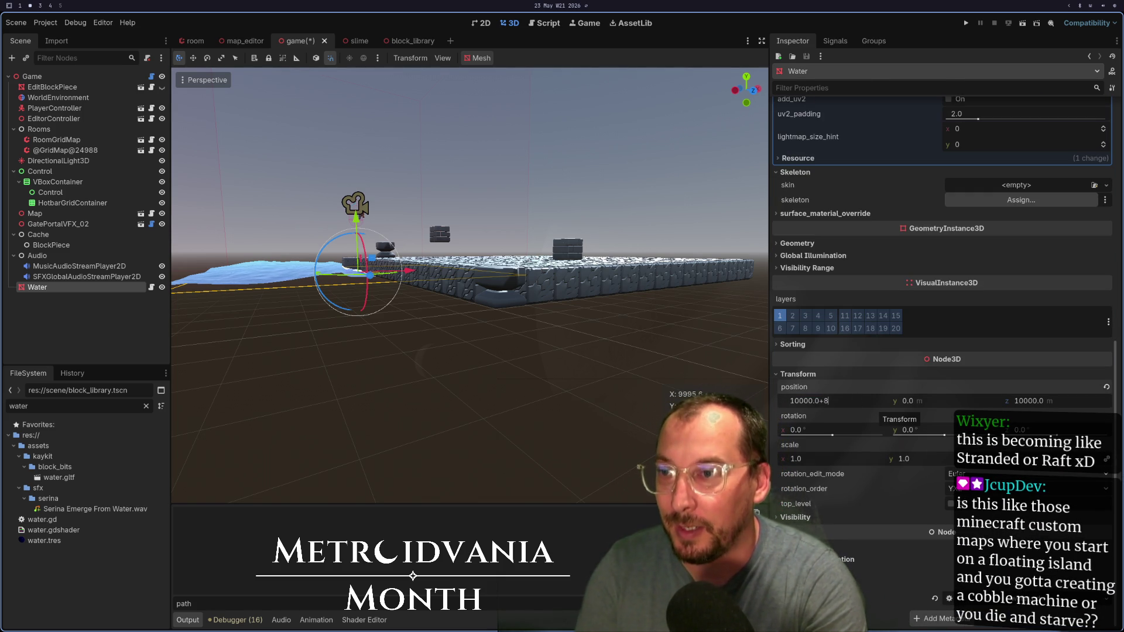
key(Tab)
key(Tab)
key(Tab)
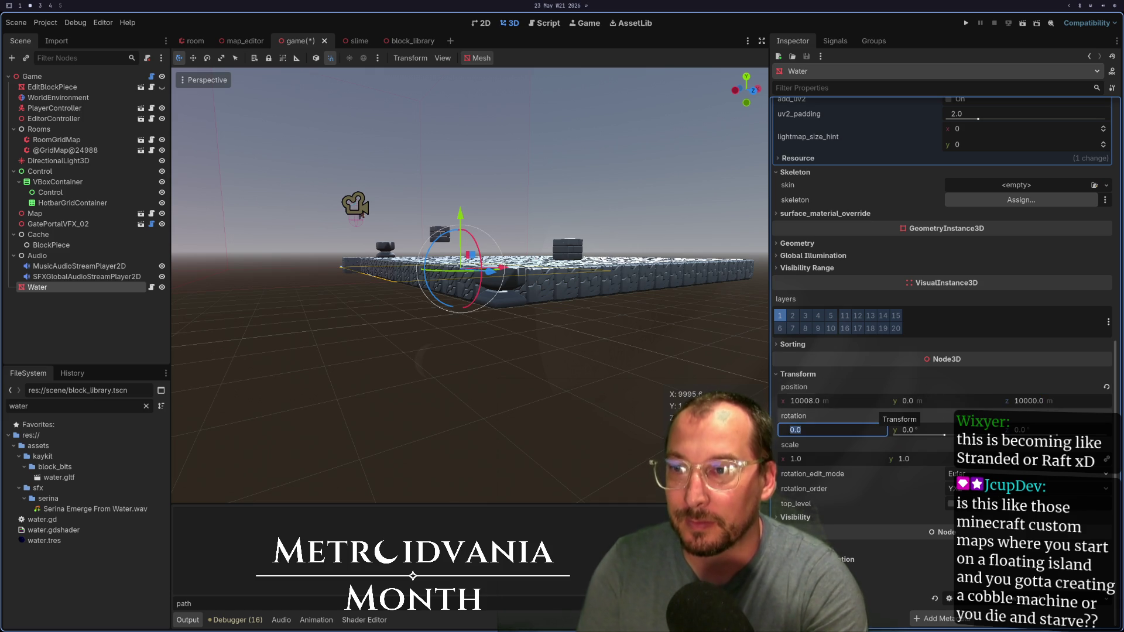
click(1061, 394)
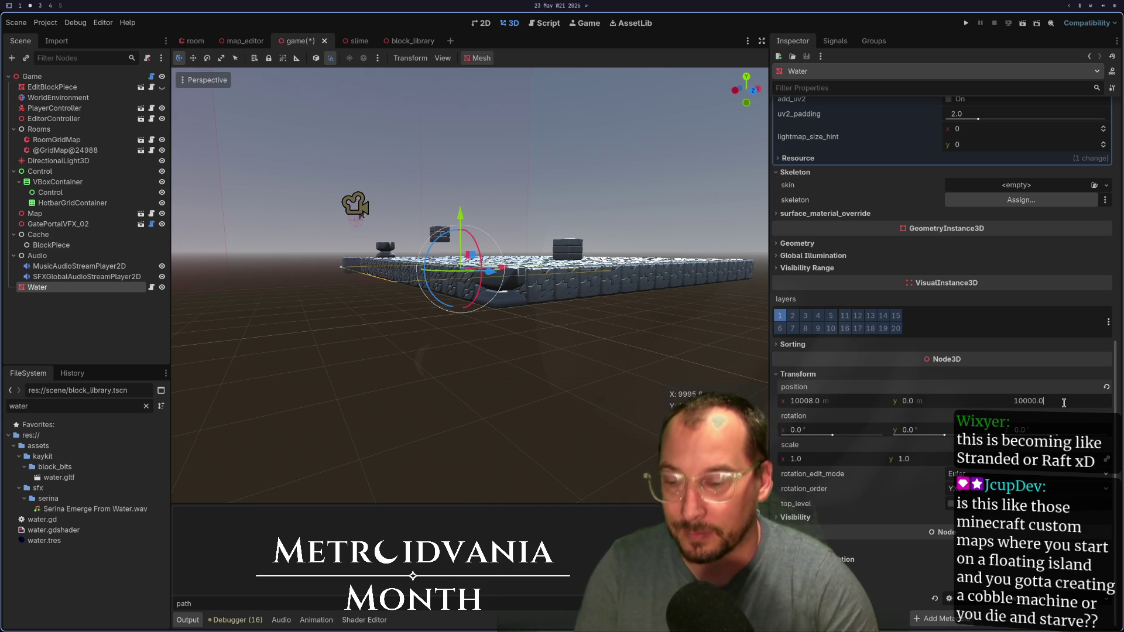
text(+8)
key(Tab)
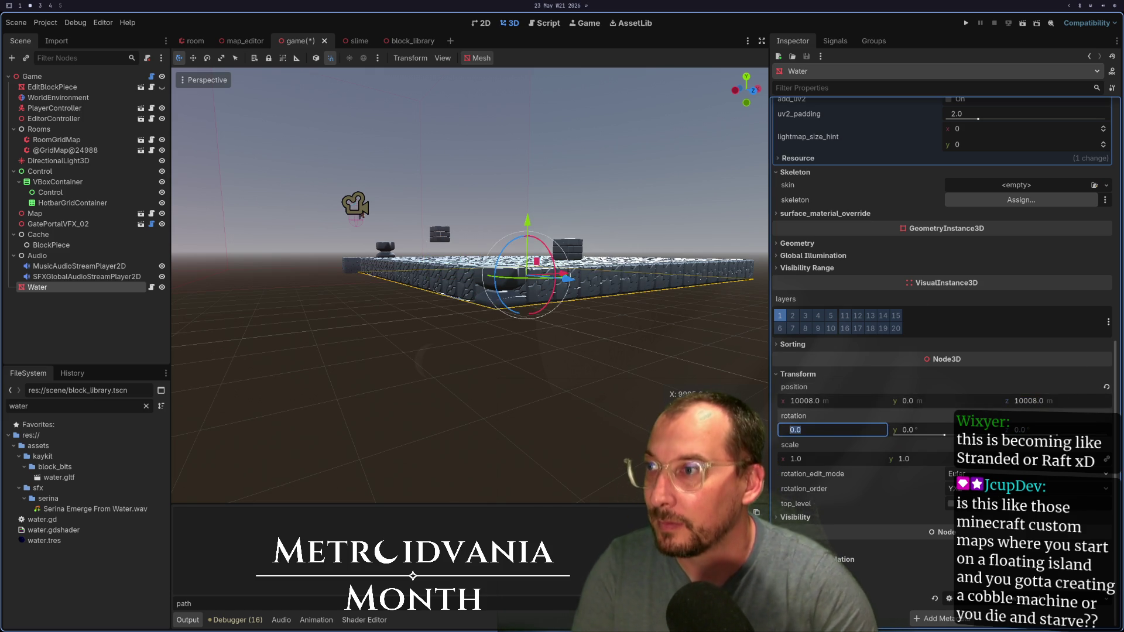
mouse_move(532, 234)
mouse_down()
mouse_move(535, 215)
mouse_move(615, 202)
mouse_up()
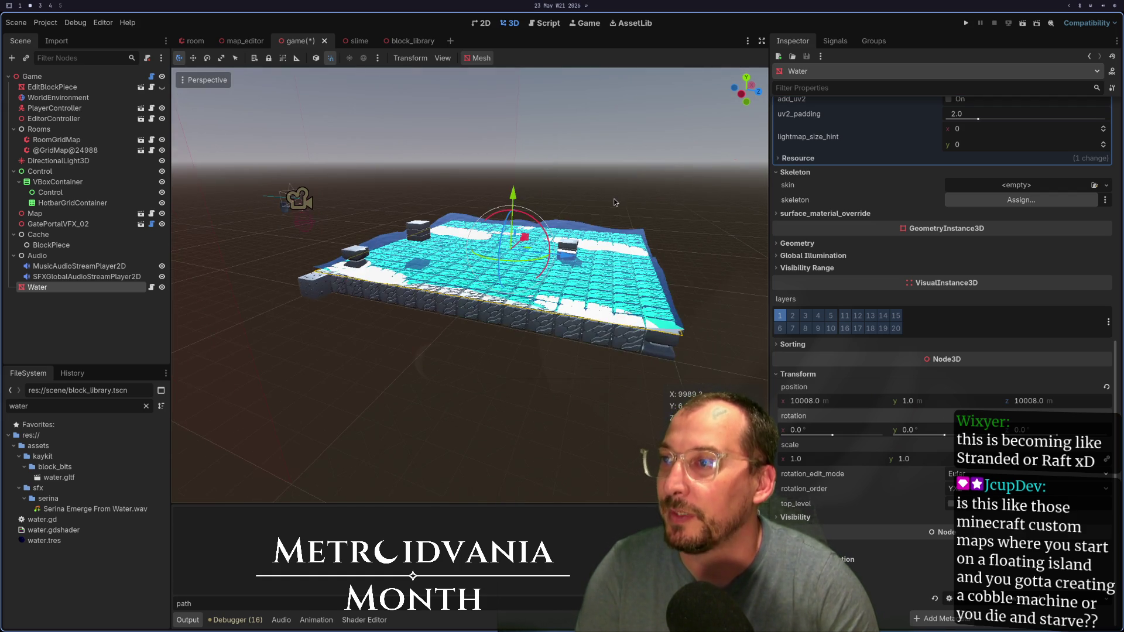
click(966, 23)
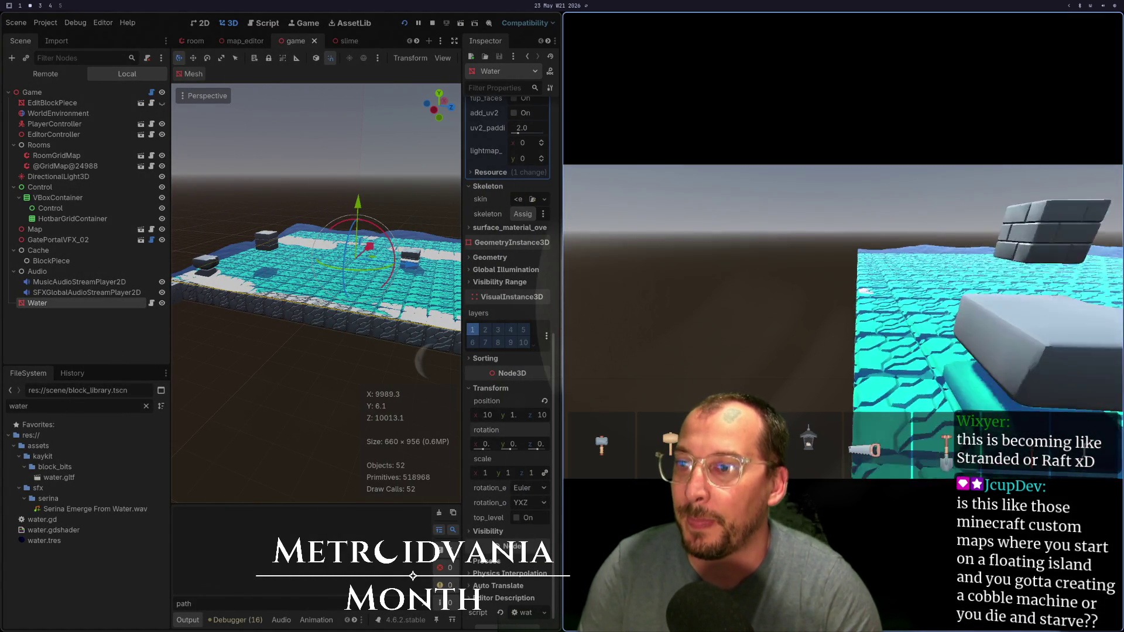
Step: Restart the game, walk over the water toward the stone block, cycle hotbar items, then stop it
key(F8)
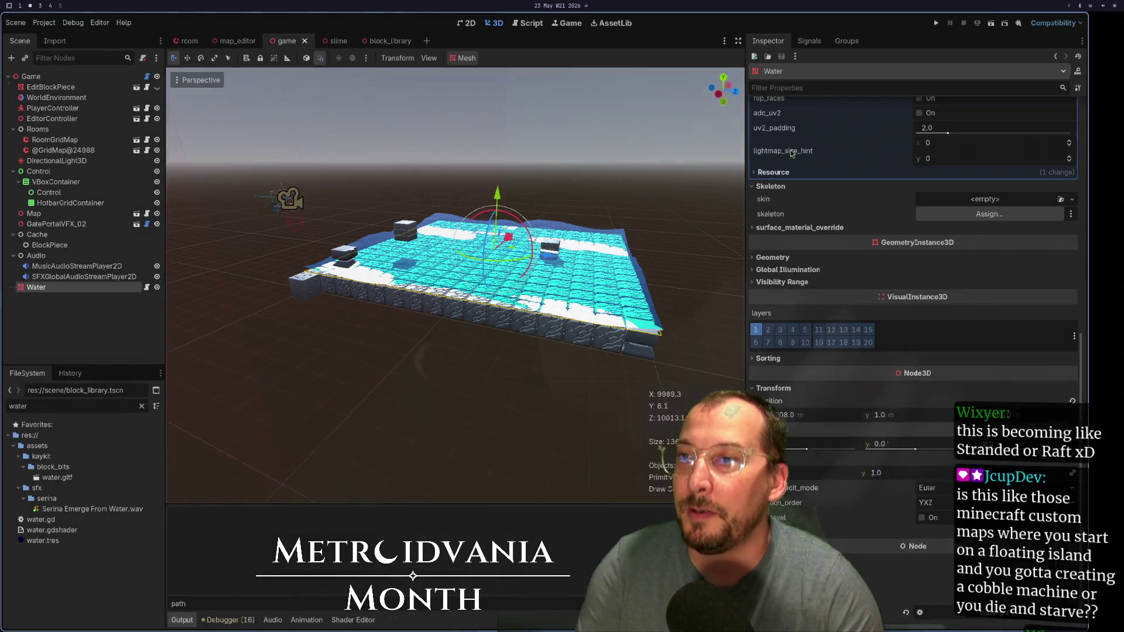
click(968, 23)
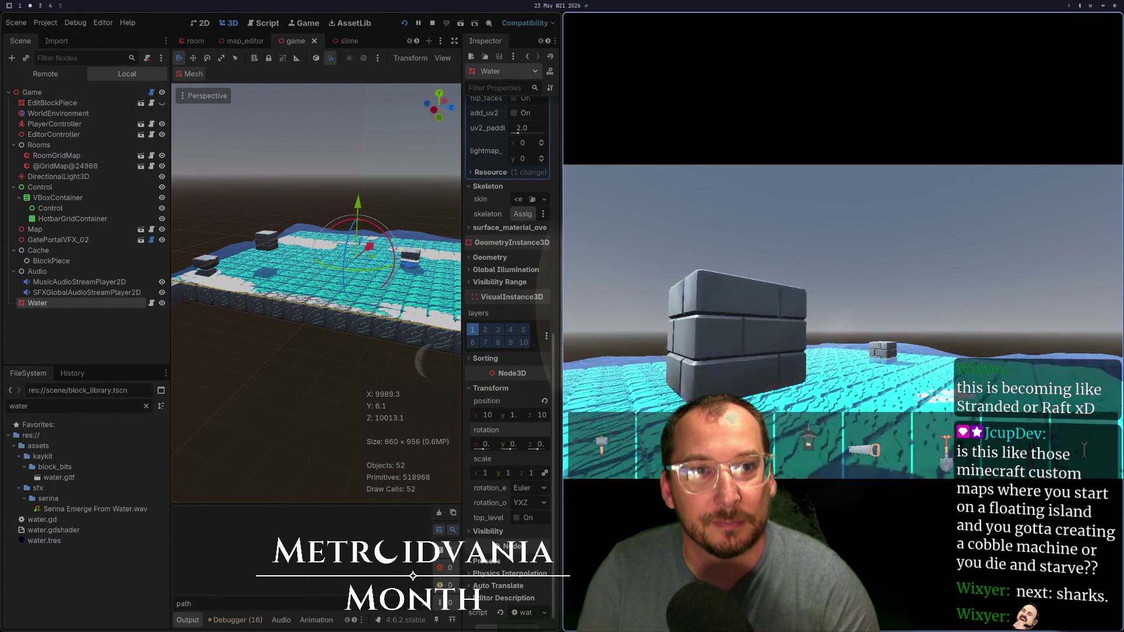
key(w)
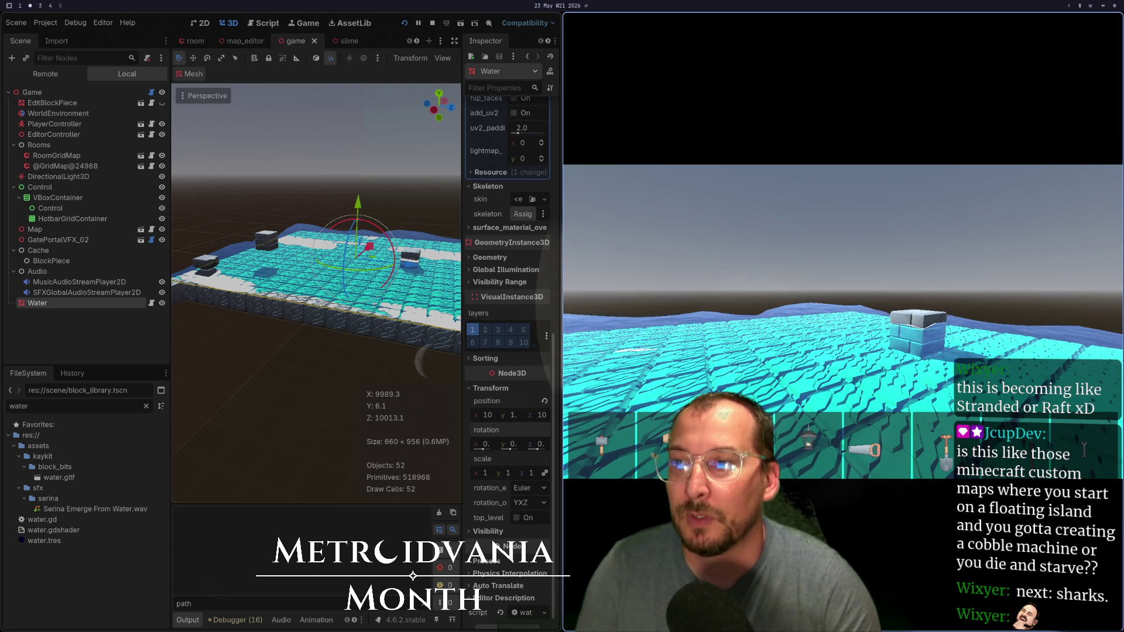
key(w)
key(a)
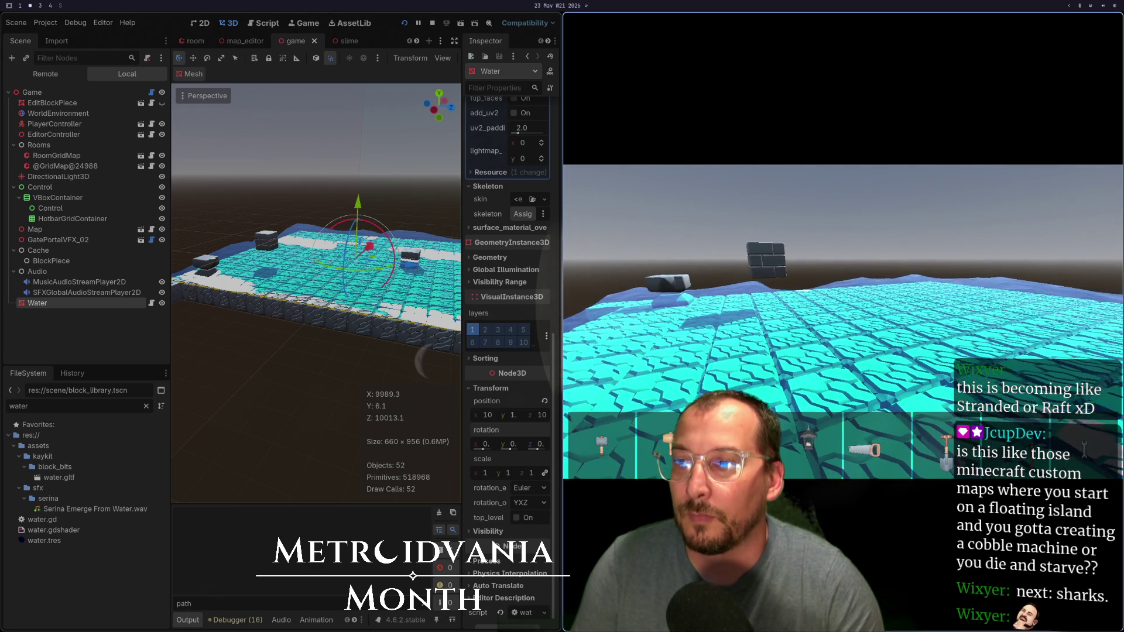
scroll(844, 322, down, 2)
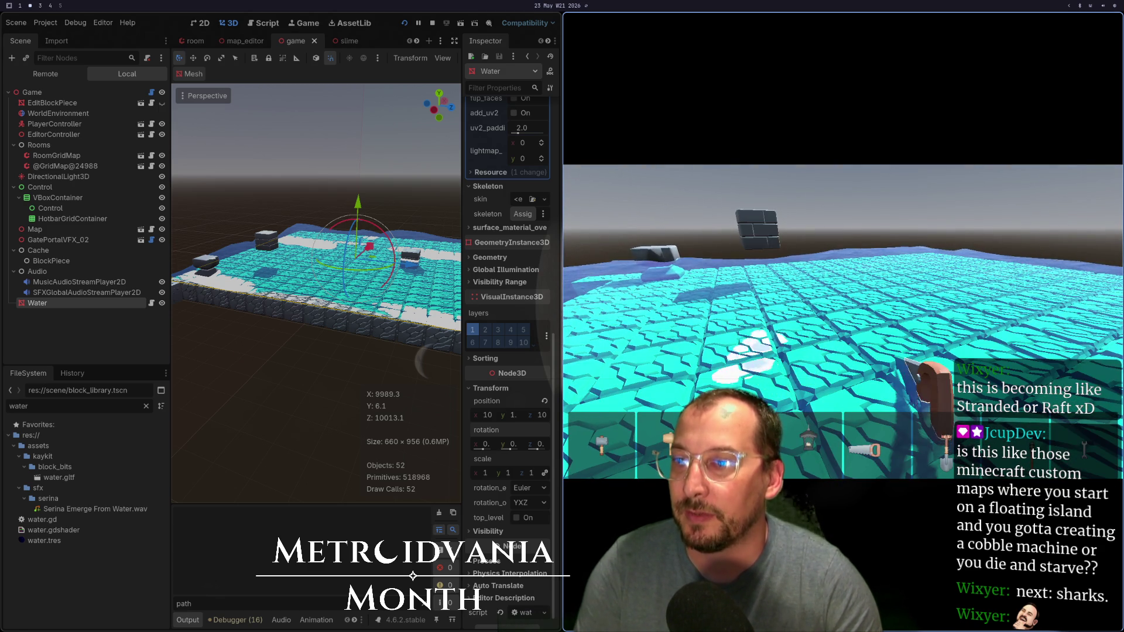
scroll(843, 322, up, 3)
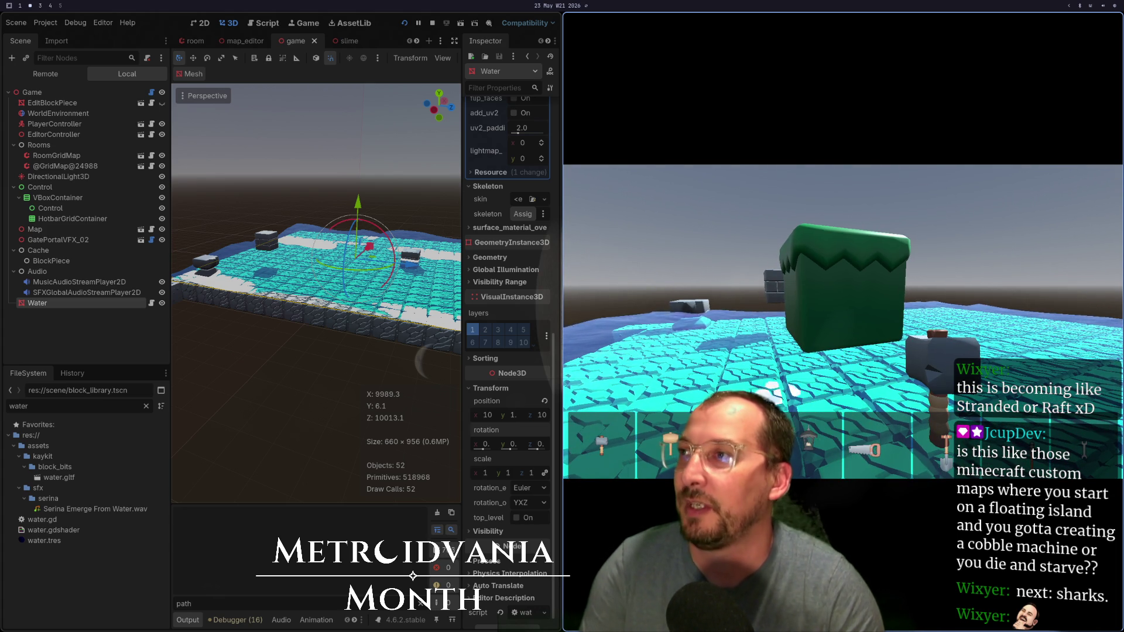
key(F8)
scroll(416, 235, up, 10)
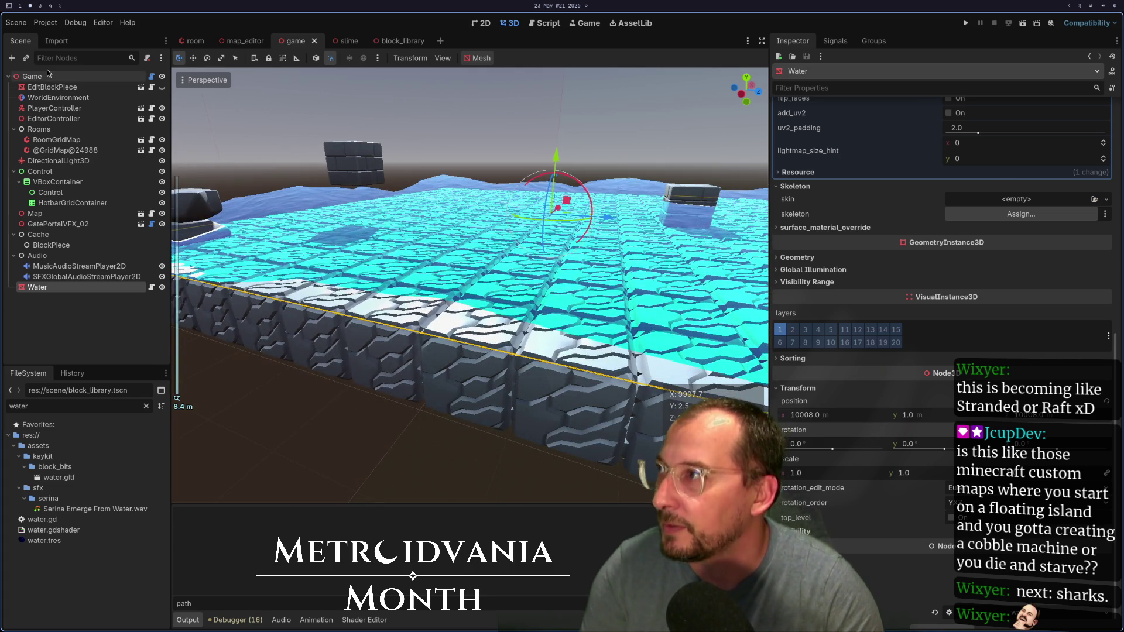
Step: Open the block_library scene, widen the Scene panel, and select the anvil2 node
click(47, 69)
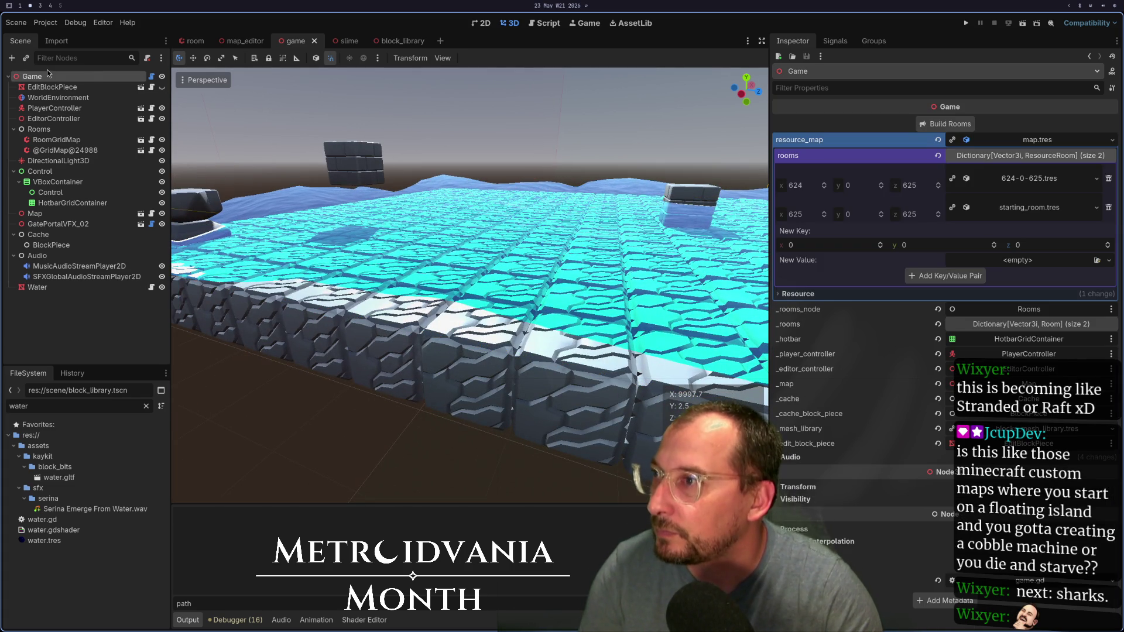
click(391, 41)
scroll(90, 189, down, 5)
scroll(91, 190, up, 5)
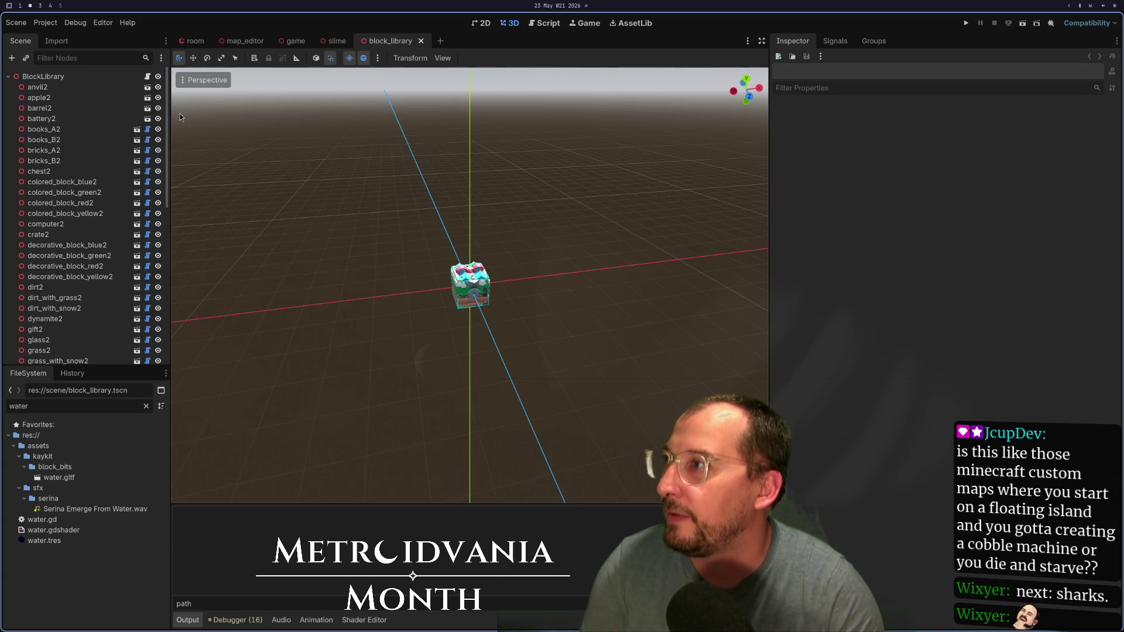
drag(171, 117, 385, 117)
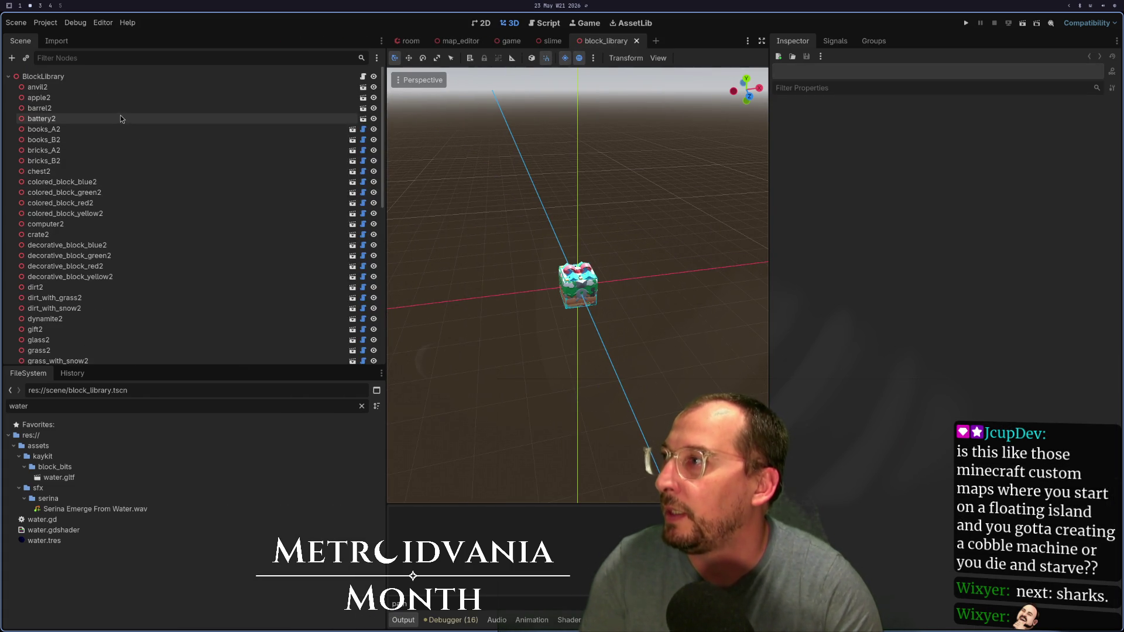
click(37, 87)
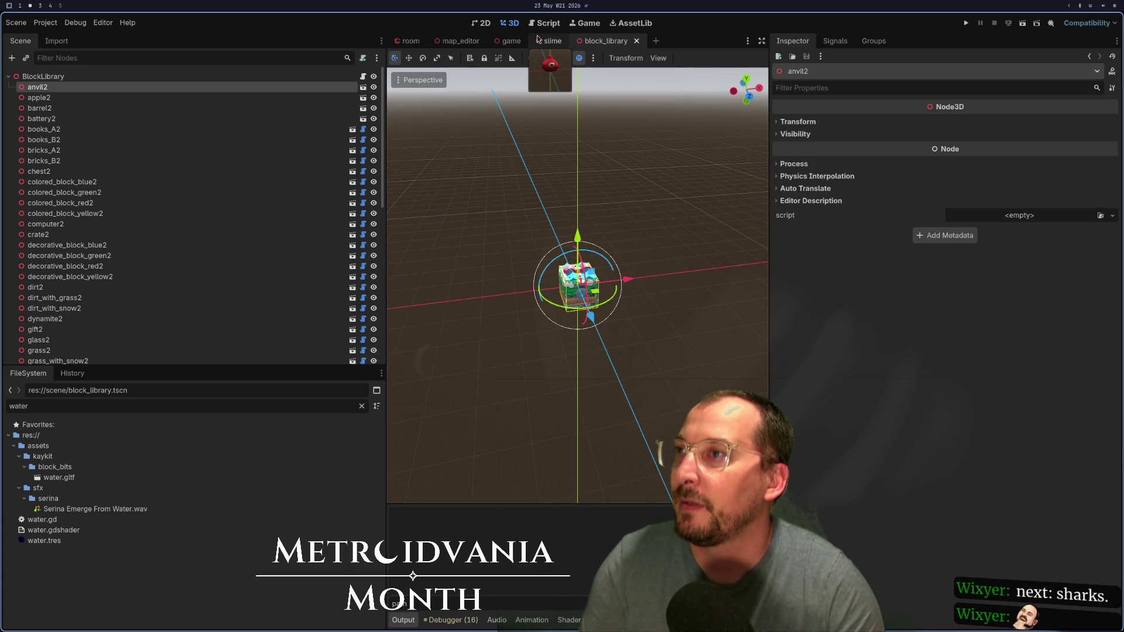
key(super+1)
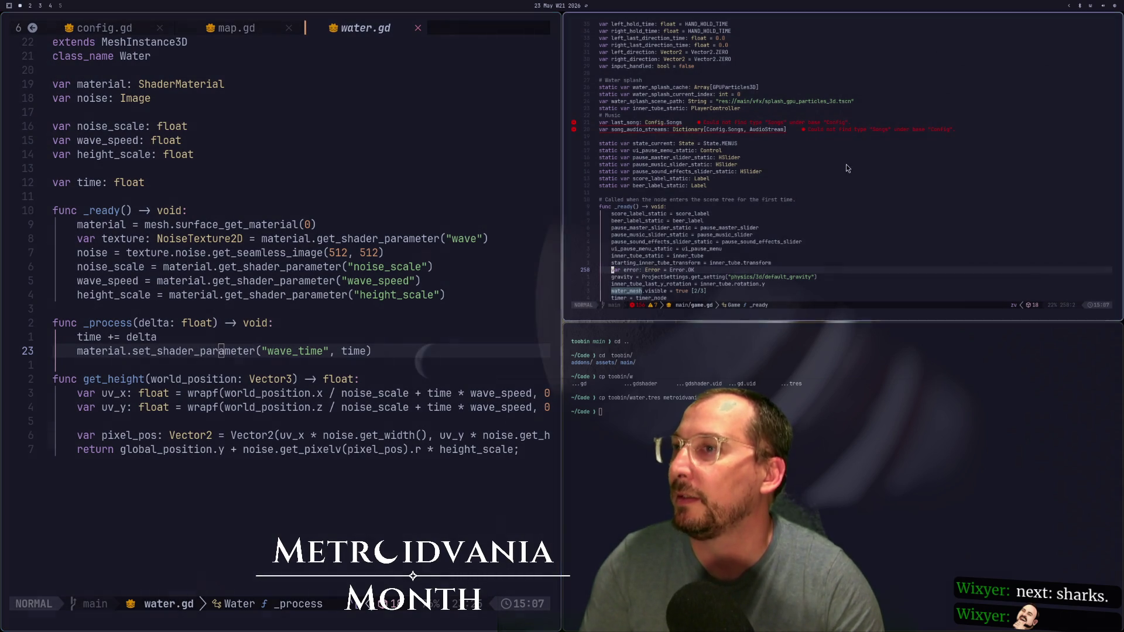
Step: Close water.gd and the extra terminal pane, then move to the BLOCKS enum line in game.gd
key(super+q)
key(super+q)
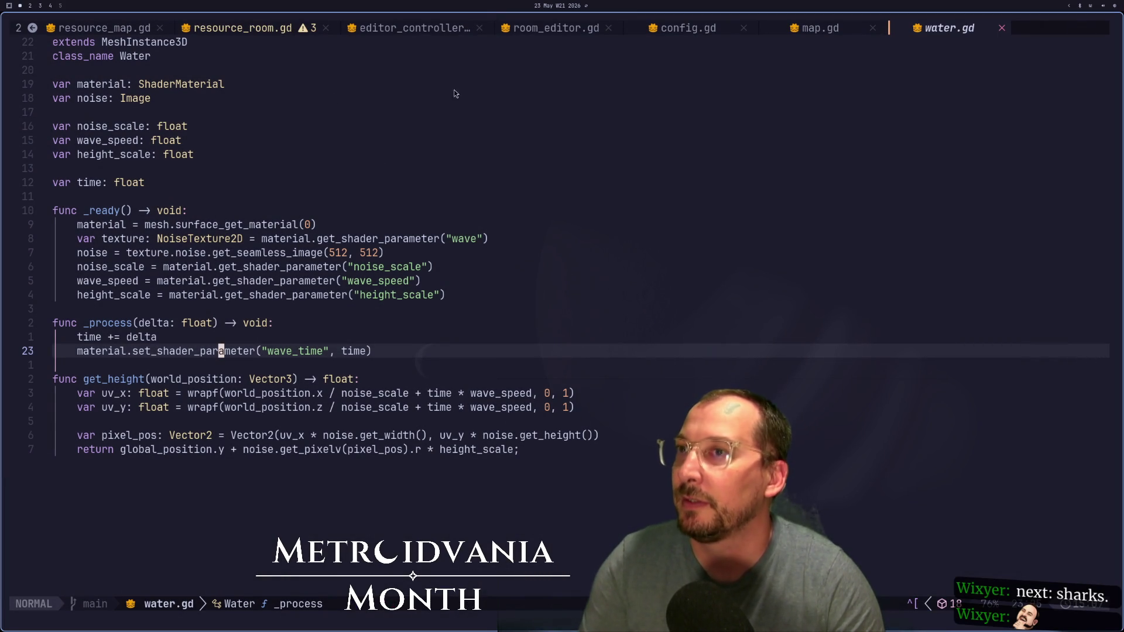
click(1002, 27)
click(854, 151)
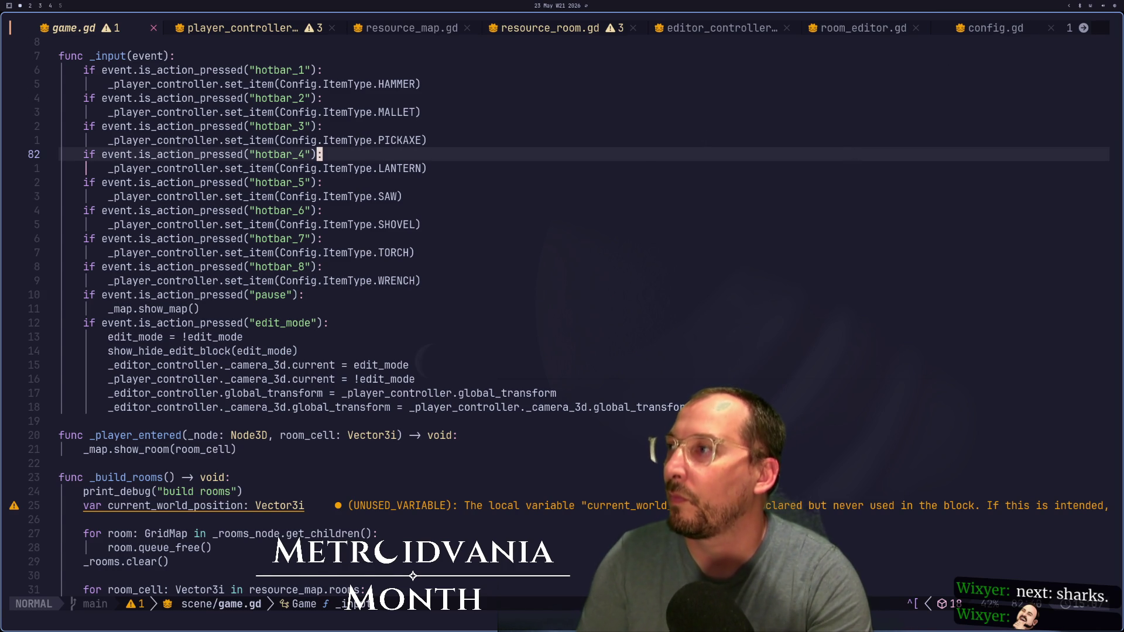
key(g)
key(g)
key(j)
key(j)
key(j)
key(8)
key(j)
key(4)
key(j)
key(k)
key(k)
key(k)
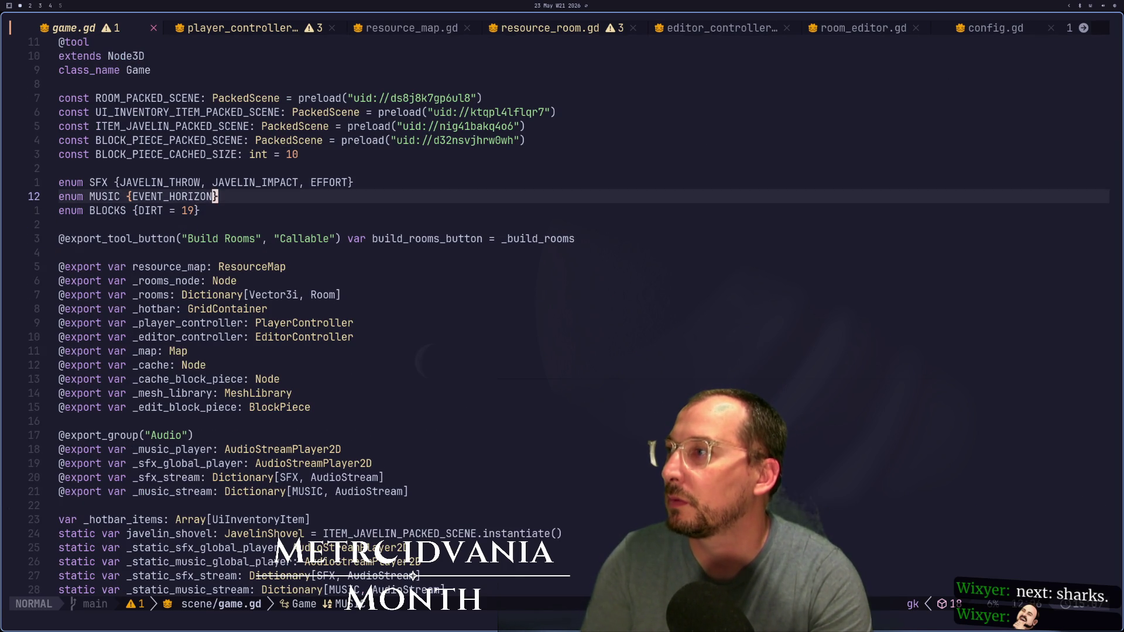
Step: Add an 'enum BLOCK_OMIT {' declaration on a new line below the BLOCKS enum
key(a)
key(Return)
key(BackSpace)
key(Return)
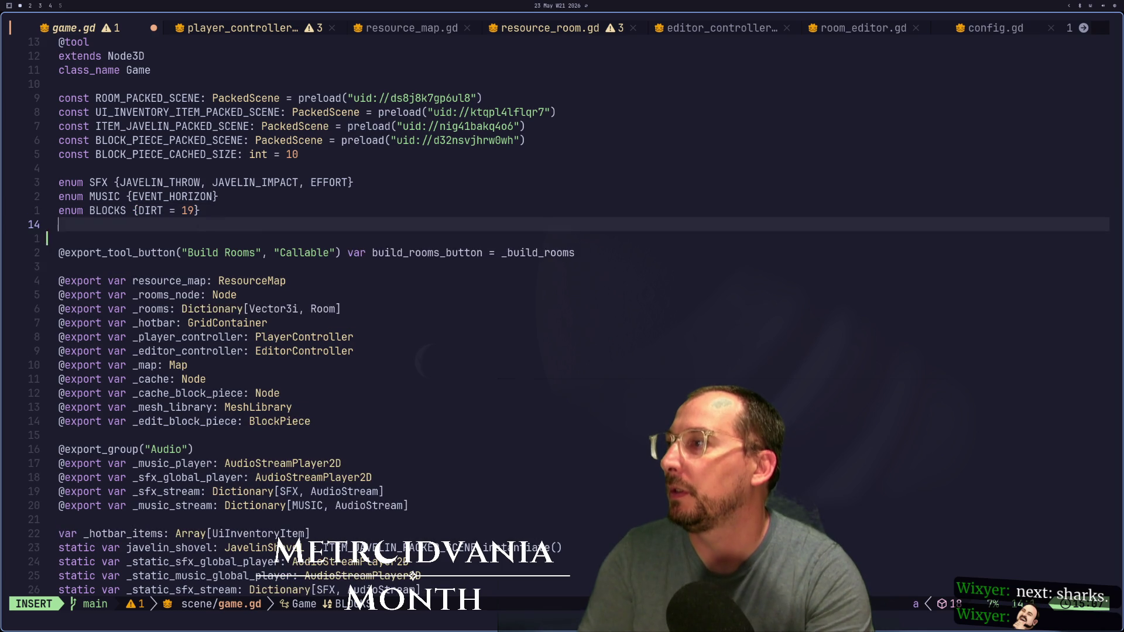
text(en)
text(um )
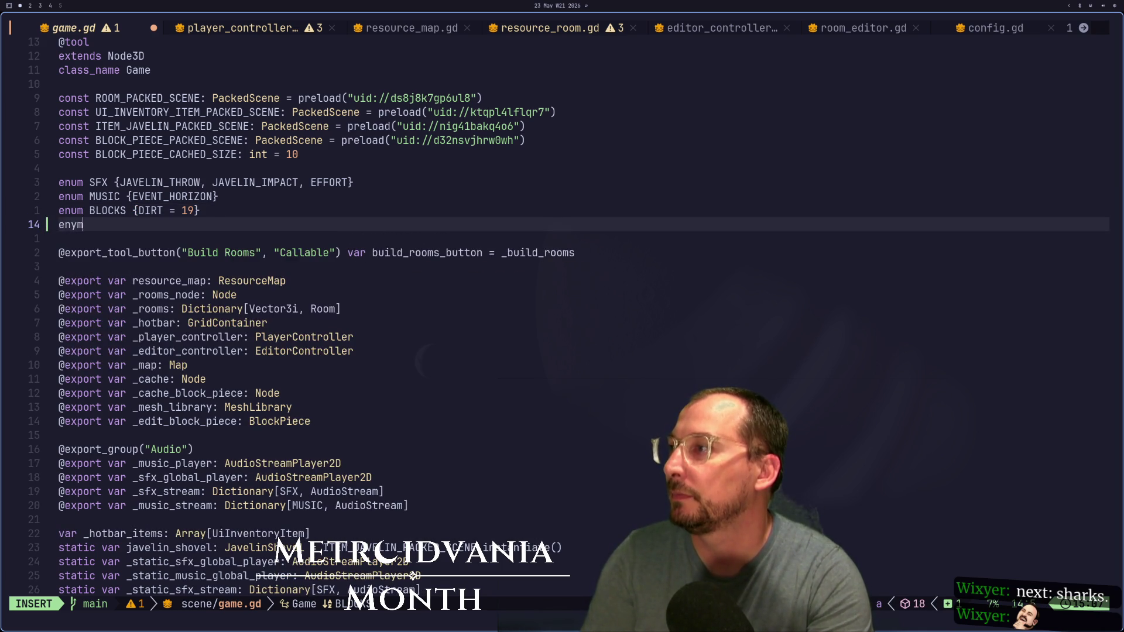
text(BL)
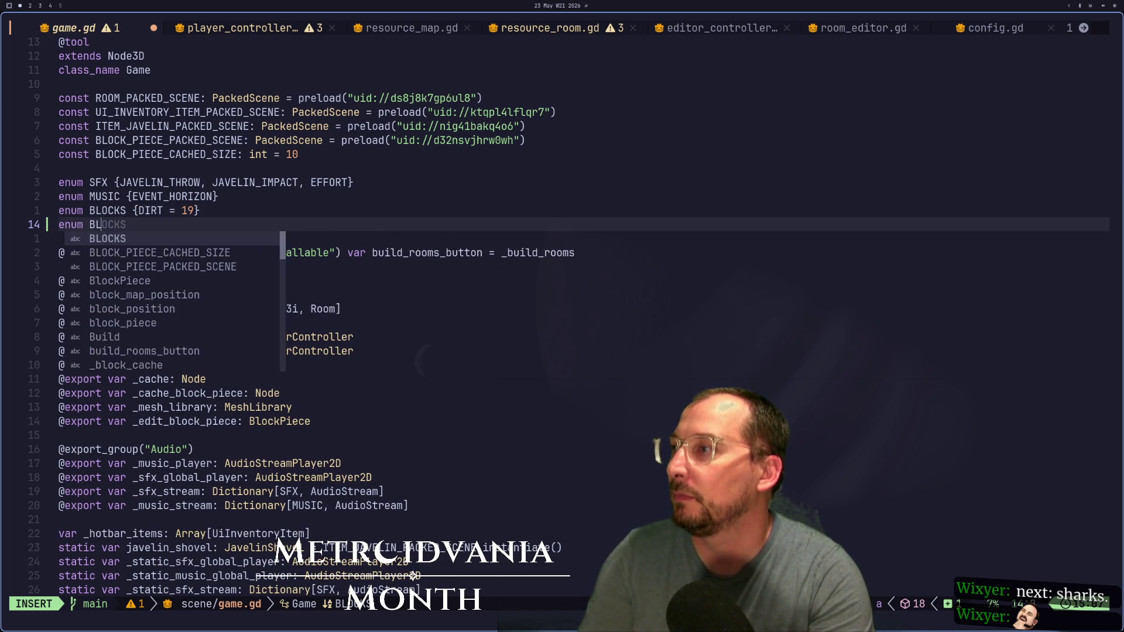
text(OCK_)
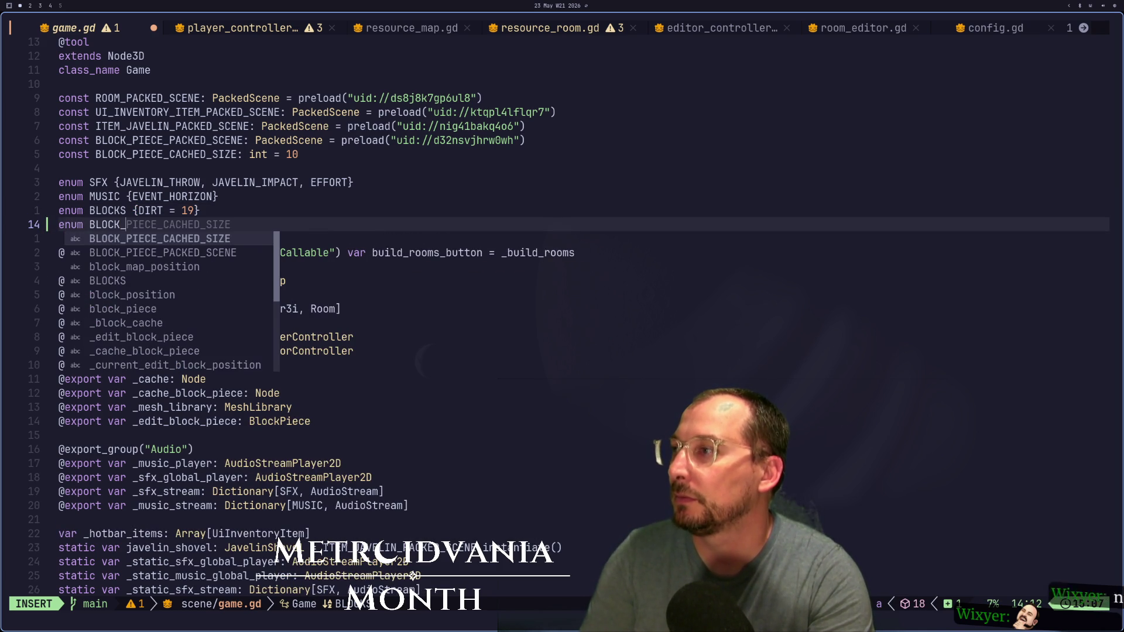
text(OMIT {)
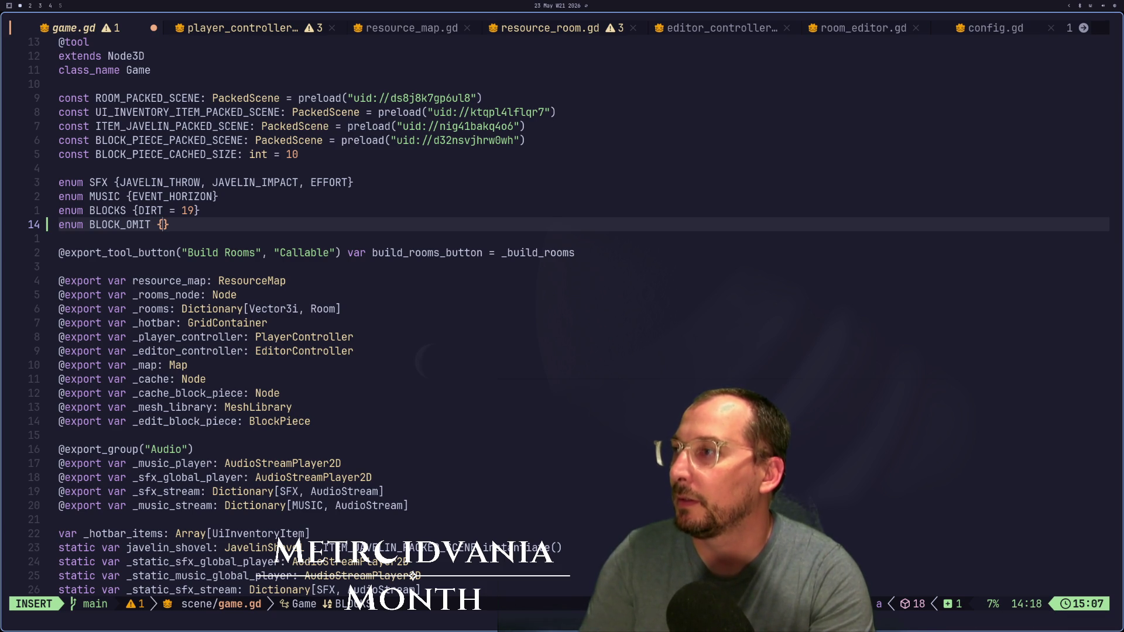
key(super+2)
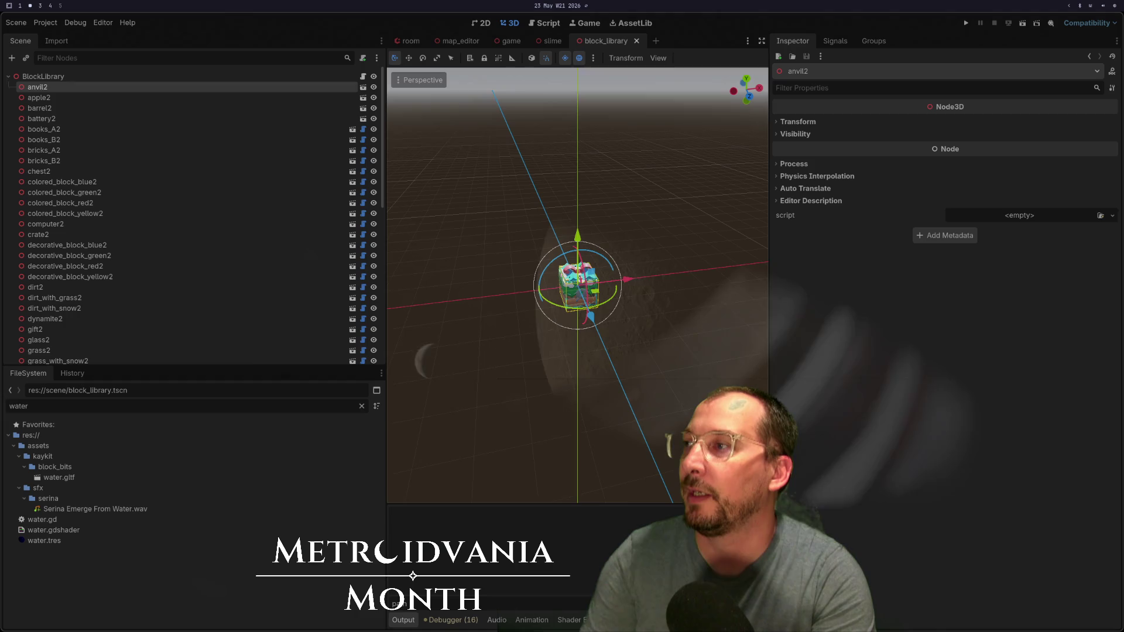
key(super+1)
text(ANVIL = 0, })
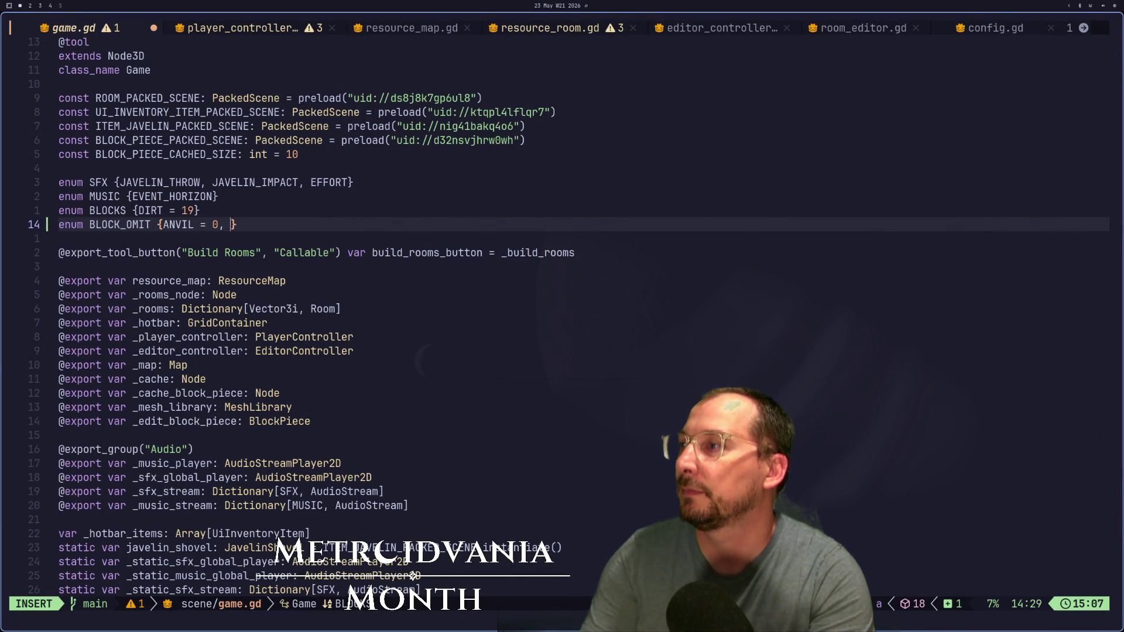
key(super+2)
key(super+1)
text(APPL)
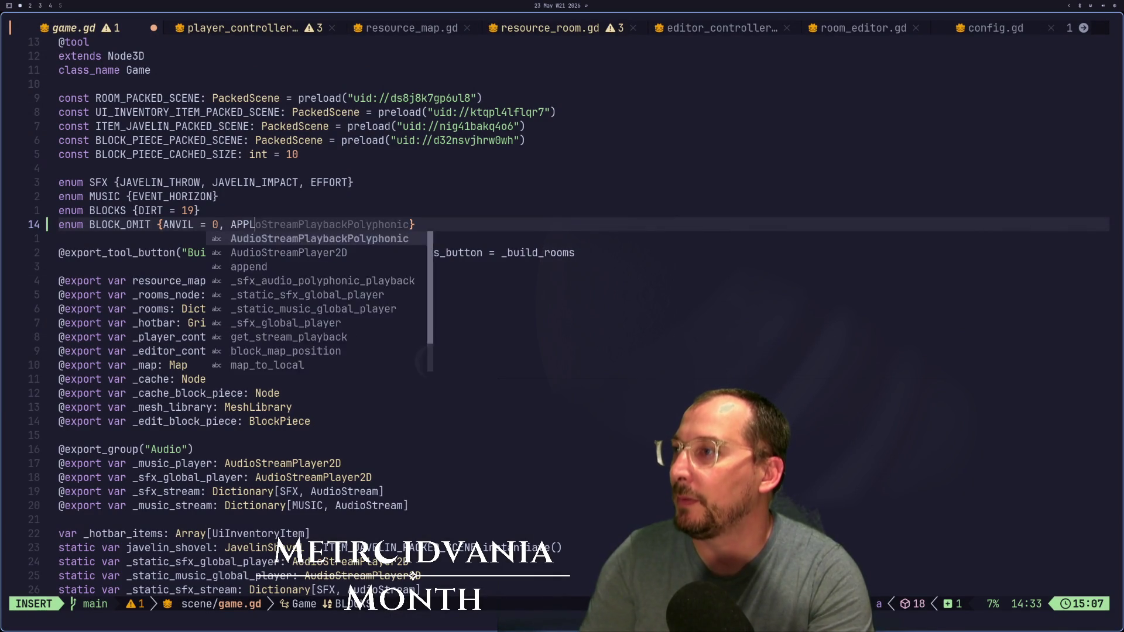
text(E = )
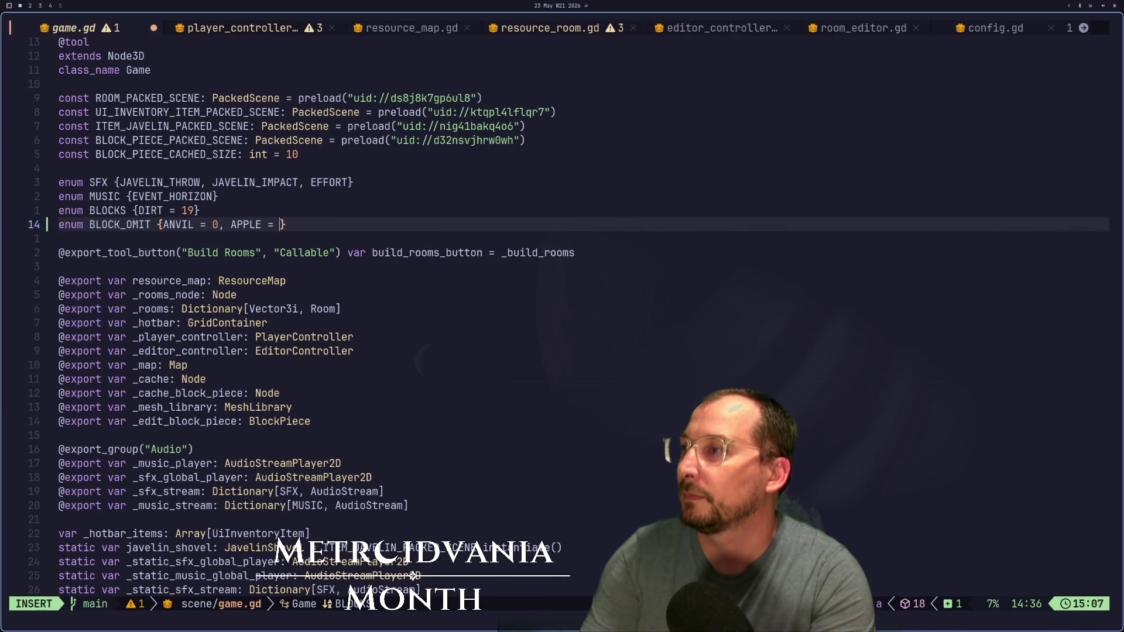
text(1, )
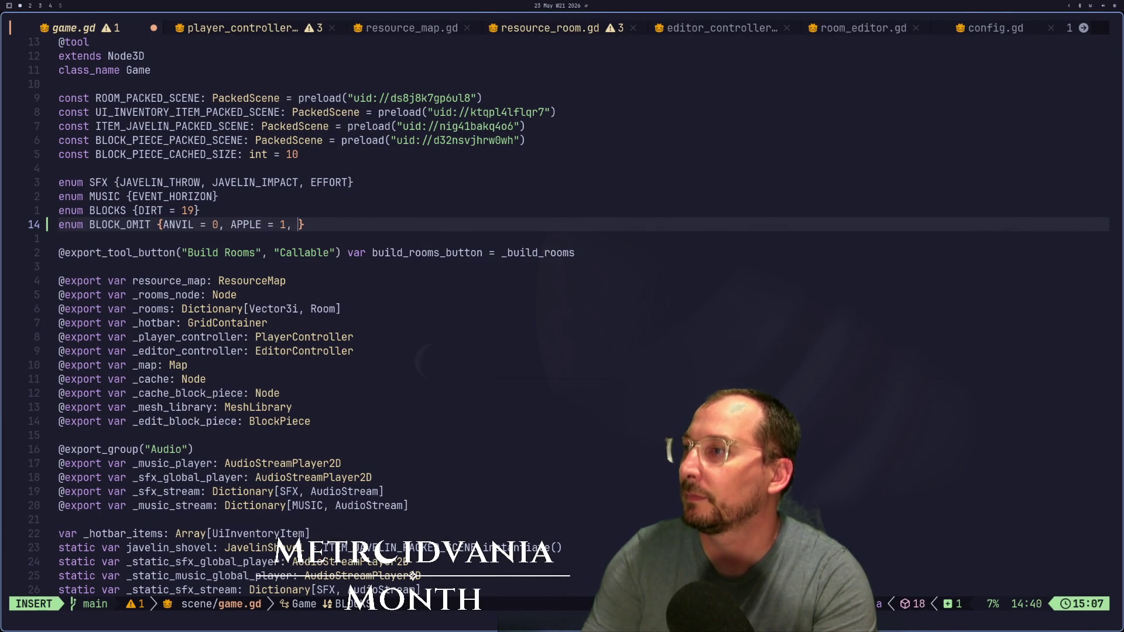
text(BARRLE)
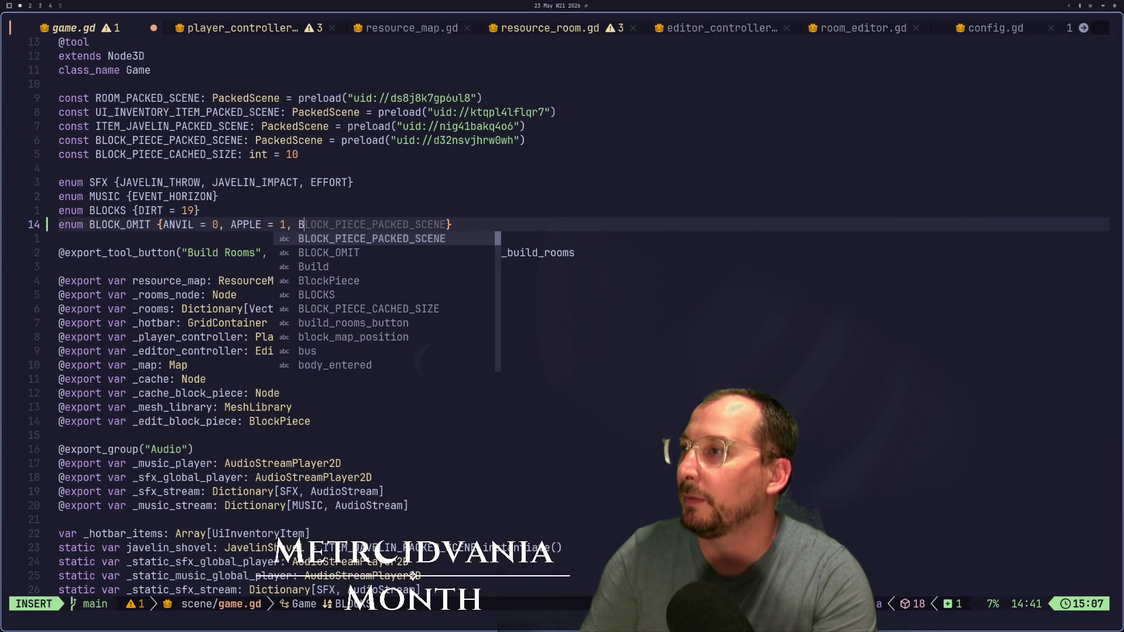
key(BackSpace)
key(BackSpace)
text(EL = )
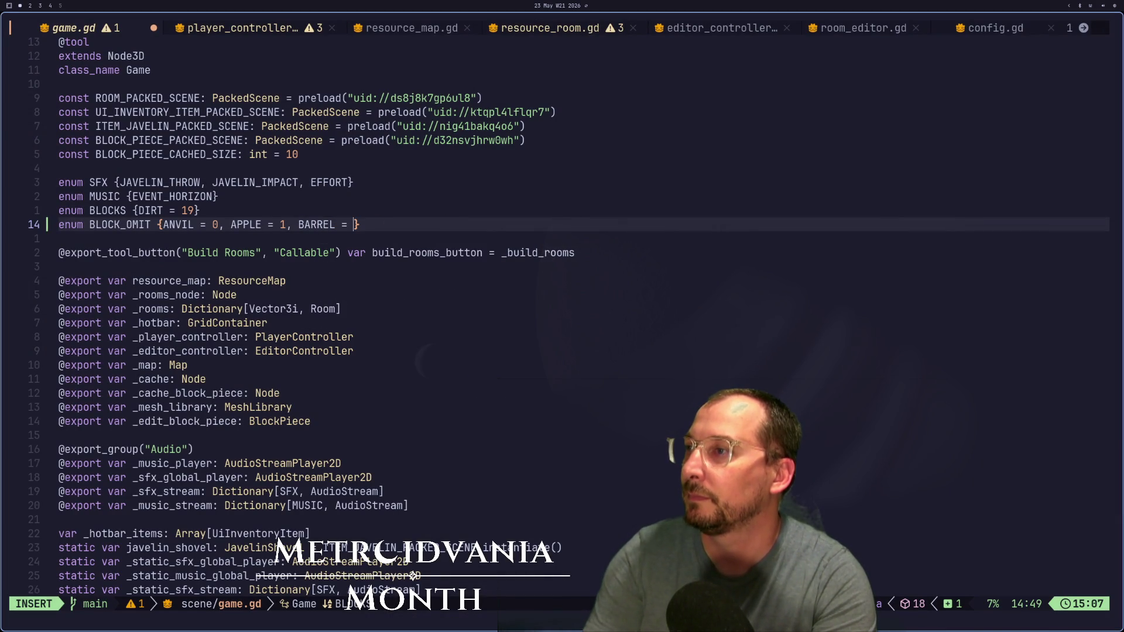
text(2)
key(super+2)
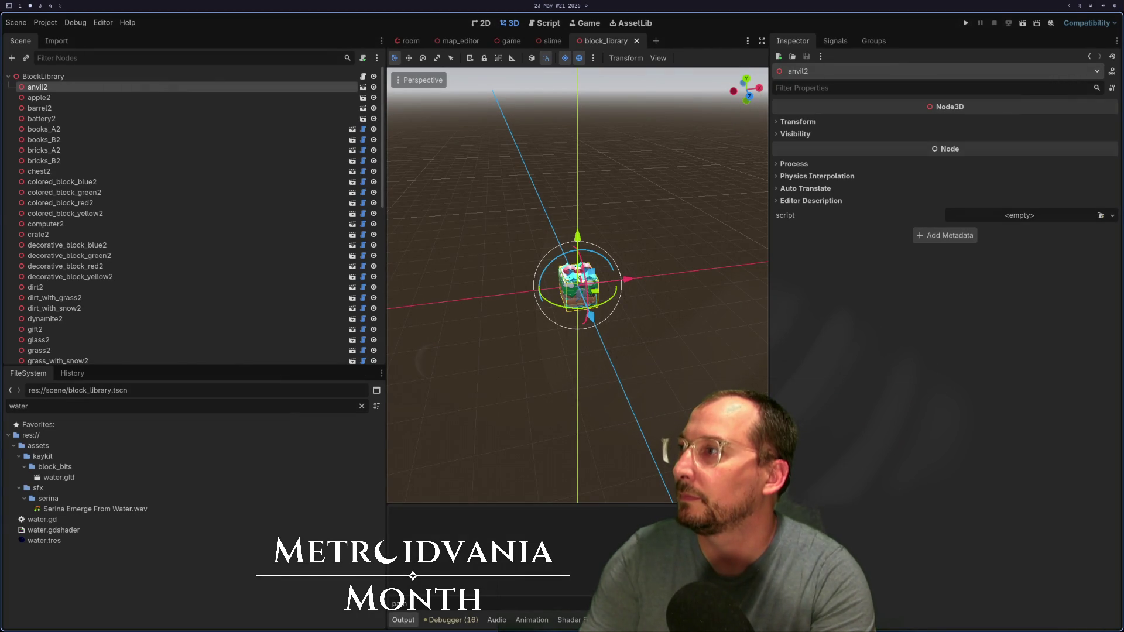
key(super+1)
text(, BATTERY = )
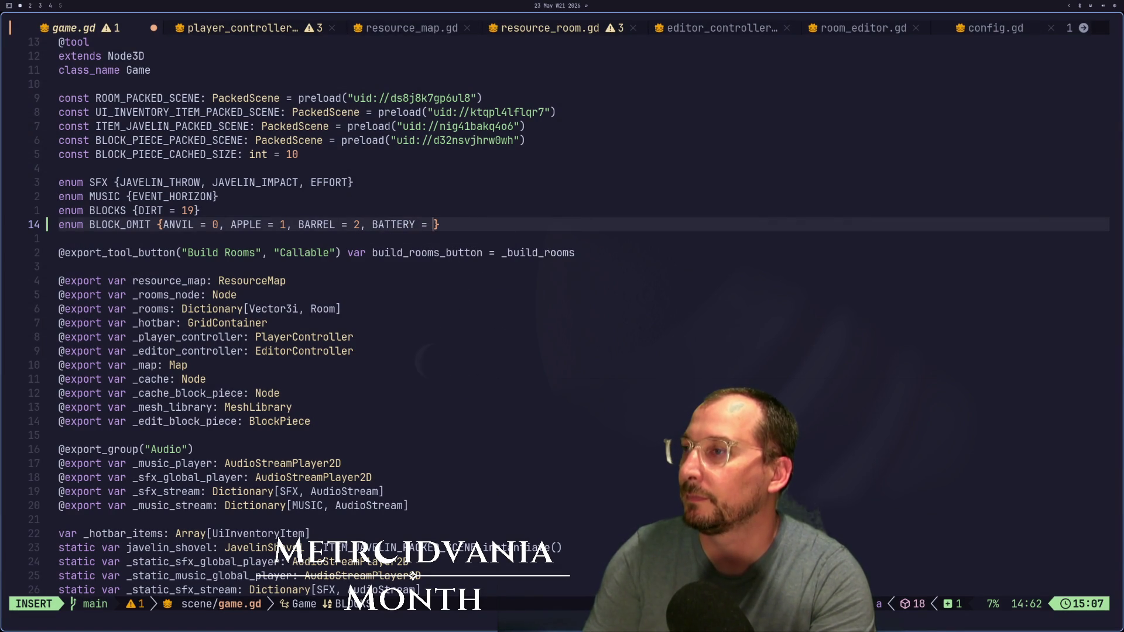
text(3,)
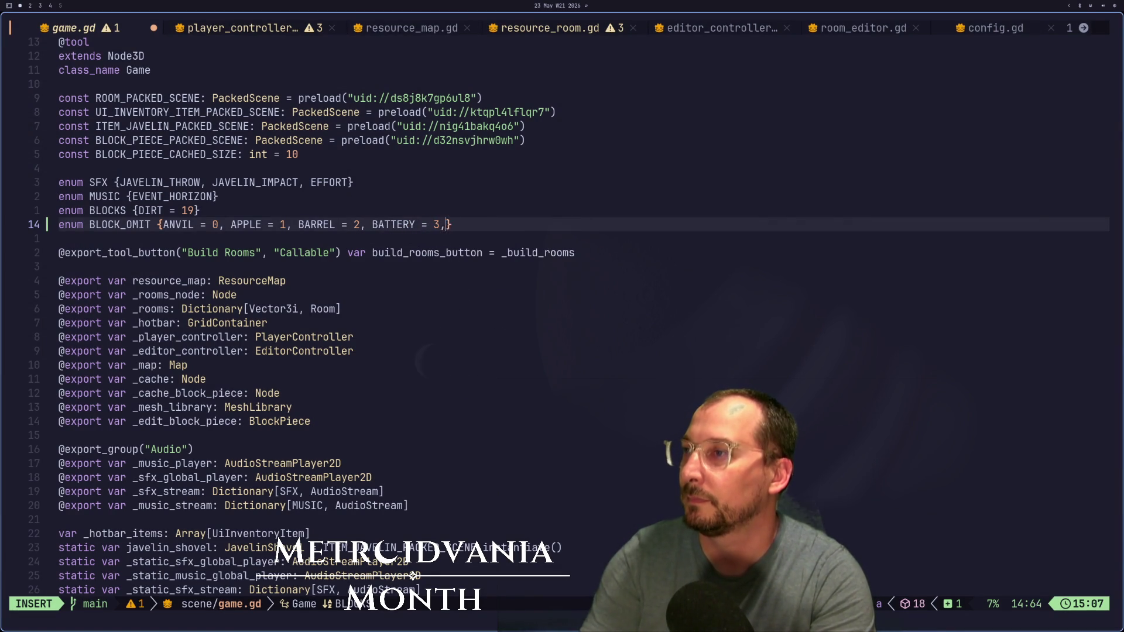
key(super+2)
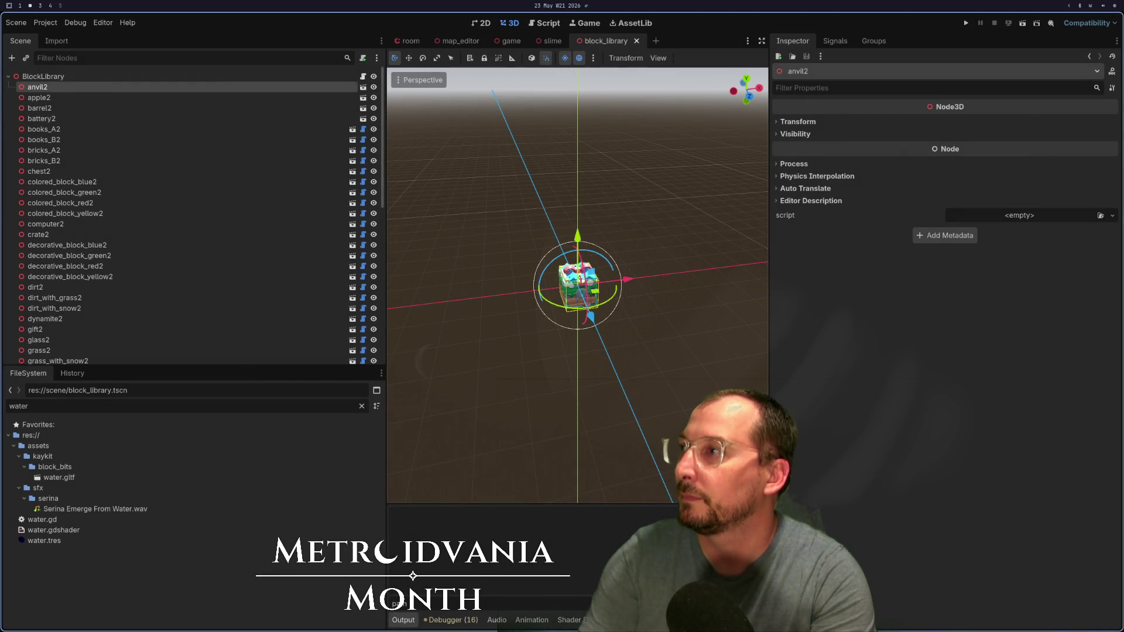
key(super+1)
text(BO)
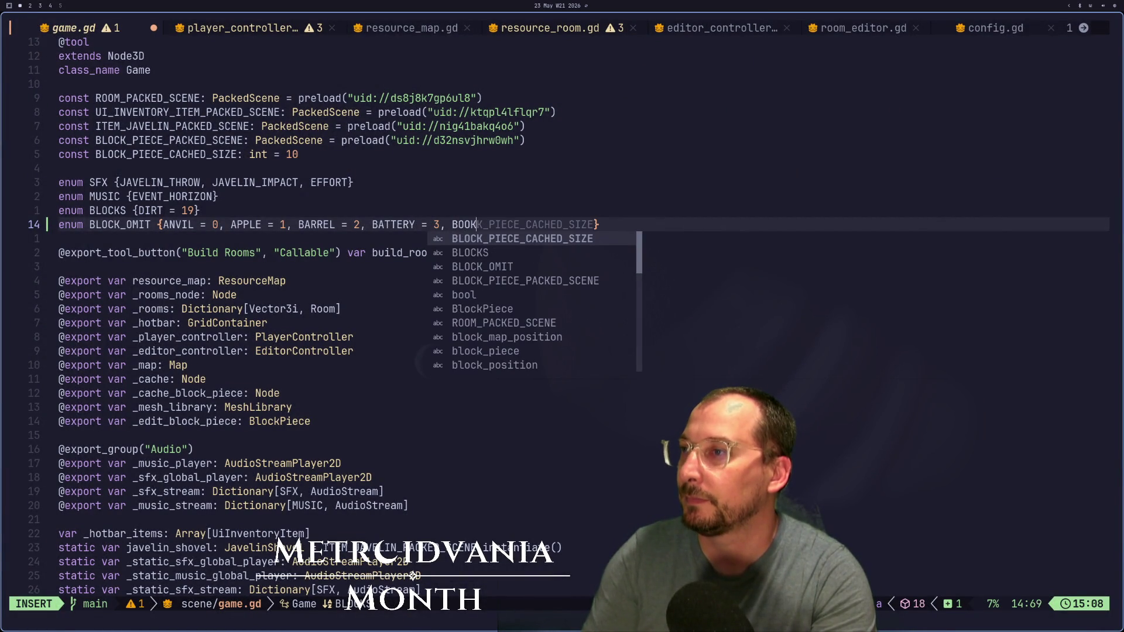
text(OKS)
key(super+2)
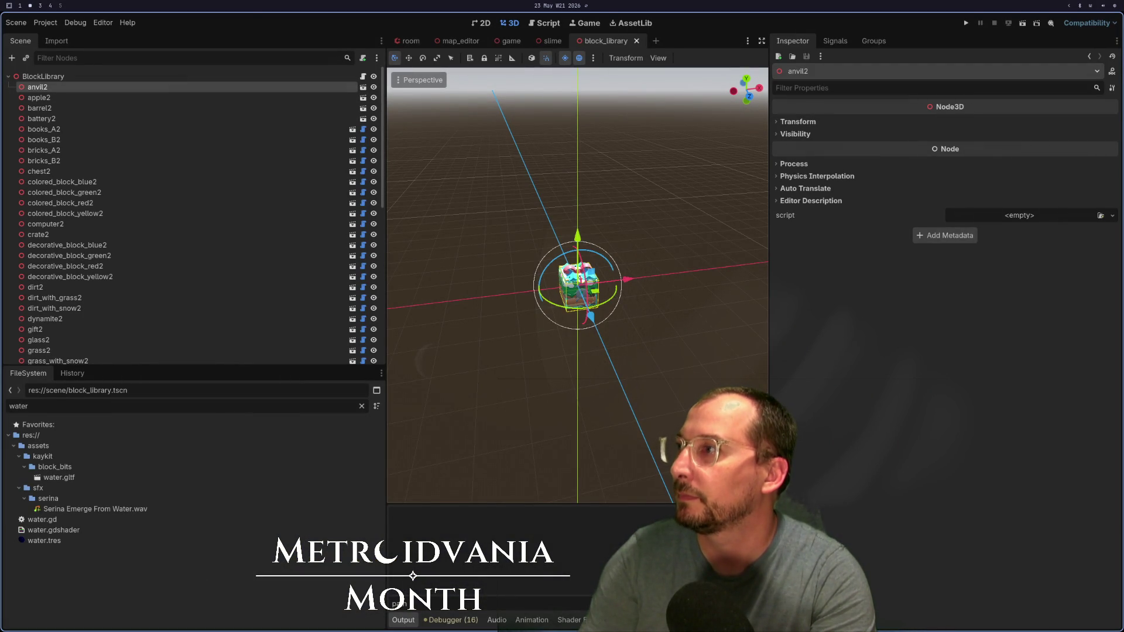
key(super+1)
text(_A)
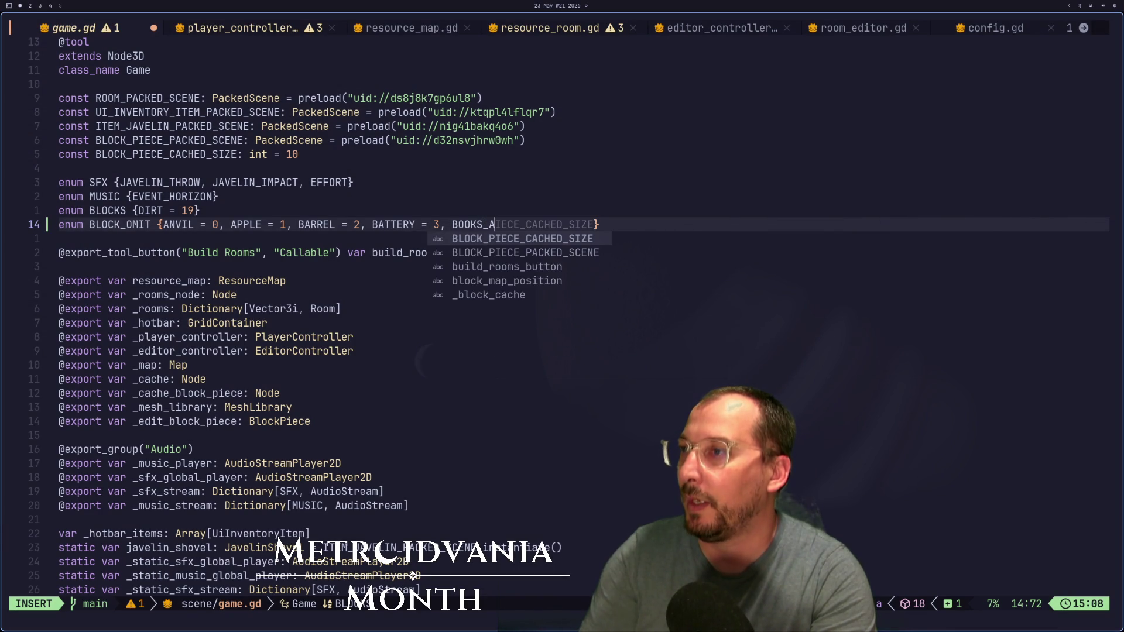
text( = 4, B)
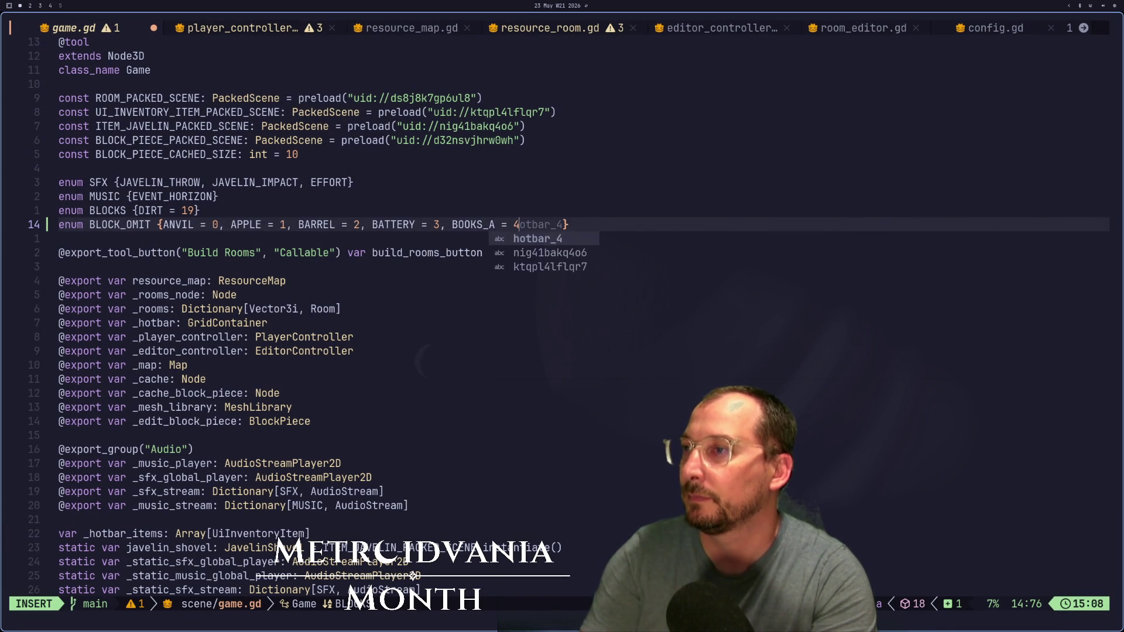
text(OOKS)
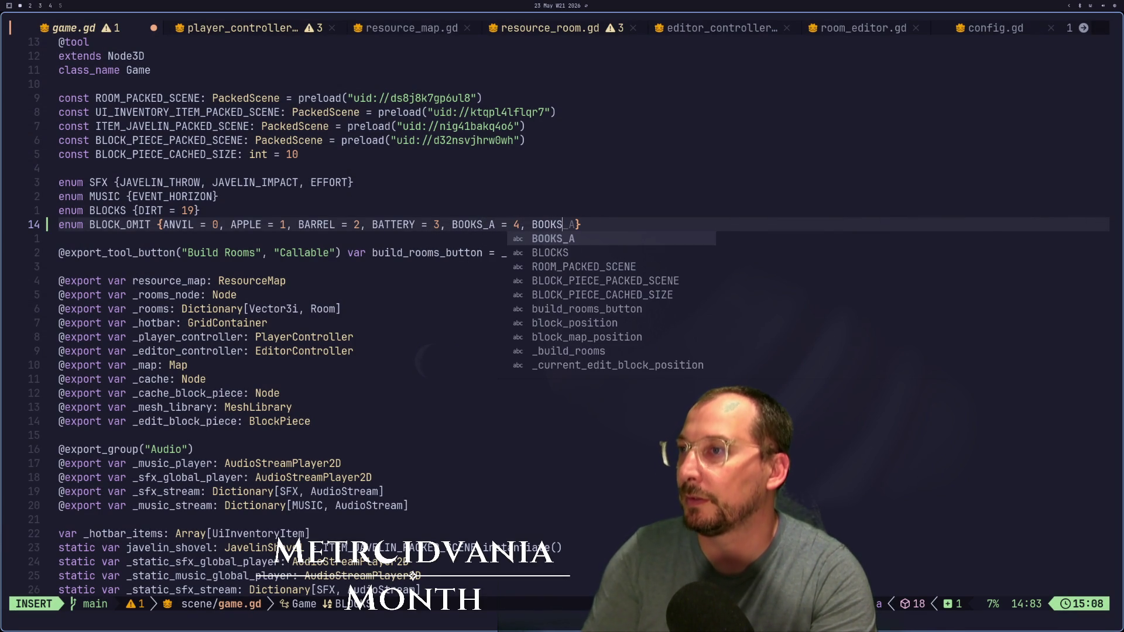
text(_B )
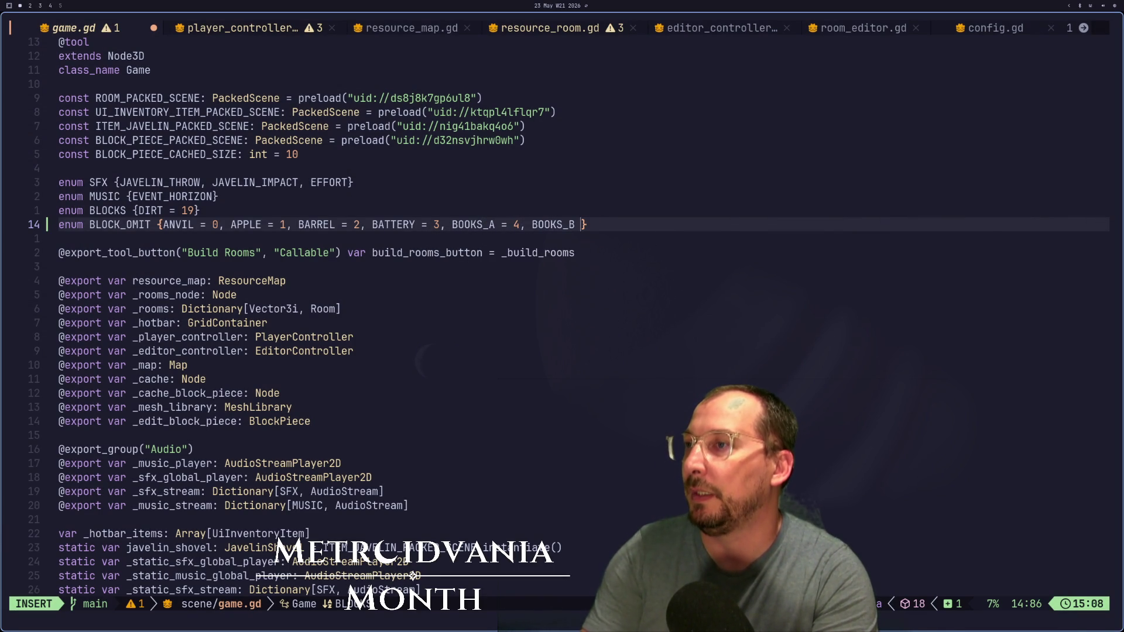
text(-4)
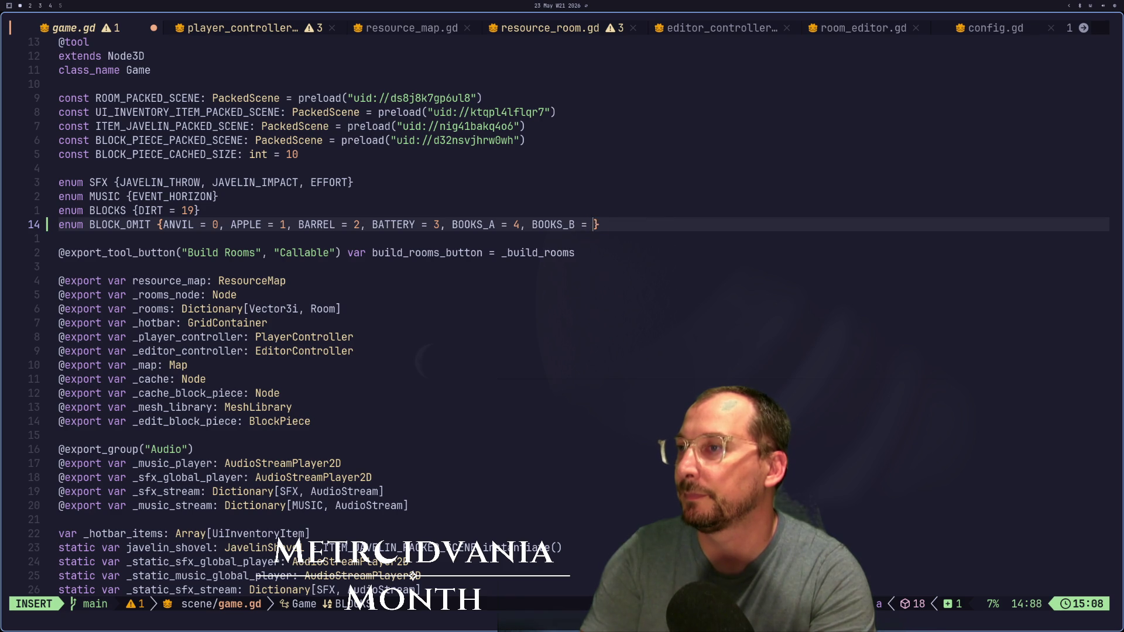
key(Escape)
key(super+2)
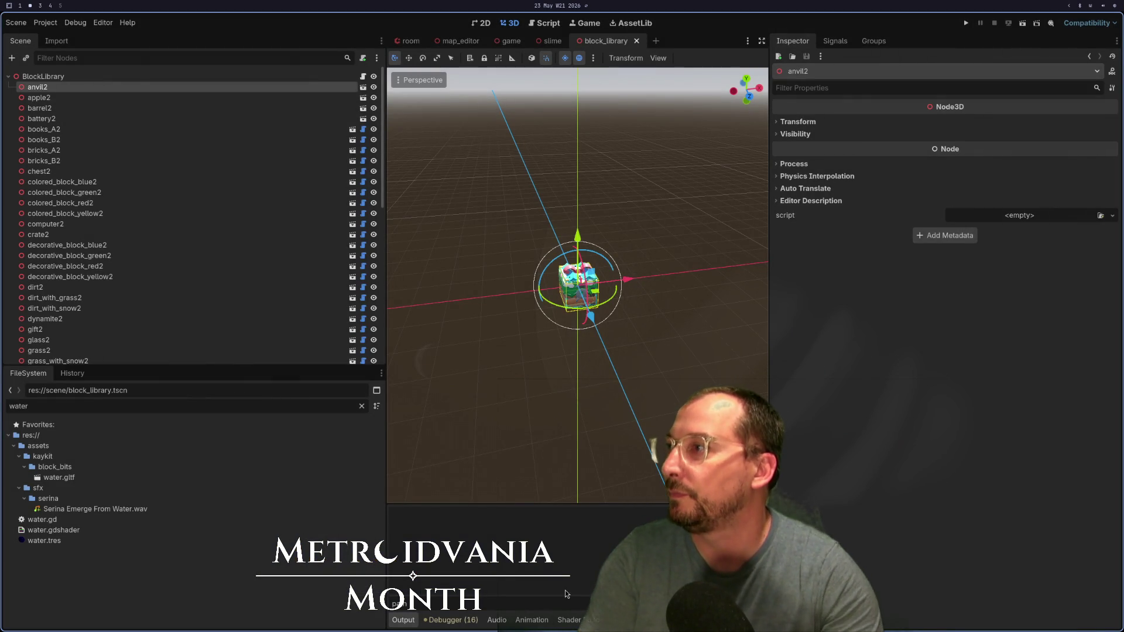
key(Down)
key(Up)
key(Down)
key(Down)
key(Down)
key(Down)
key(Down)
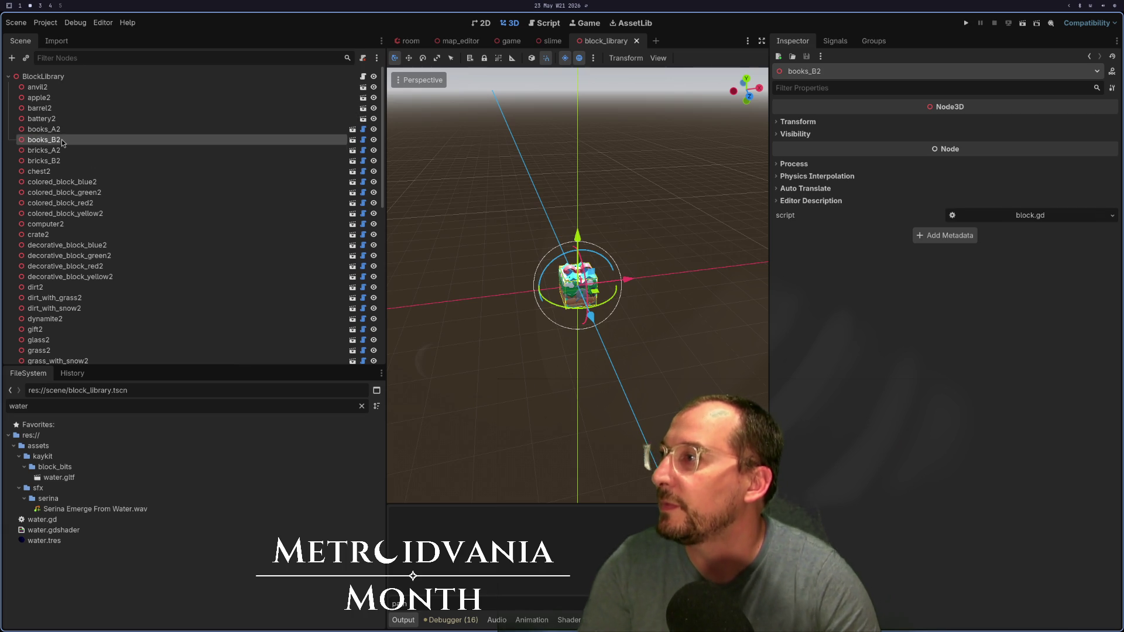
key(Down)
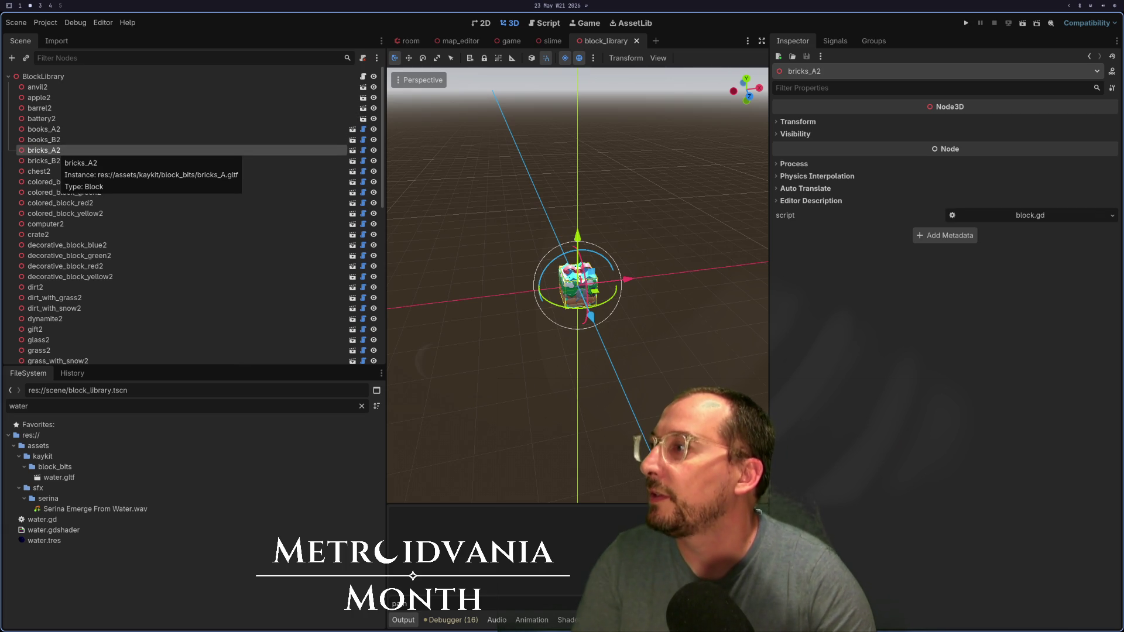
key(Down)
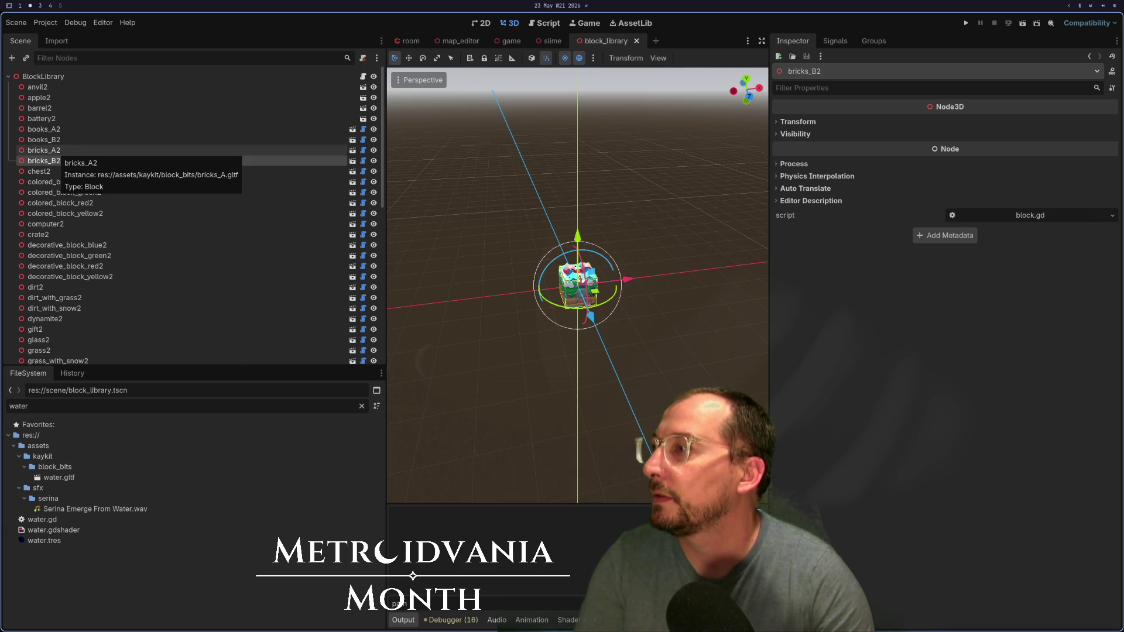
key(Down)
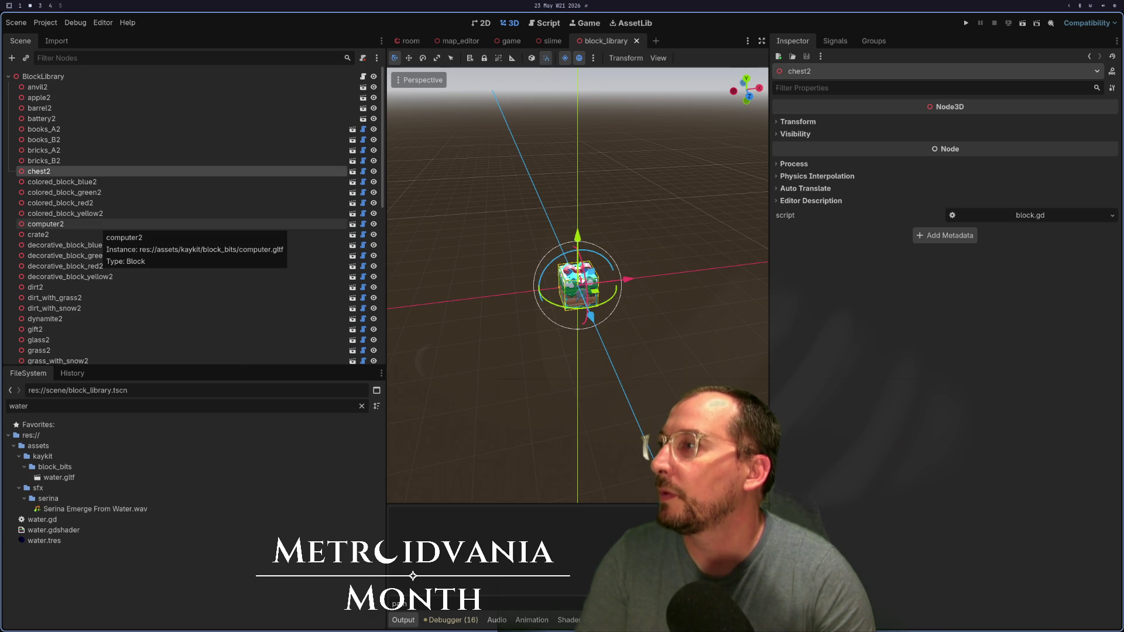
key(Down)
key(Down)
key(Down)
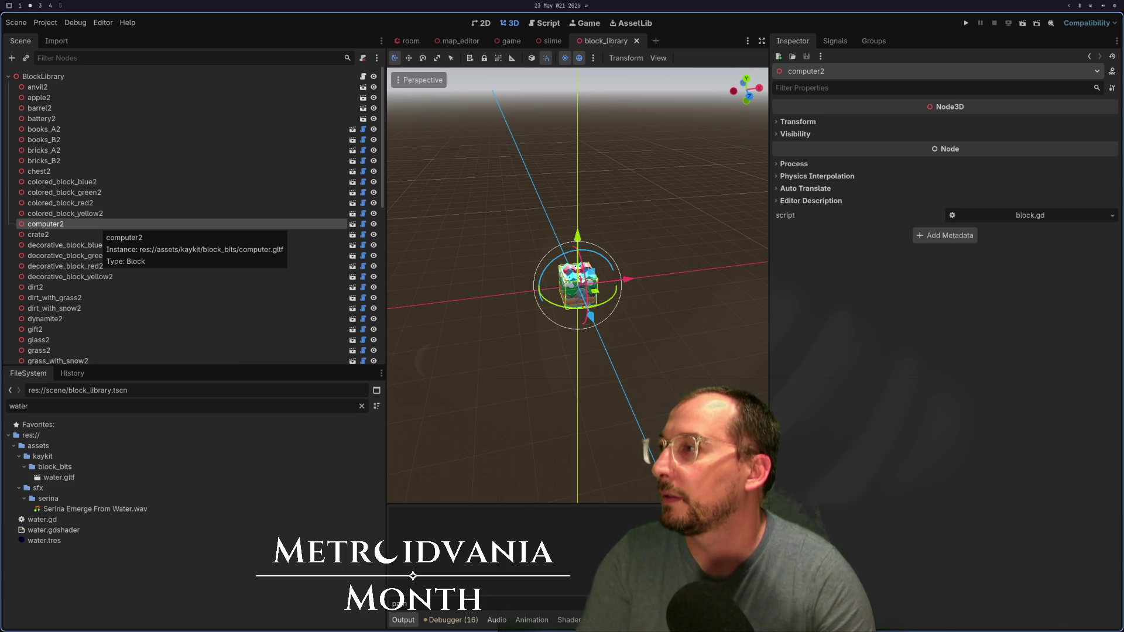
key(Up)
key(Up)
key(Up)
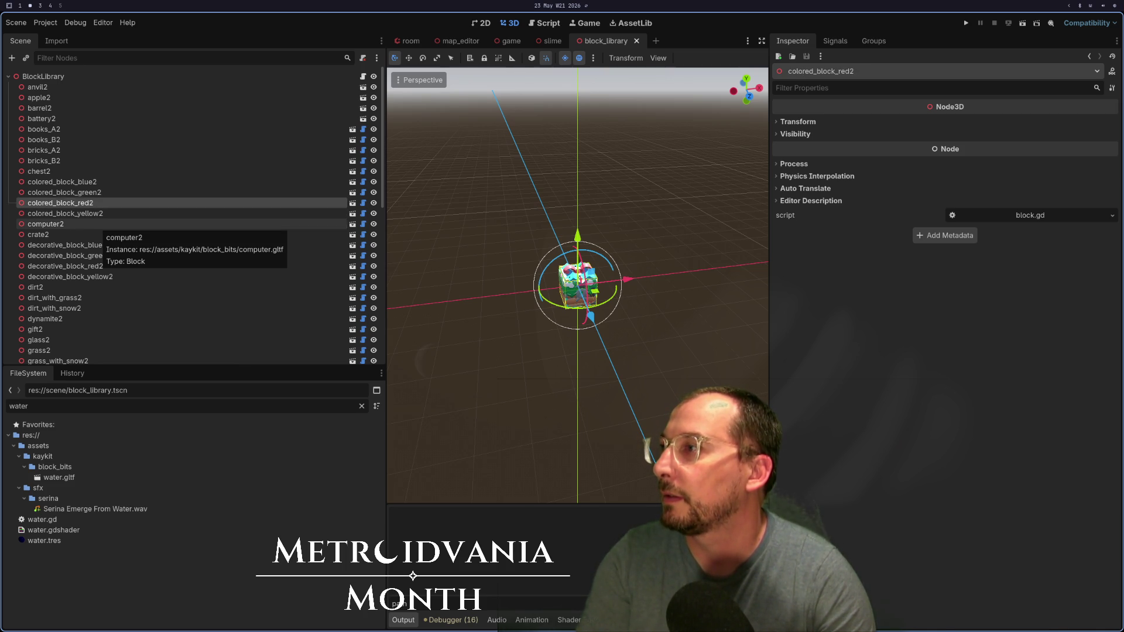
key(Down)
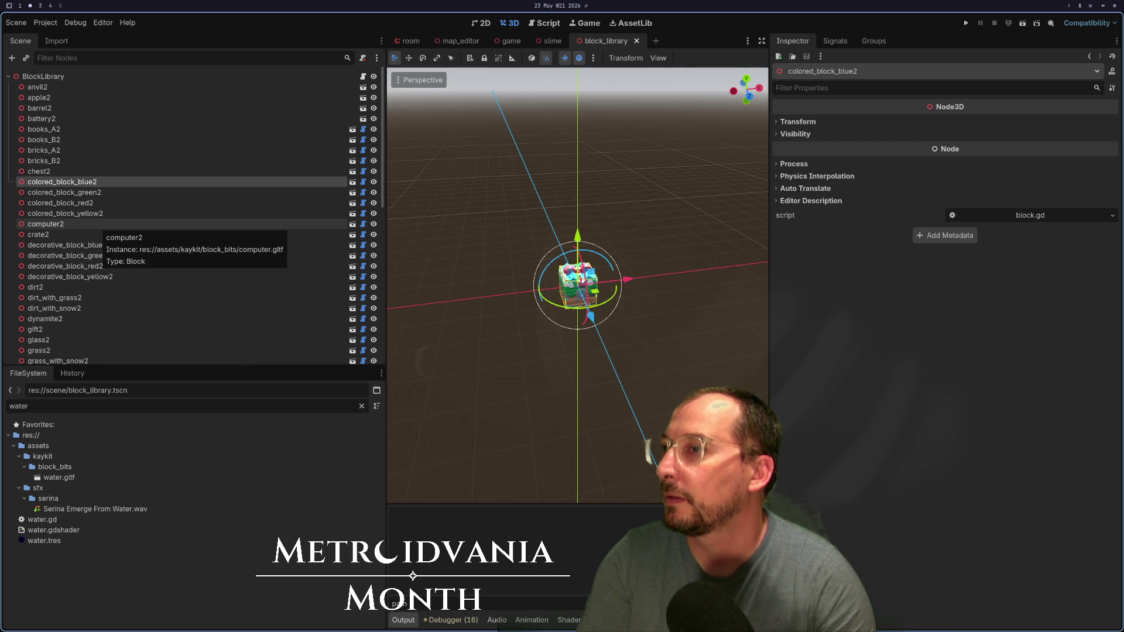
key(Up)
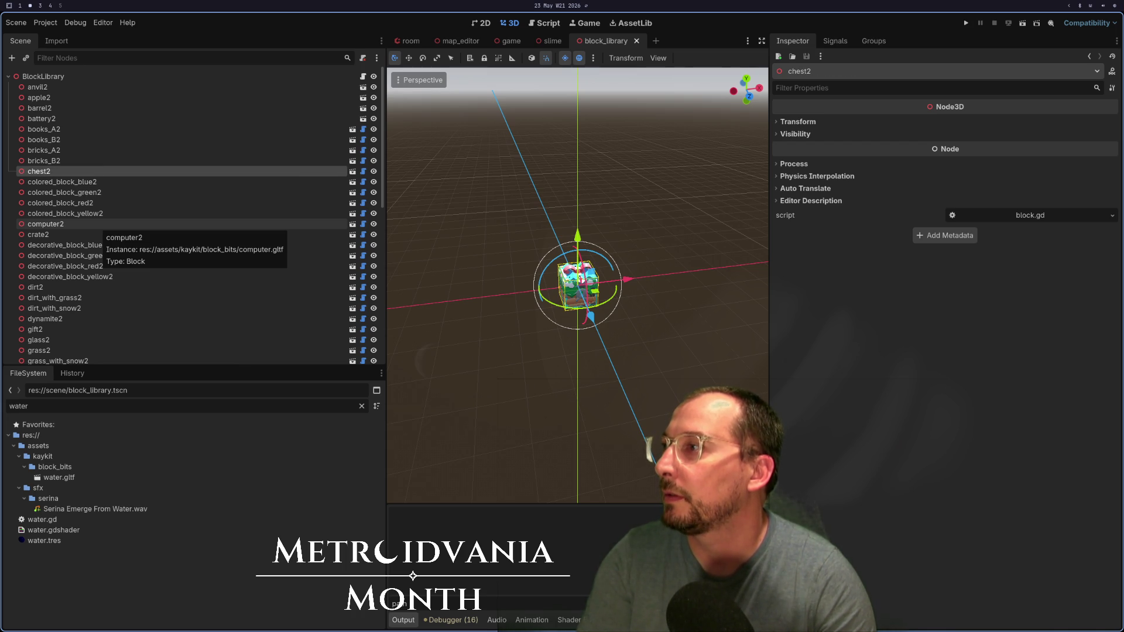
key(Up)
key(Up)
key(Up)
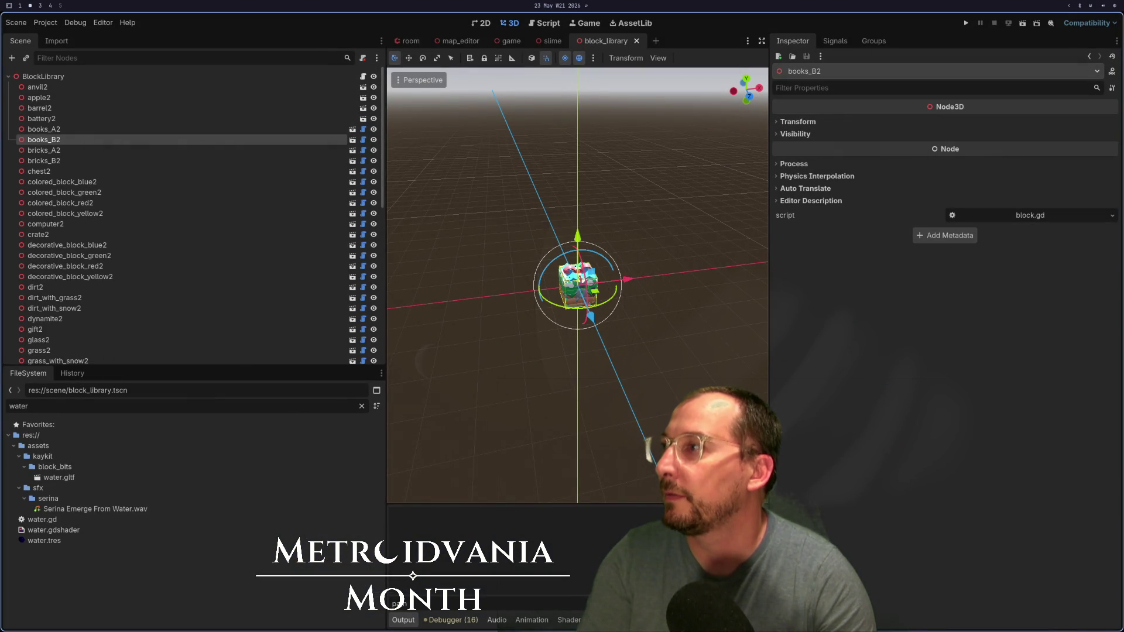
key(Up)
key(Up)
key(Up)
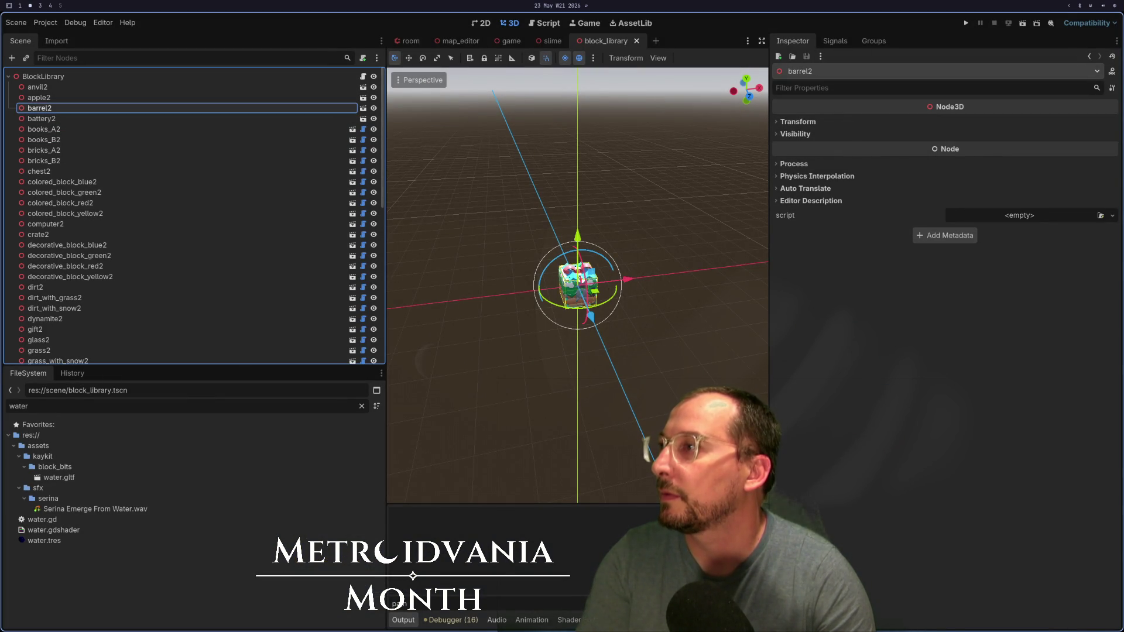
key(Down)
key(Down)
key(Down)
key(Down)
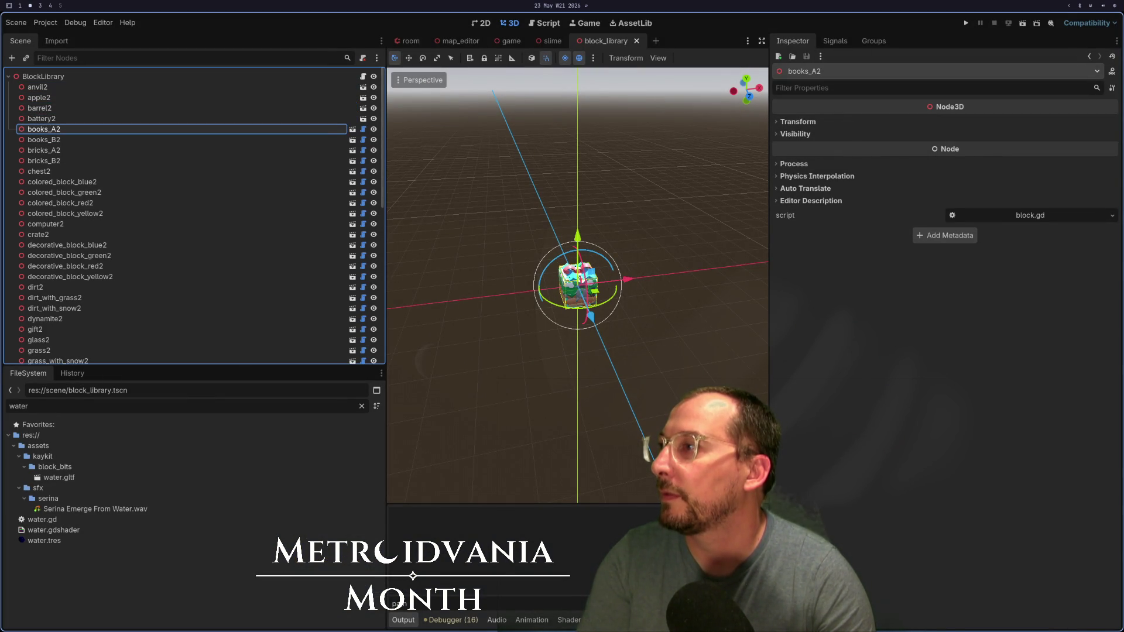
key(Down)
key(Down)
key(Down)
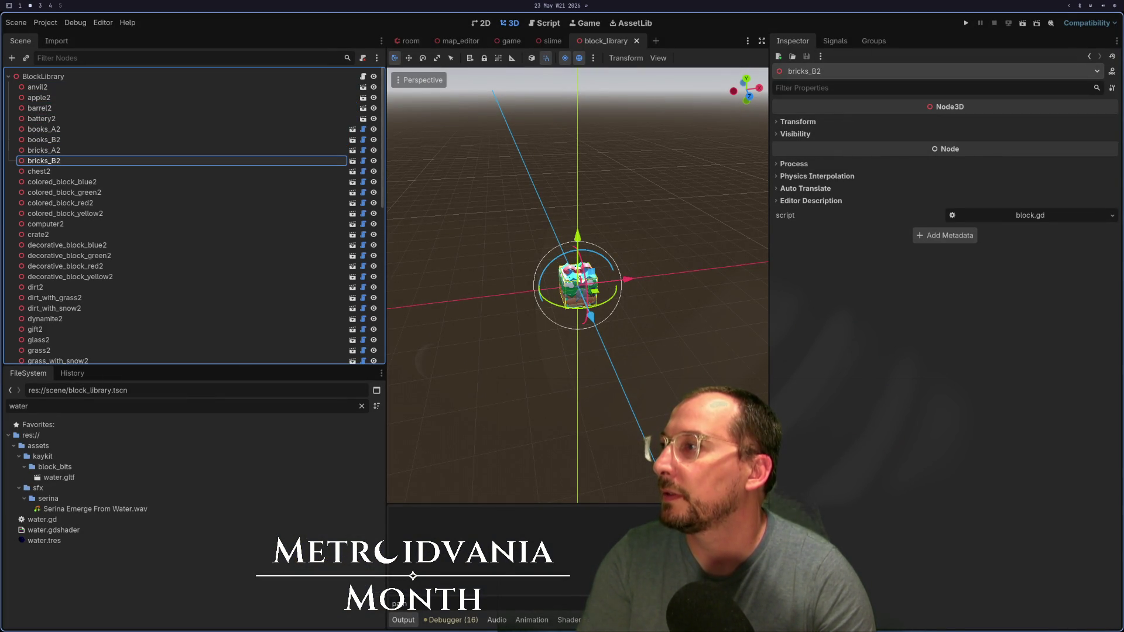
key(Down)
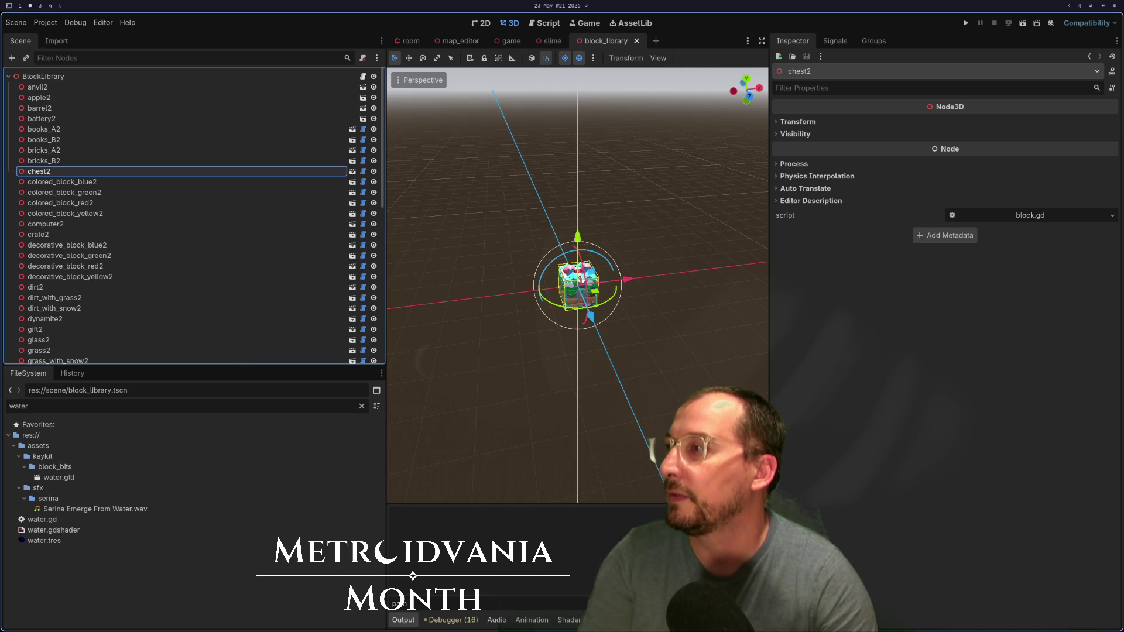
key(Down)
key(Down)
key(Down)
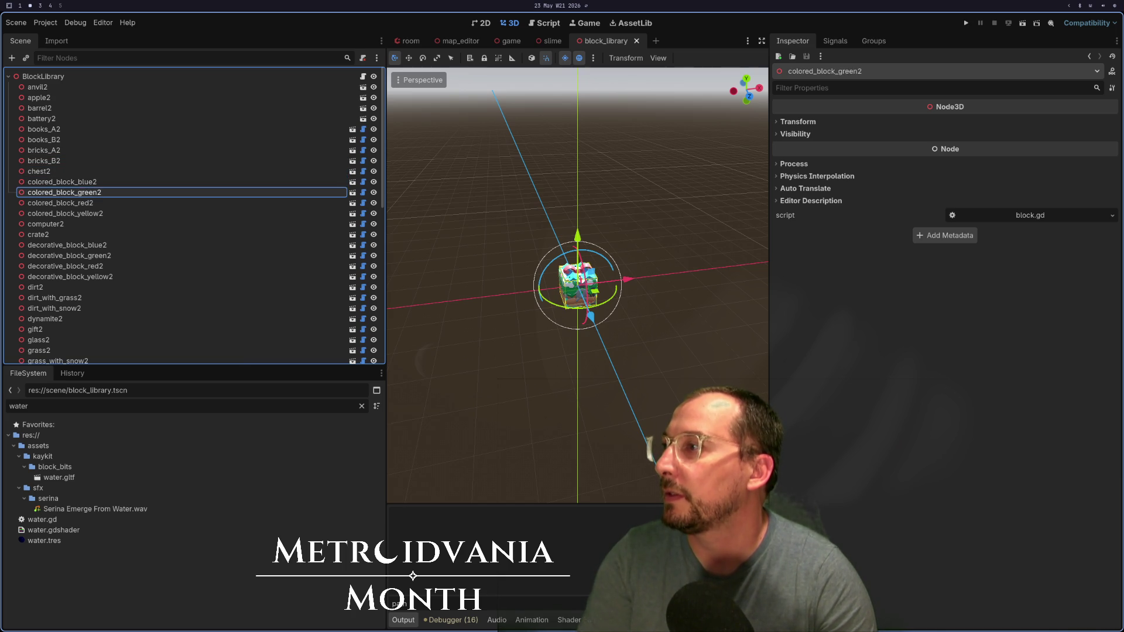
key(super+1)
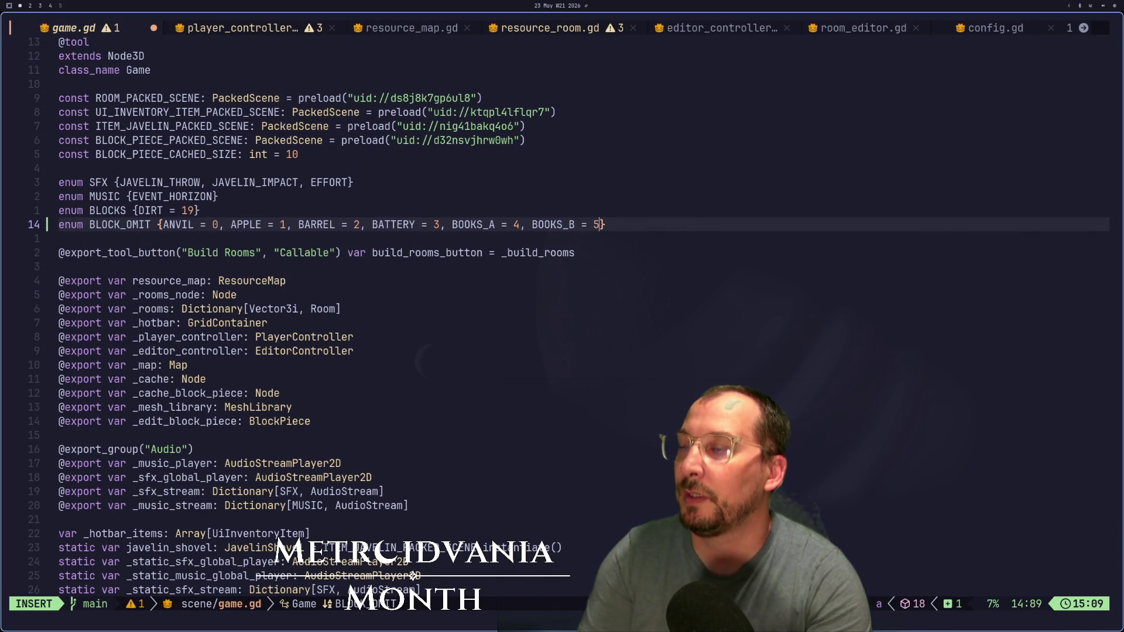
Step: Add a BLUE = 8 entry after BOOKS_B in the BLOCK_OMIT enum, checking Godot's node order
key(BackSpace)
text(, 9)
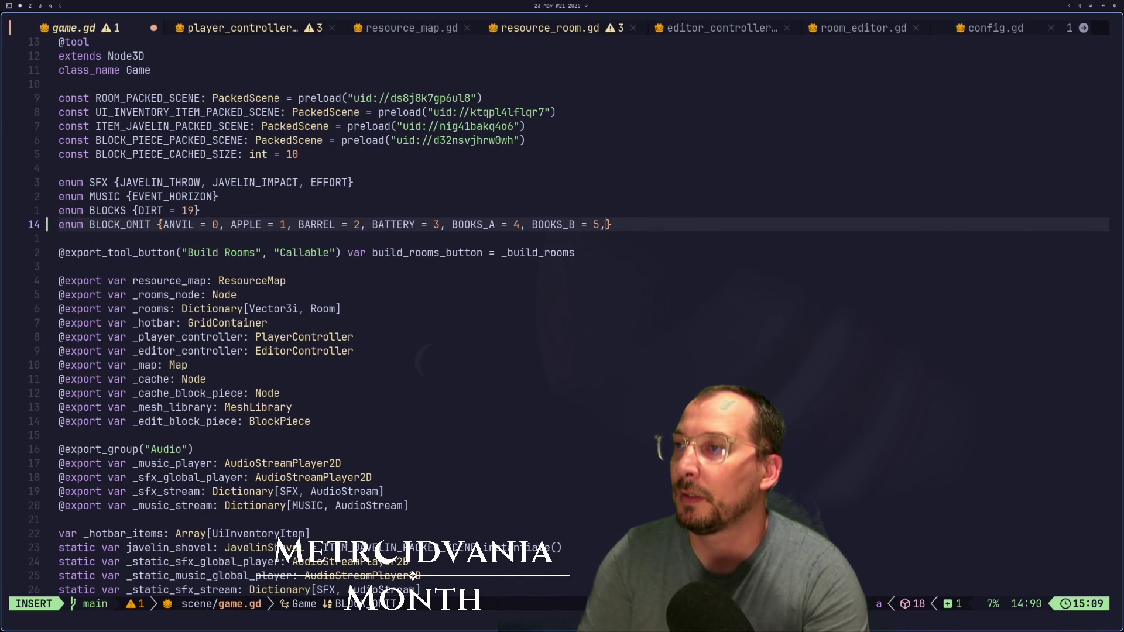
key(BackSpace)
key(BackSpace)
text(8  15)
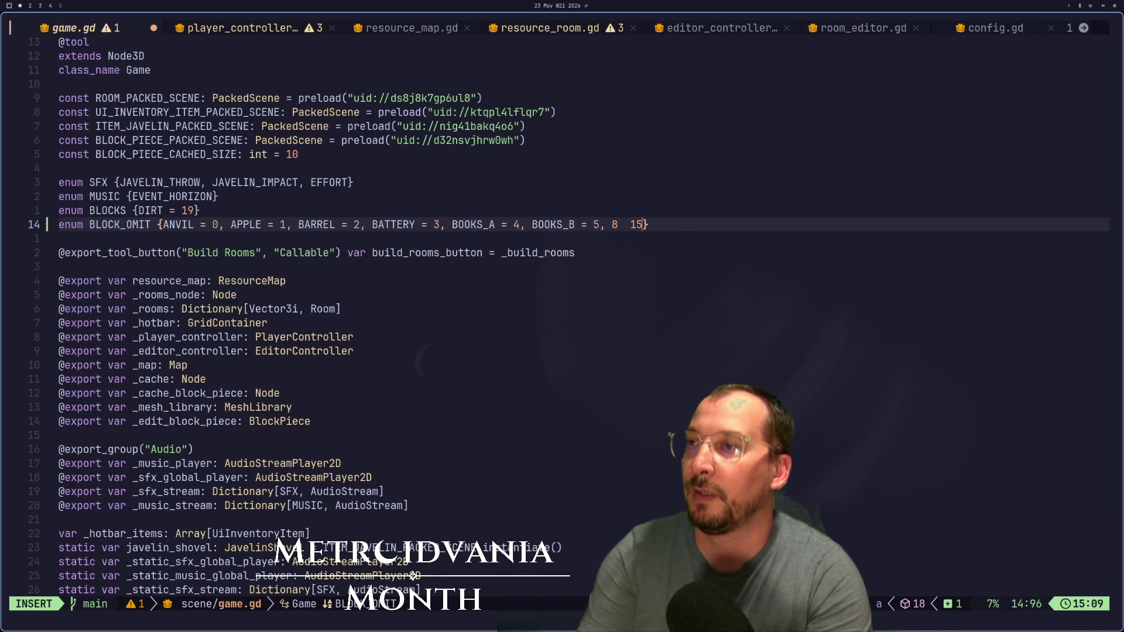
key(Escape)
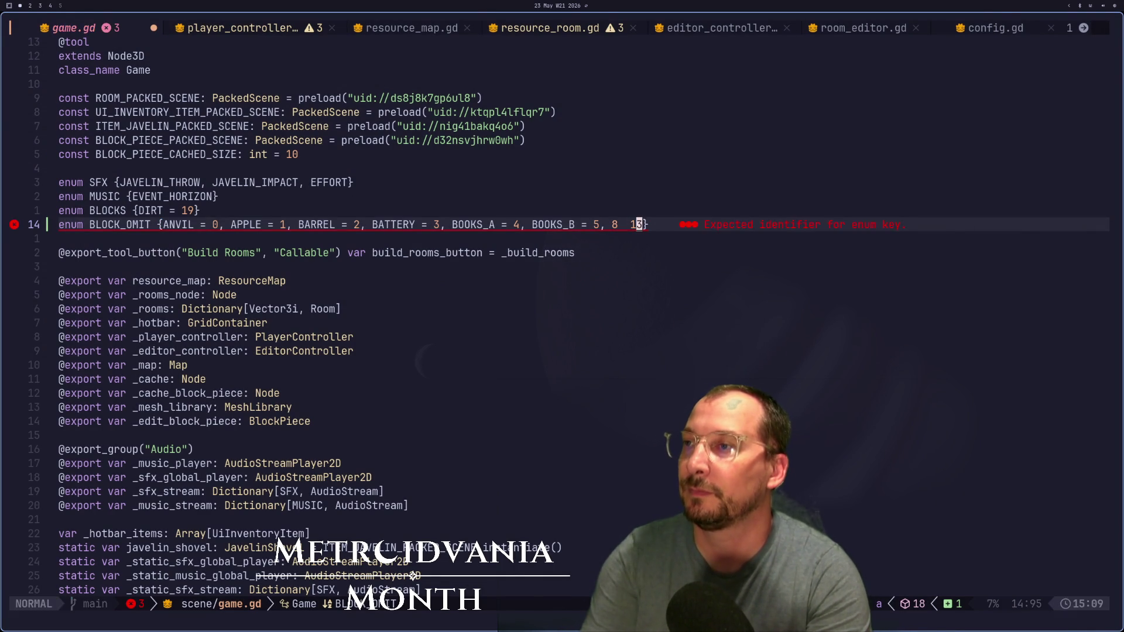
key(super+2)
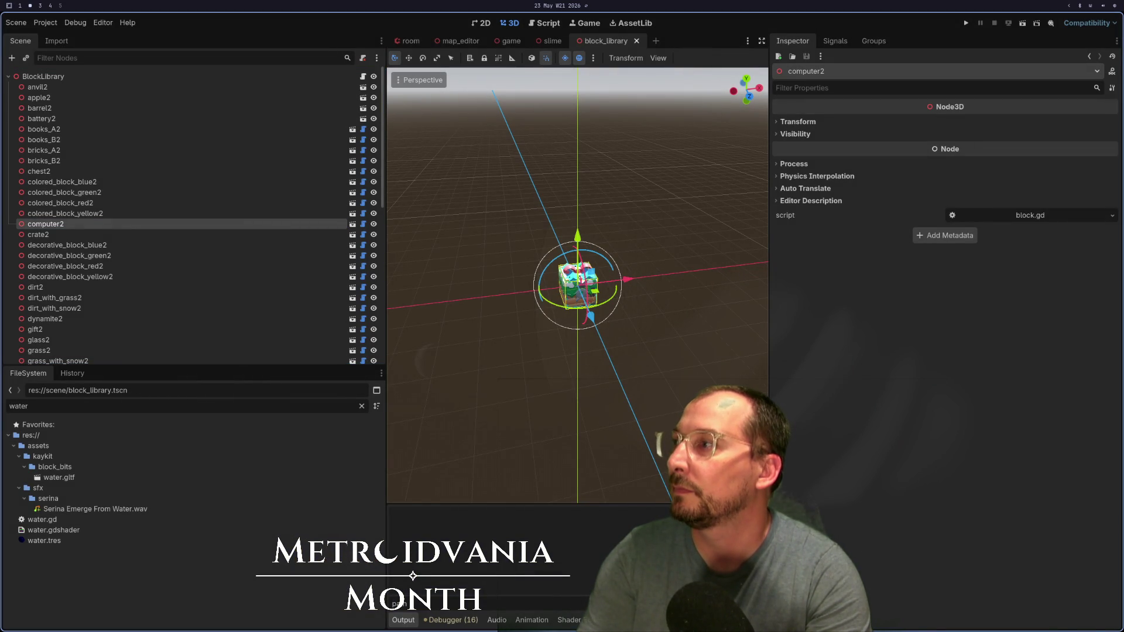
key(super+1)
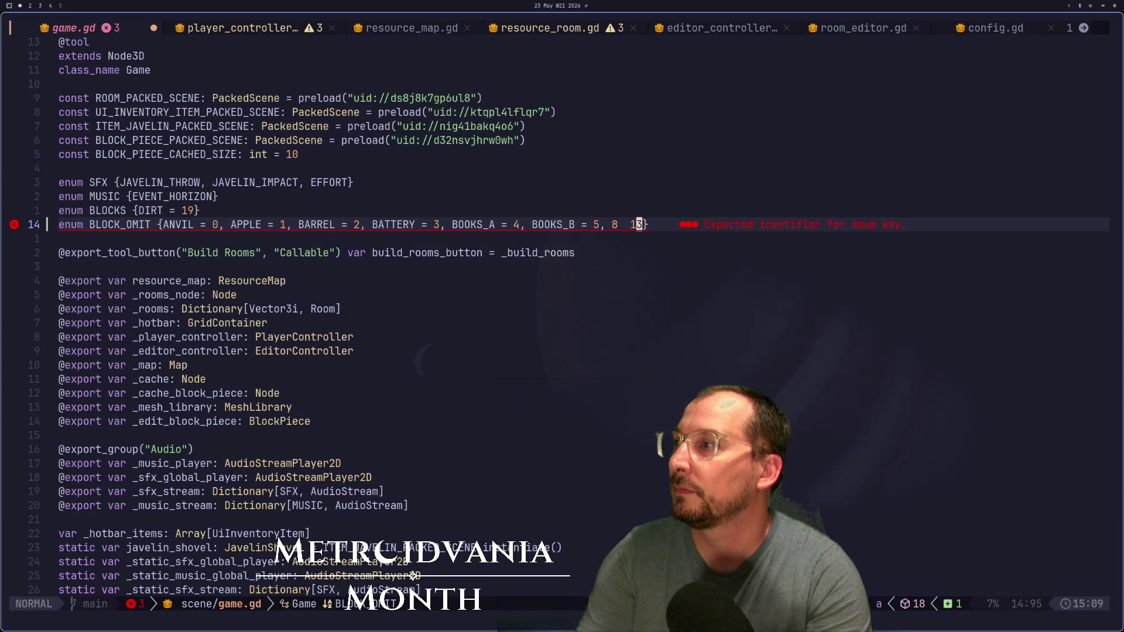
key(h)
key(h)
key(h)
key(space)
text(iBLUE)
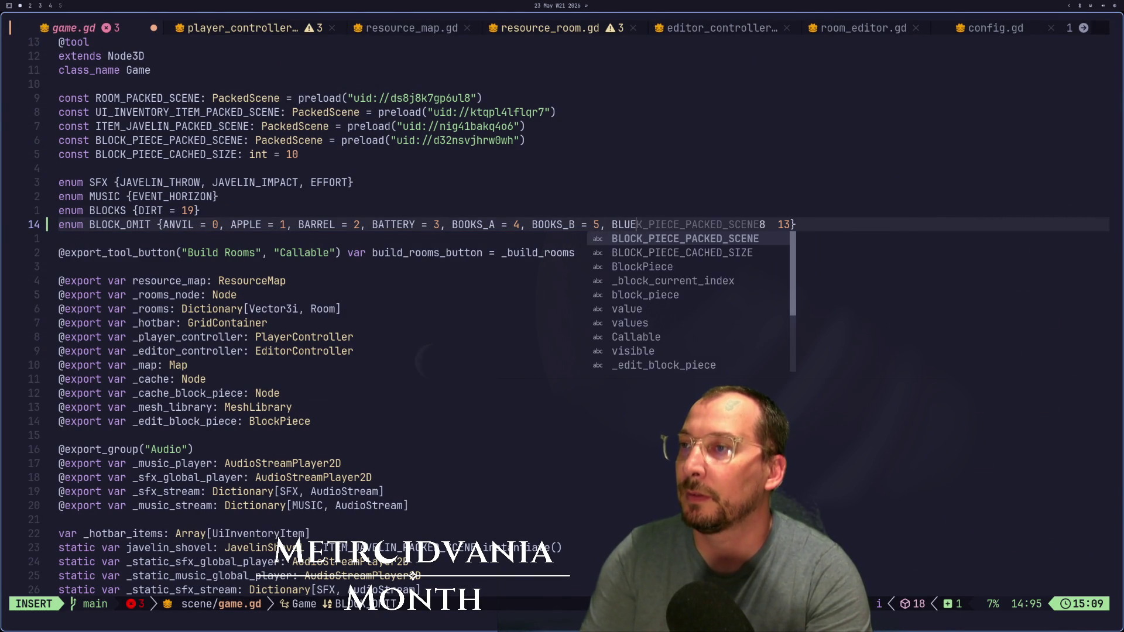
key(Escape)
key(Escape)
Step: Add GREEN = 9, RED = 10 and YELLOW = 11 entries to BLOCK_OMIT, matching Godot's node order
key(super+2)
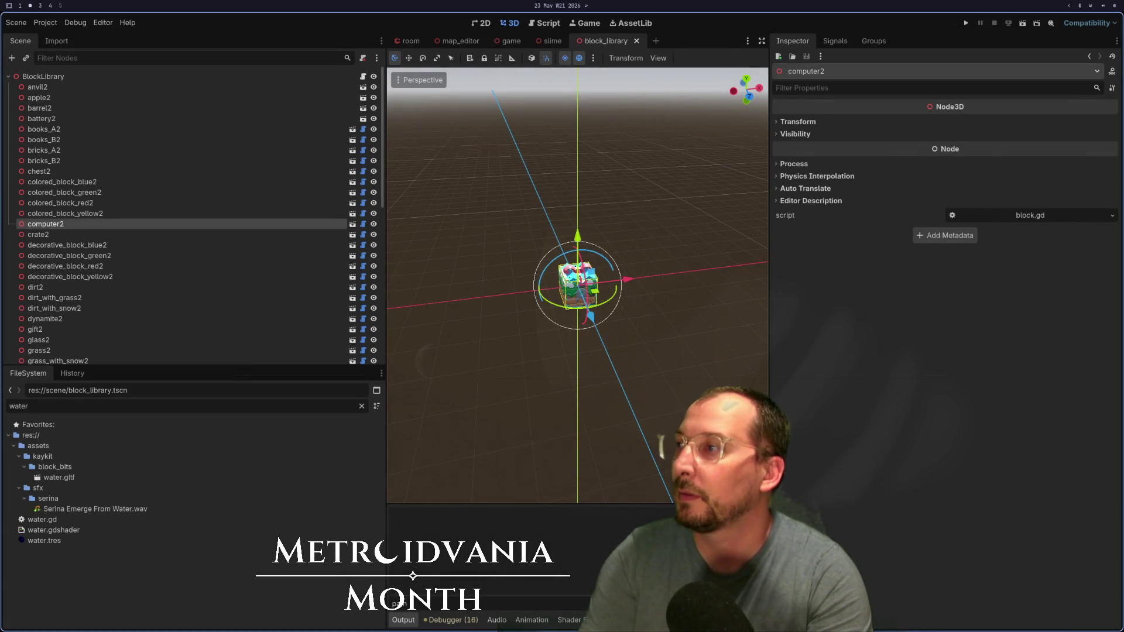
key(super+1)
text(GREEN =  13)
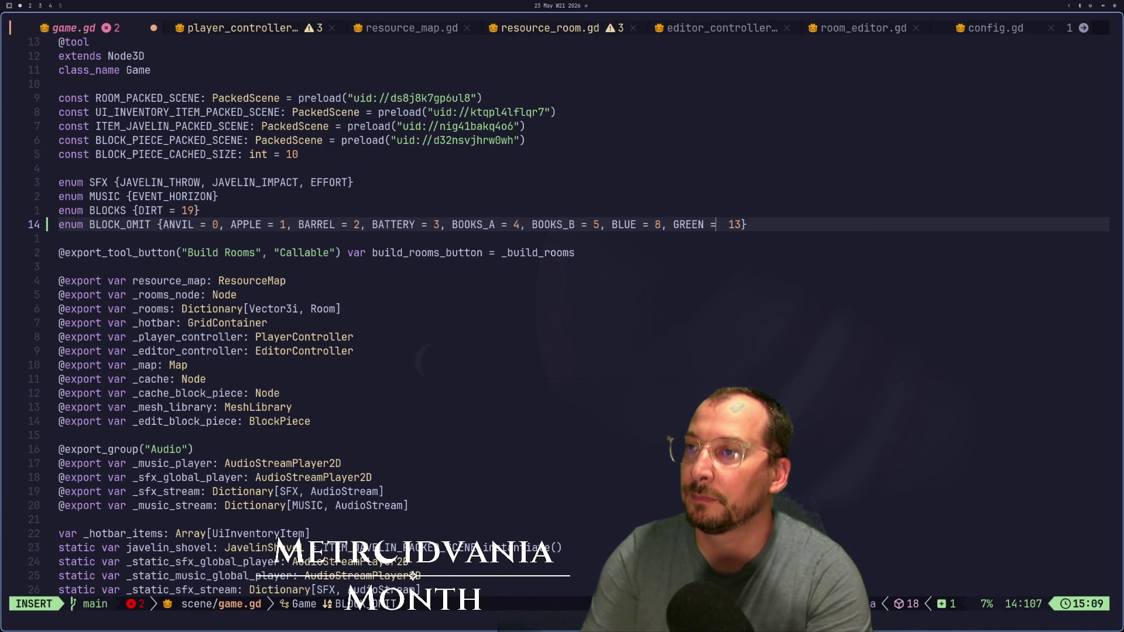
text(09)
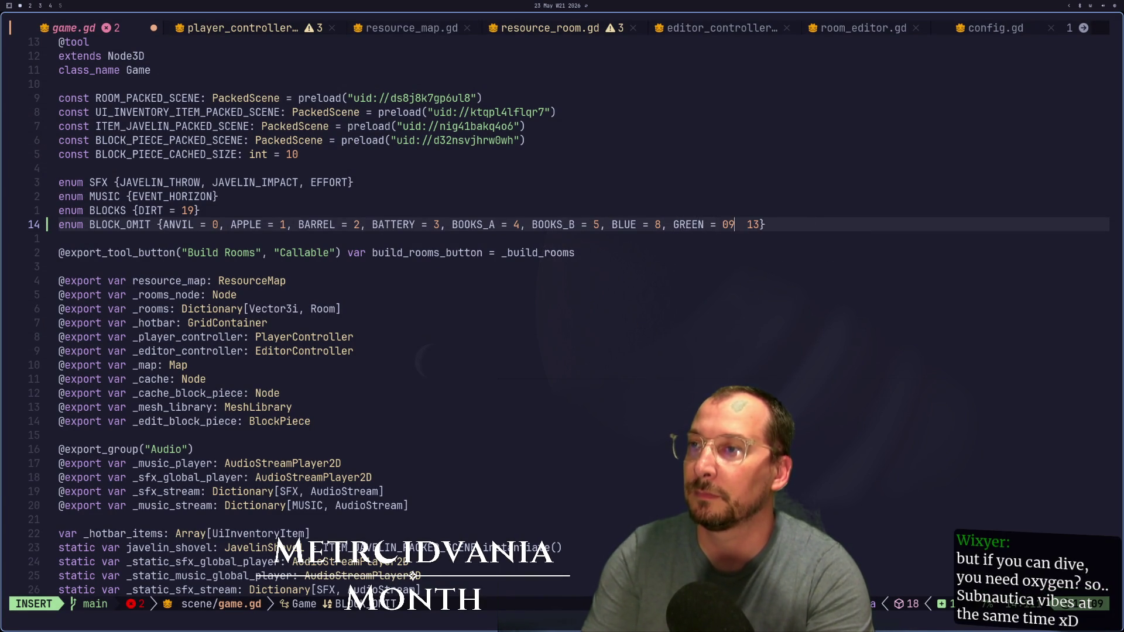
key(BackSpace)
key(BackSpace)
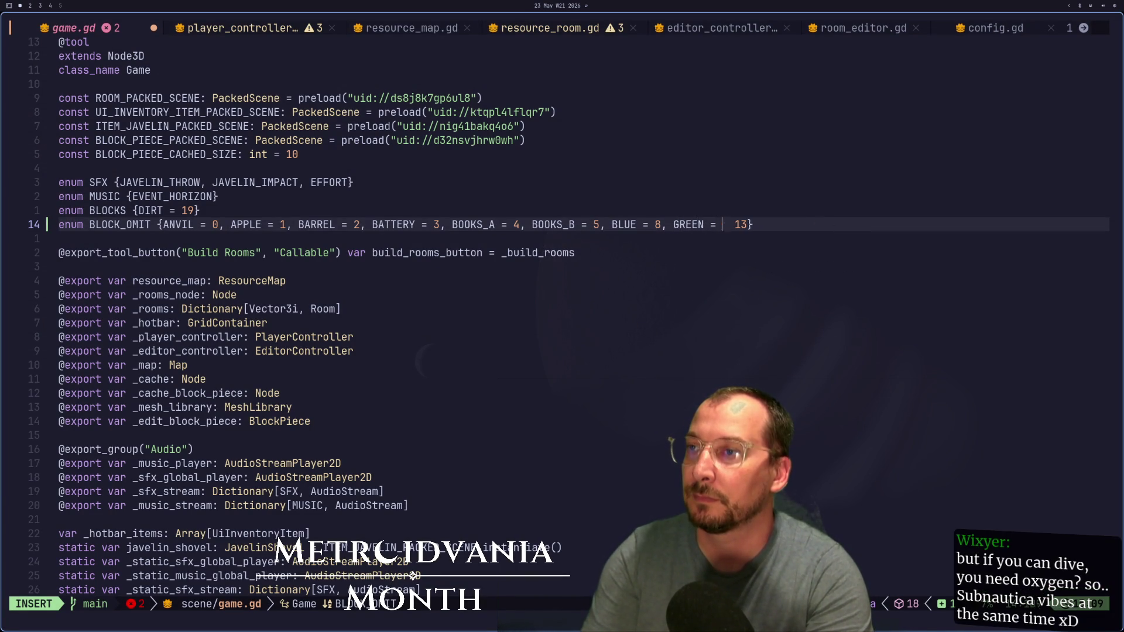
text(9,)
key(super+2)
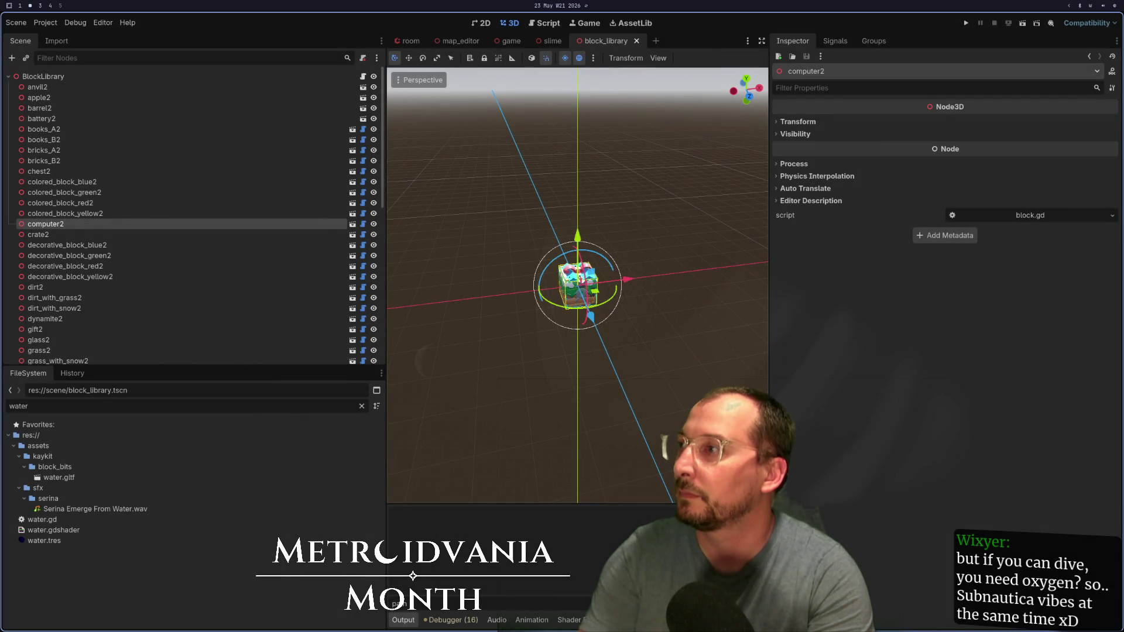
key(super+1)
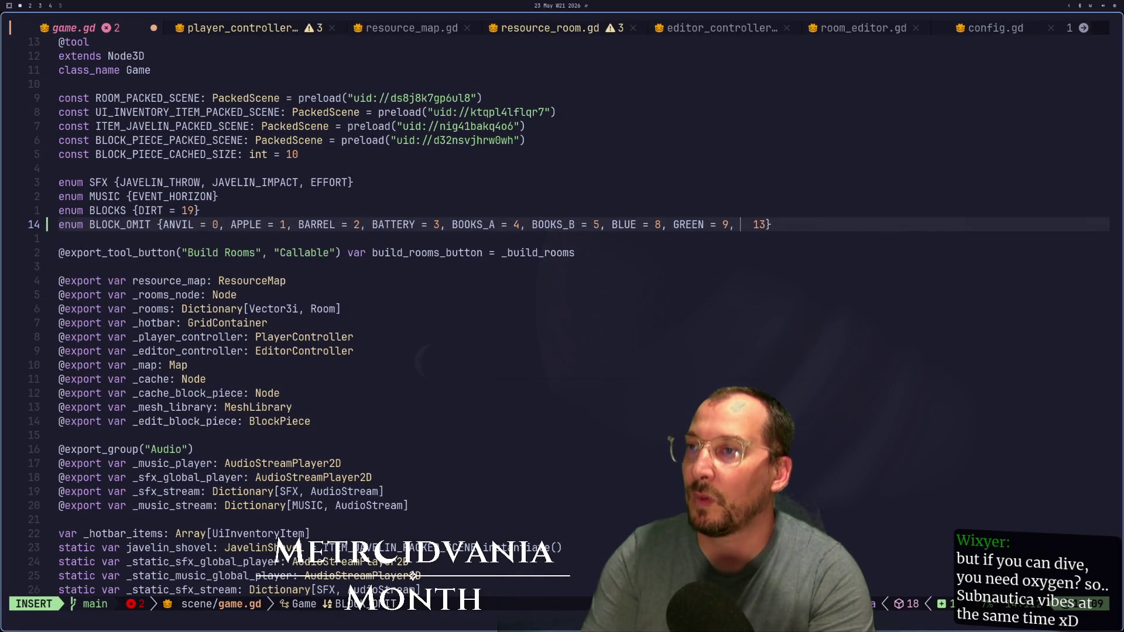
text(RED = 10,)
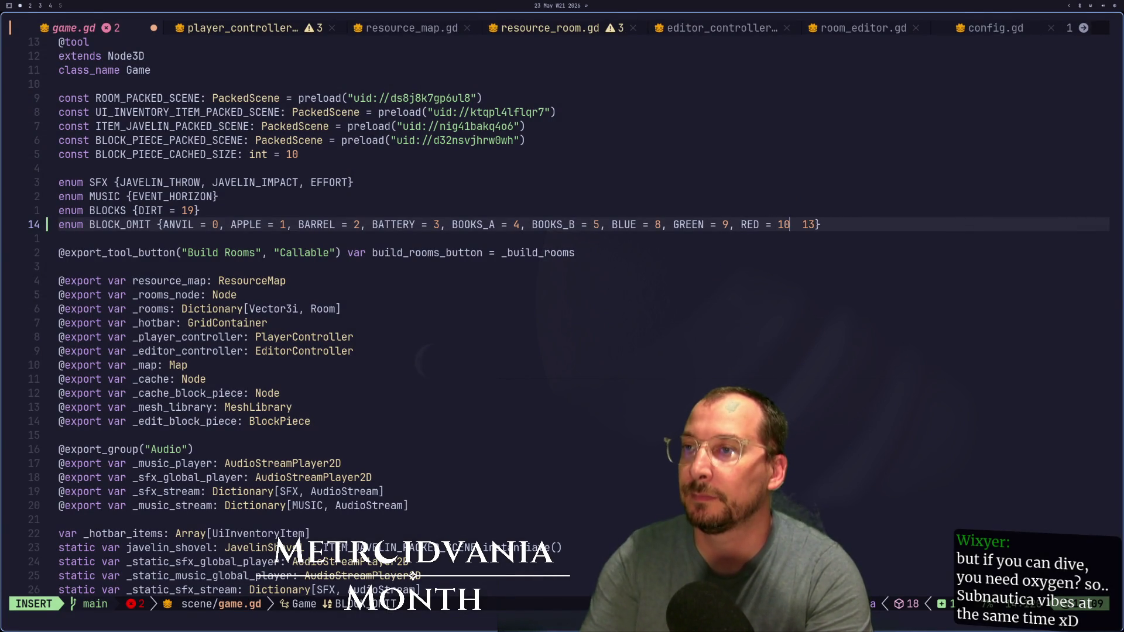
key(super+2)
key(super+1)
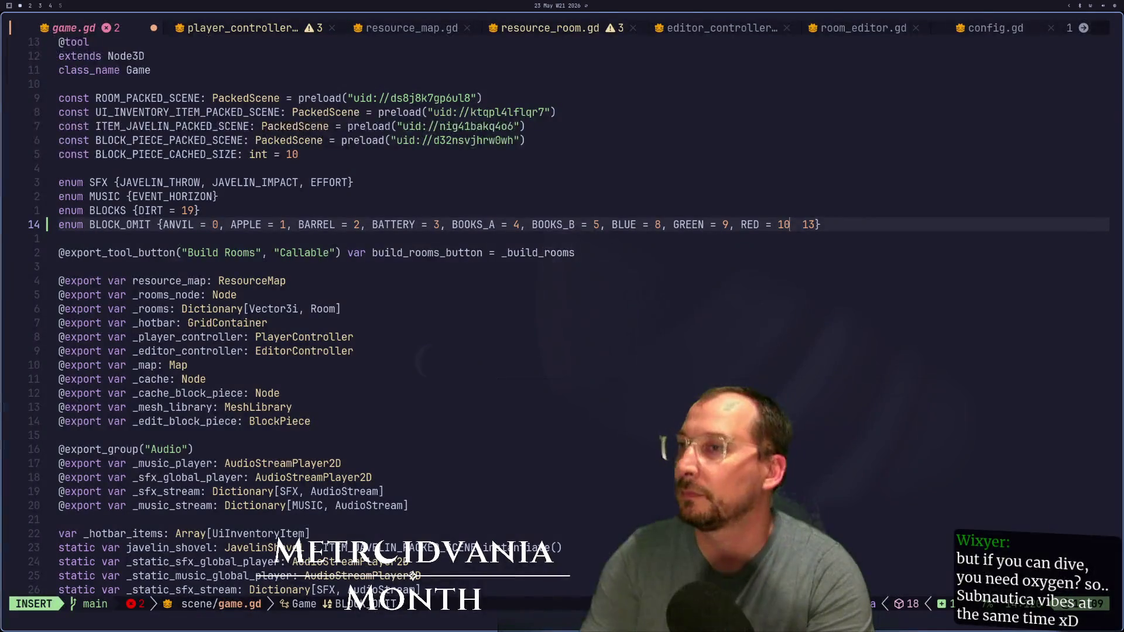
text(, YELLO)
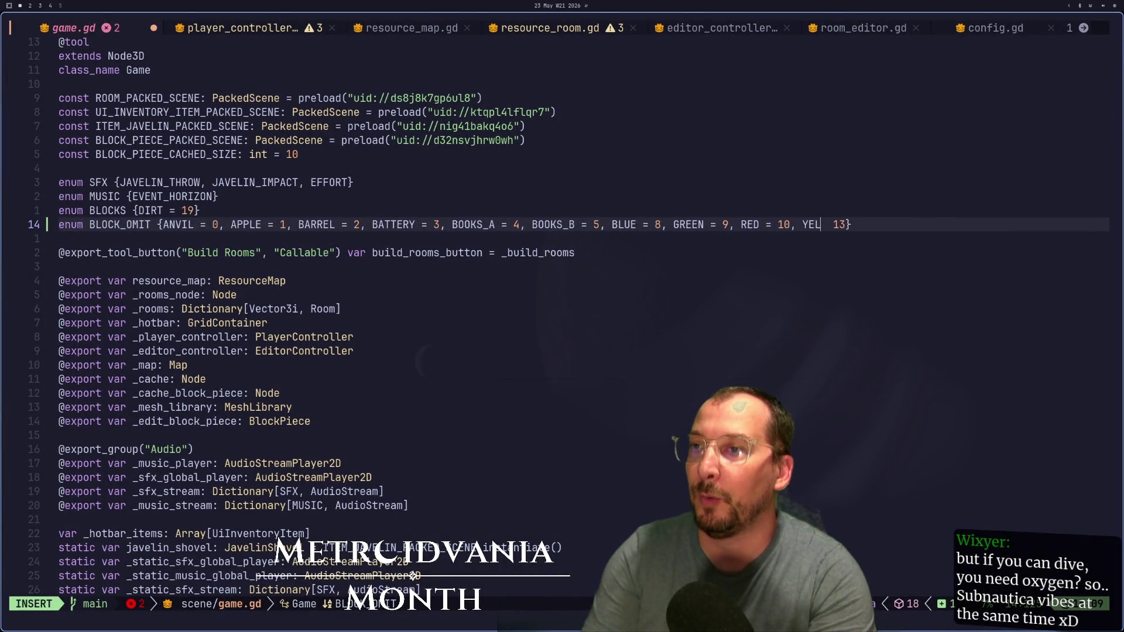
text( 11,)
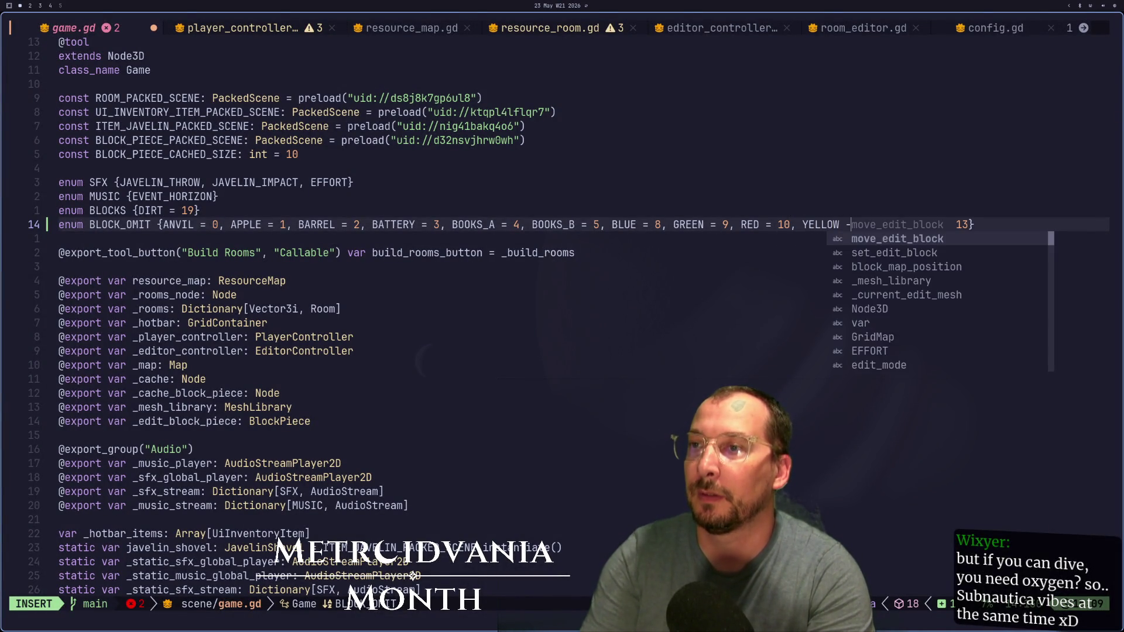
Step: Append COMPUTER = 12 as the last BLOCK_OMIT entry
key(super+2)
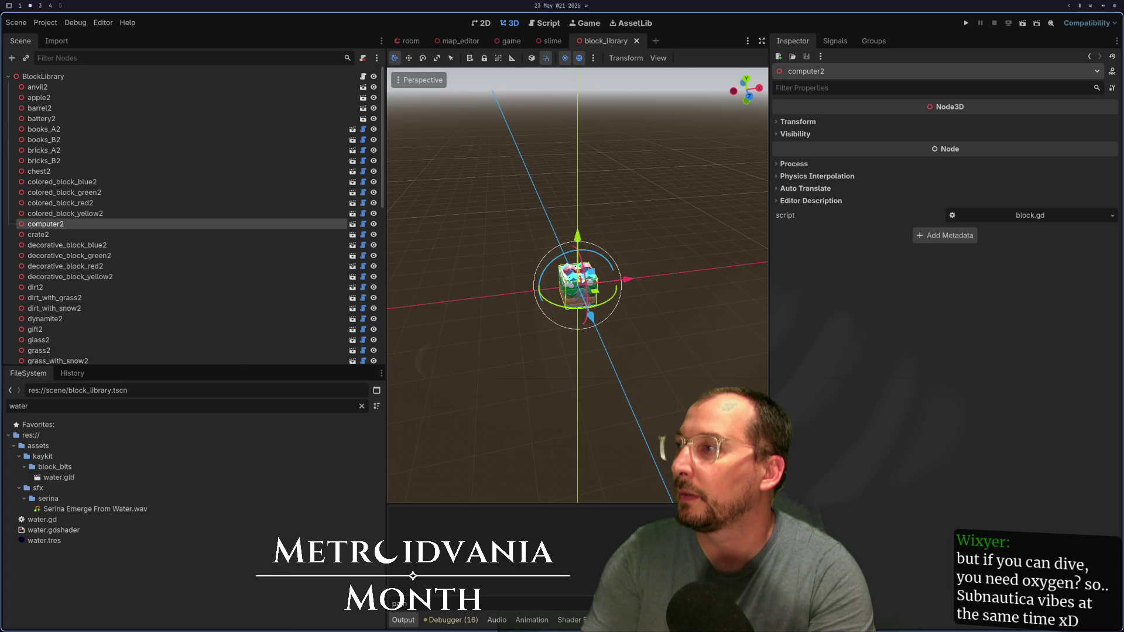
key(super+1)
text(COMPUTER = 12)
key(Escape)
key(e)
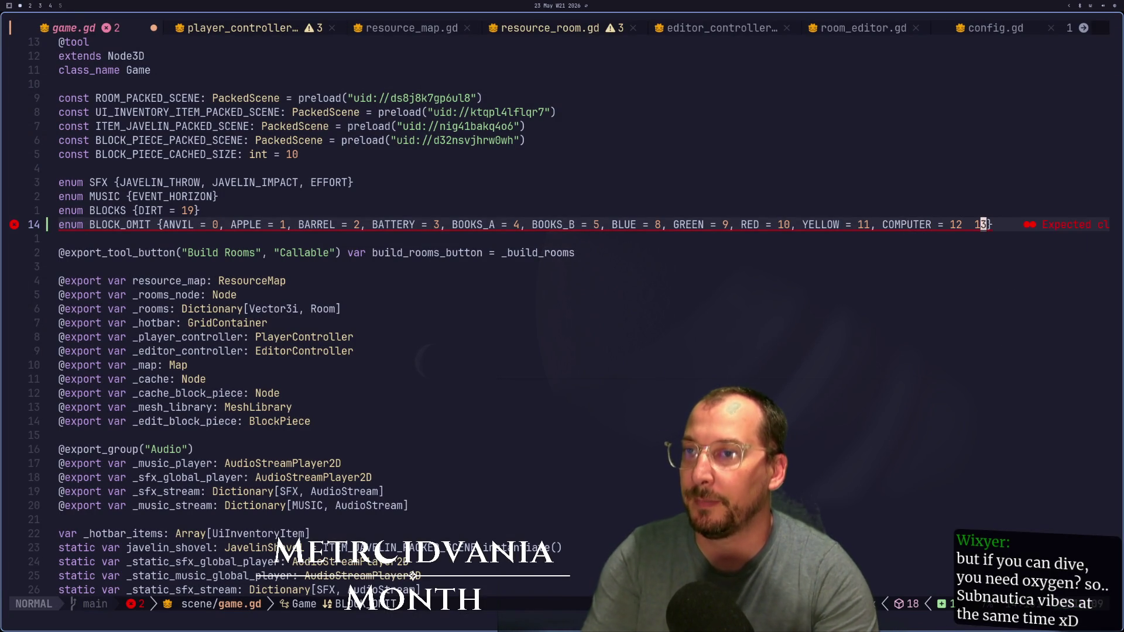
key(super+2)
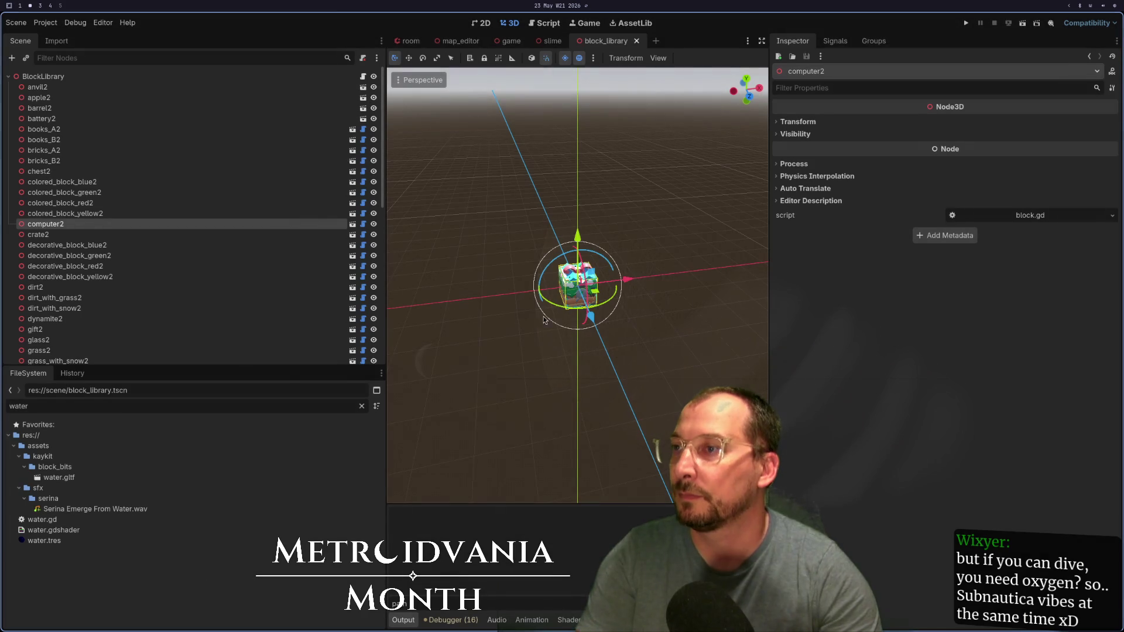
click(66, 88)
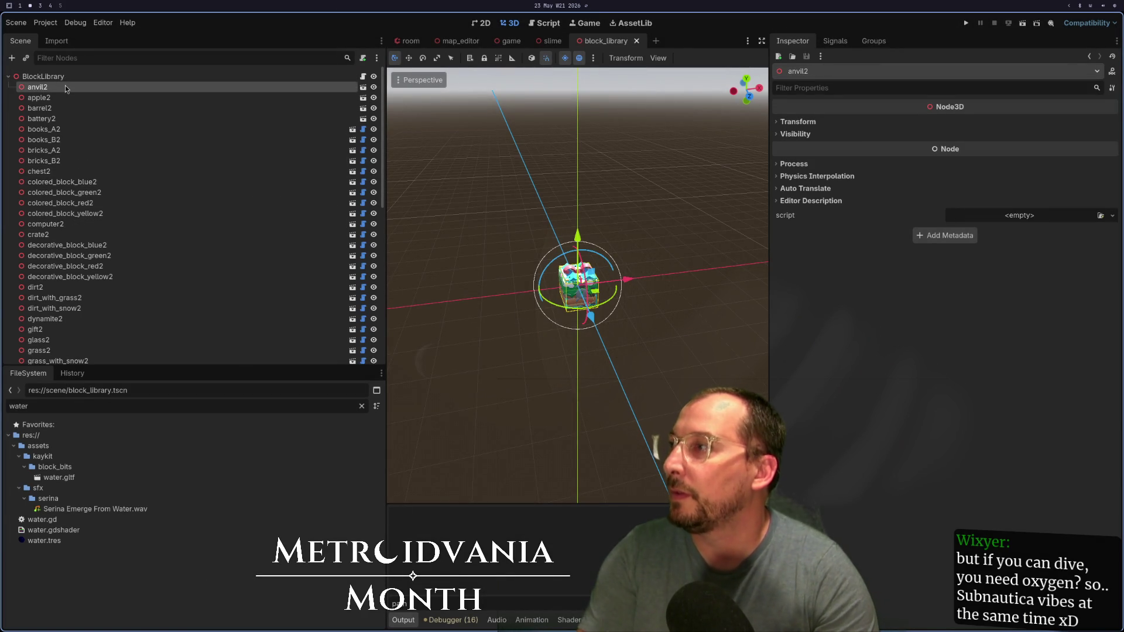
key(Down)
key(Down)
key(Down)
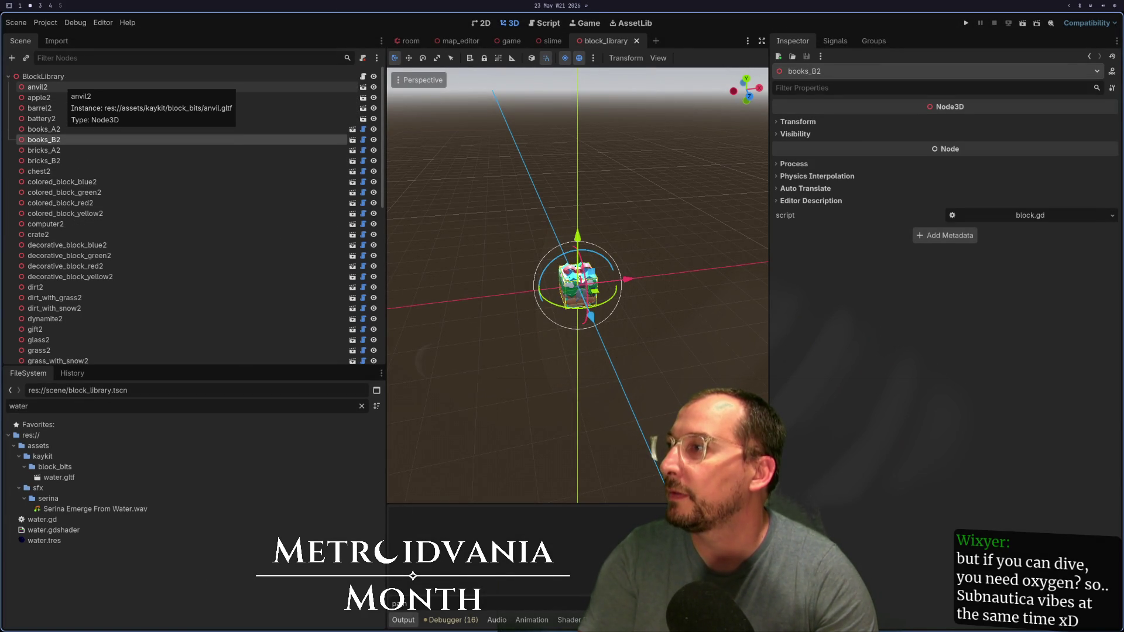
key(Down)
key(Down)
key(Down)
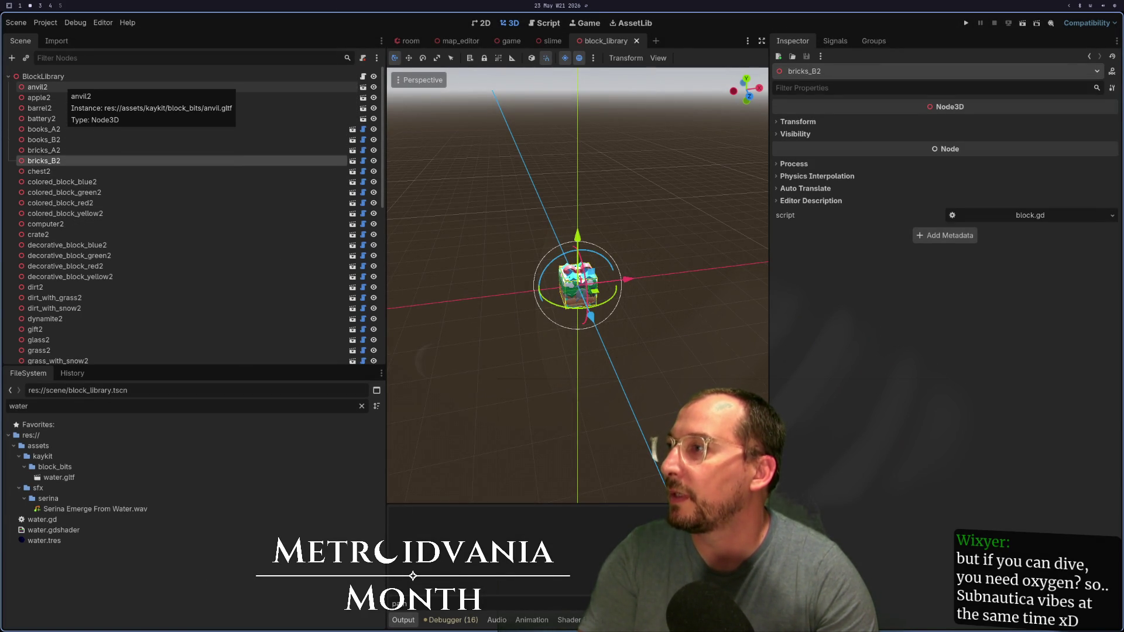
key(Down)
key(Down)
key(Down)
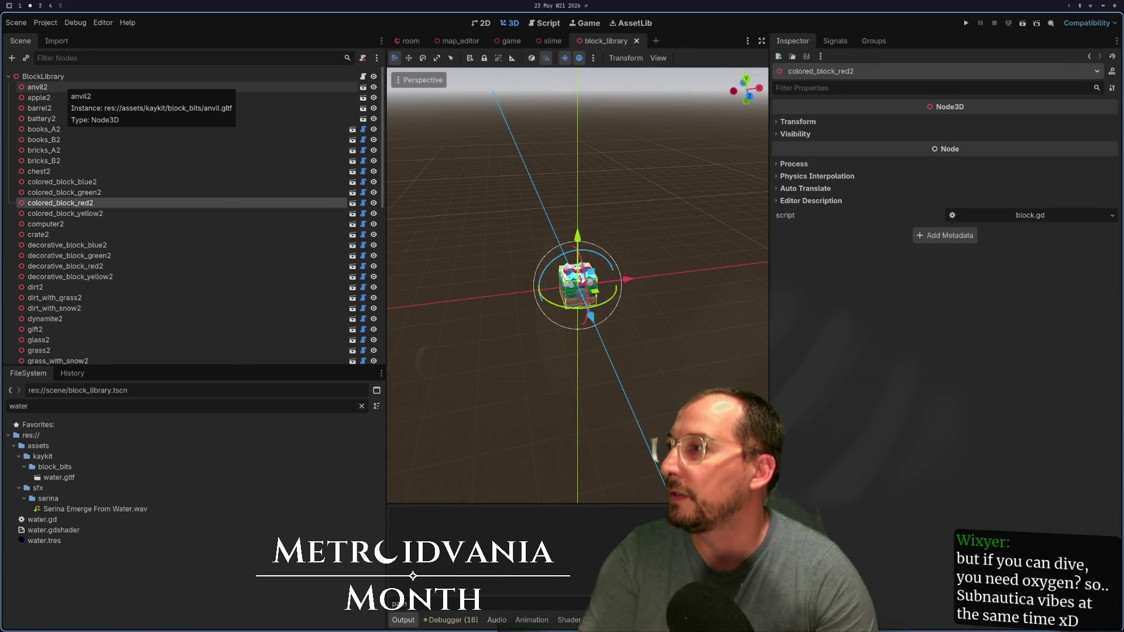
key(super+1)
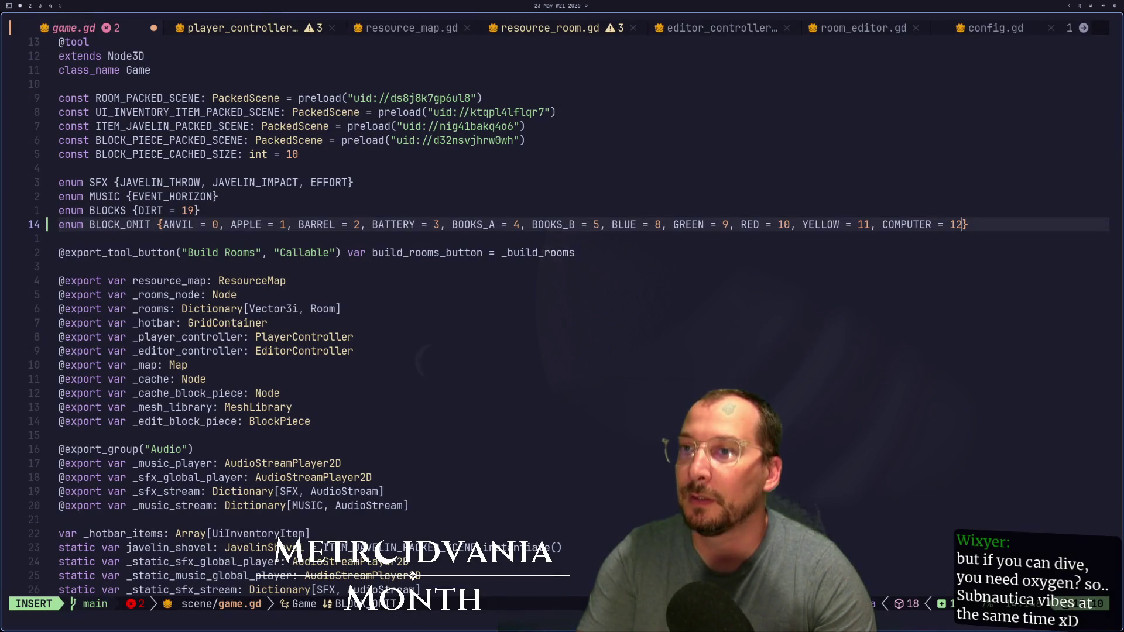
key(super+2)
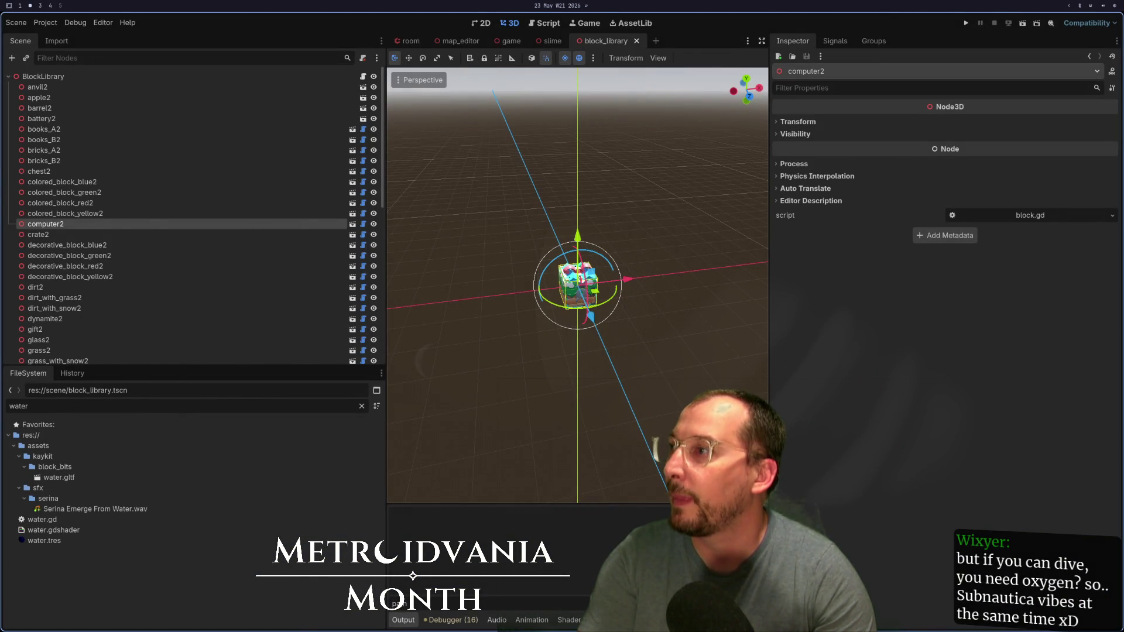
key(super+1)
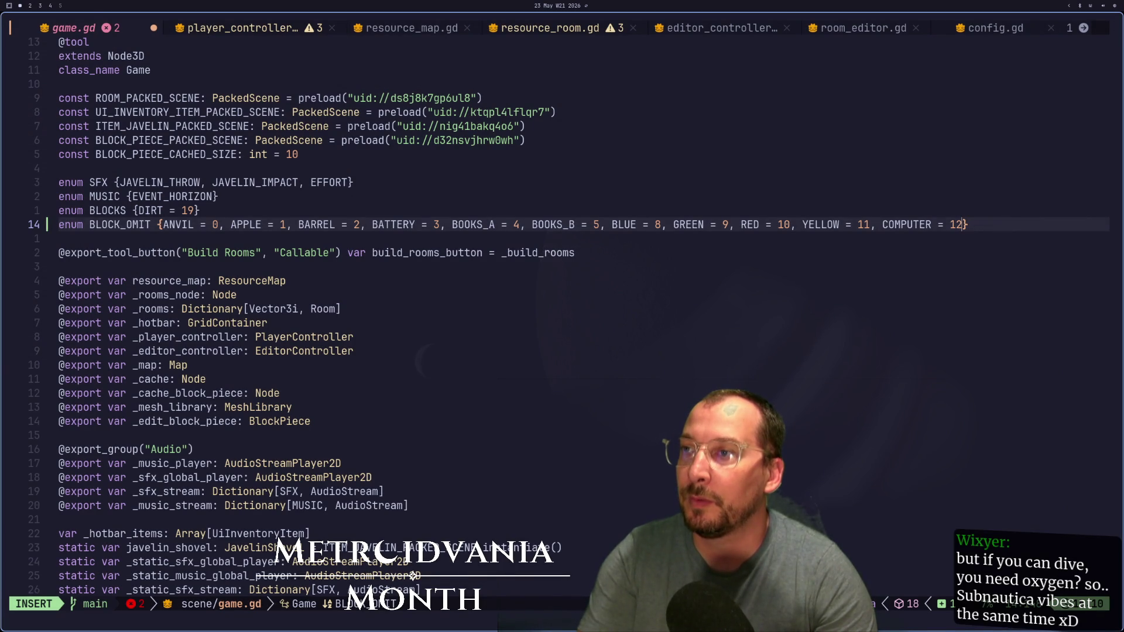
key(super+2)
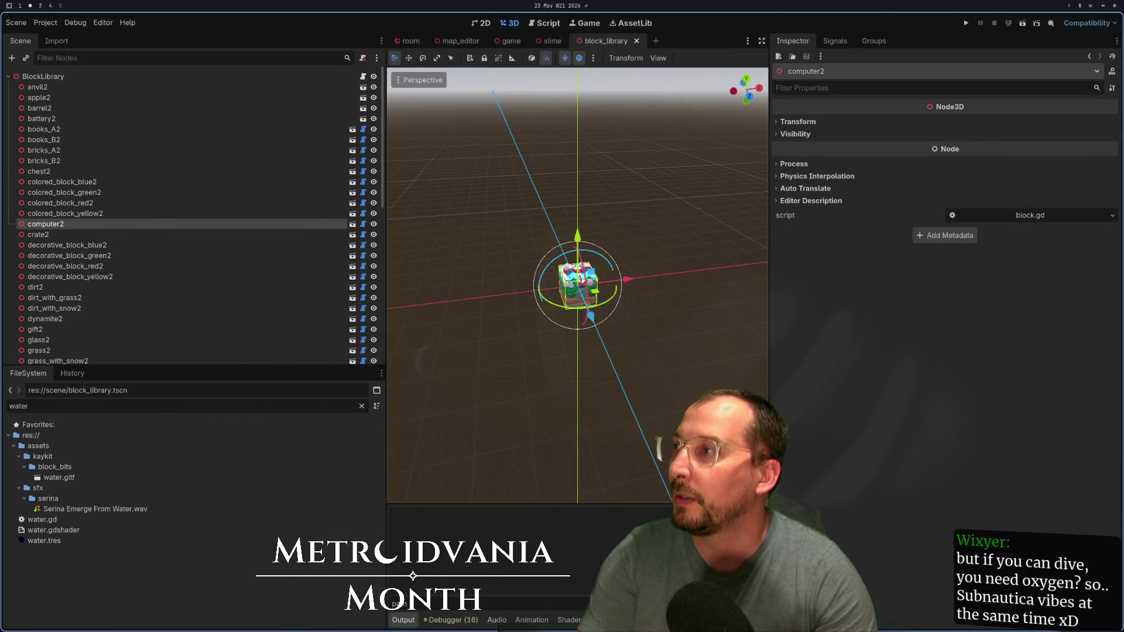
key(super+1)
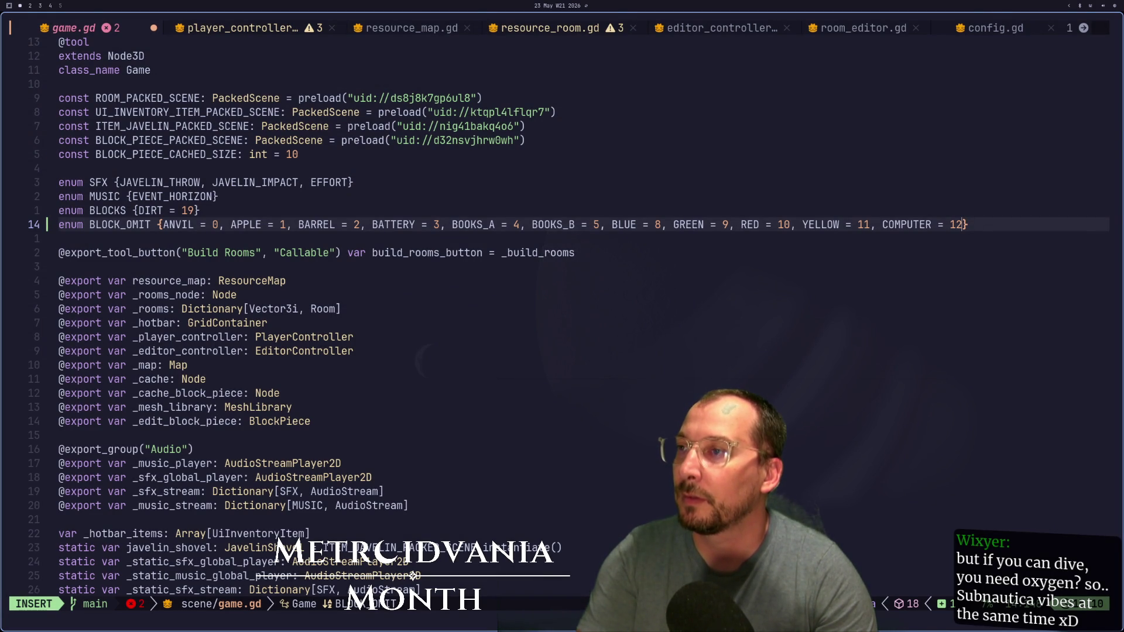
Step: Renumber COMPUTER to 13 and YELLOW to 12 in the BLOCK_OMIT enum
key(super+2)
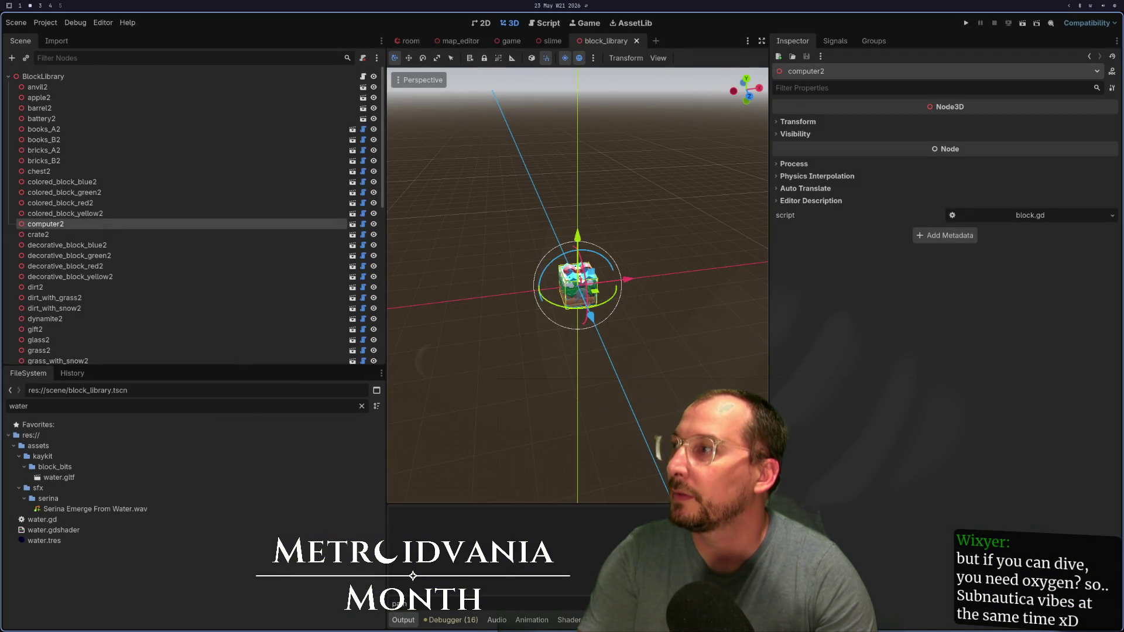
key(super+1)
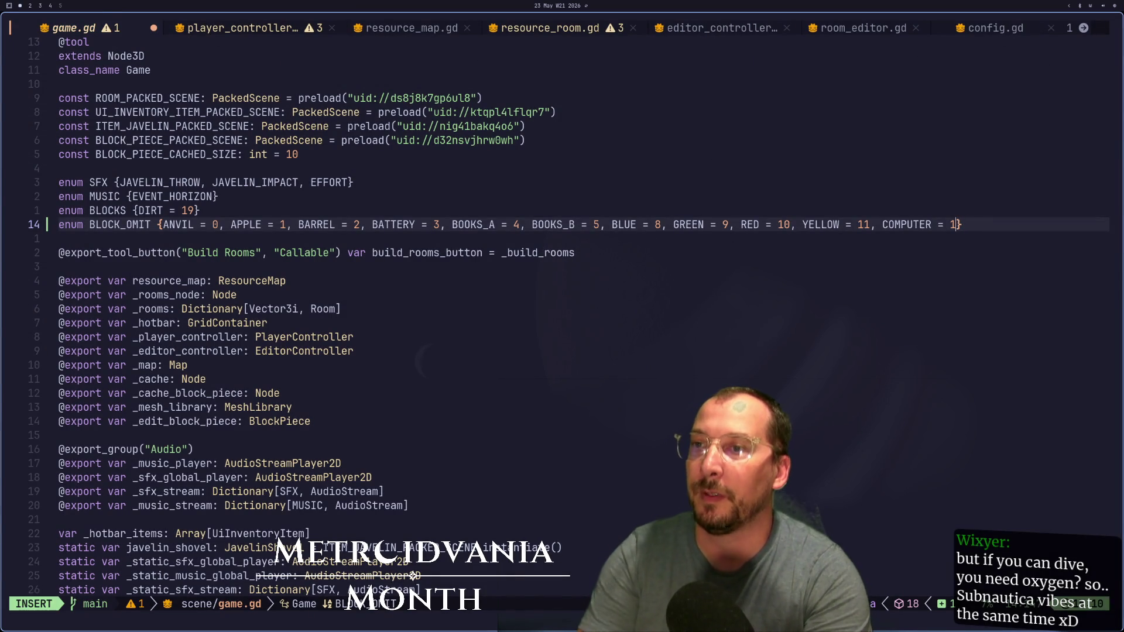
key(BackSpace)
text(3)
key(Escape)
key(shift+f)
text(1s2)
key(Escape)
Step: Renumber RED to 11, GREEN to 10 and BLUE to 9
key(shift+f)
text(0s1)
key(Escape)
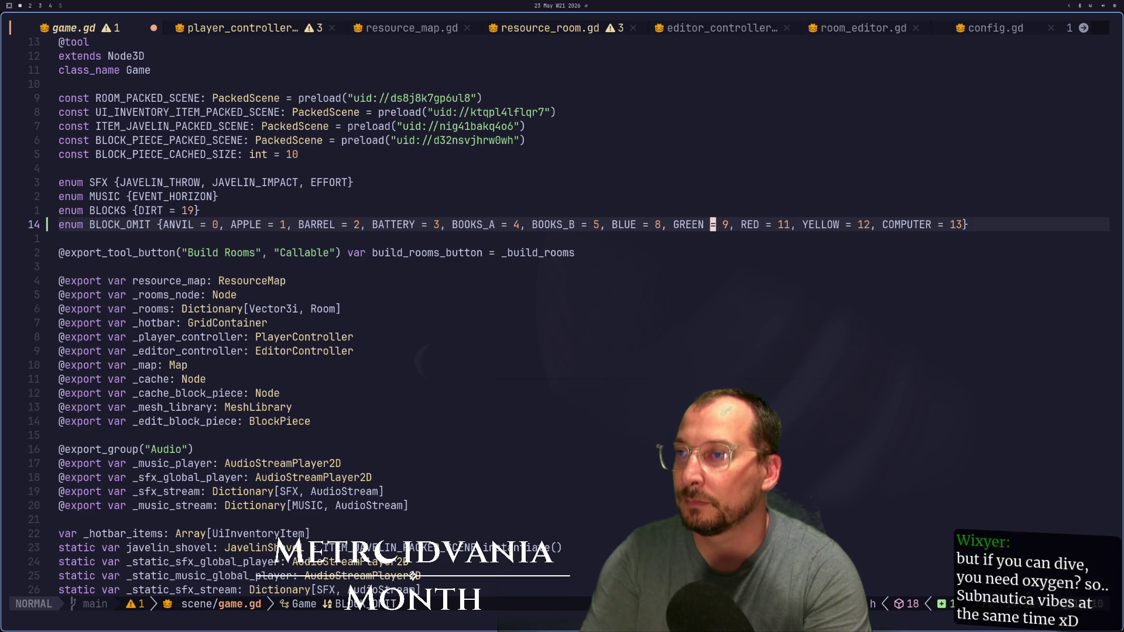
text(f9s10)
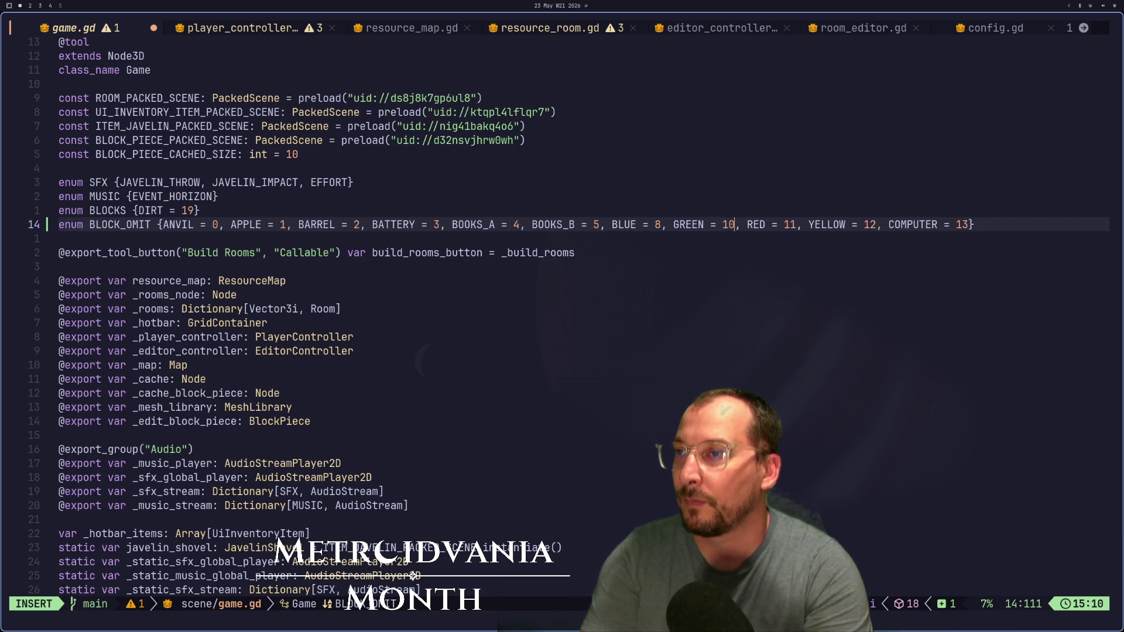
key(Escape)
key(b)
key(b)
key(b)
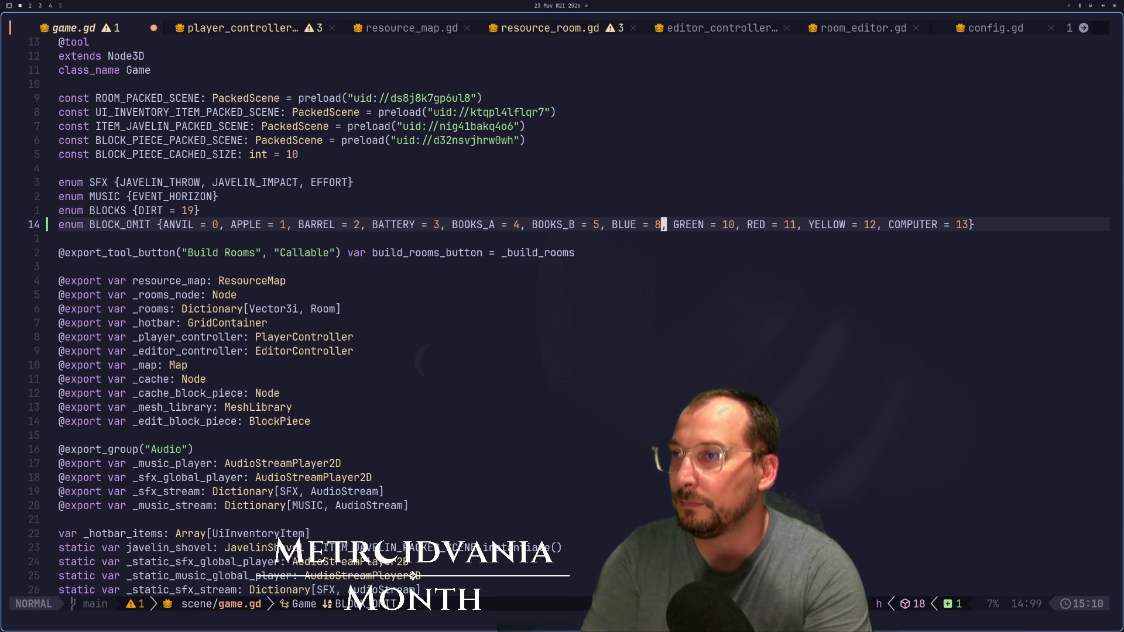
key(a)
key(BackSpace)
text(9)
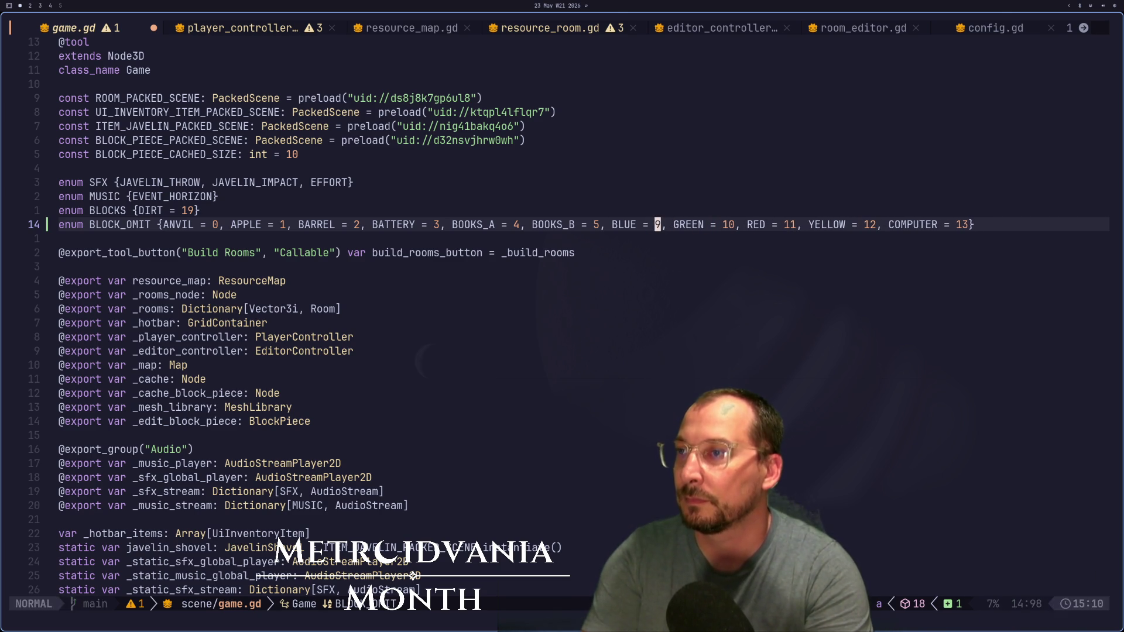
key(super+2)
click(103, 99)
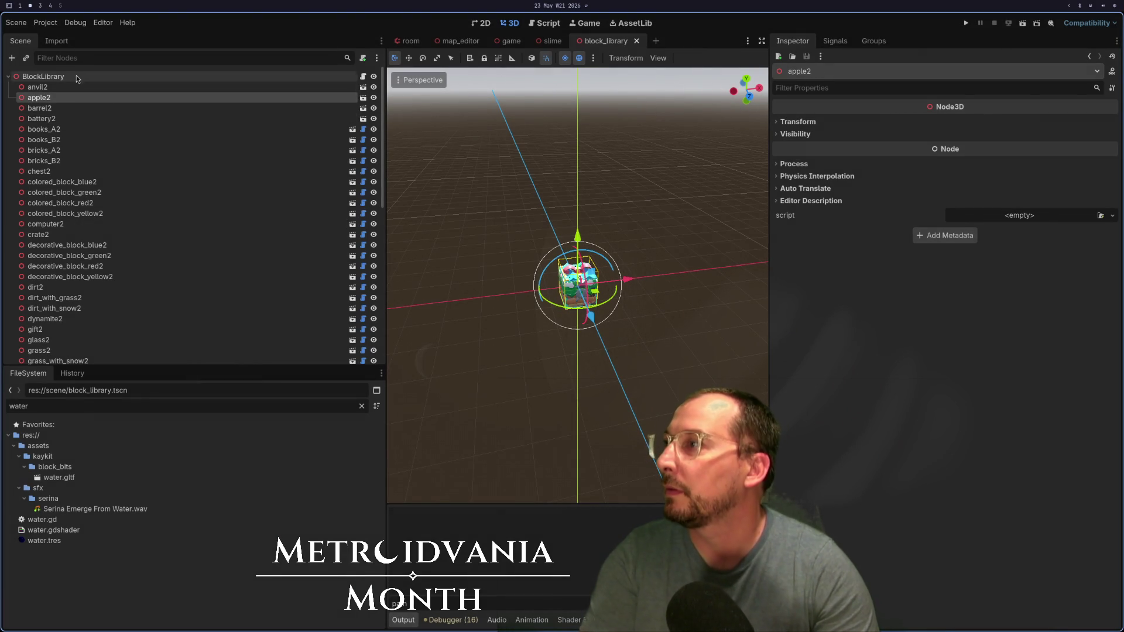
Step: Step through the block_library nodes from chest2 and crate2 down to dynamite2 to confirm their order
key(Down)
key(Down)
key(Down)
key(Down)
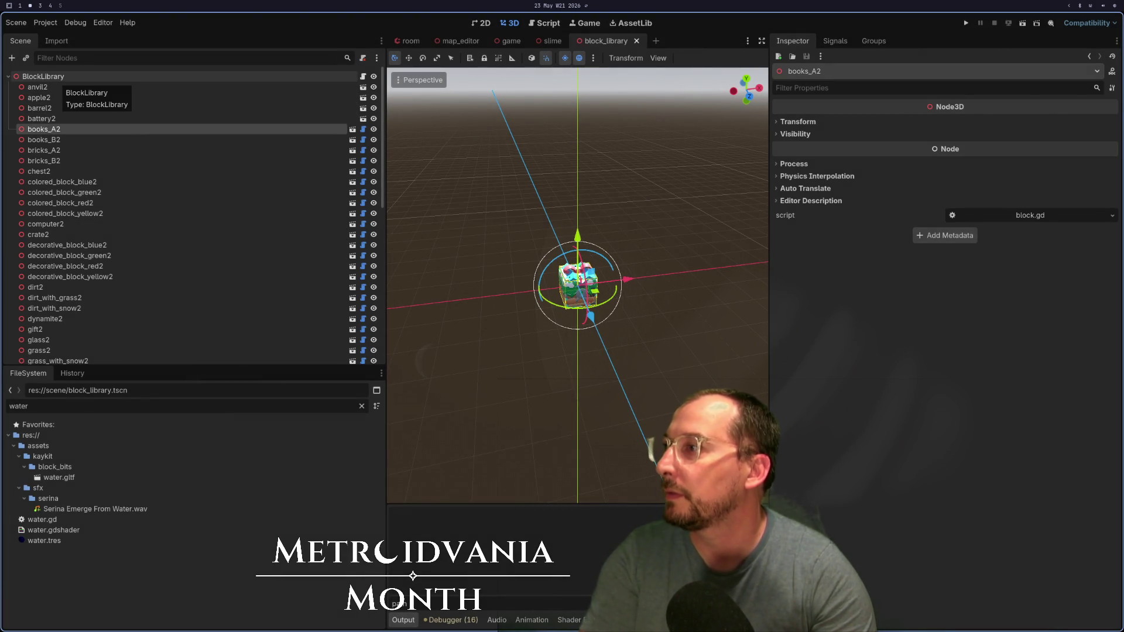
key(Down)
key(Down)
key(Down)
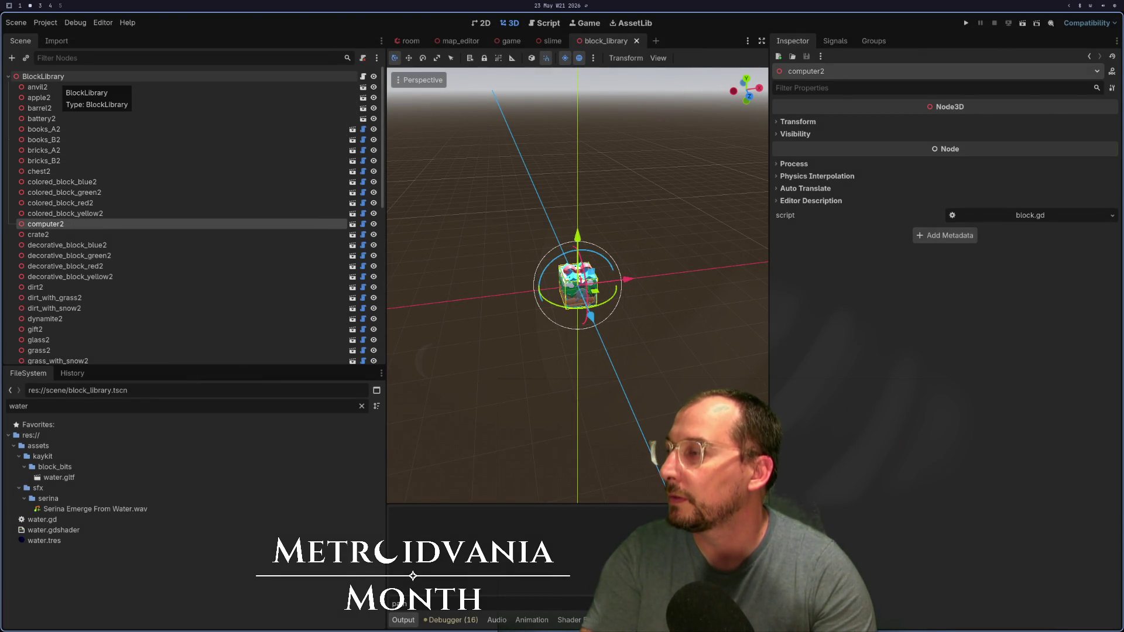
key(Down)
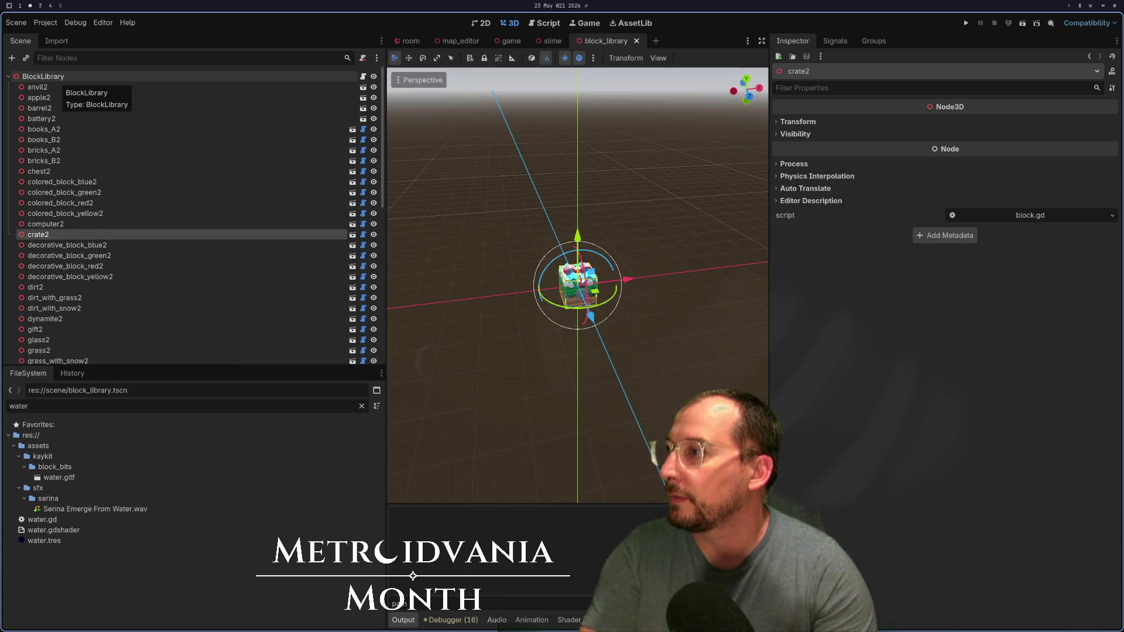
key(Down)
key(Down)
key(Down)
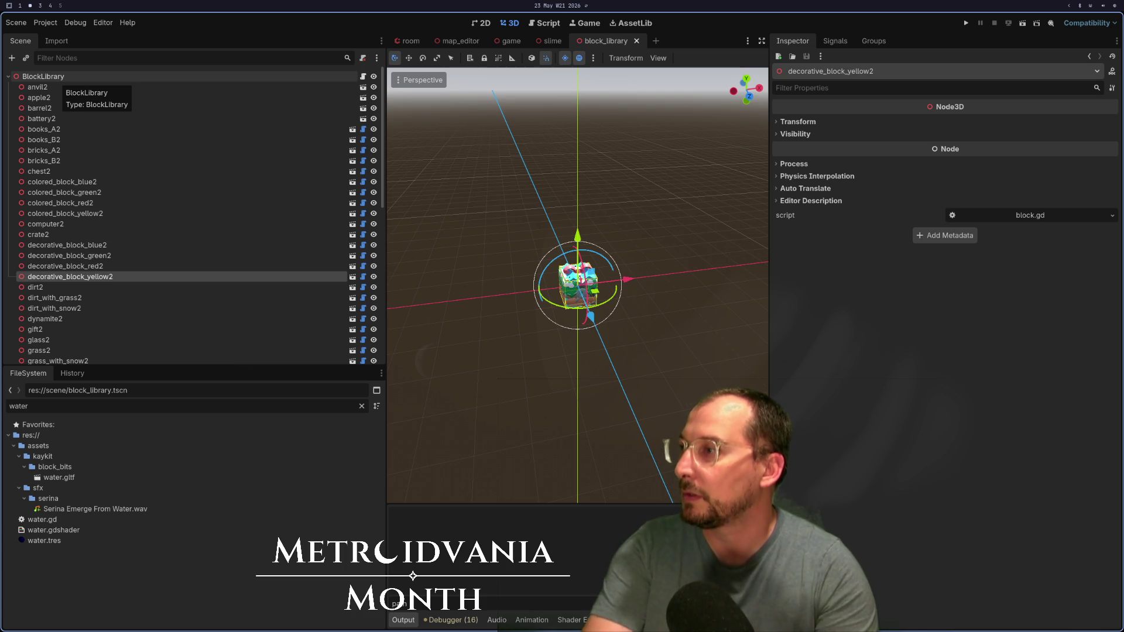
key(Down)
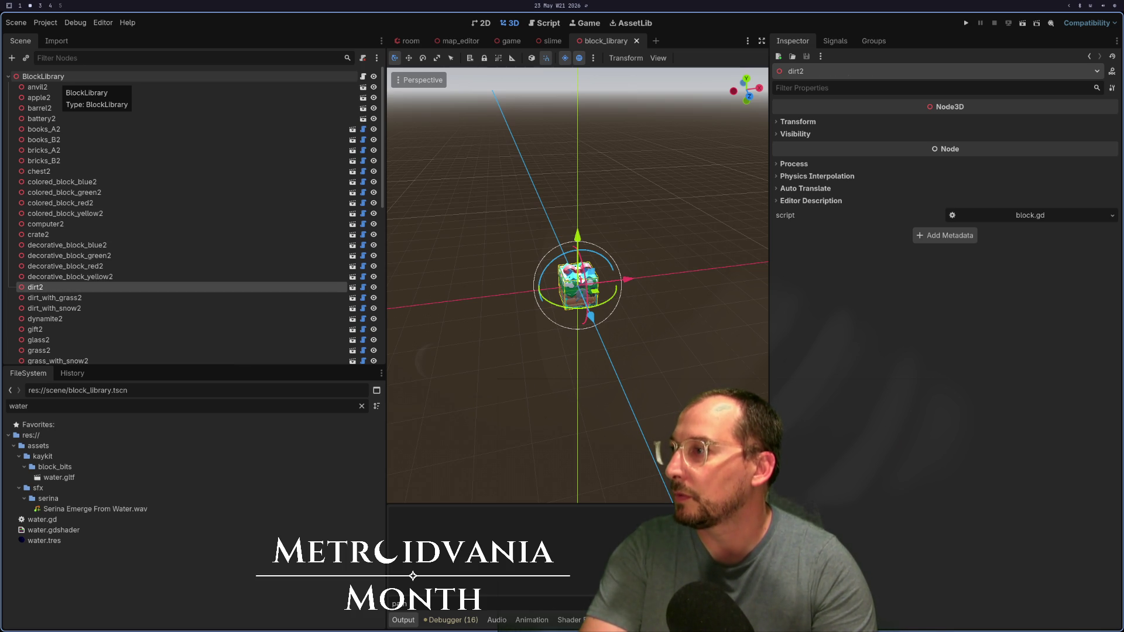
key(Down)
key(Down)
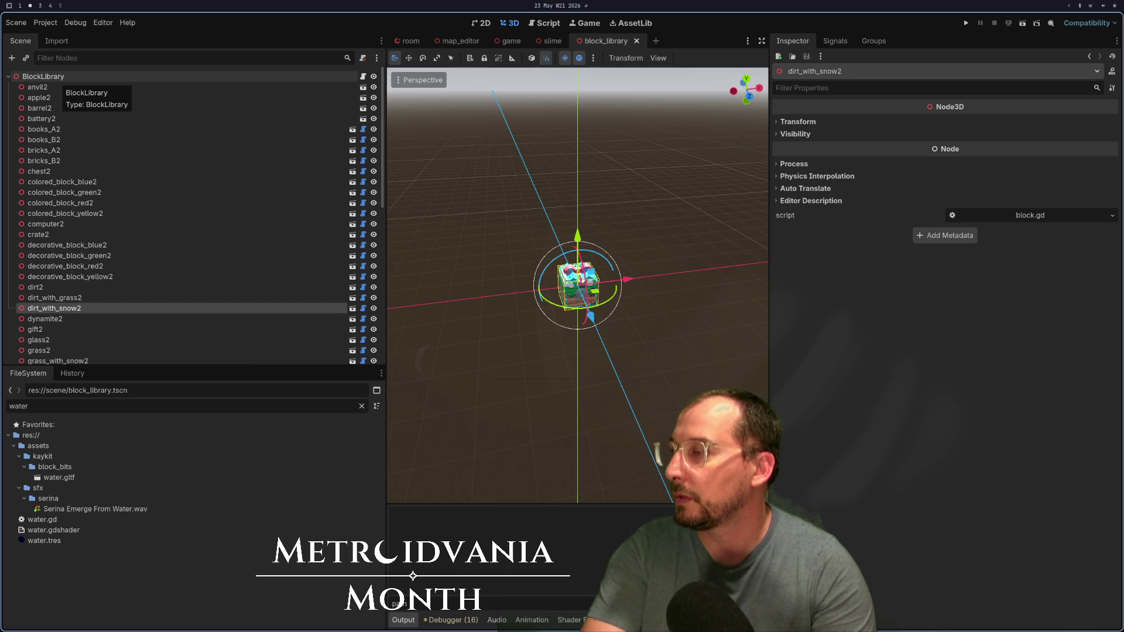
key(Down)
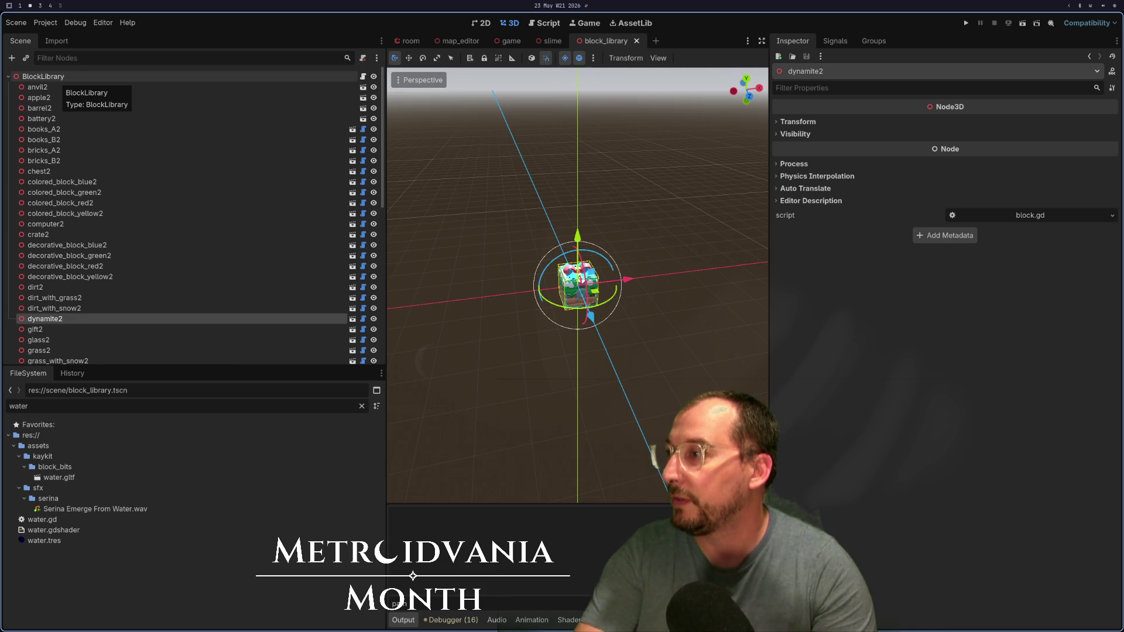
key(super+1)
Step: Save game.gd with :w
key(w)
key(w)
key(w)
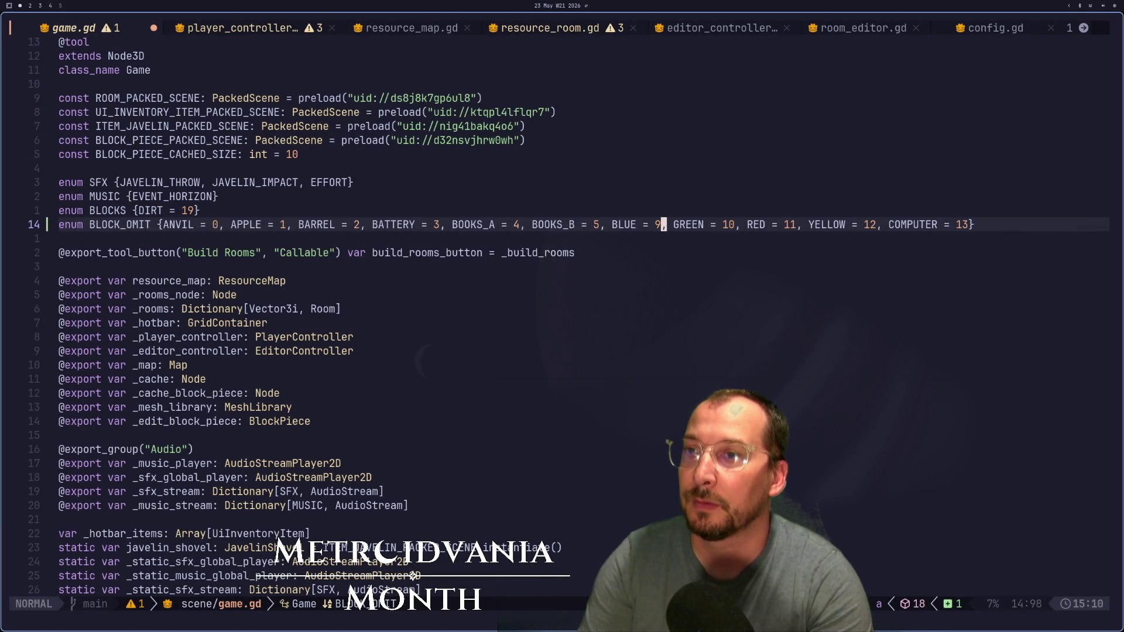
text(:w)
key(Return)
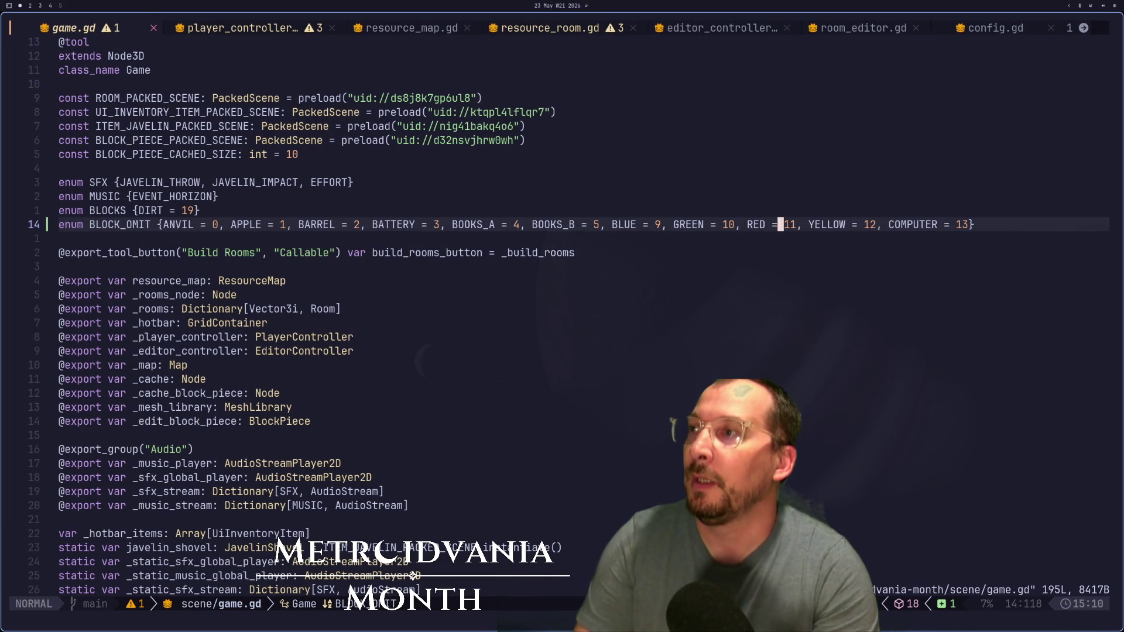
Step: Append a DYNOMITE entry after COMPUTER = 13 in the BLOCK_OMIT enum and save game.gd
click(903, 224)
key(w)
key(w)
key(w)
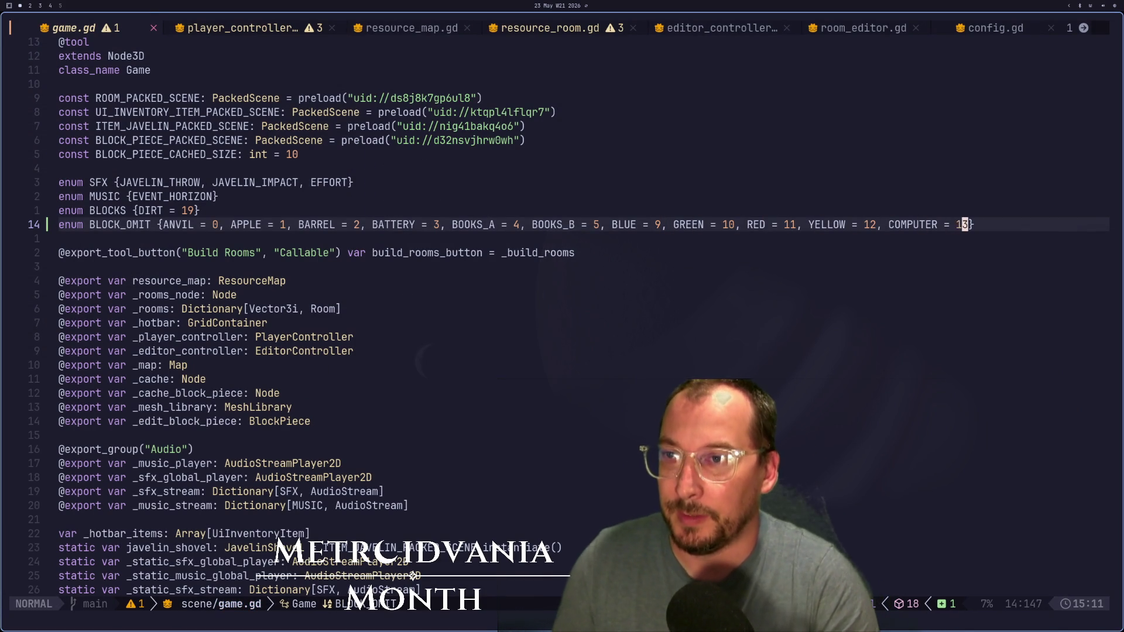
text(i,DYNO)
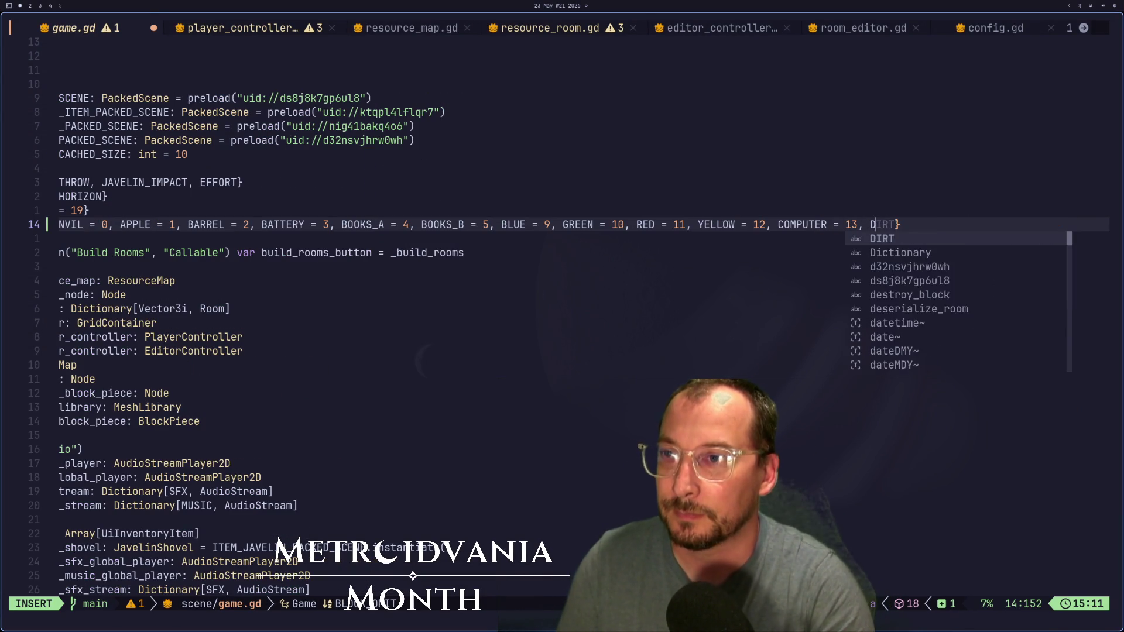
text(MITE)
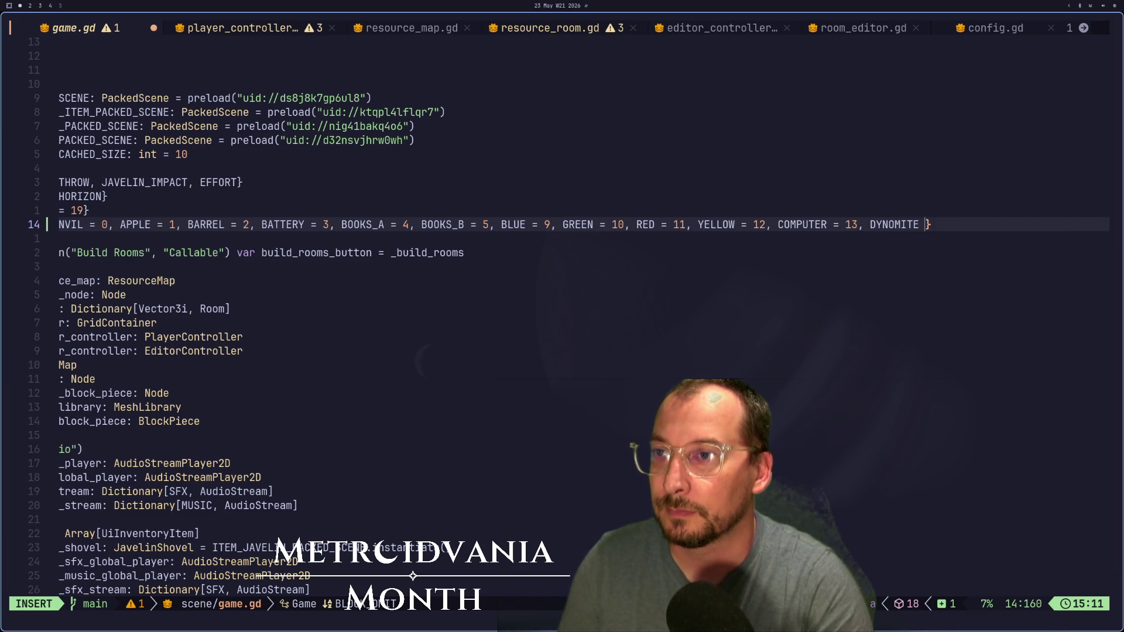
key(Escape)
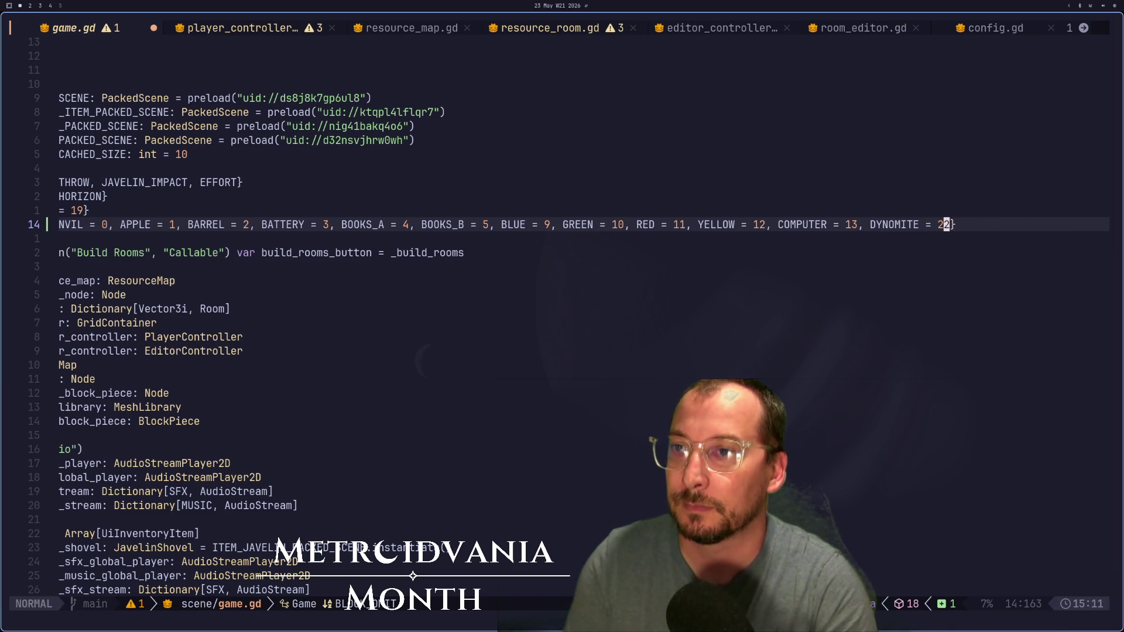
text(:w)
key(Return)
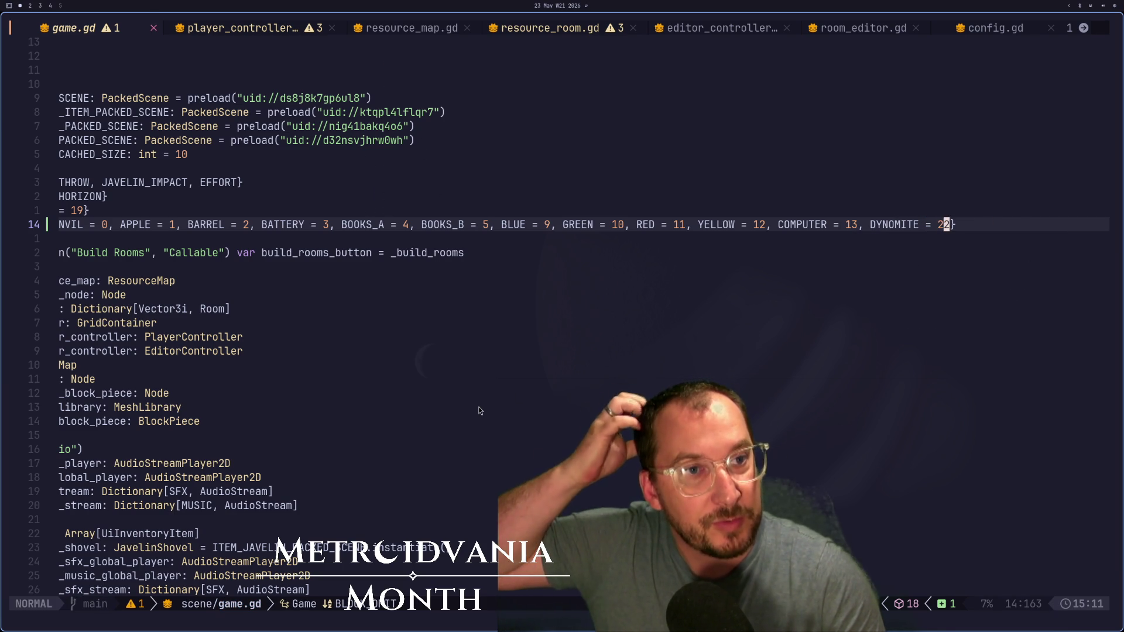
Step: Check the Godot block library nodes, then return to game.gd in Neovim
scroll(381, 319, down, 3)
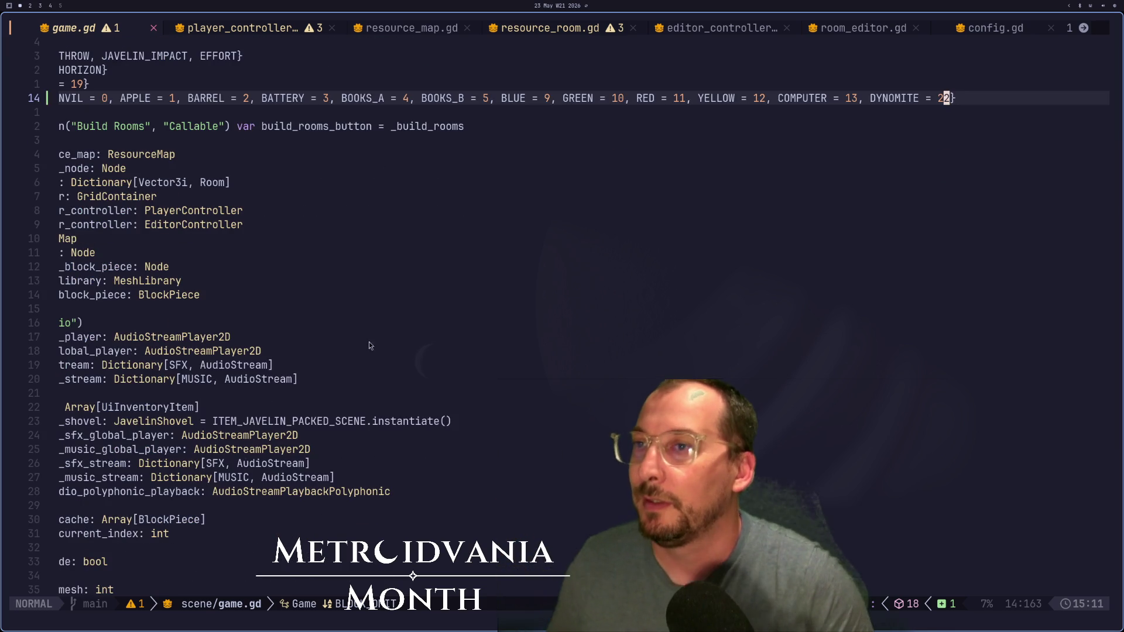
scroll(381, 350, down, 7)
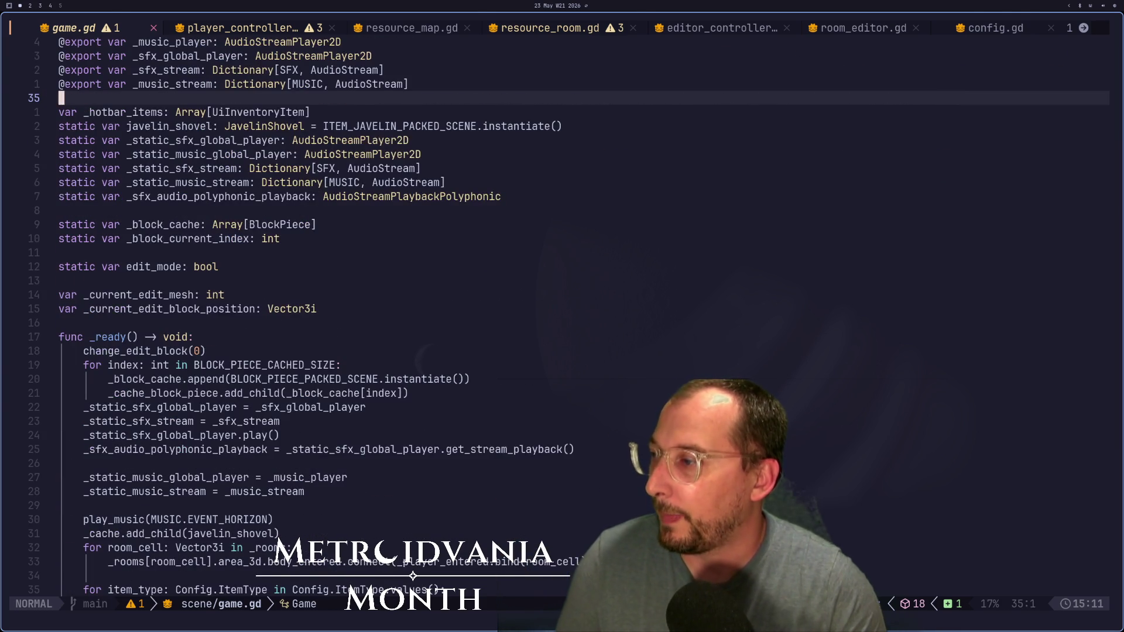
key(super+2)
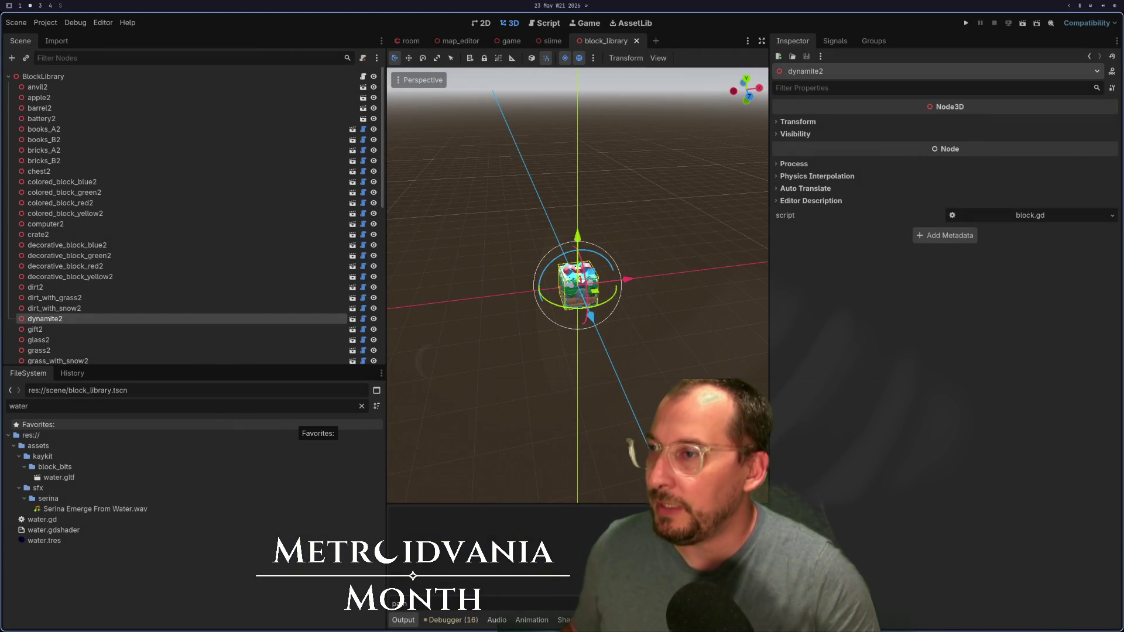
key(super+4)
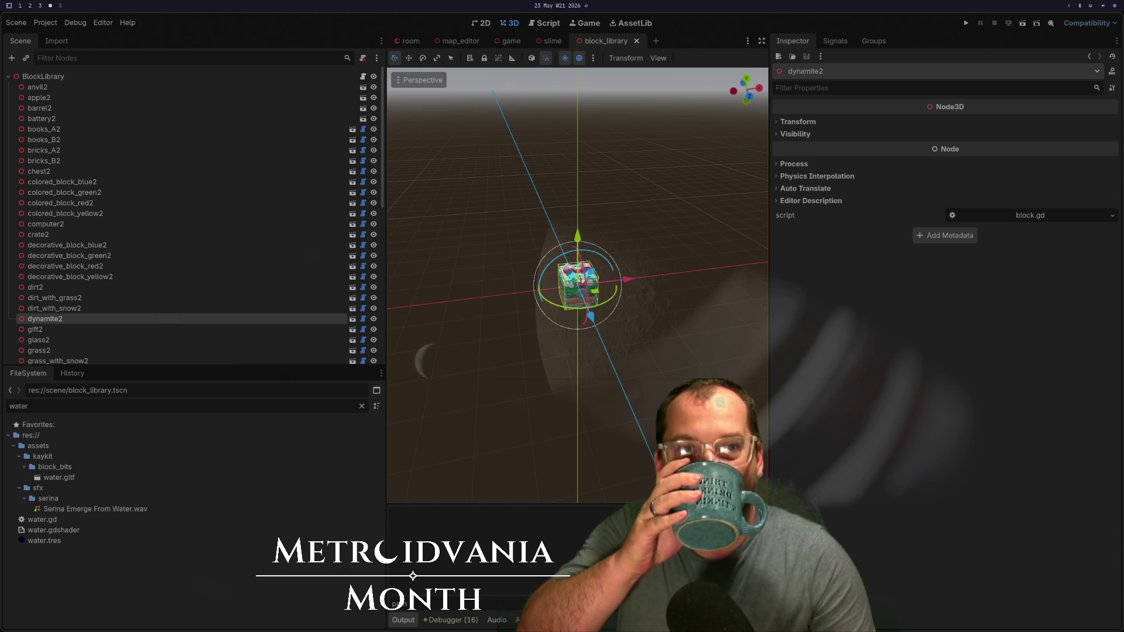
key(super+2)
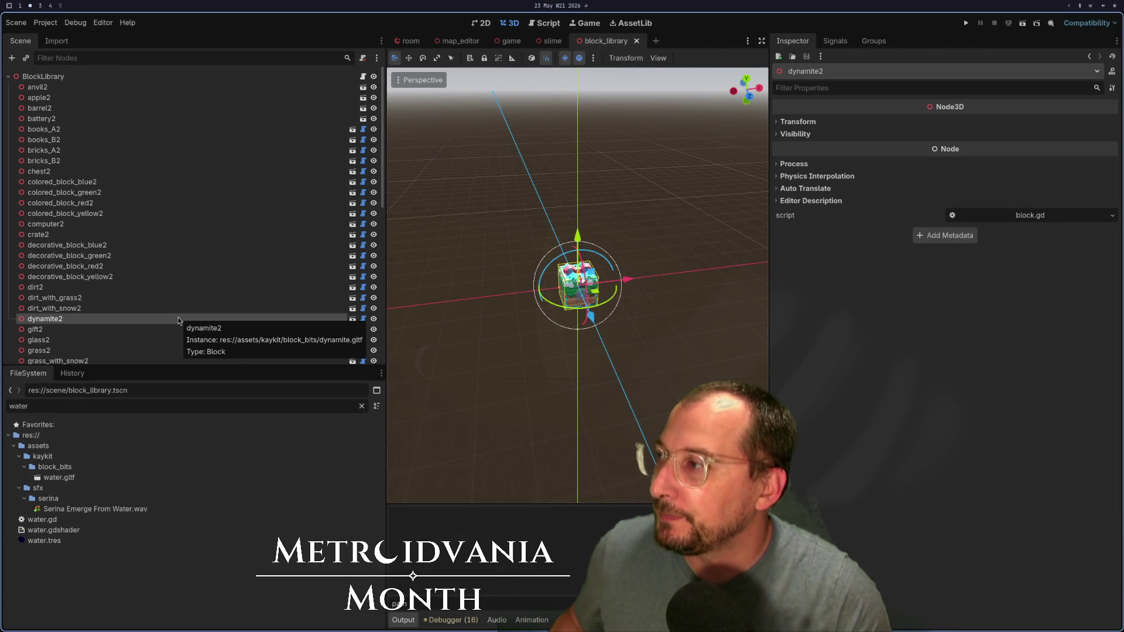
key(super+1)
Step: Move down through game.gd and search /change to reach the change_edit_block function
key(j)
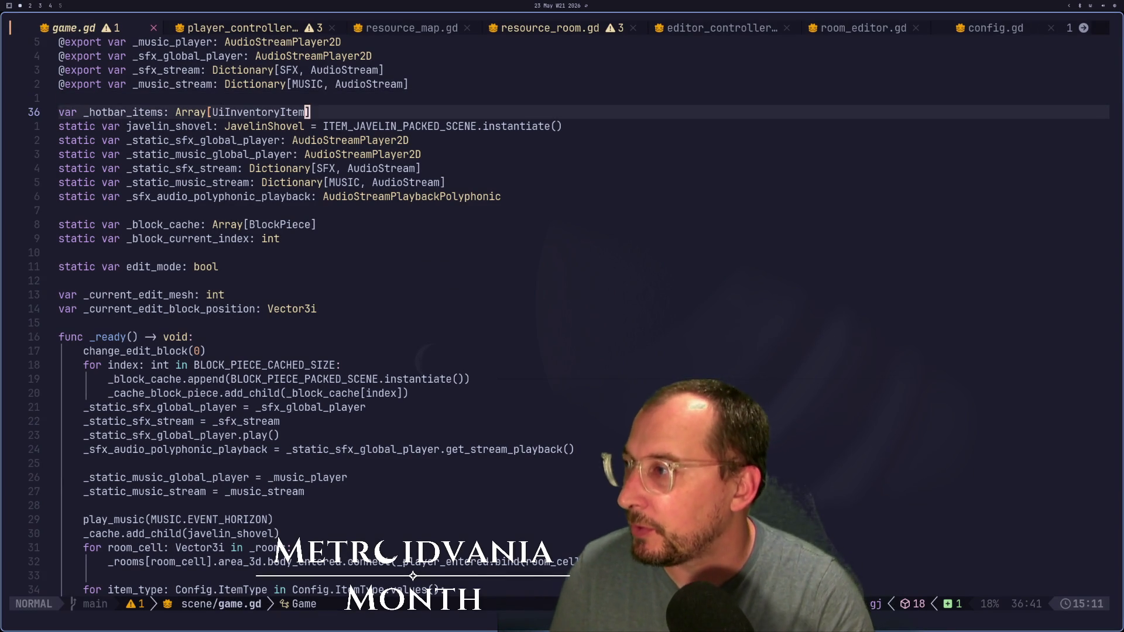
key(4)
key(j)
key(1)
key(0)
key(j)
key(j)
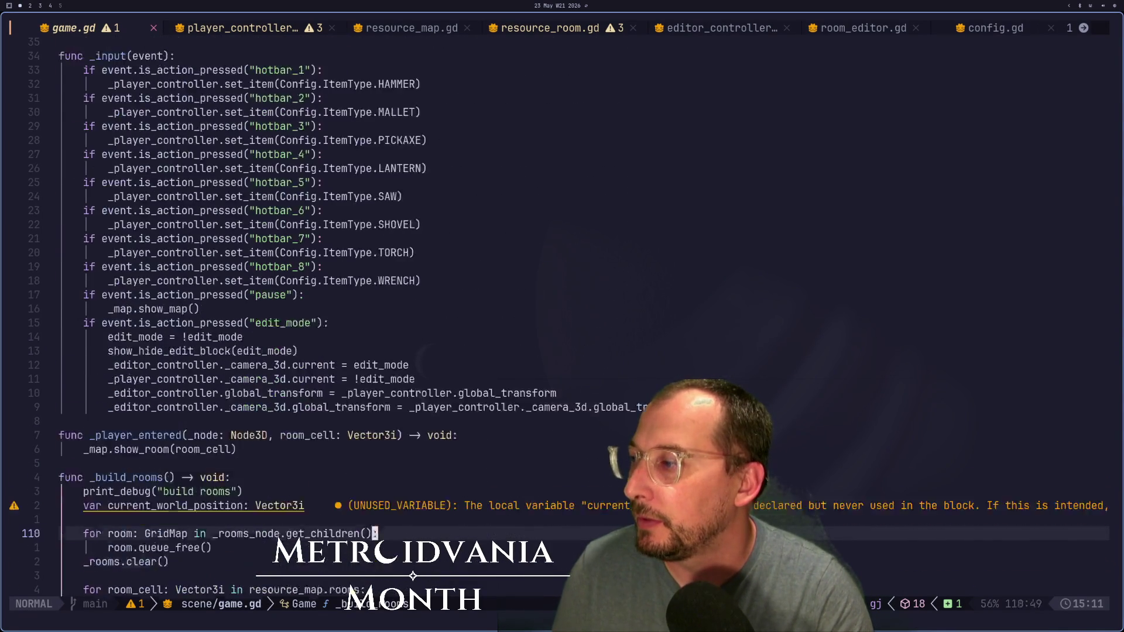
text(/change)
key(Return)
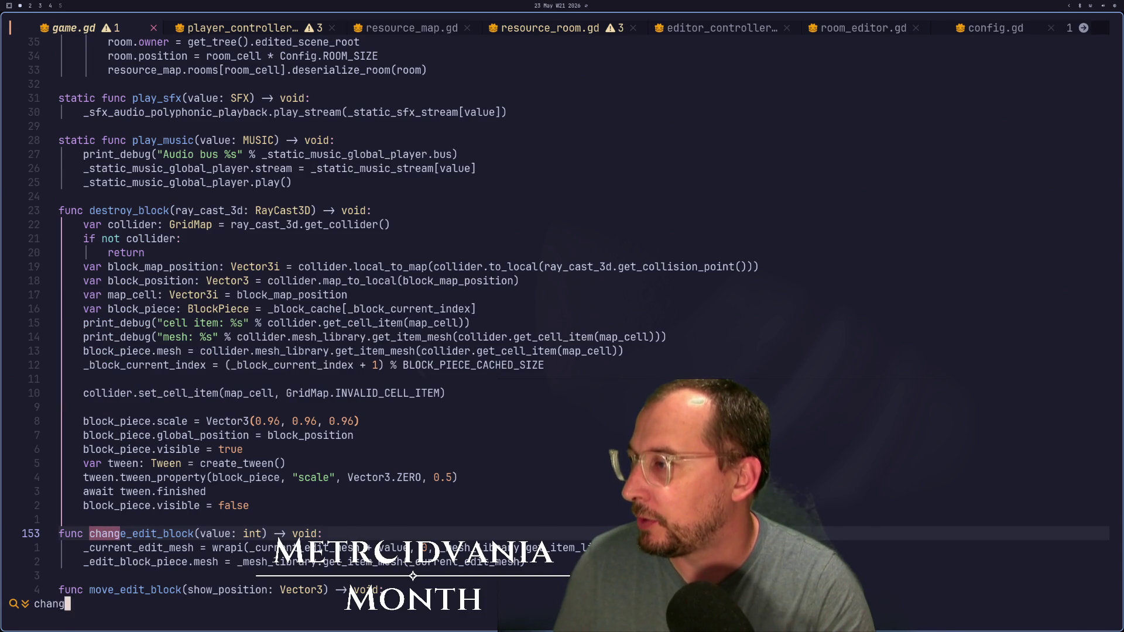
Step: Move the cursor around the _current_edit_mesh wrapi assignment in change_edit_block
key(j)
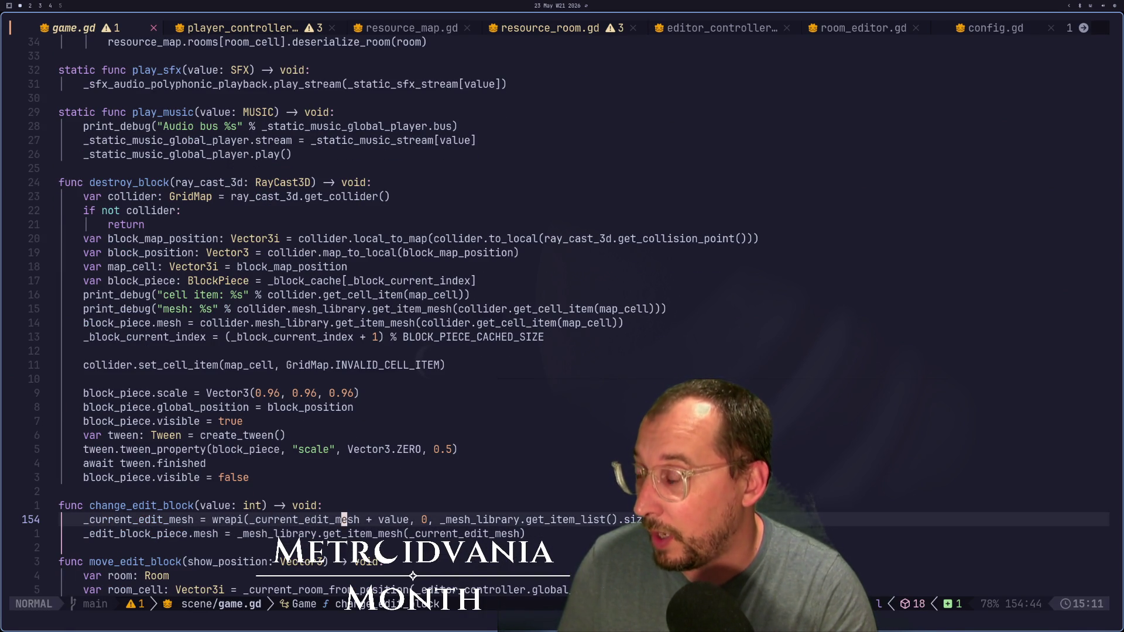
key(l)
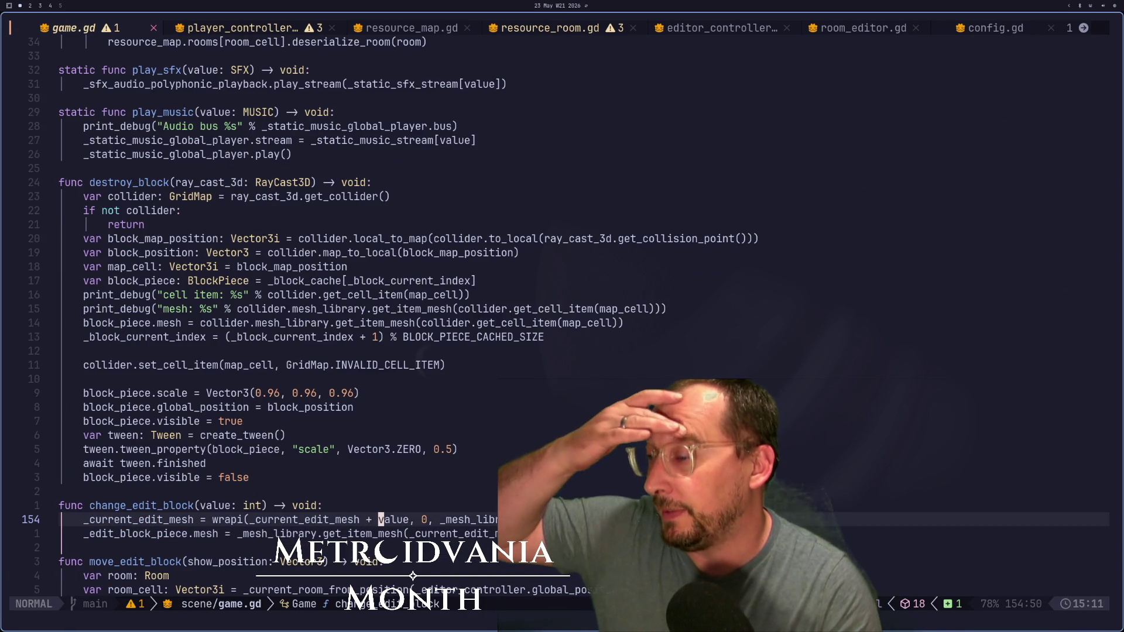
key(F)
key(t)
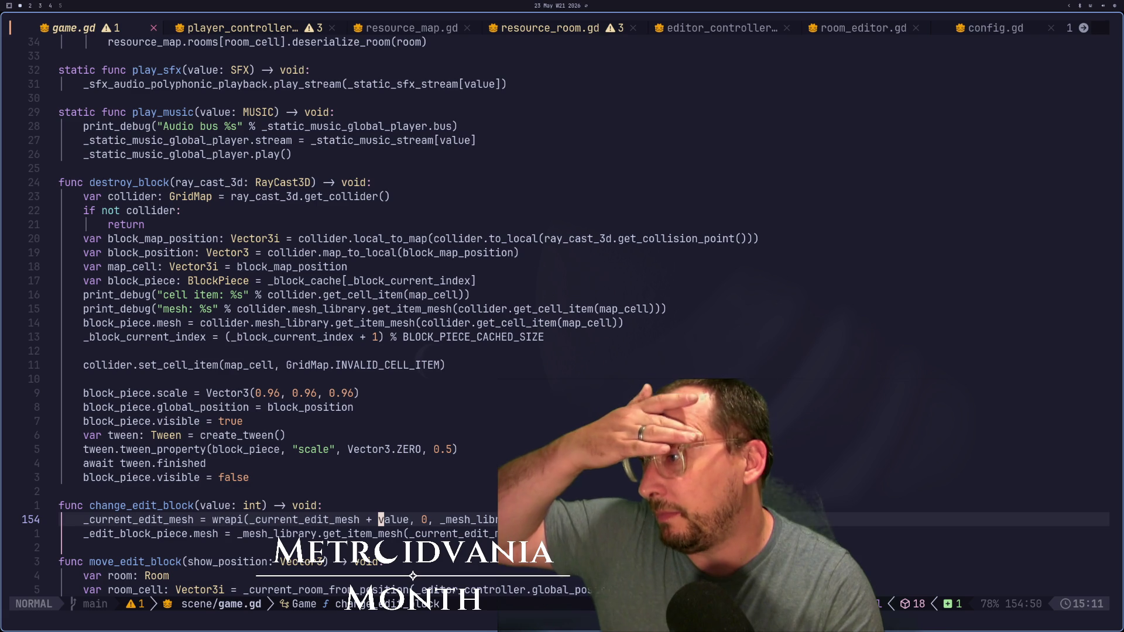
key(b)
key(b)
key(b)
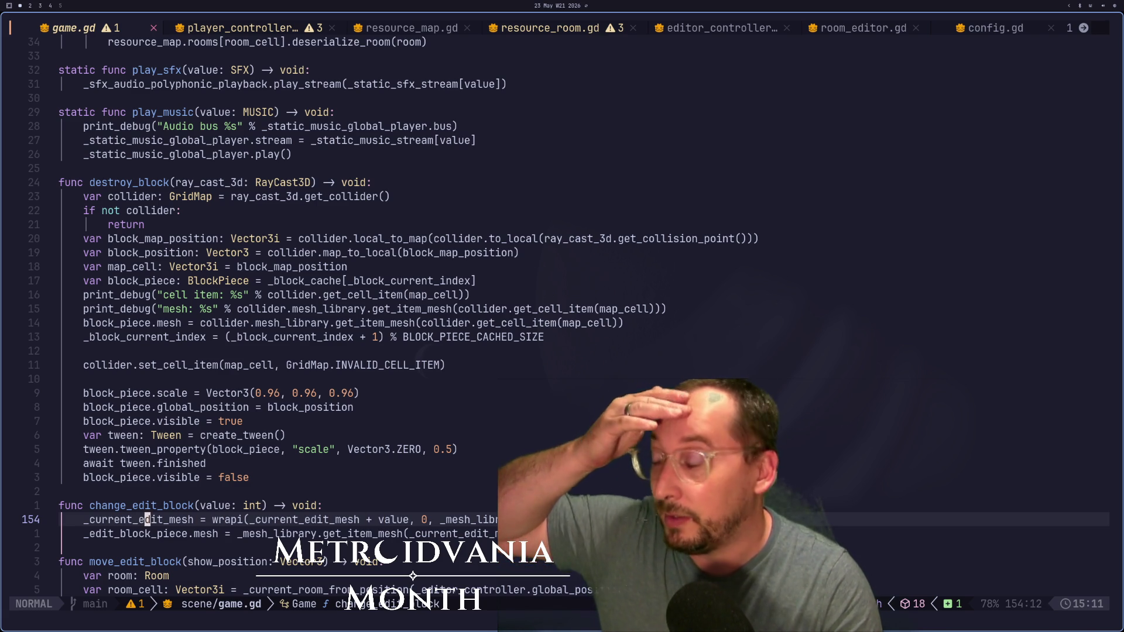
key(f)
key(r)
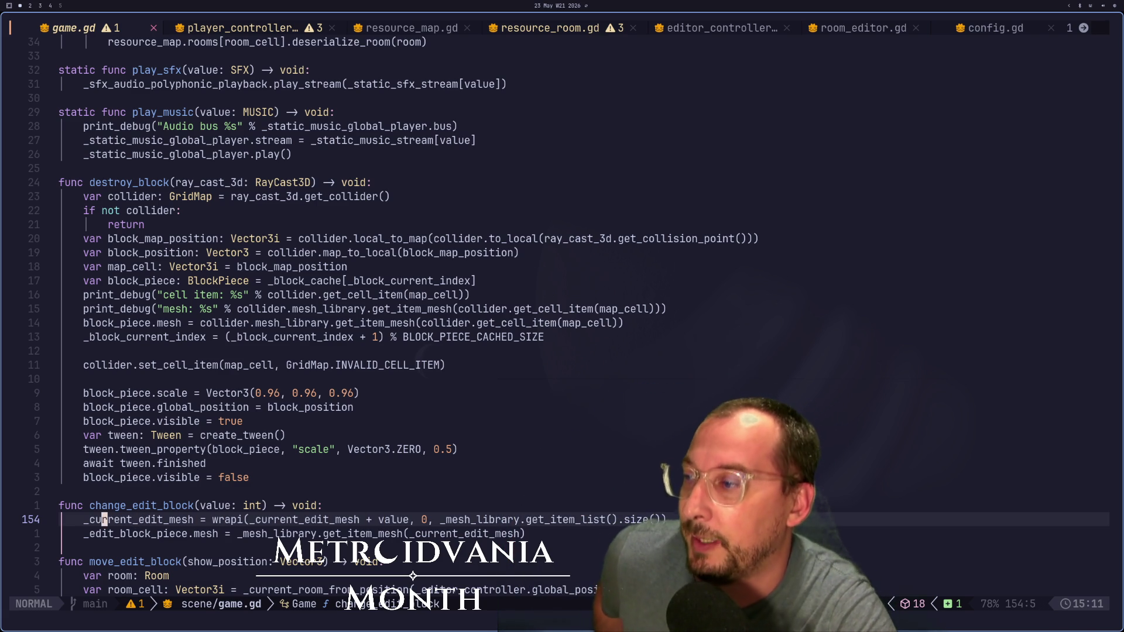
key(h)
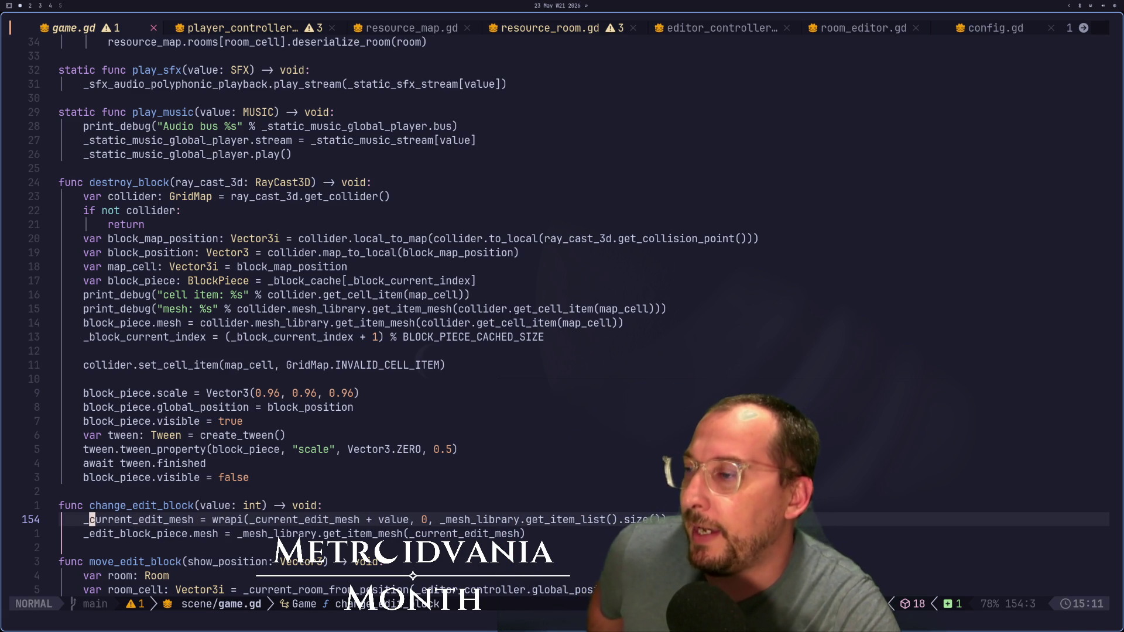
key(k)
key(w)
key(j)
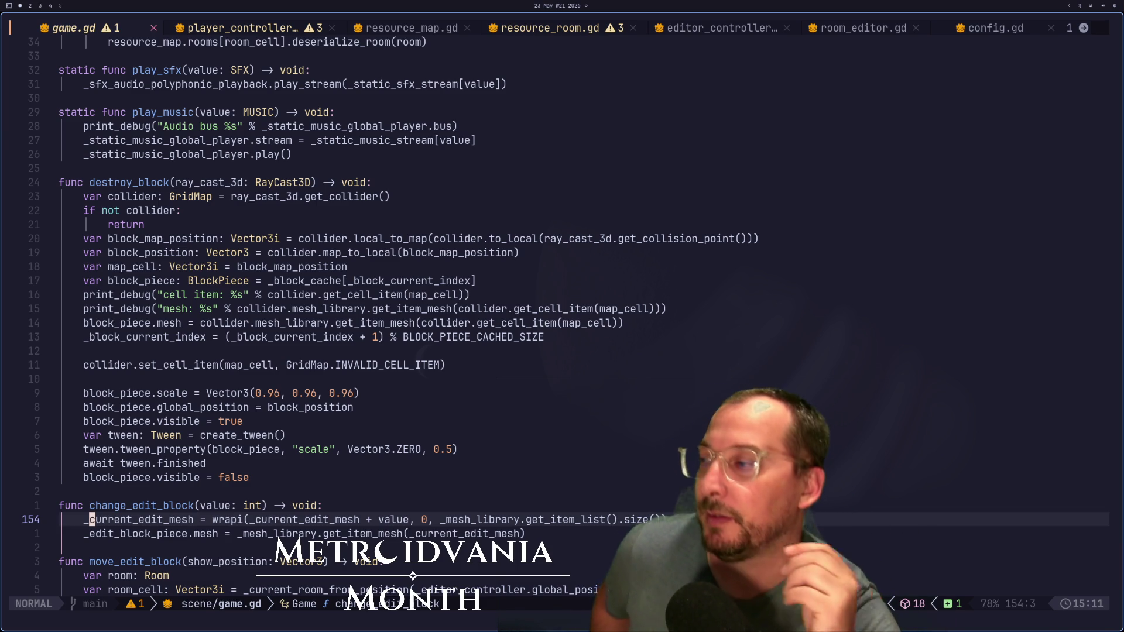
Step: Open a new line below the wrapi assignment and autocomplete _current_edit_mesh from '_c'
key(o)
text(if)
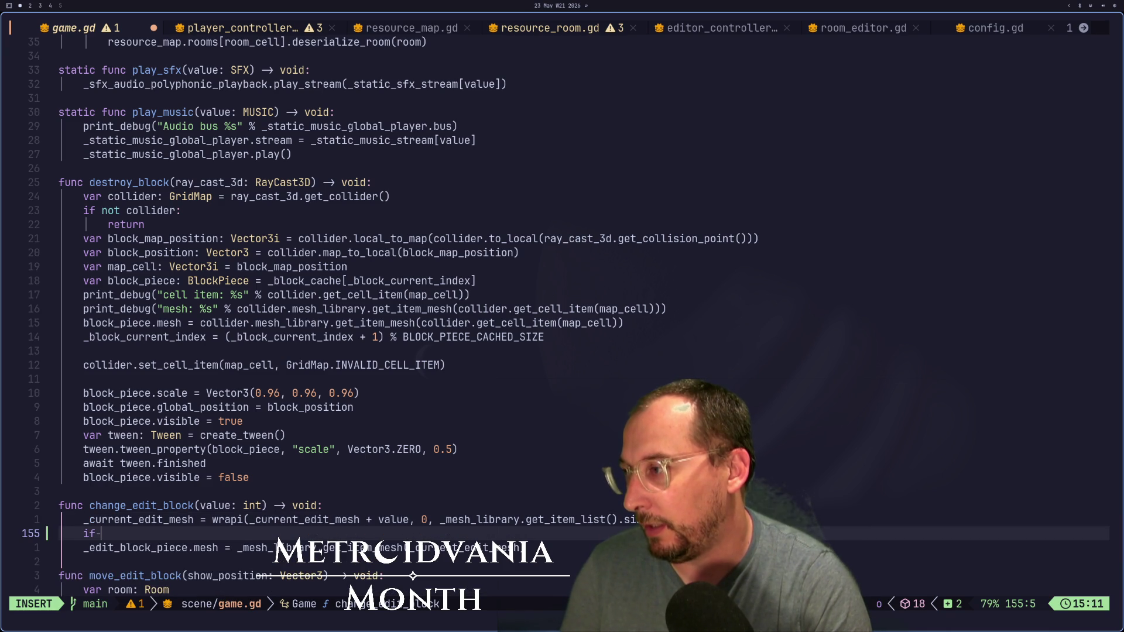
text(_c)
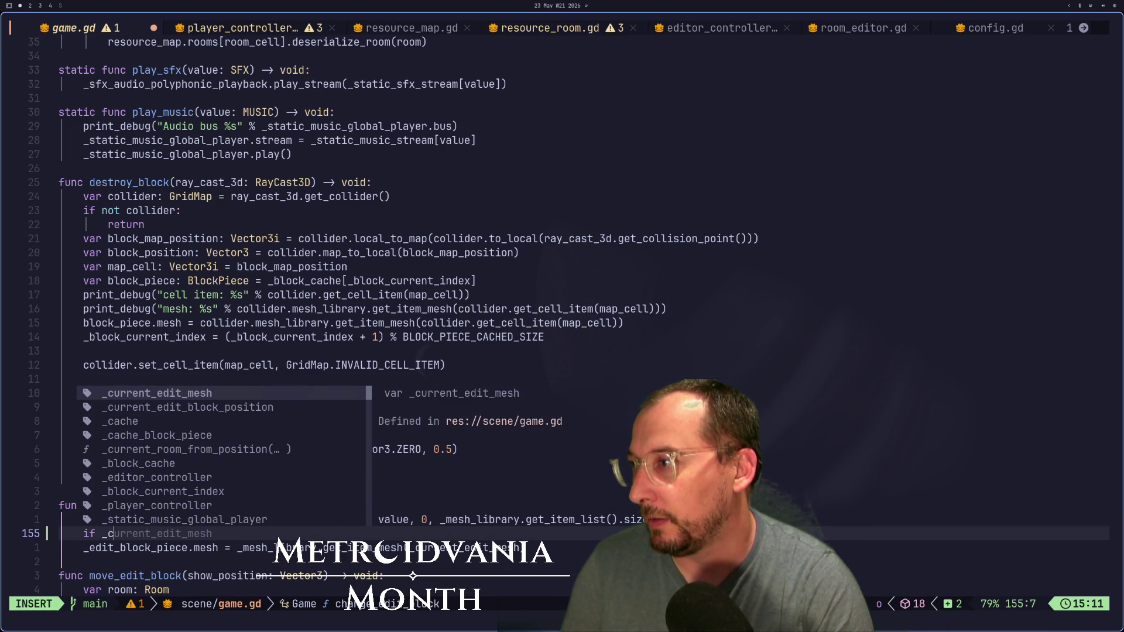
key(Tab)
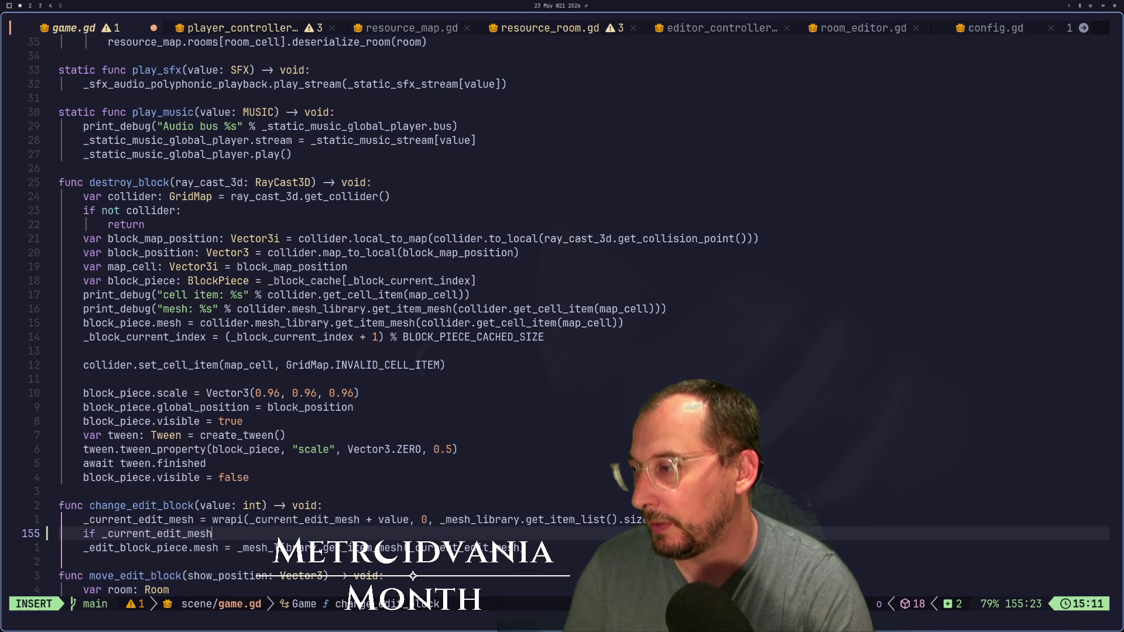